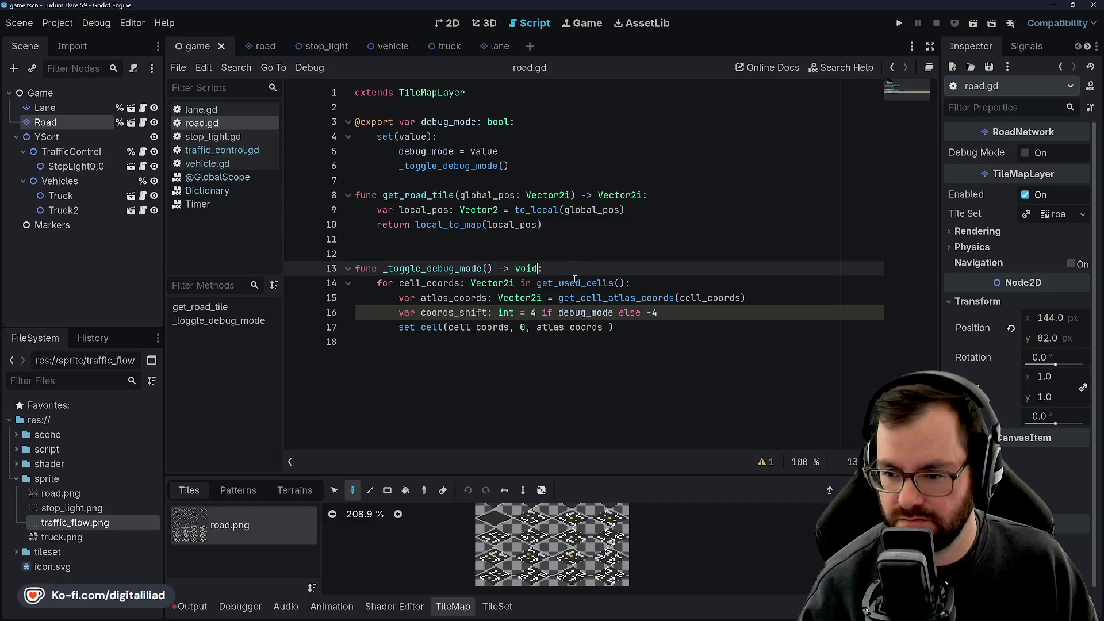
Step: Append '+ coords_shift' to atlas_coords in road.gd's set_cell call
left_click(689, 333)
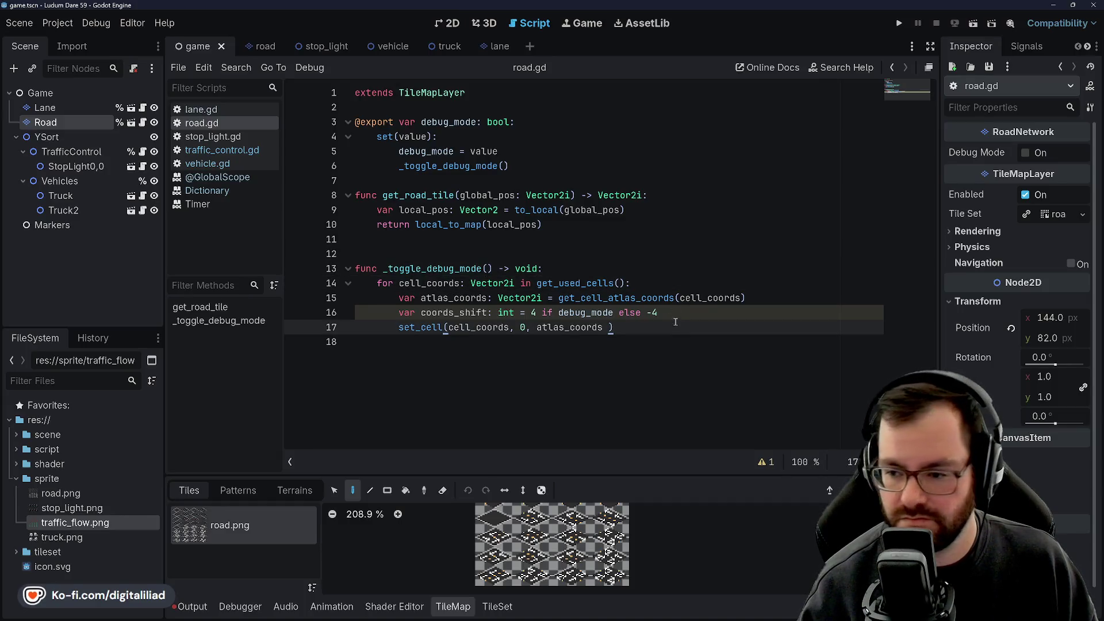
left_click(684, 313)
key("Down")
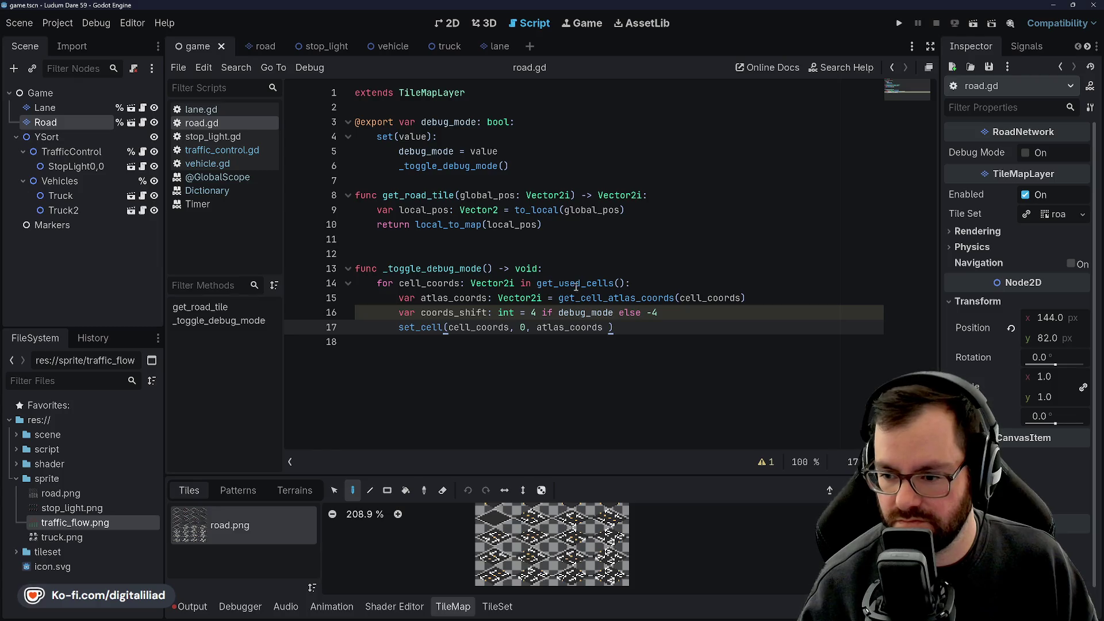
type("+ coords")
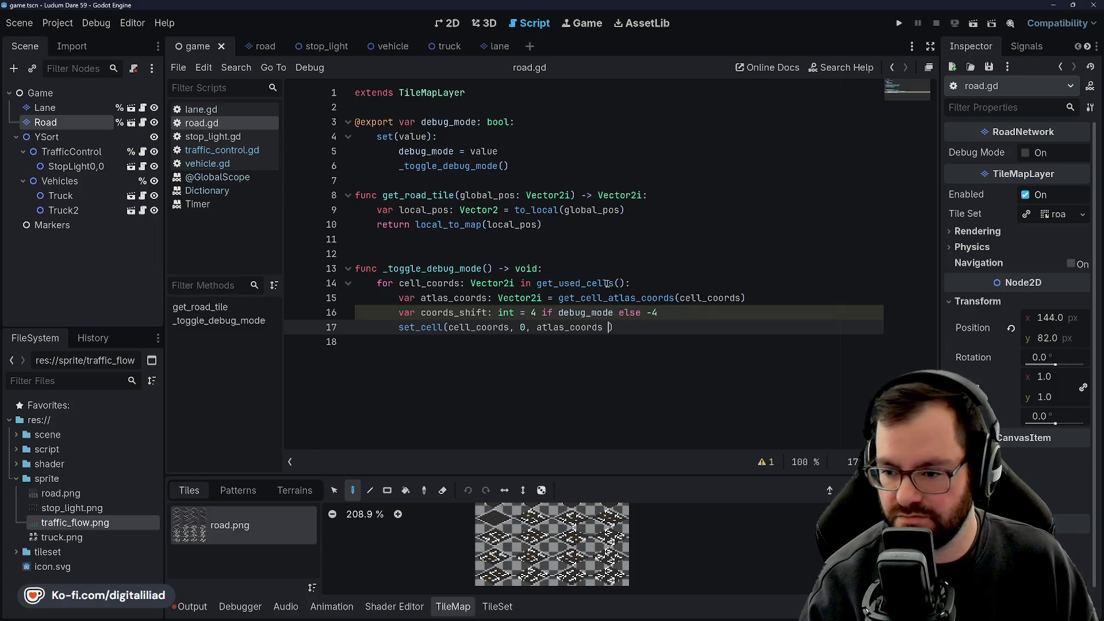
type("_shift")
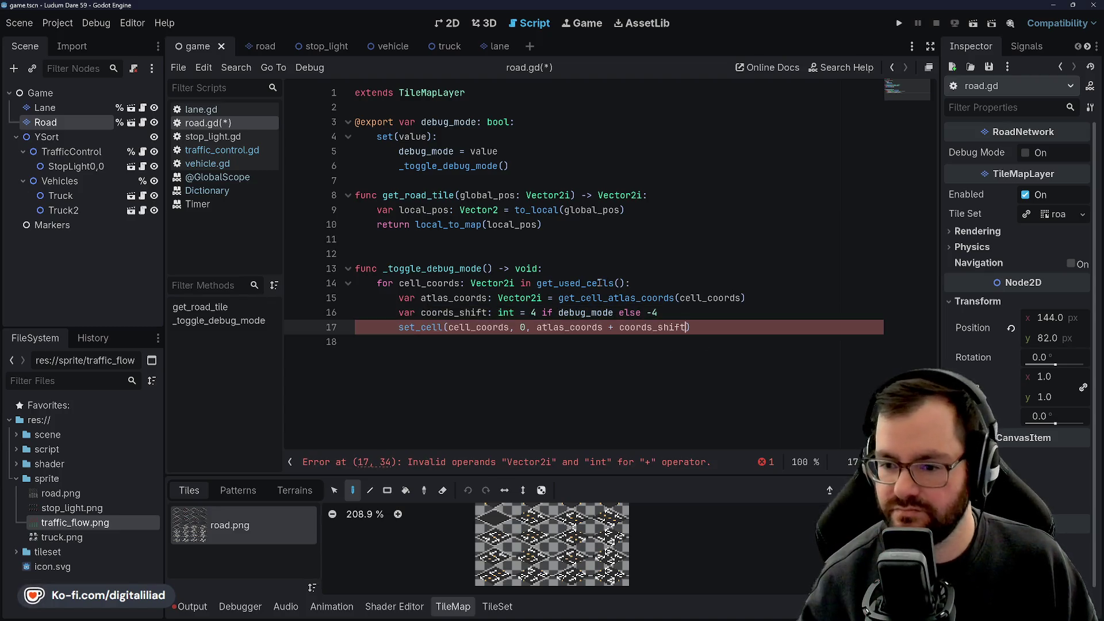
mouse_move(599, 282)
left_click(506, 210)
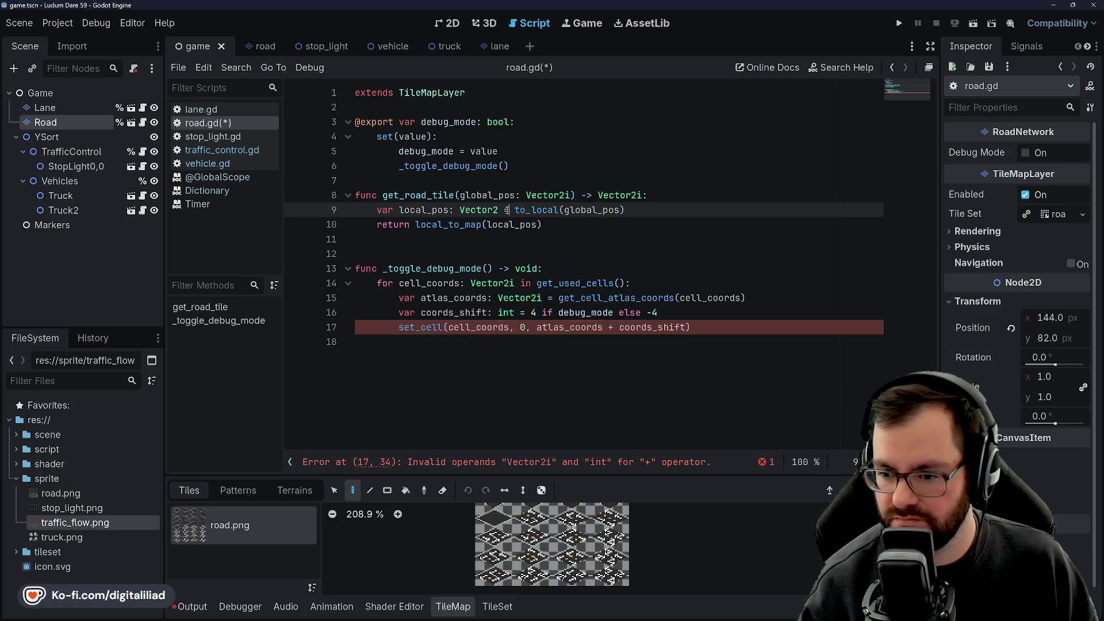
Step: Rework the offset variable on line 16, giving it the Vector2i type
left_click(454, 313)
key("BackSpace")
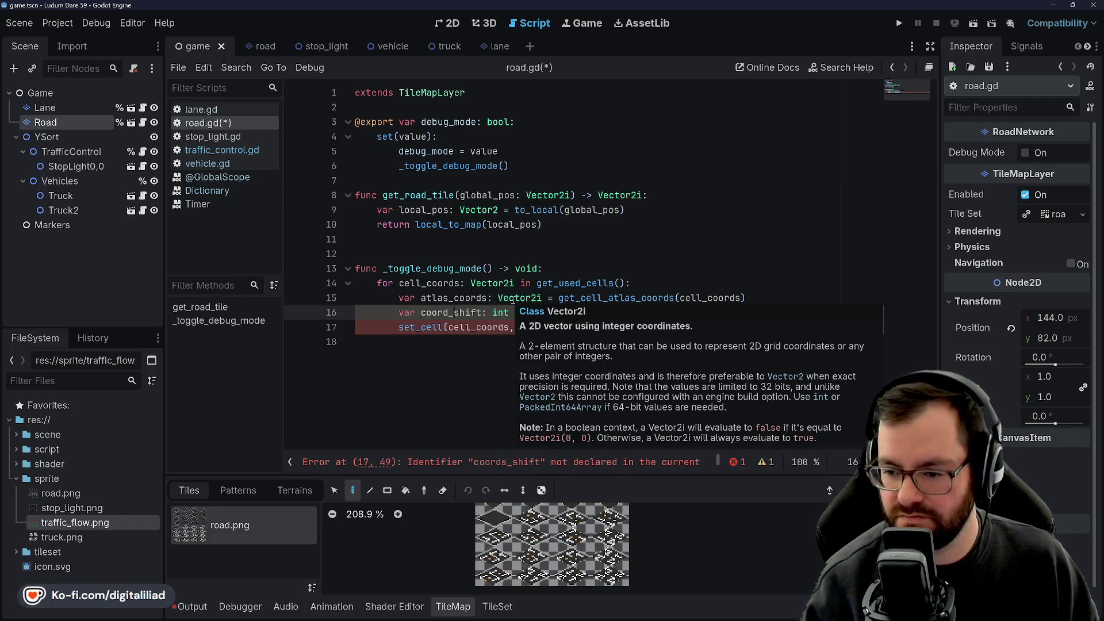
left_click(524, 260)
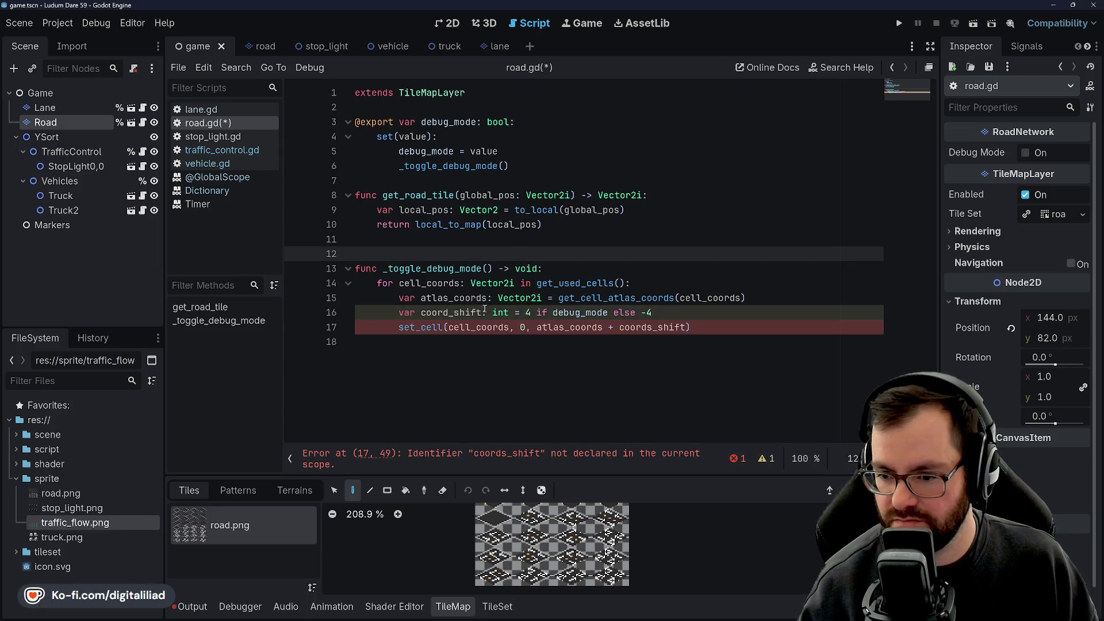
left_click(466, 312)
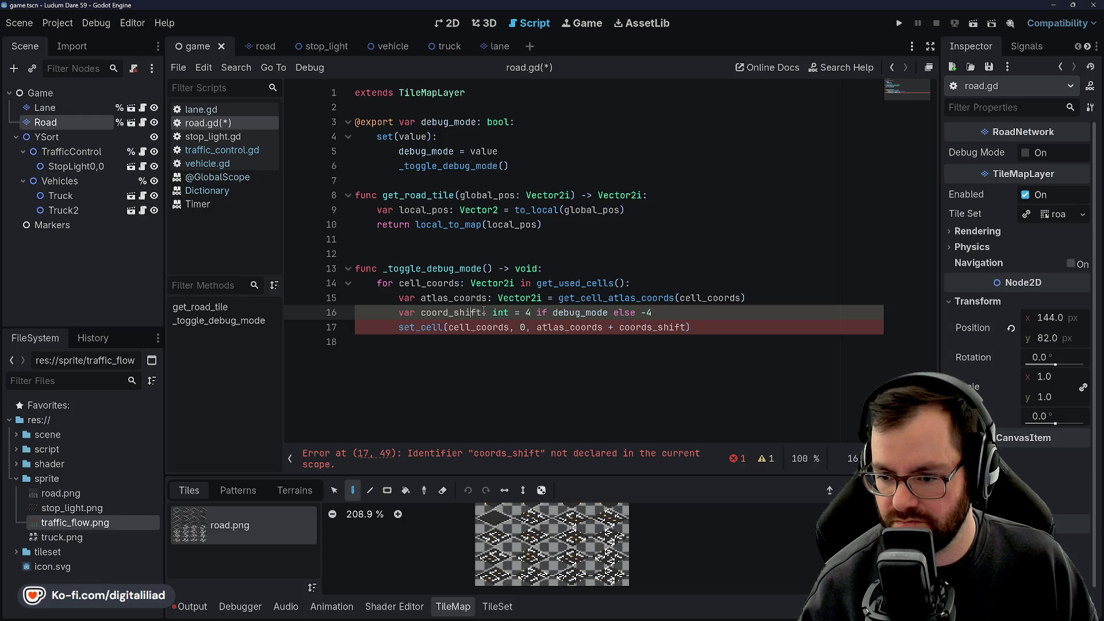
type("Vector2i")
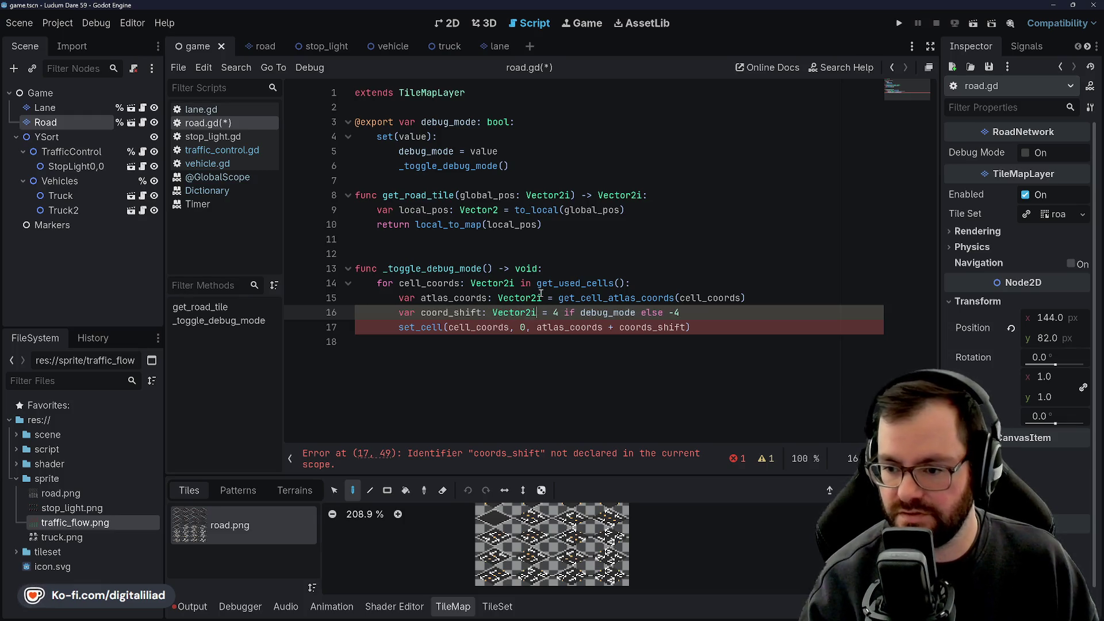
left_click(541, 297)
Step: Rename the offset variable to atlas_offset and start its assignment with '='
left_click(458, 313)
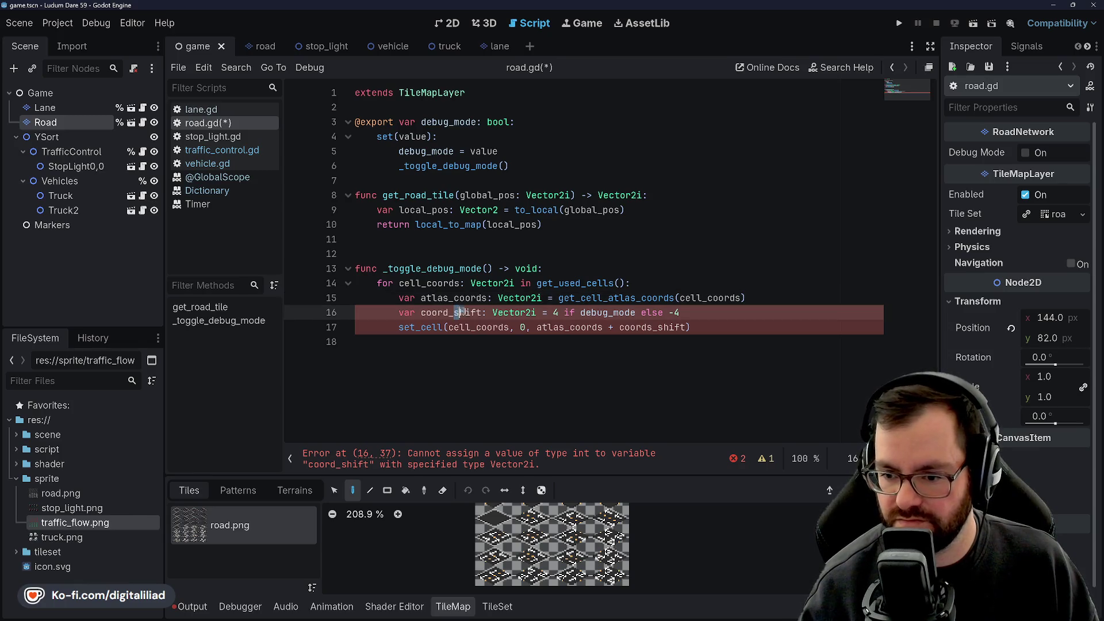
type("offset")
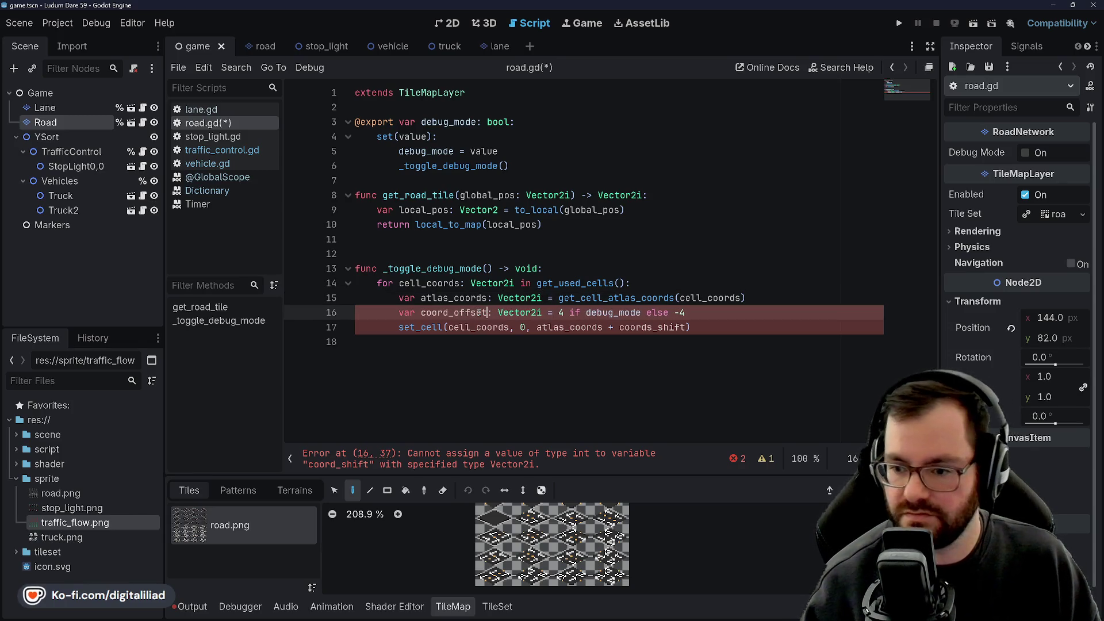
left_click(488, 270)
left_click(482, 280)
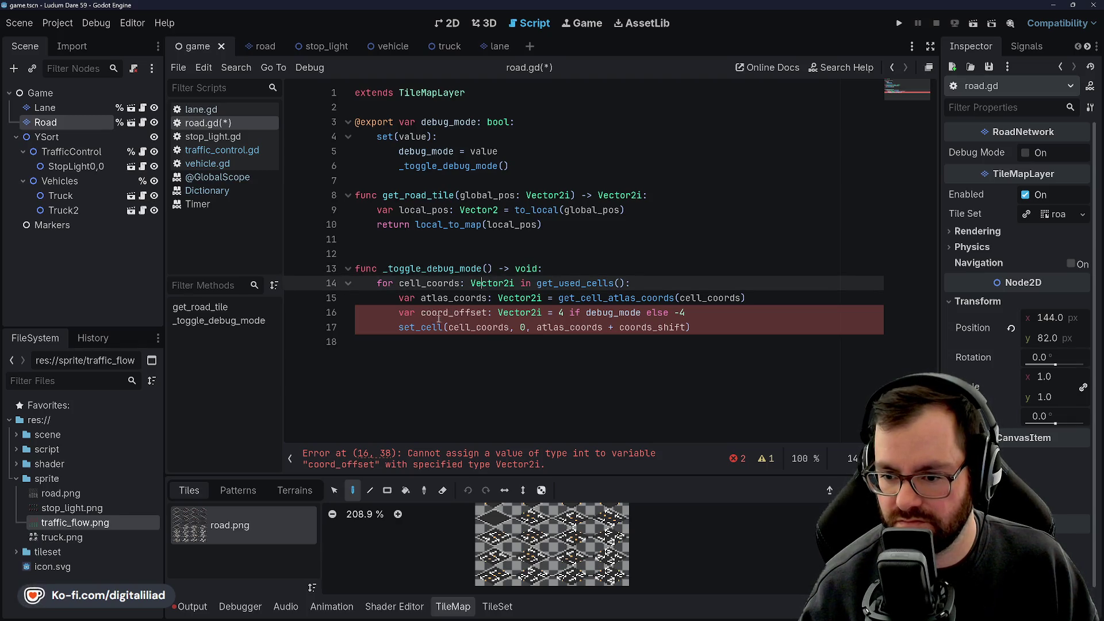
left_click_drag(450, 313, 426, 313)
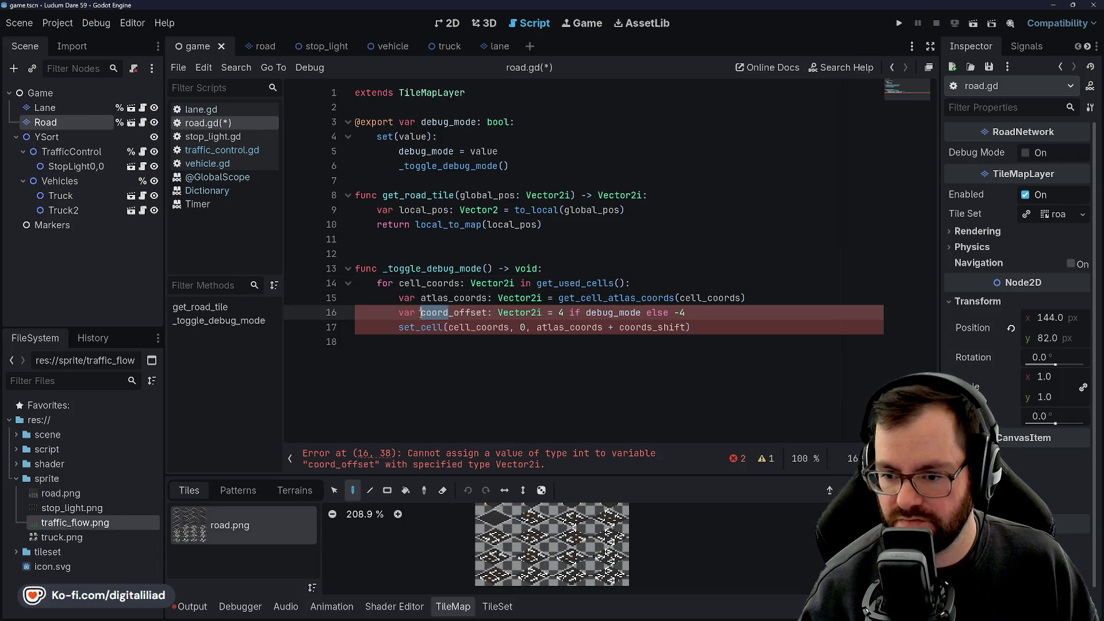
type("atlas")
left_click(498, 283)
left_click(498, 312)
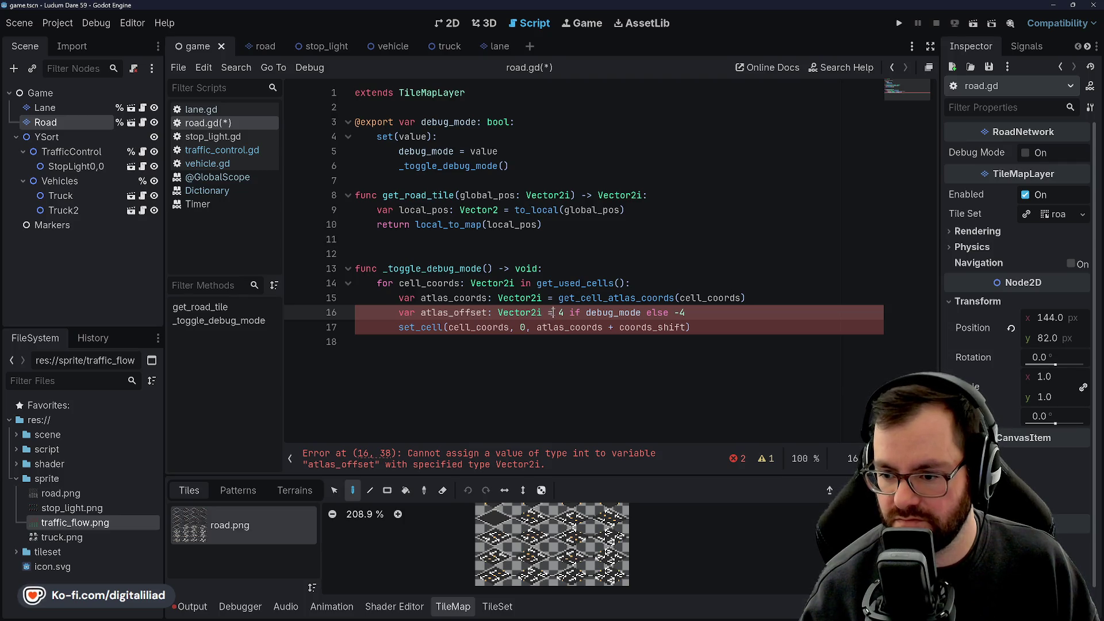
type("=")
left_click(549, 312)
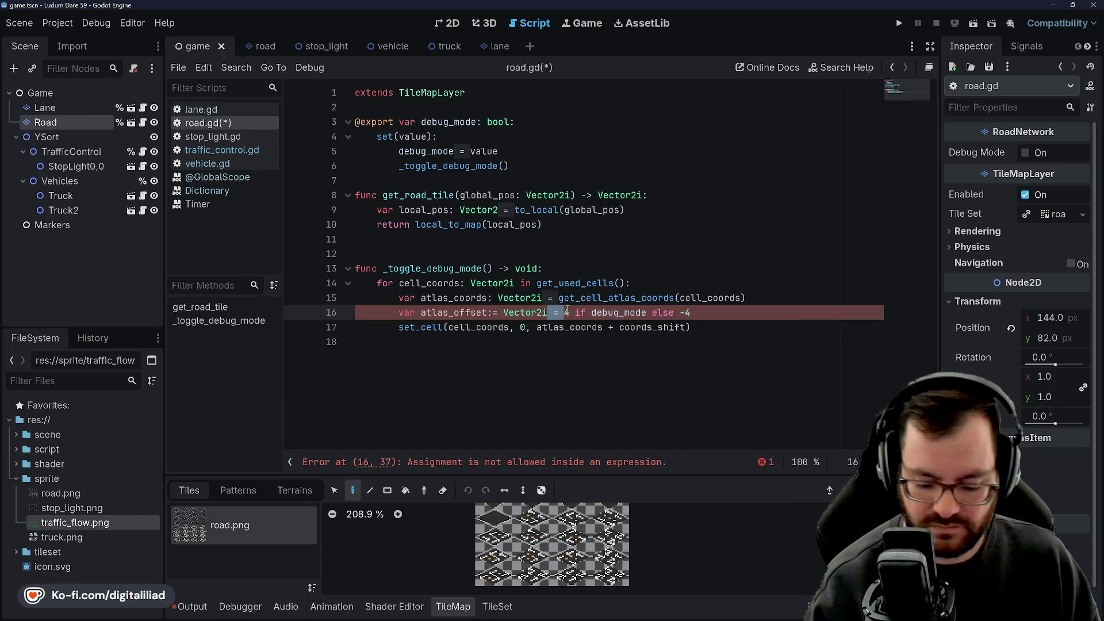
Step: Wrap atlas_offset's value in Vector2i(0, 4 if debug_mode else -4) on line 16
type("(0,")
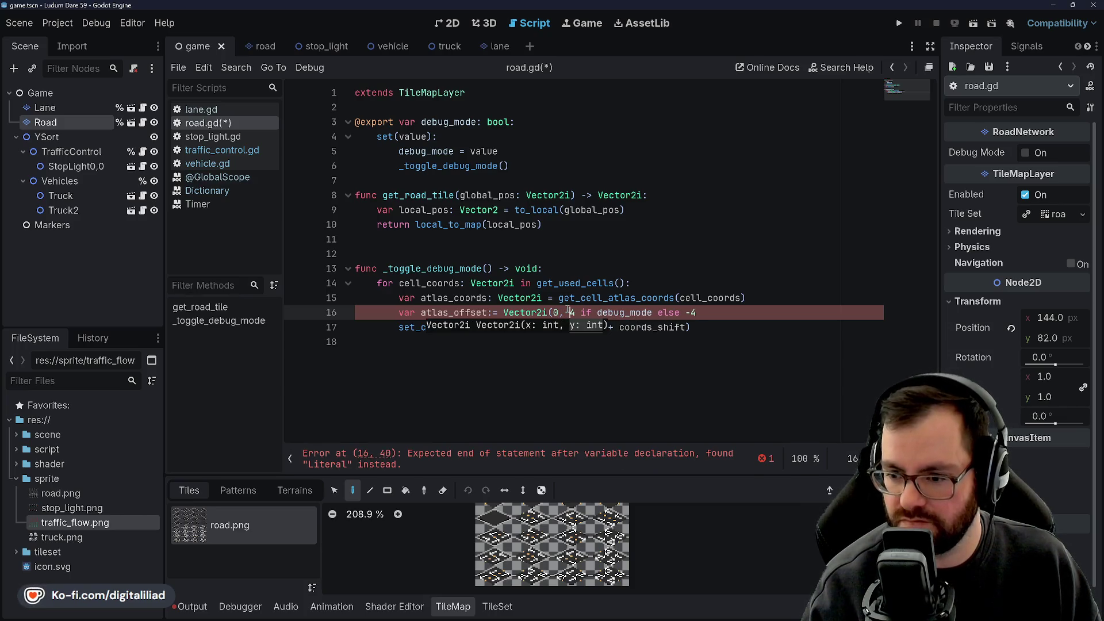
left_click(714, 312)
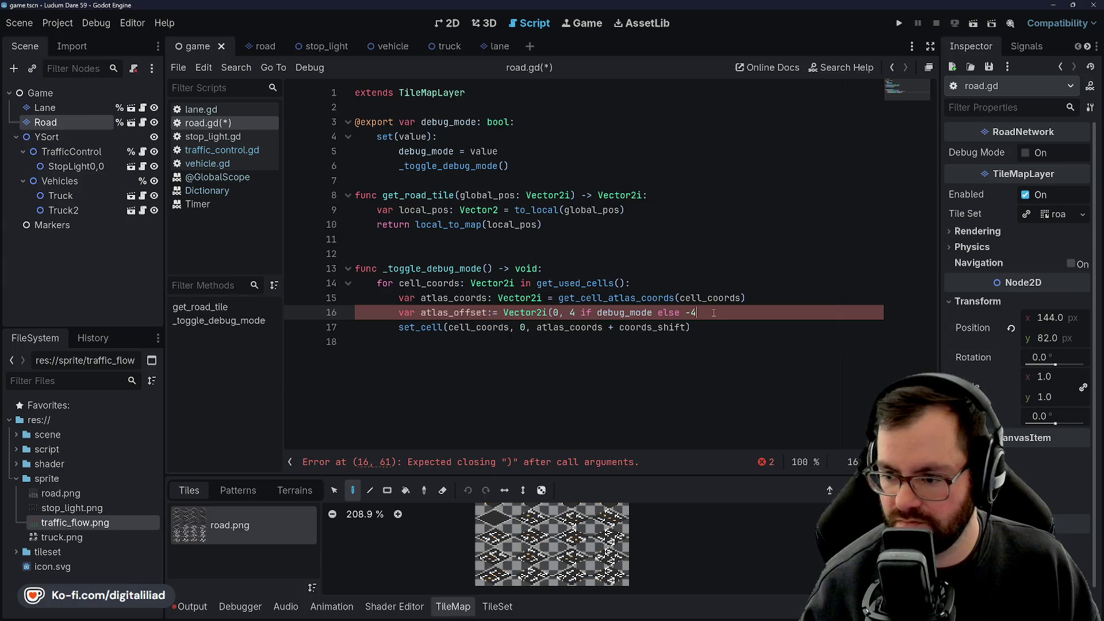
type(")")
left_click(626, 196)
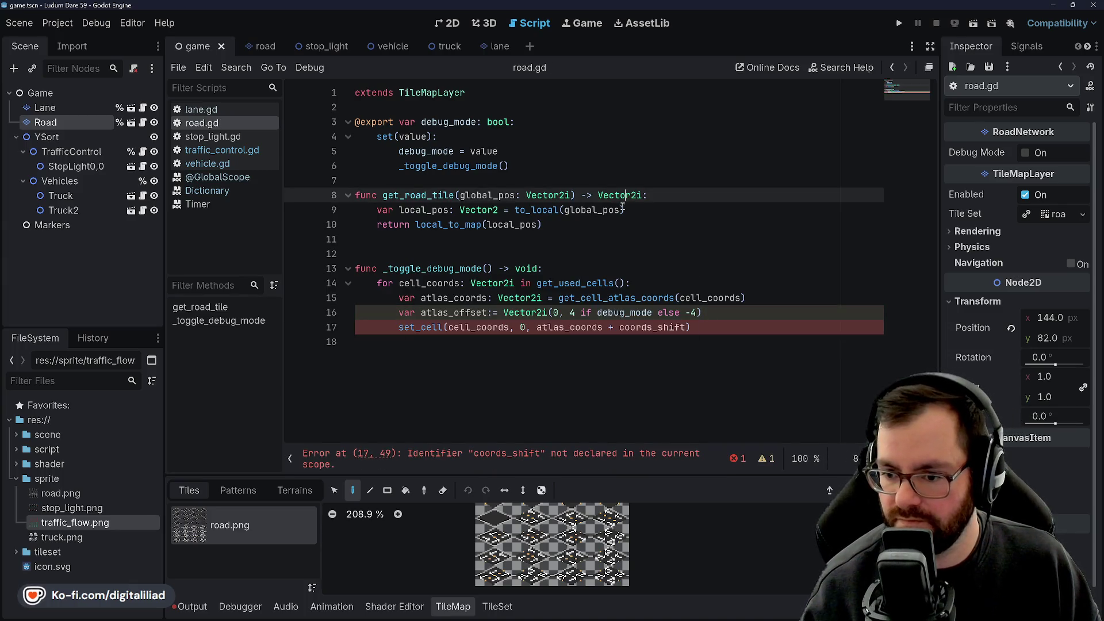
left_click(591, 273)
left_click(739, 327)
left_click(739, 311)
left_click(701, 286)
left_click(588, 295)
left_click(747, 313)
left_click(713, 328)
left_click(699, 286)
left_click(690, 298)
left_click(678, 312)
left_click(661, 327)
left_click(567, 256)
left_click(539, 298)
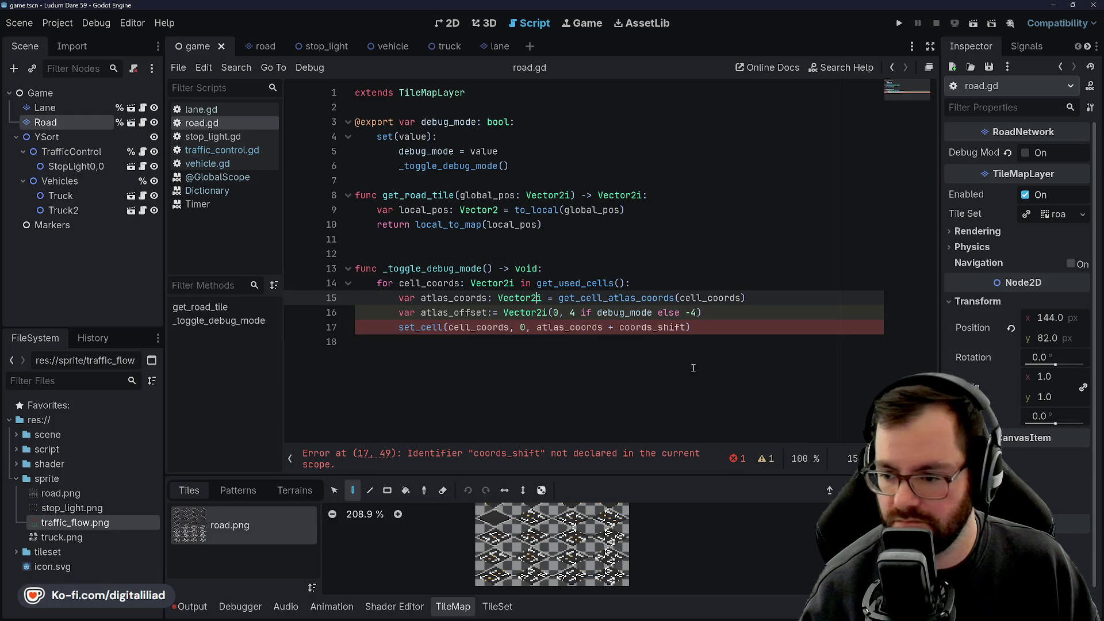
Step: Replace coords_shift with atlas_offset in the set_cell call on line 17
left_click(586, 327)
double_click(650, 327)
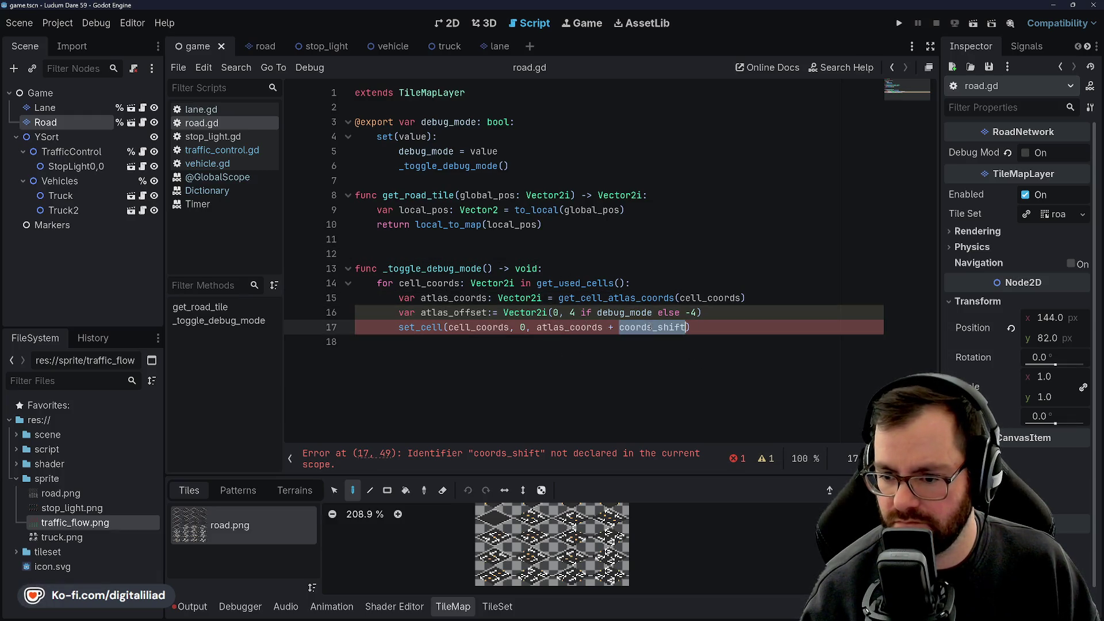
left_click(640, 298)
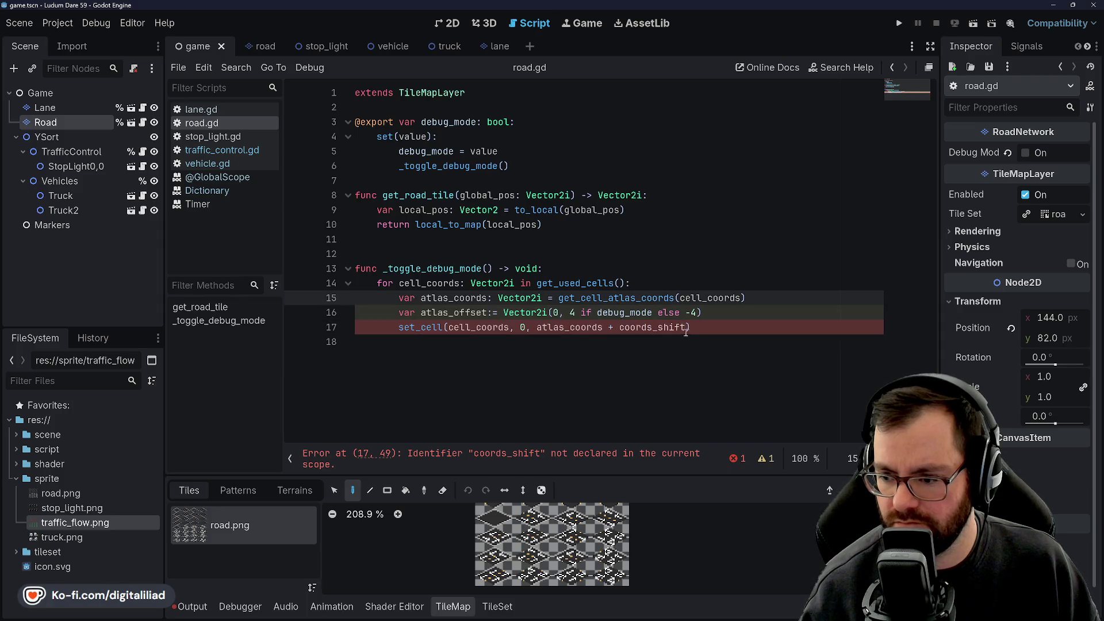
double_click(454, 312)
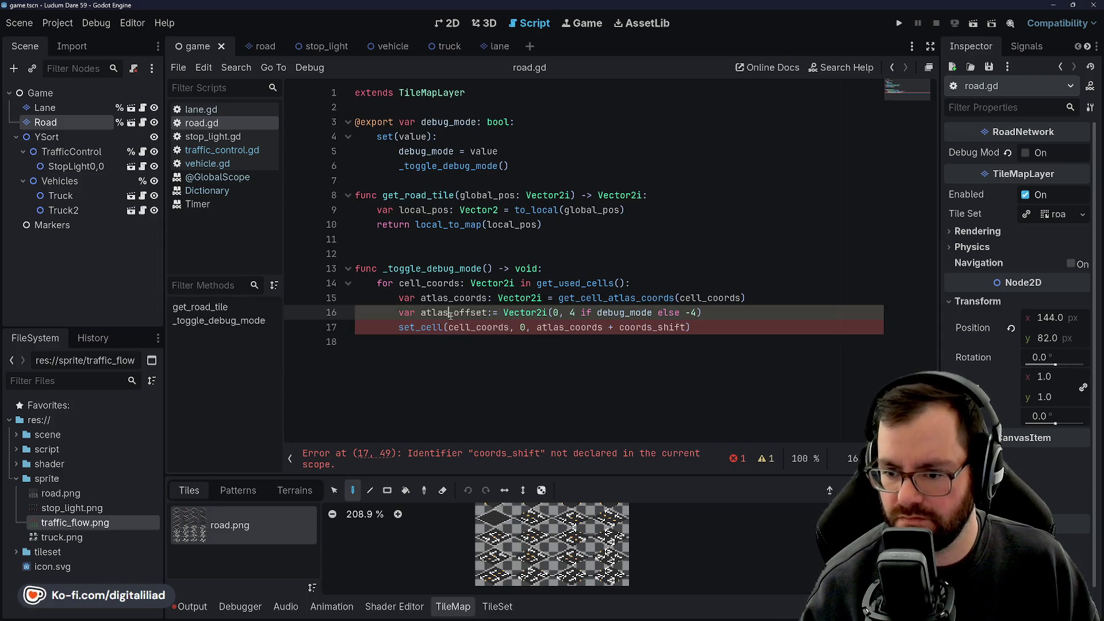
key("ctrl+c")
double_click(649, 328)
key("ctrl+v")
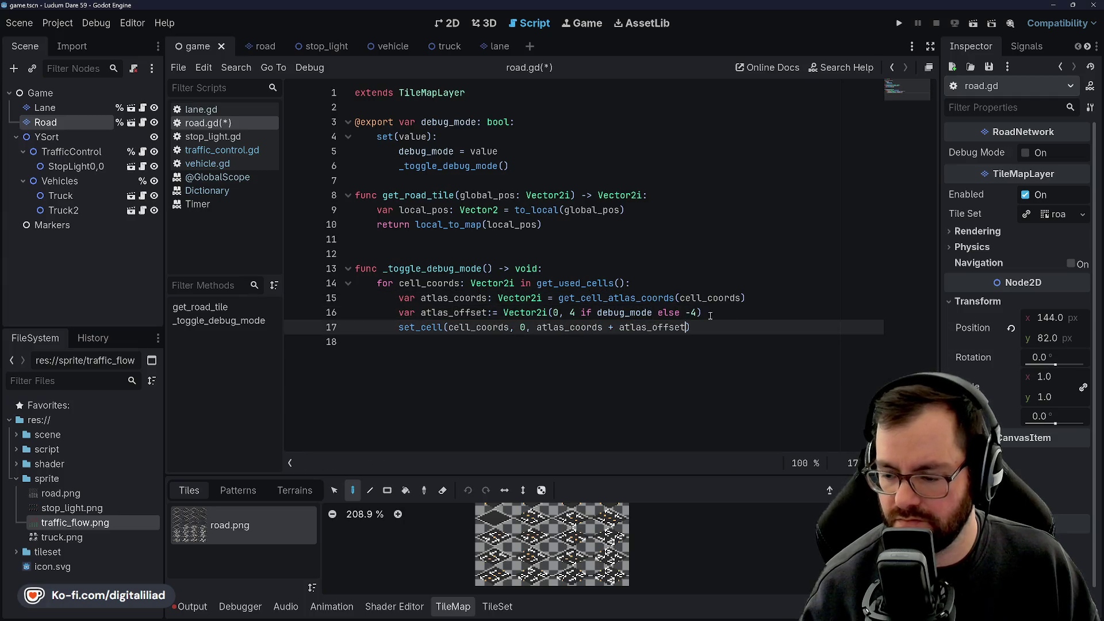
Step: Clear the stray comma, save road.gd, and run the project
type(",")
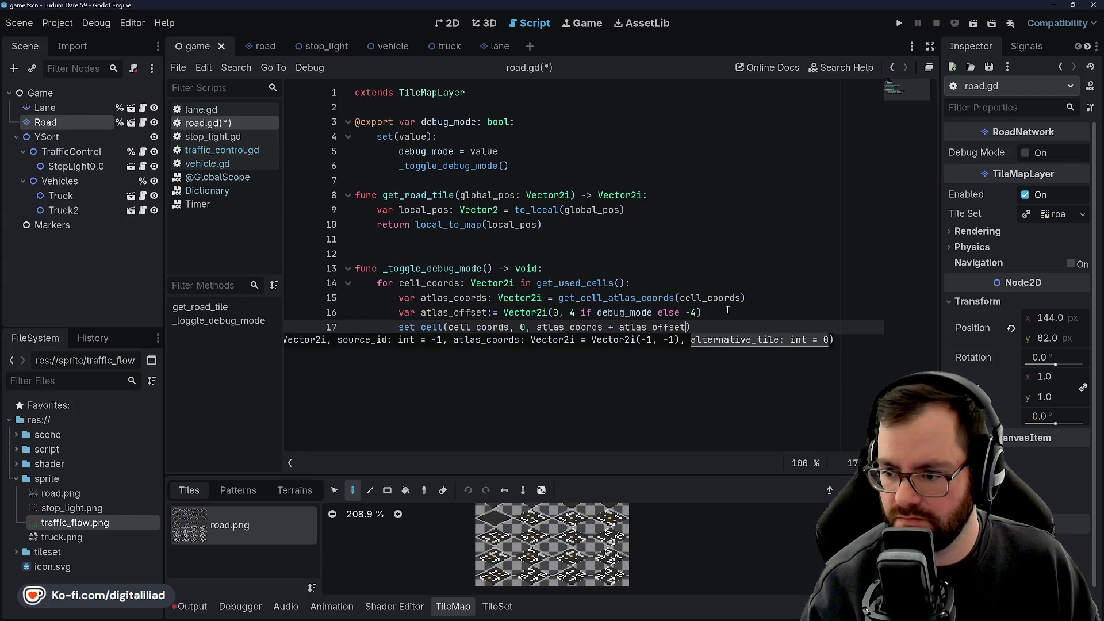
key("Escape")
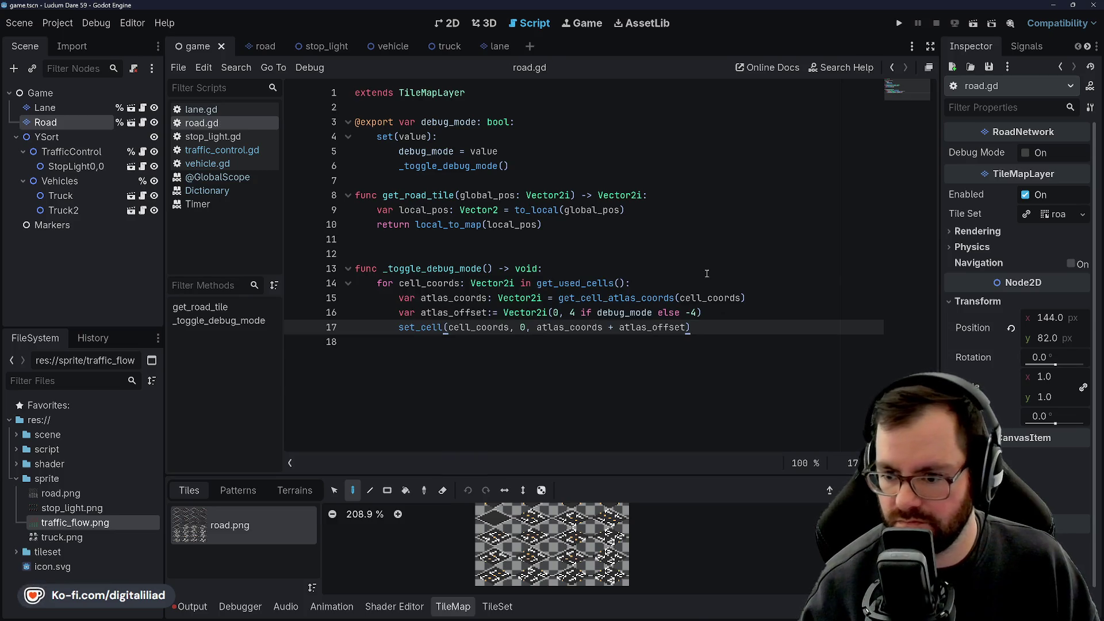
key("Up")
key("Up")
key("Up")
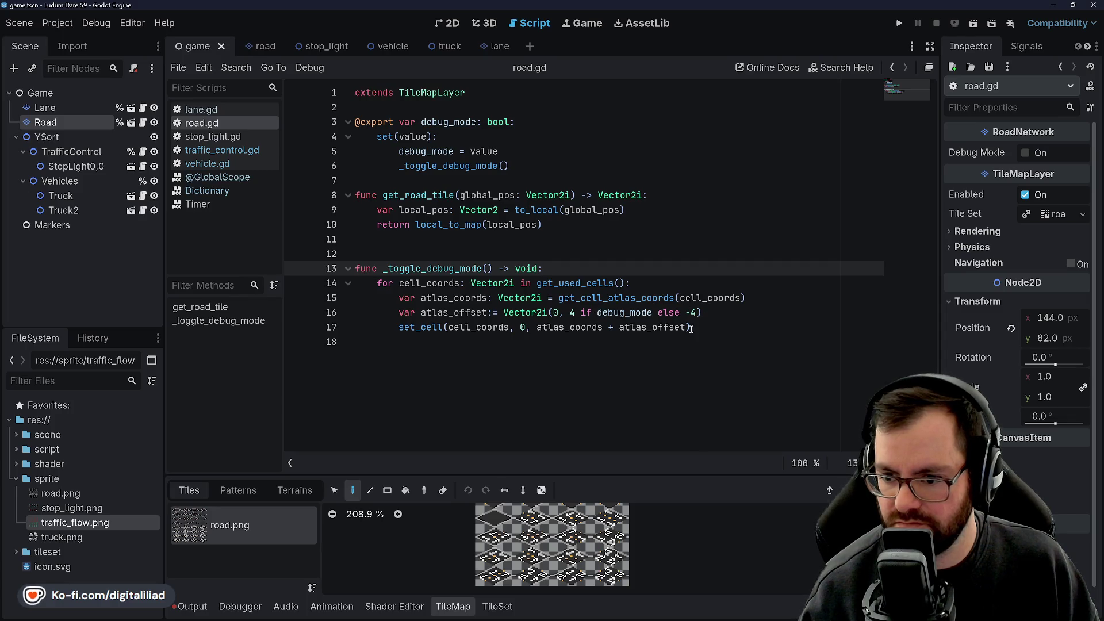
left_click(553, 254)
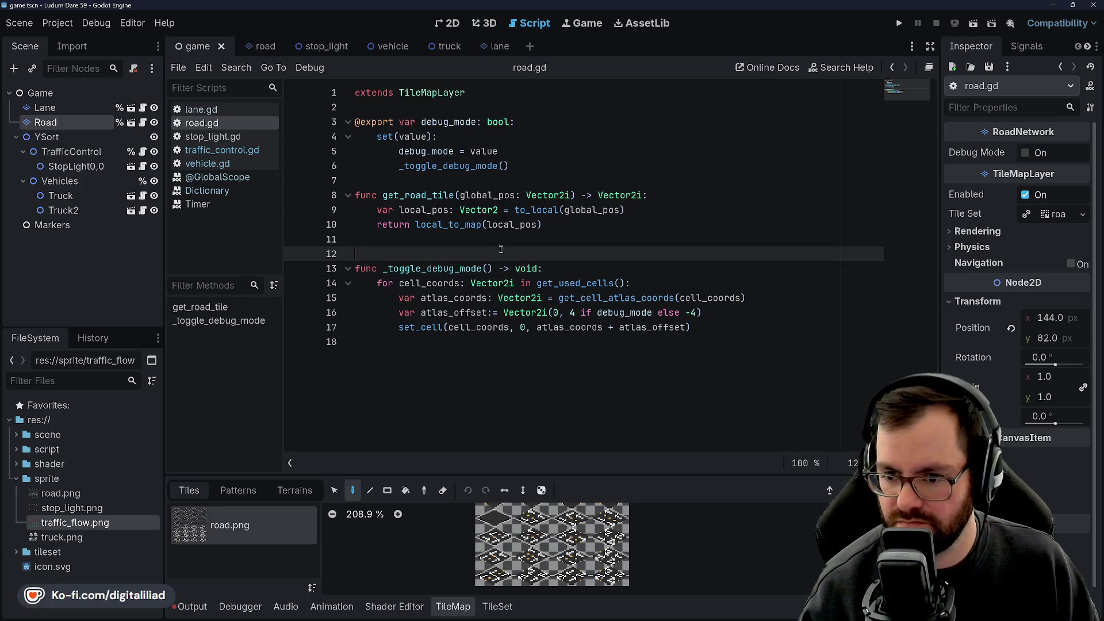
left_click(900, 23)
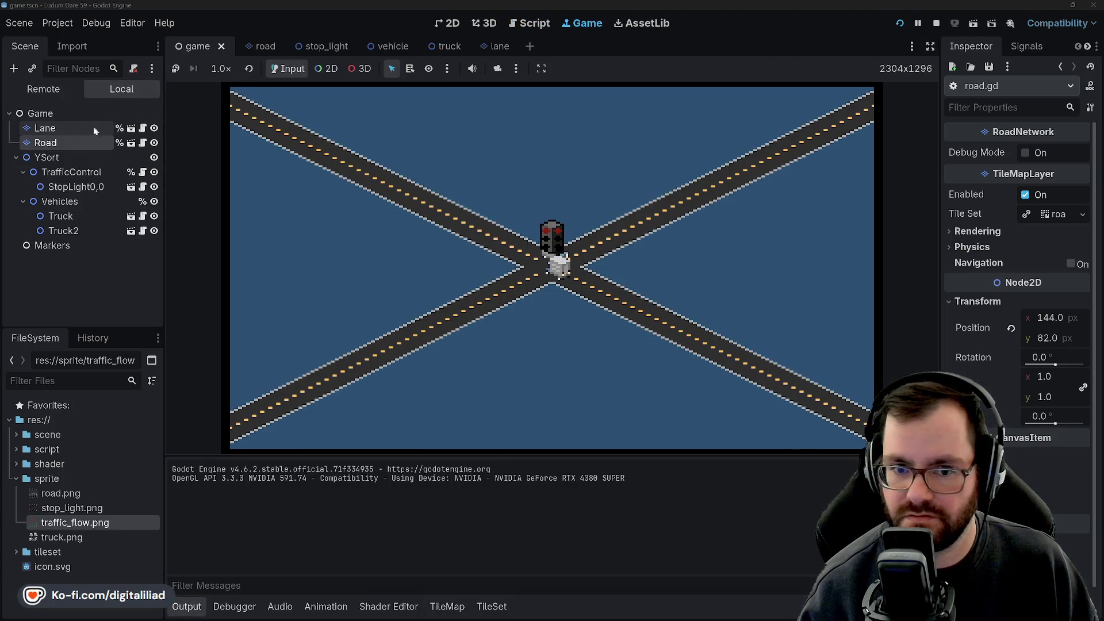
Step: Toggle Road's Debug Mode on and off repeatedly in the running game, then stop it
left_click(1026, 153)
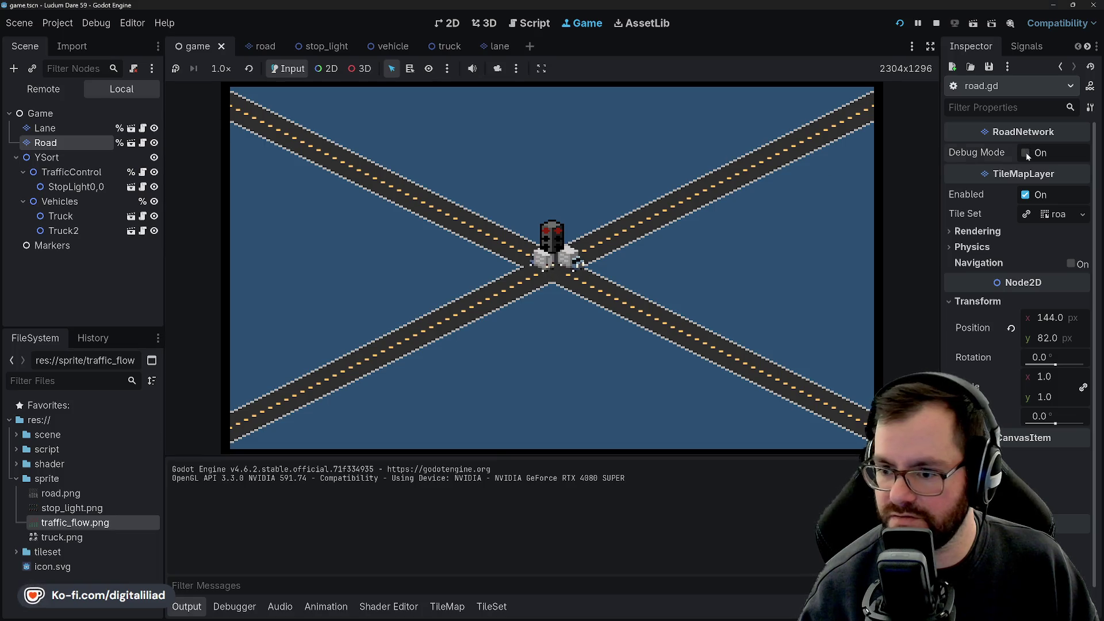
left_click(1026, 153)
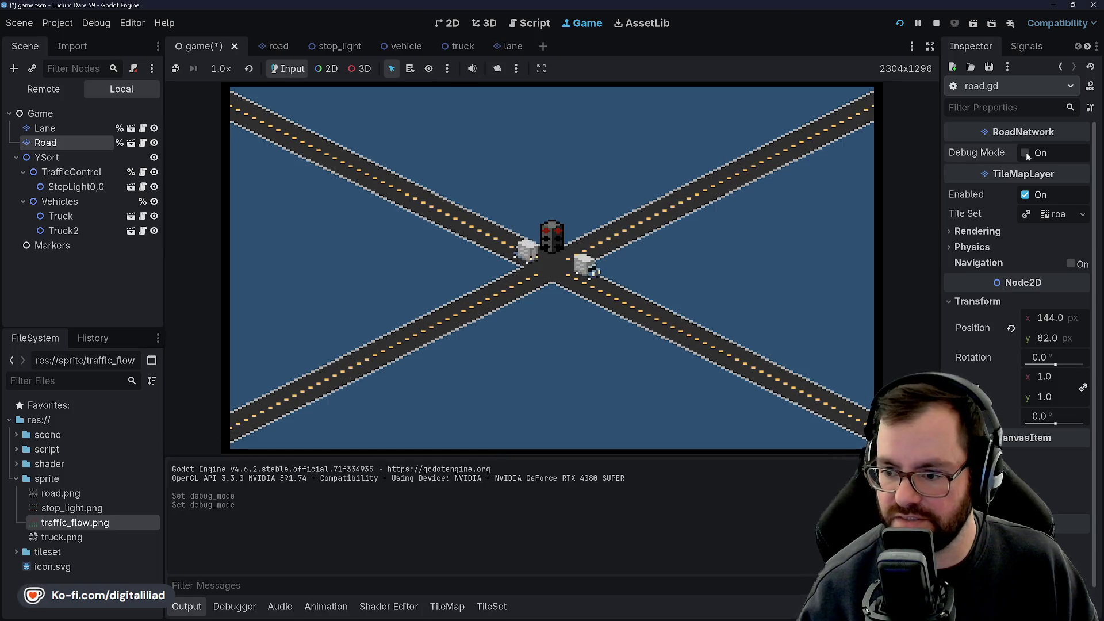
left_click(1026, 153)
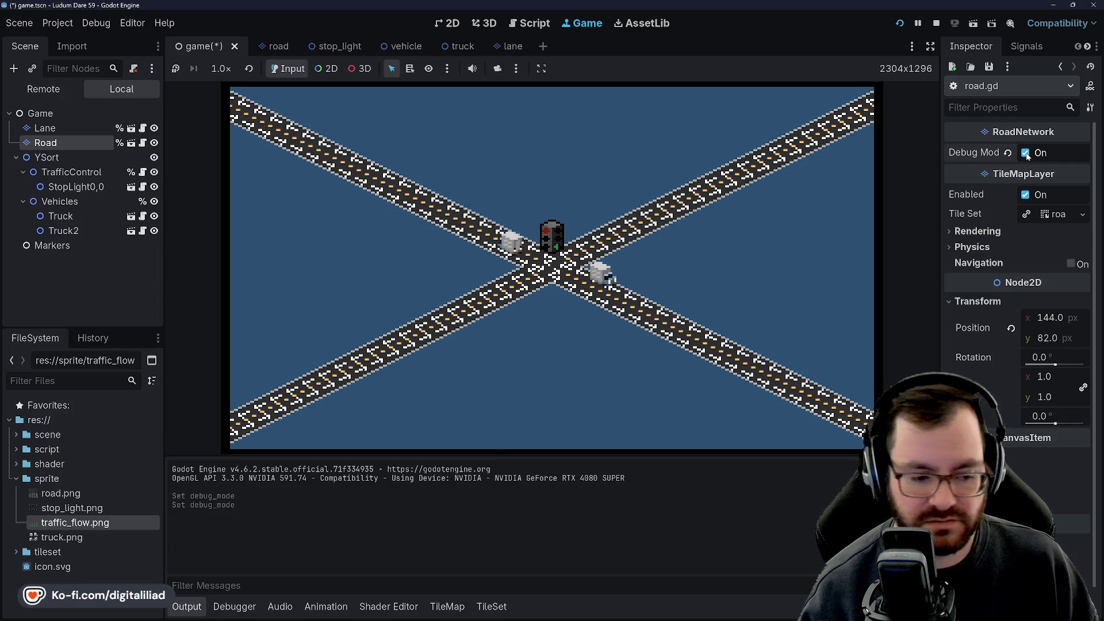
left_click(1026, 153)
left_click(1027, 154)
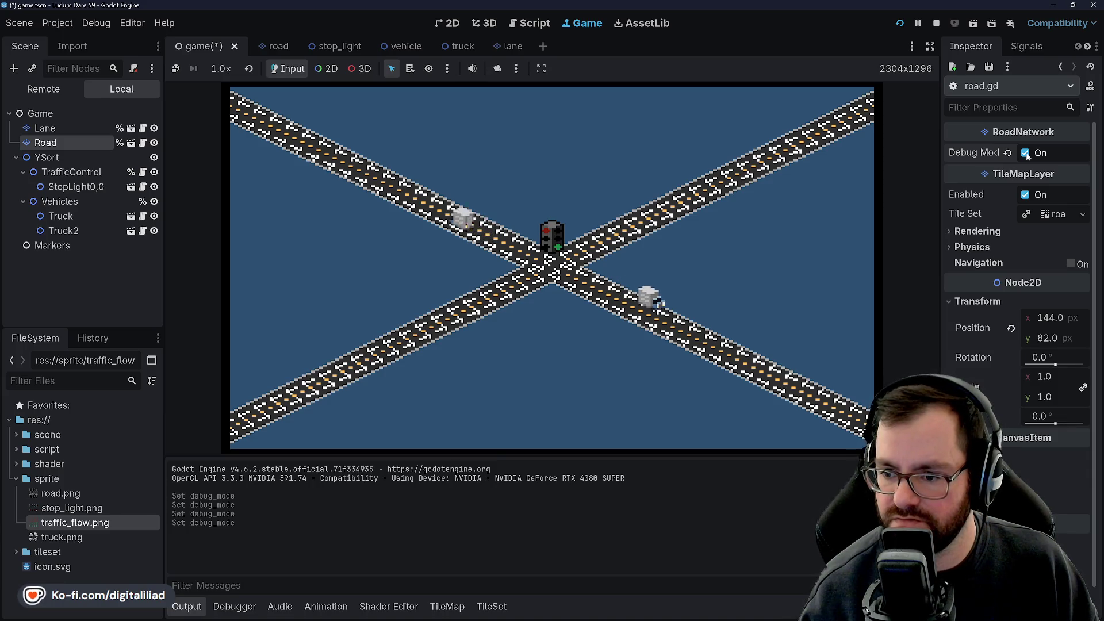
left_click(1026, 153)
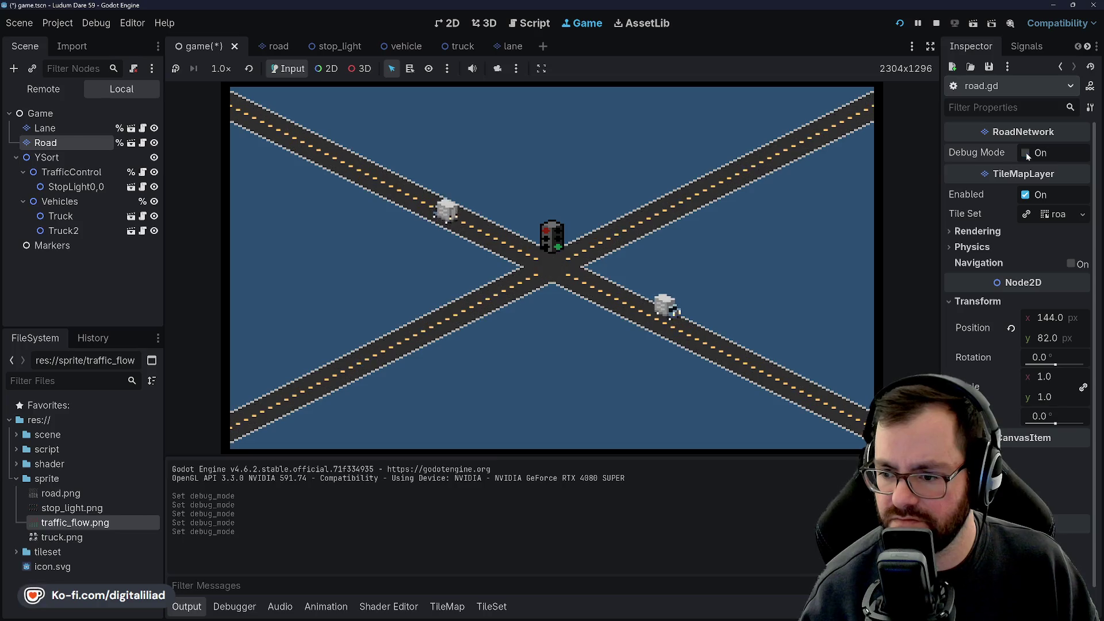
left_click(1026, 154)
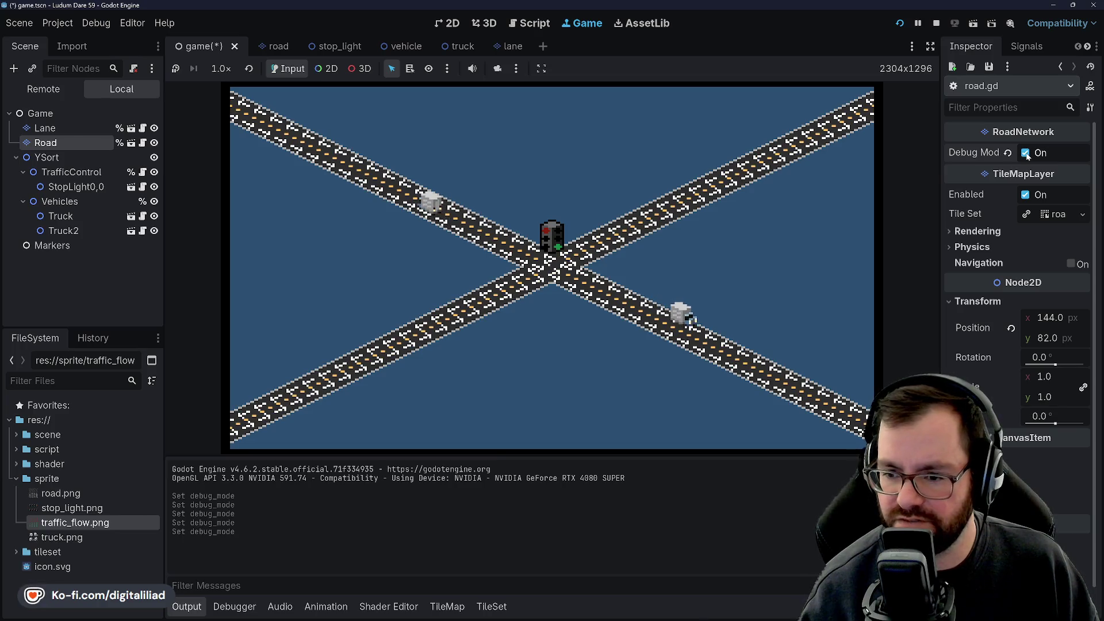
left_click(1027, 153)
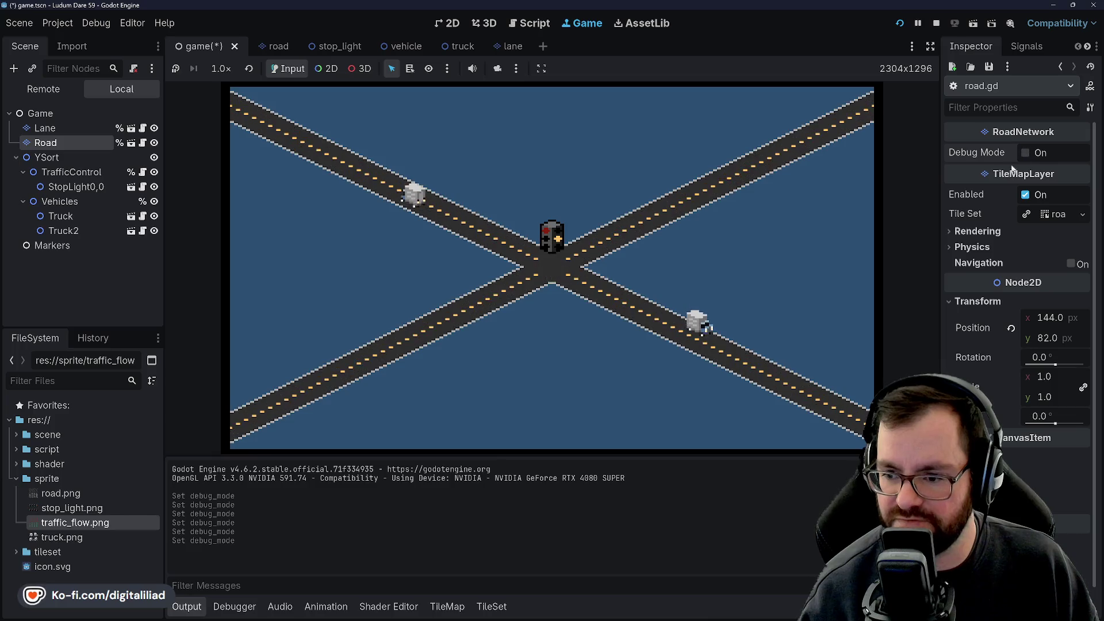
left_click(936, 23)
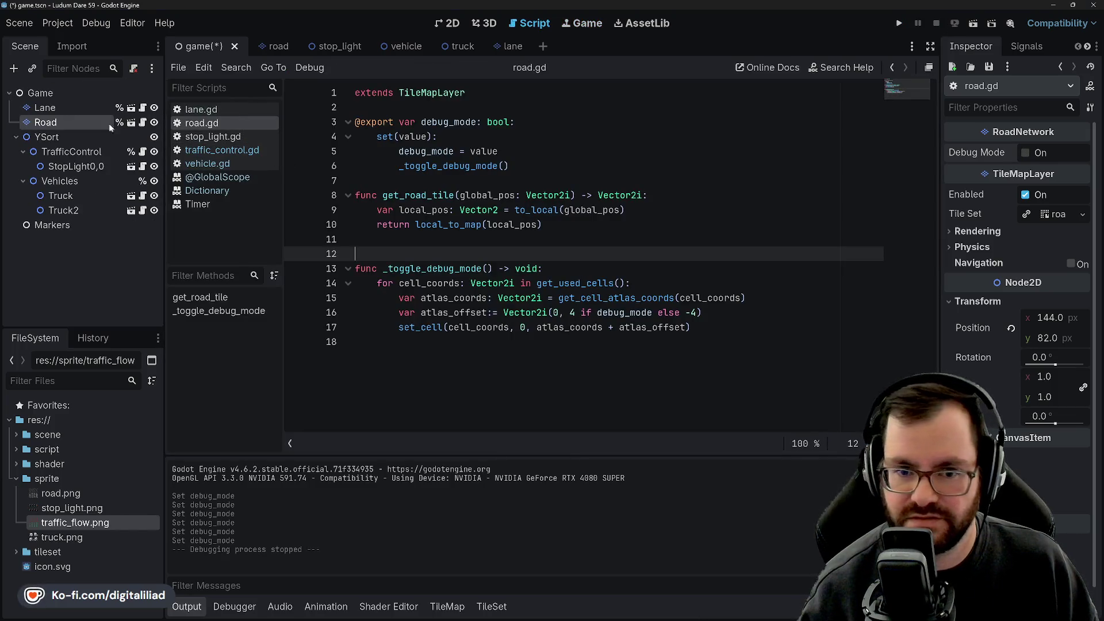
Step: Move Lane below Road in the Scene tree and save the scene
left_click(46, 108)
right_click(53, 108)
left_click(46, 114)
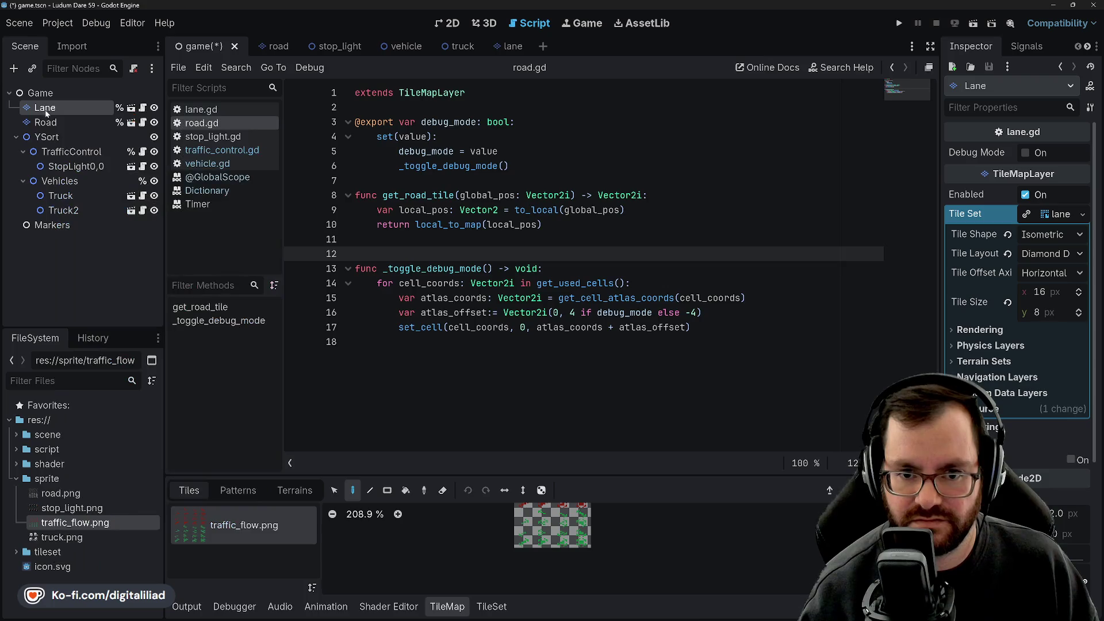
left_click_drag(58, 131, 60, 126)
left_click(61, 110)
left_click(61, 121)
key("ctrl+s")
left_click(72, 102)
left_click(74, 115)
Step: Compare the Road and Lane node properties in the Inspector
left_click(537, 166)
left_click(518, 181)
left_click(477, 240)
left_click(460, 269)
left_click(450, 247)
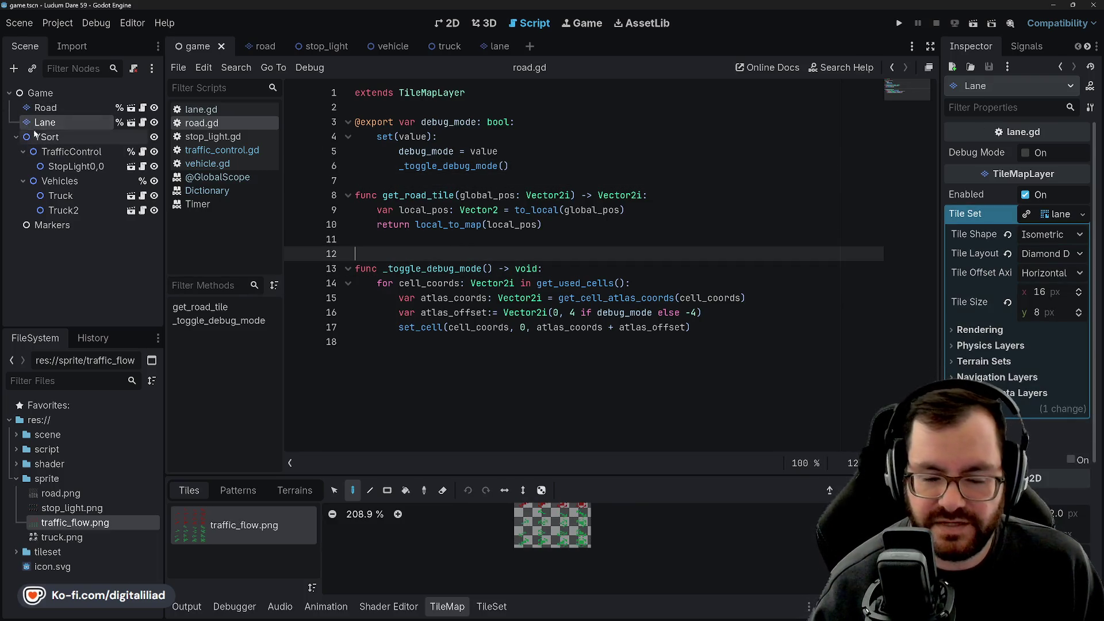
left_click(56, 109)
left_click(57, 122)
left_click(61, 112)
left_click(66, 123)
left_click(66, 112)
left_click(62, 124)
left_click(63, 107)
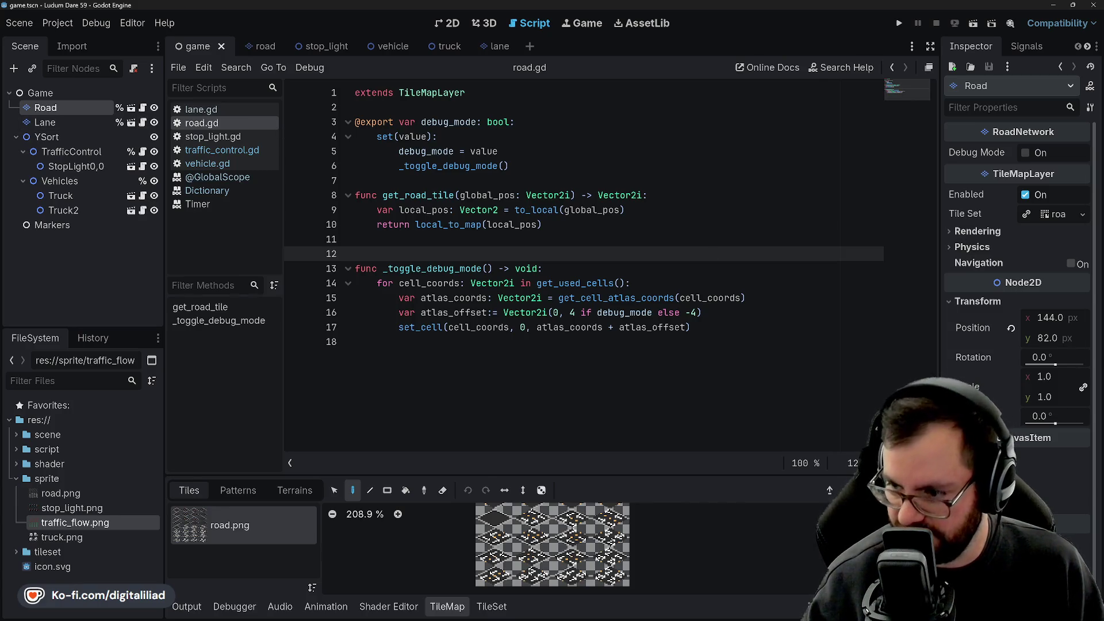
Step: Set Road's Z Index to -1, check Lane's ordering, and run the game with F5
left_click(1082, 495)
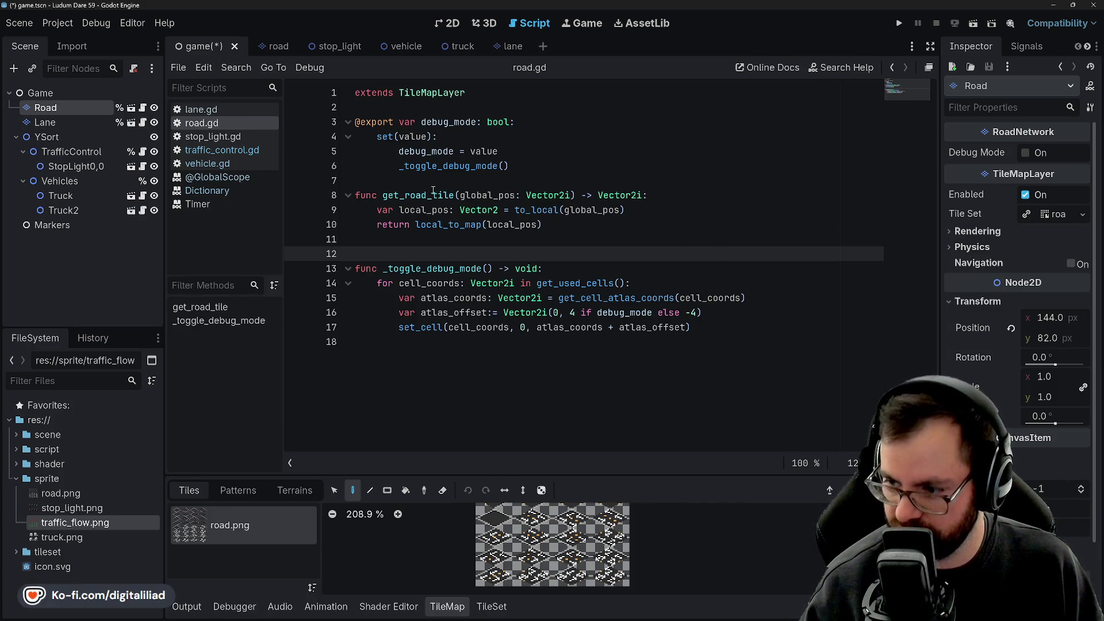
left_click(57, 123)
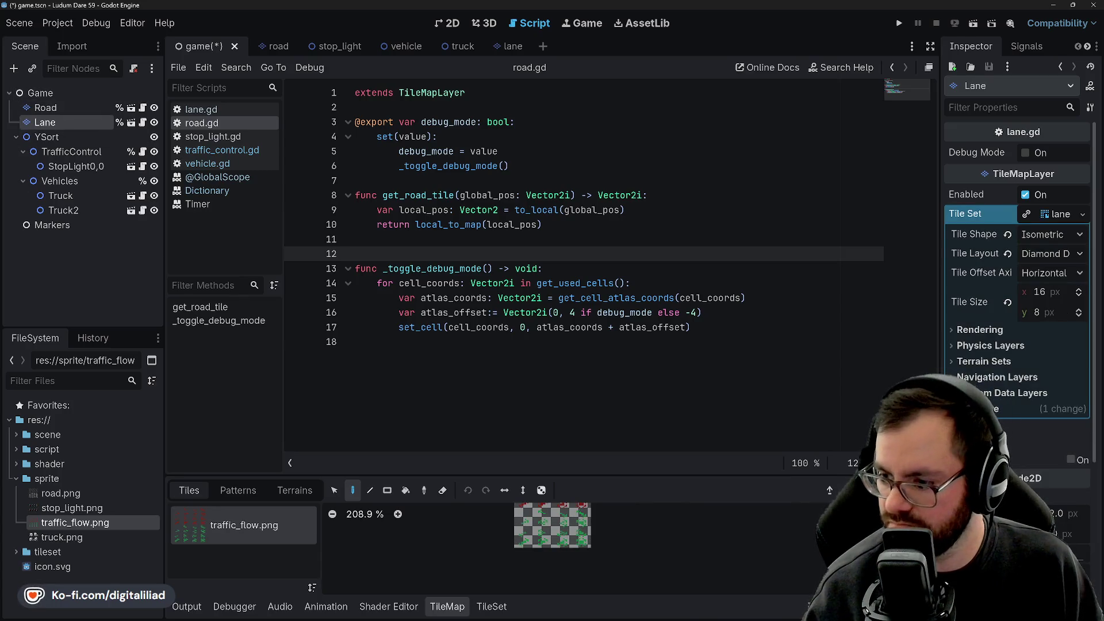
scroll(1018, 259, "down", 5)
left_click(1015, 440)
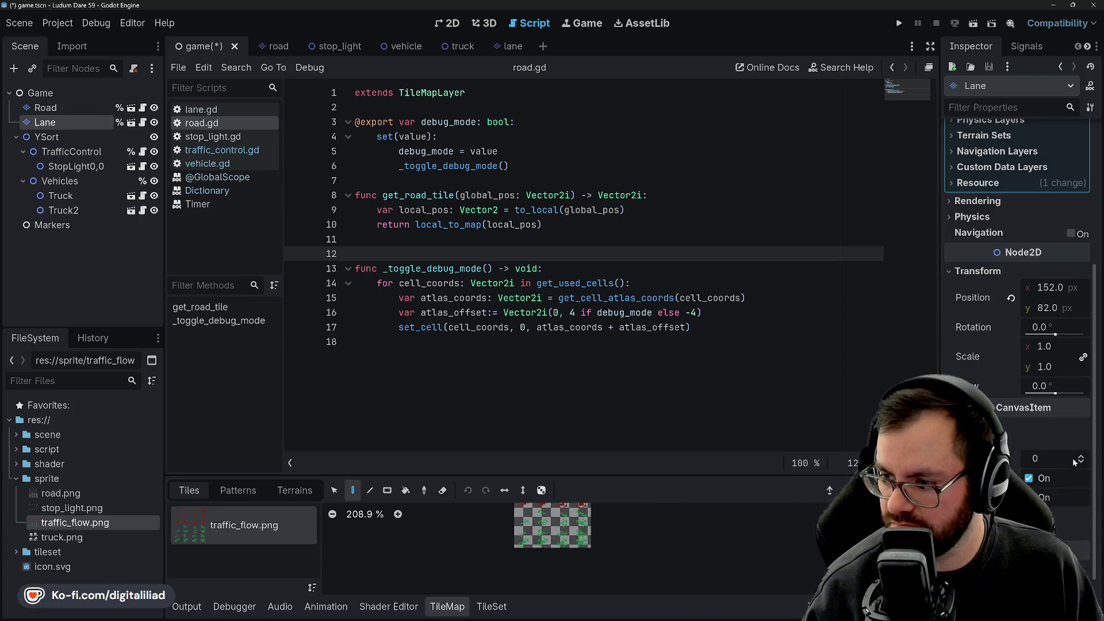
key("F5")
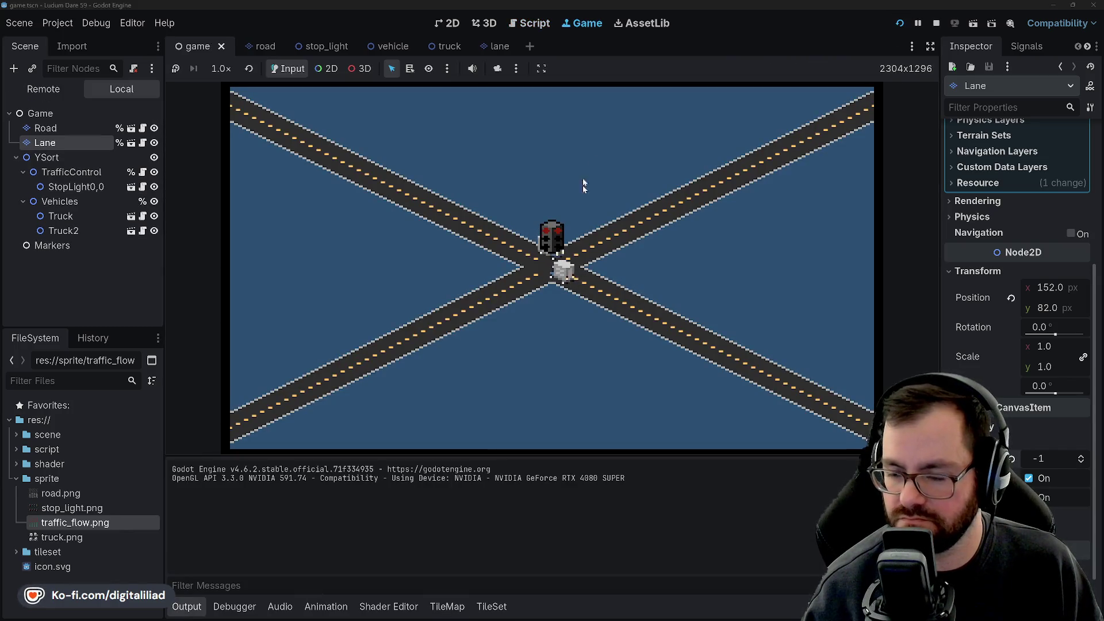
Step: Select Road, flip its Debug Mode on and off four times while running, then stop
left_click(45, 128)
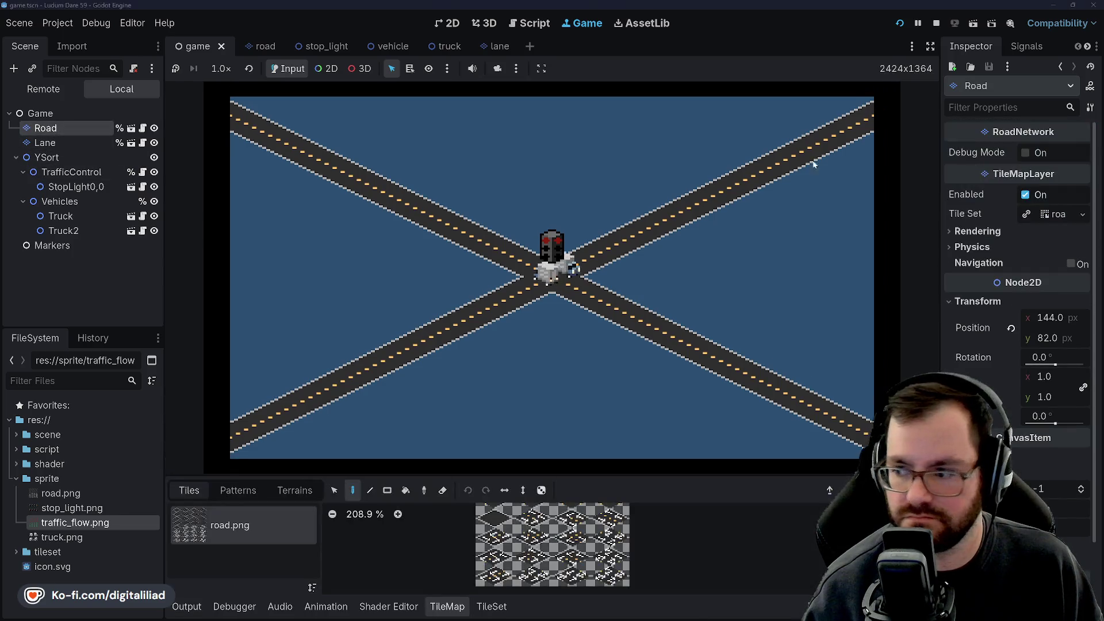
left_click(1026, 153)
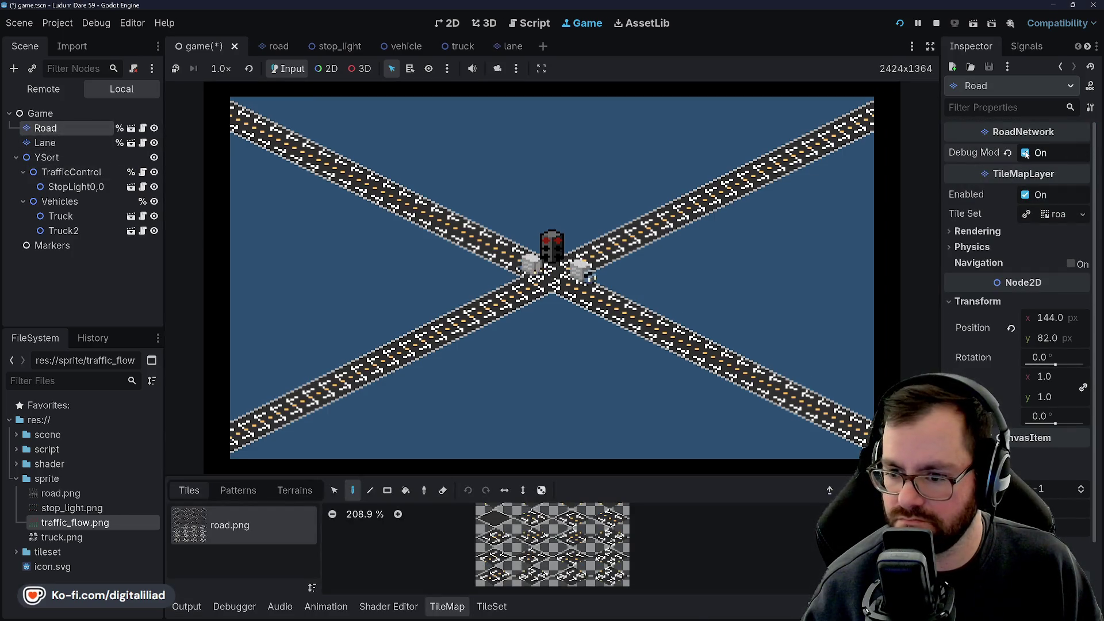
left_click(1026, 153)
left_click(1026, 153)
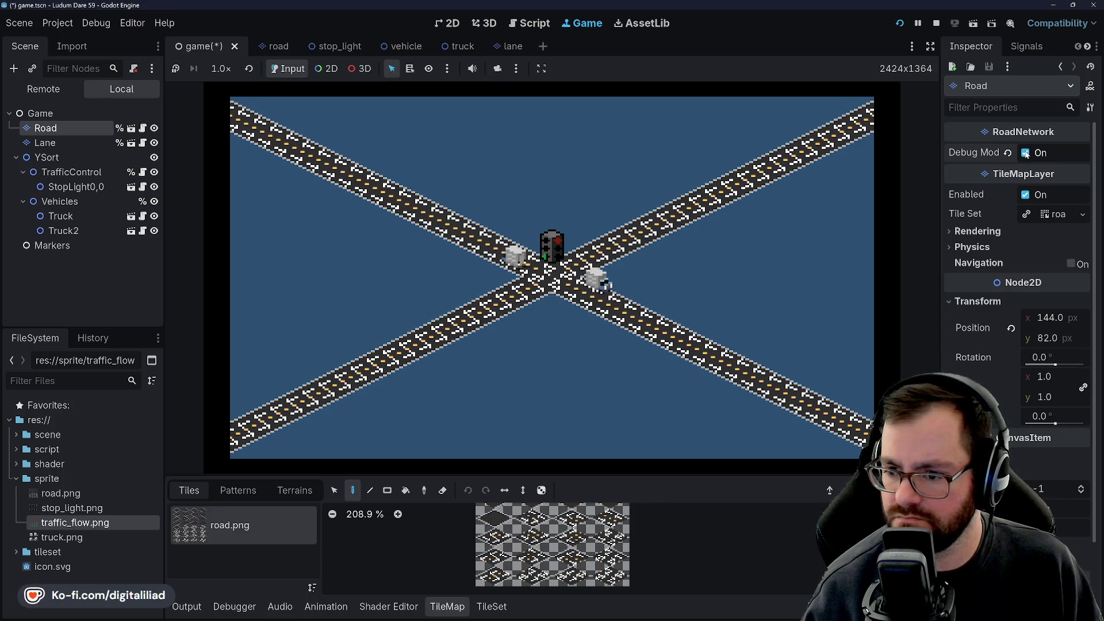
left_click(1026, 153)
left_click(1026, 152)
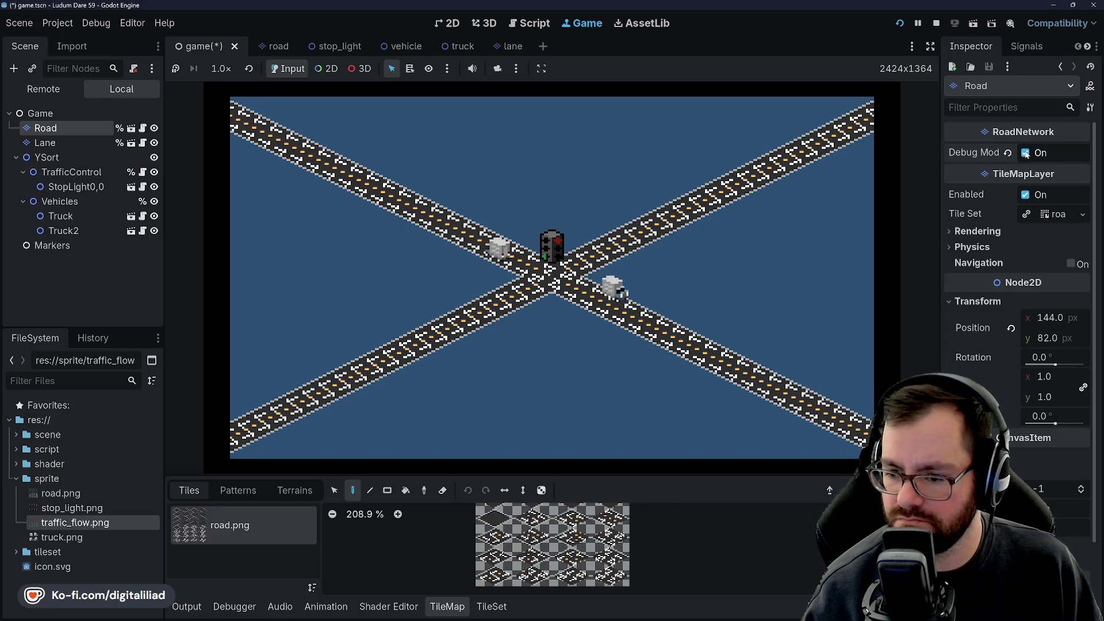
left_click(1026, 153)
left_click(1026, 153)
left_click(1026, 152)
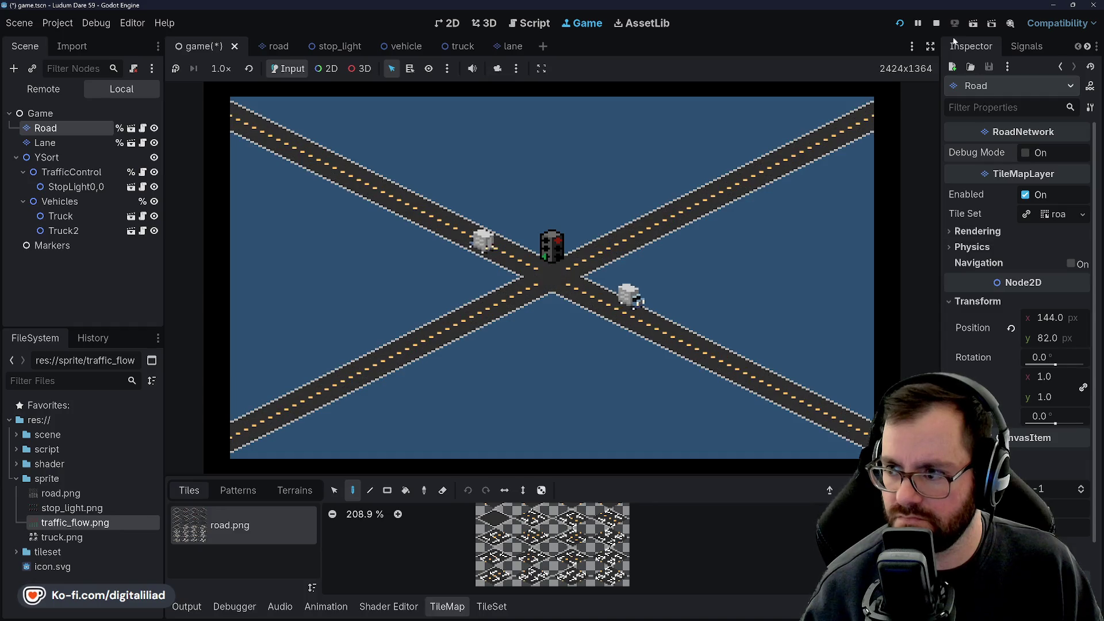
left_click(936, 23)
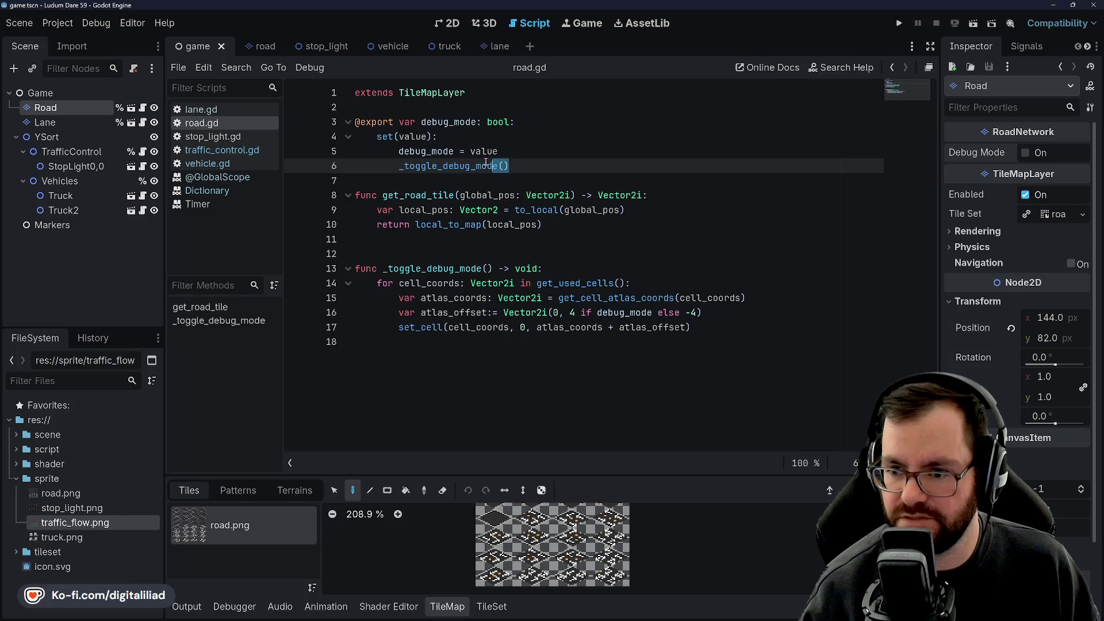
Step: Paste road.gd's debug_mode setter block over lane.gd's line 3 declaration and save
left_click_drag(486, 163, 350, 122)
key("ctrl+c")
left_click(221, 110)
left_click_drag(537, 118, 359, 122)
key("ctrl+v")
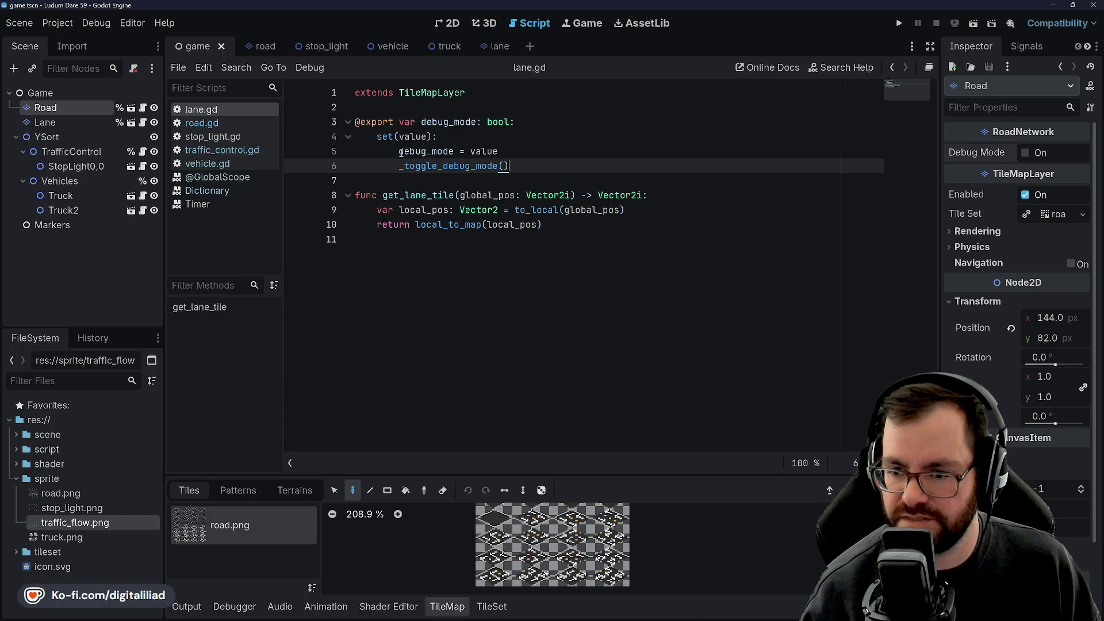
double_click(498, 165)
key("Down")
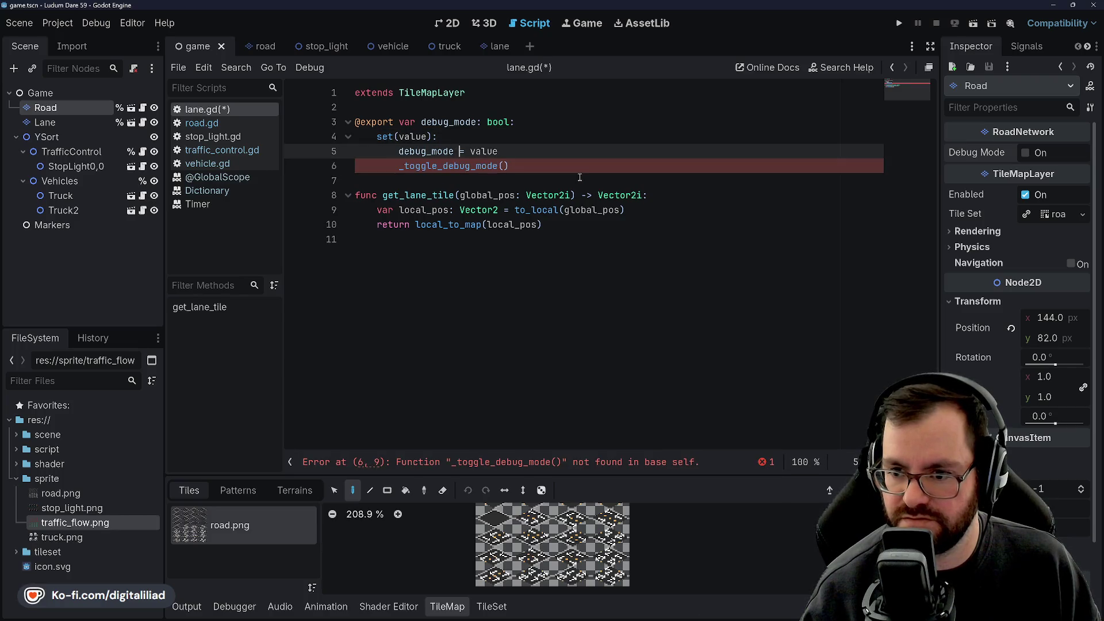
key("ctrl+s")
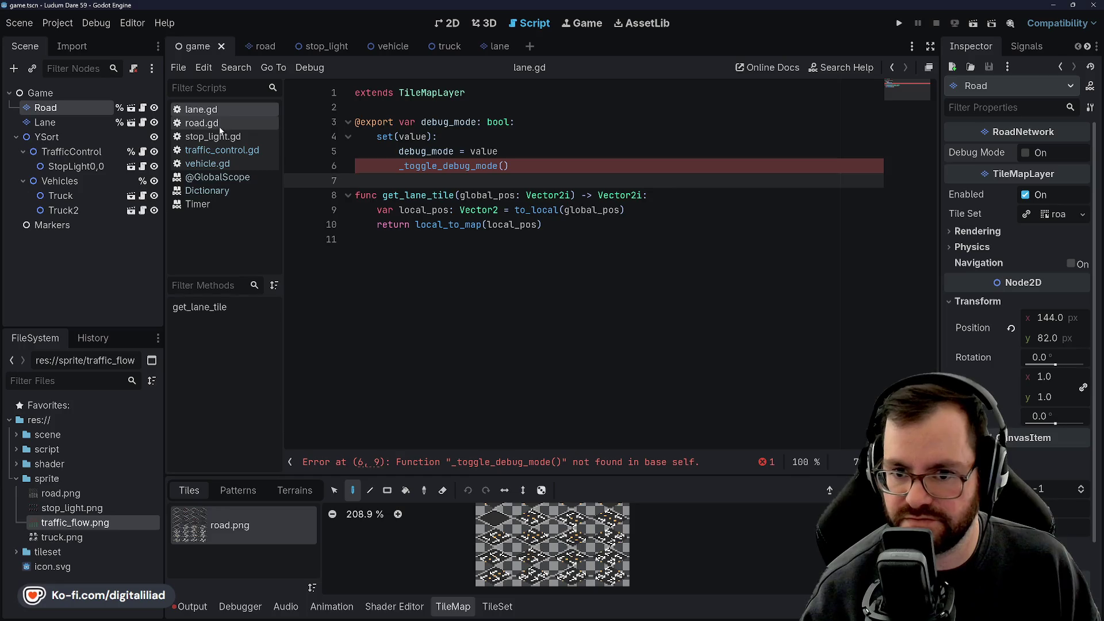
Step: Review road.gd's _toggle_debug_mode function, then undo a stray line break in lane.gd
left_click(227, 135)
left_click(246, 123)
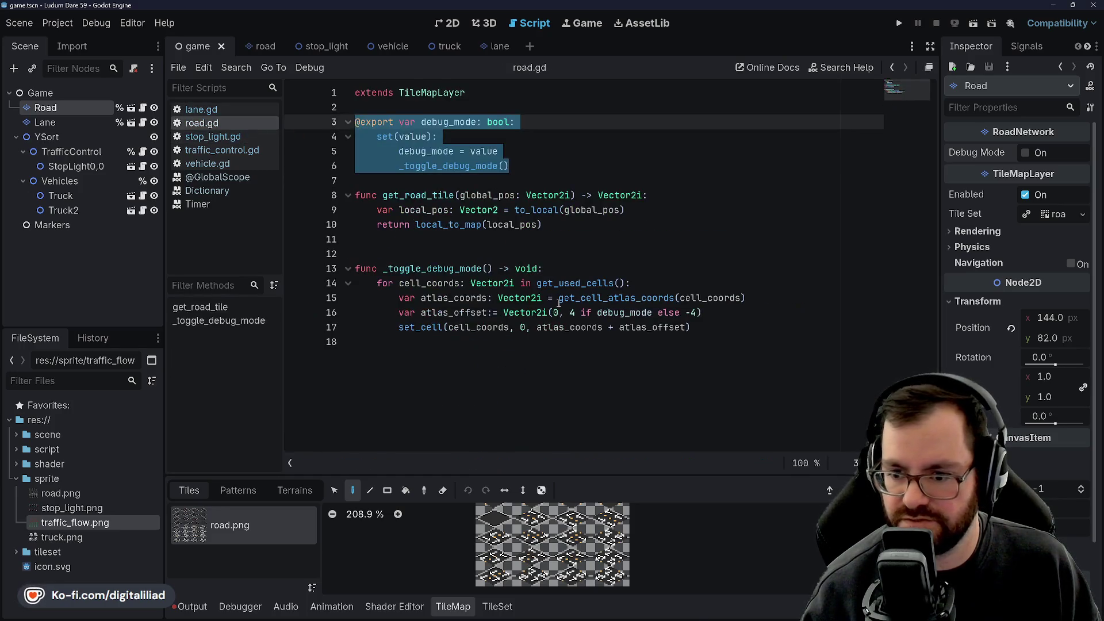
left_click_drag(727, 329, 340, 268)
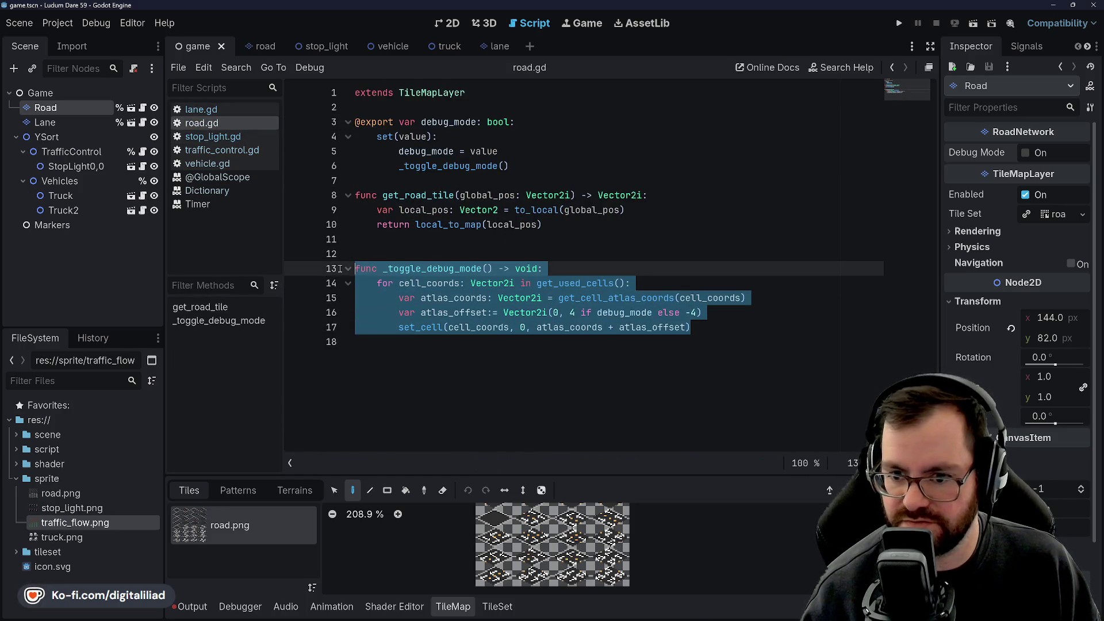
left_click(235, 109)
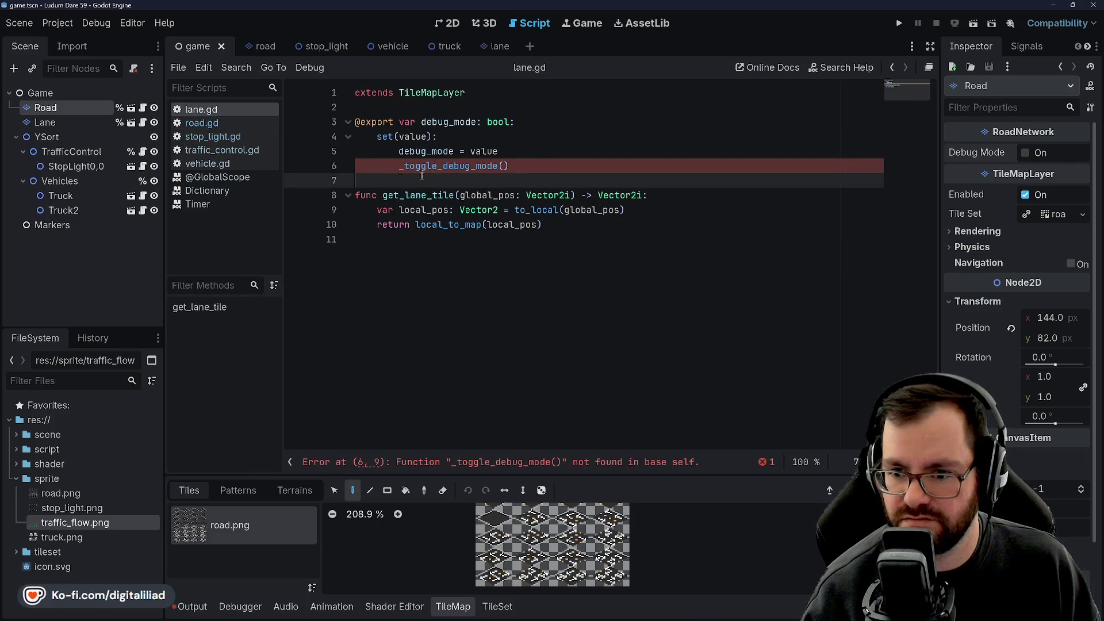
left_click(540, 225)
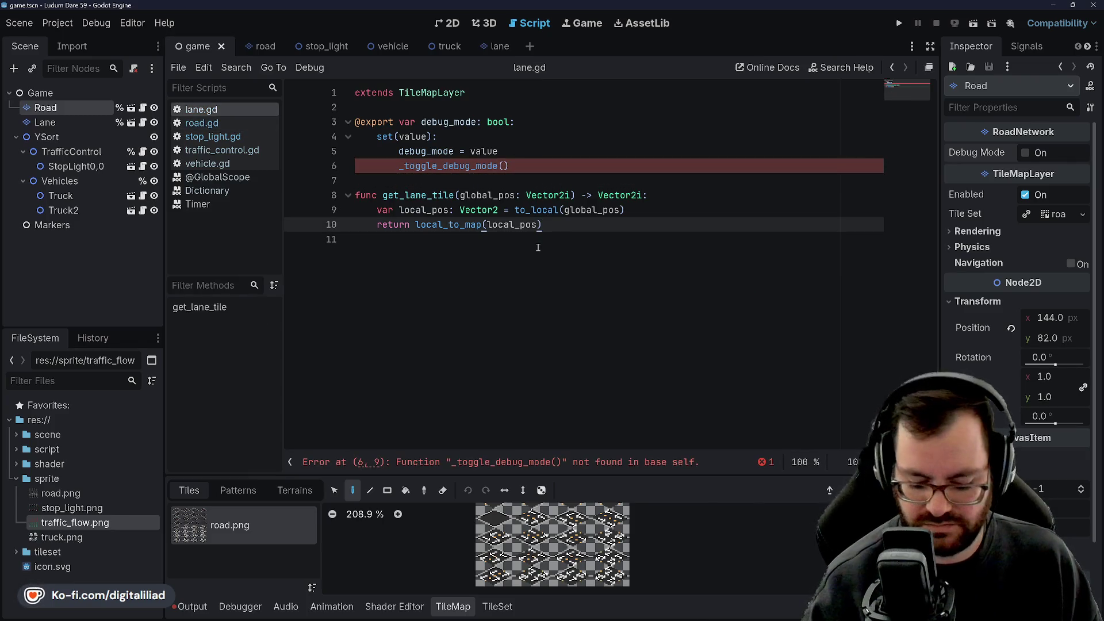
key("Return")
key("ctrl+z")
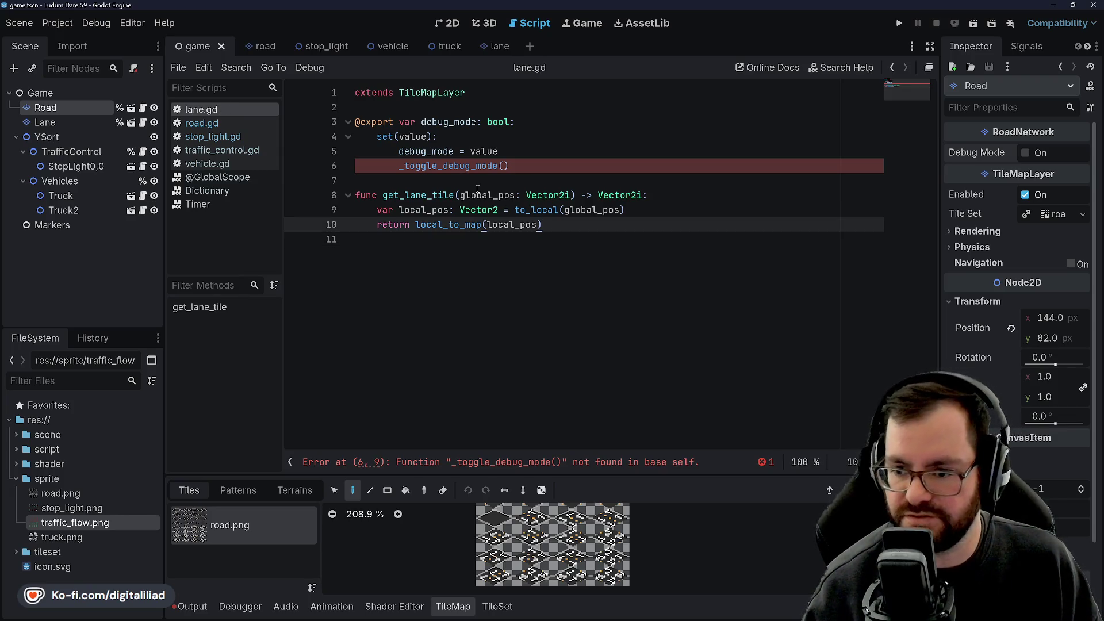
Step: Replace the _toggle_debug_mode() call on line 6 with a visibility assignment from value
left_click(444, 167)
left_click_drag(495, 166, 393, 166)
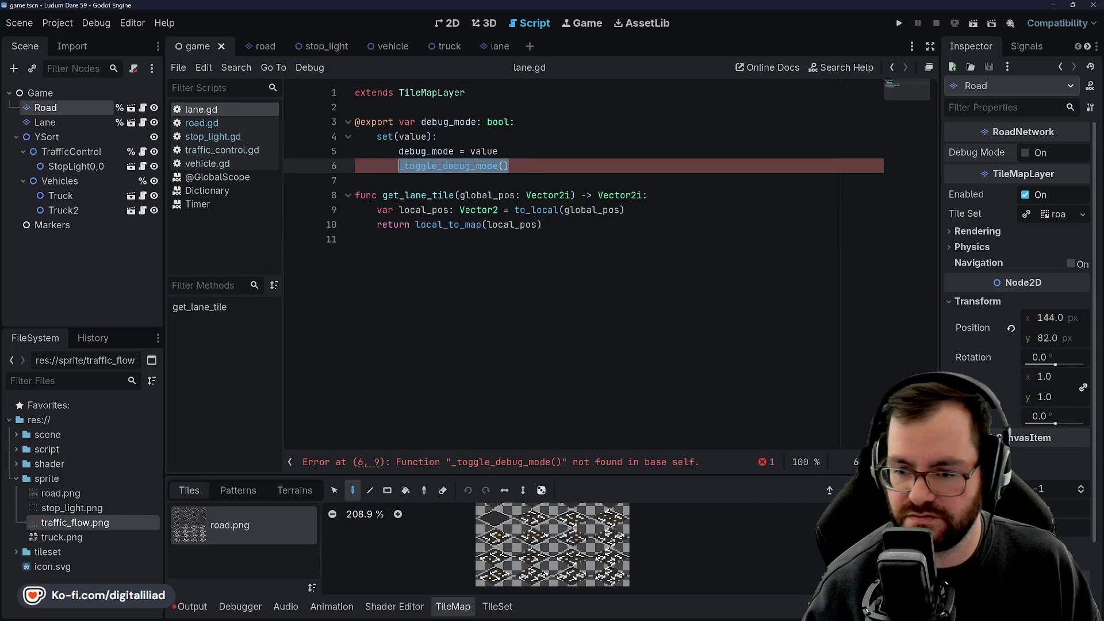
type("visi")
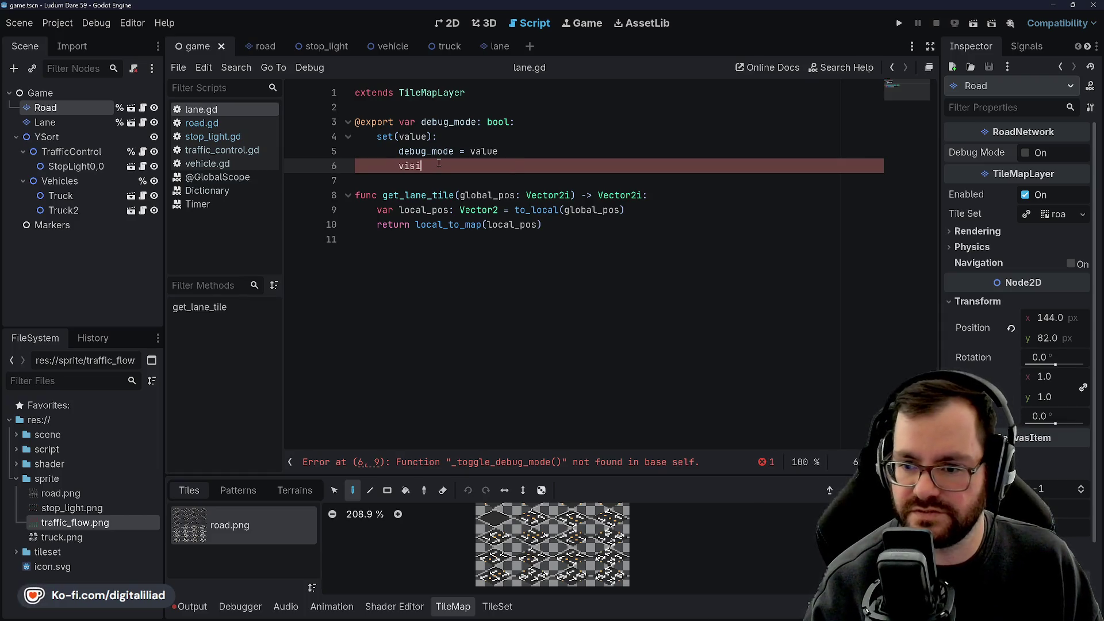
type("ty(")
key("BackSpace")
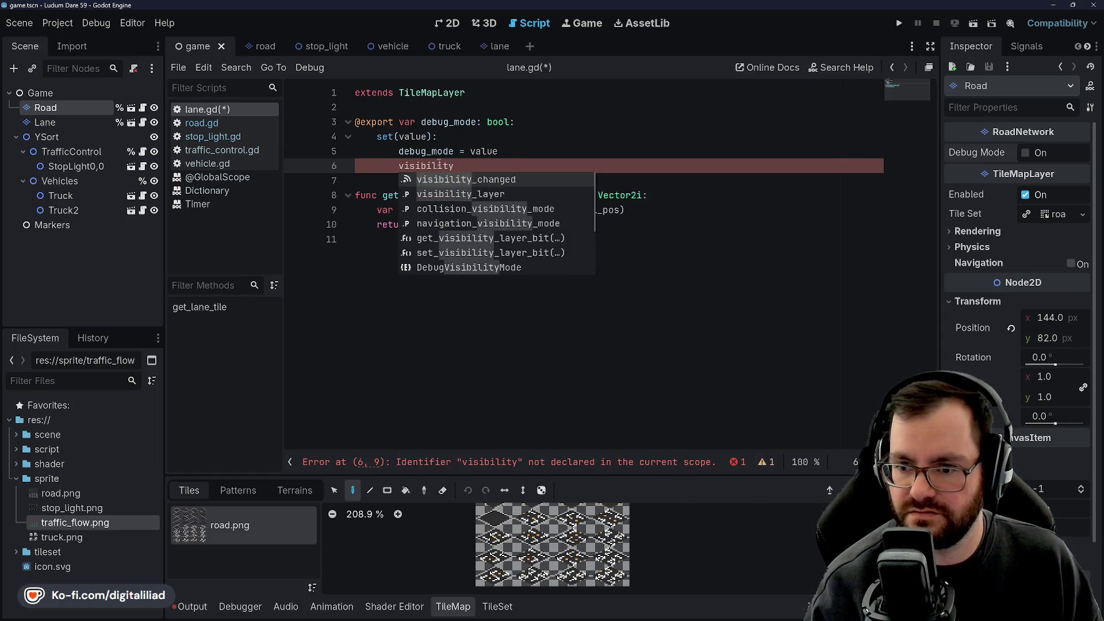
key("Escape")
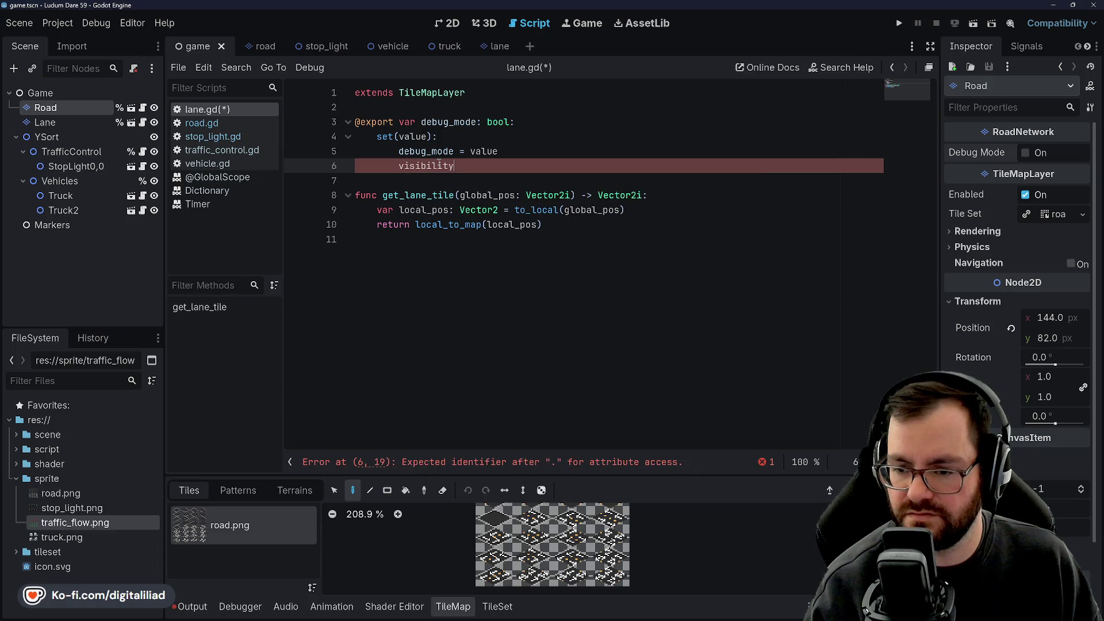
type("=value")
left_click(453, 151)
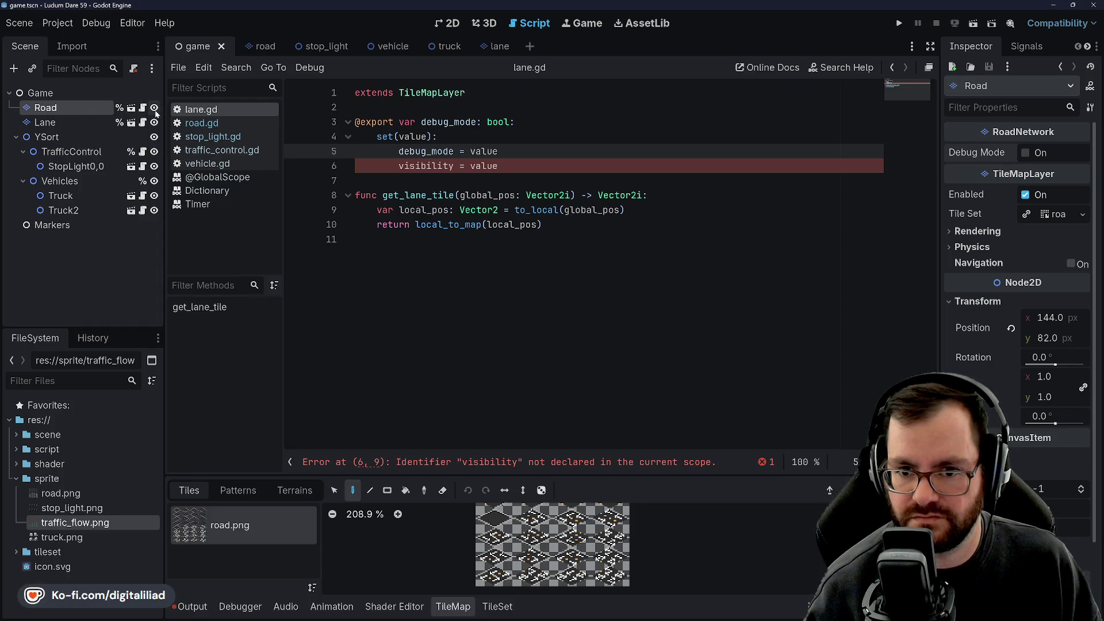
Step: Correct the misspelled property to 'visible' so it reads visible = value, and save
left_click(455, 163)
key("BackSpace")
key("BackSpace")
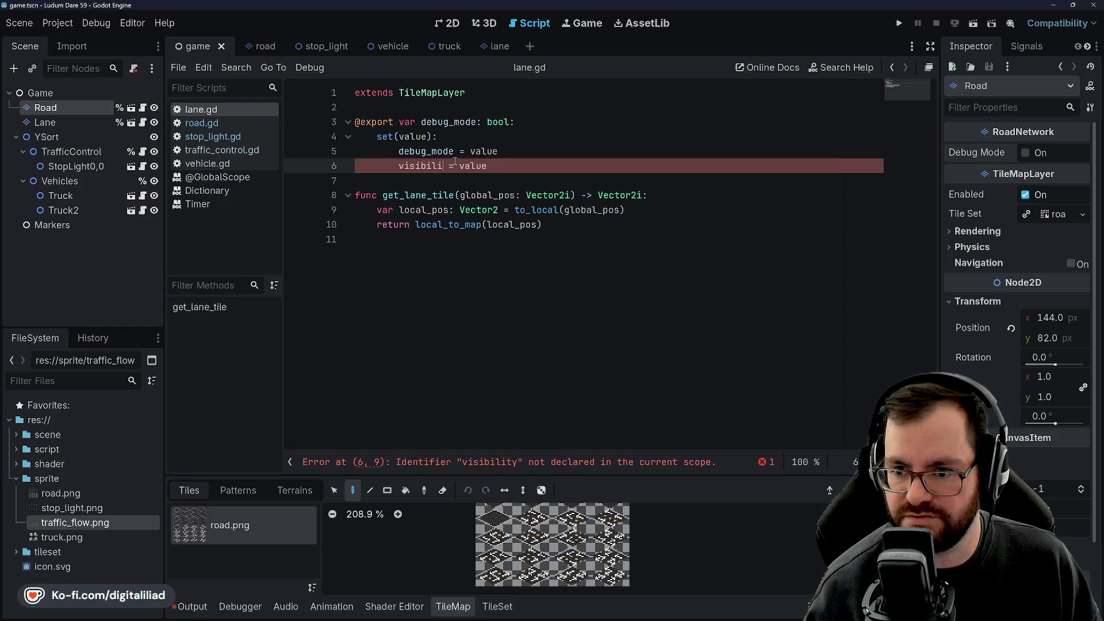
type("e")
left_click(516, 167)
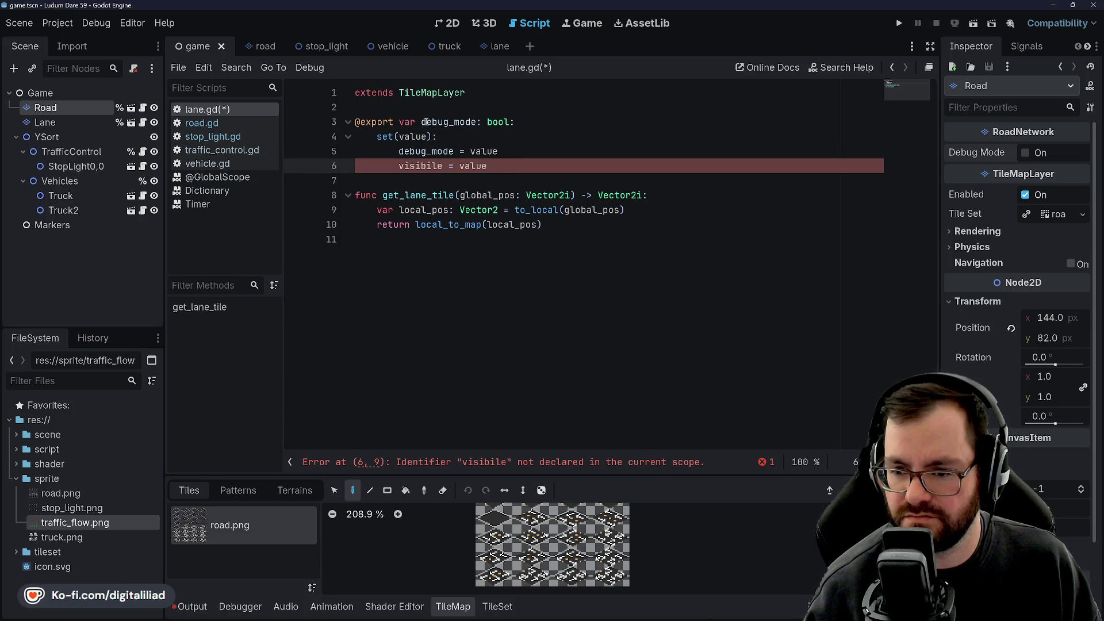
left_click(426, 166)
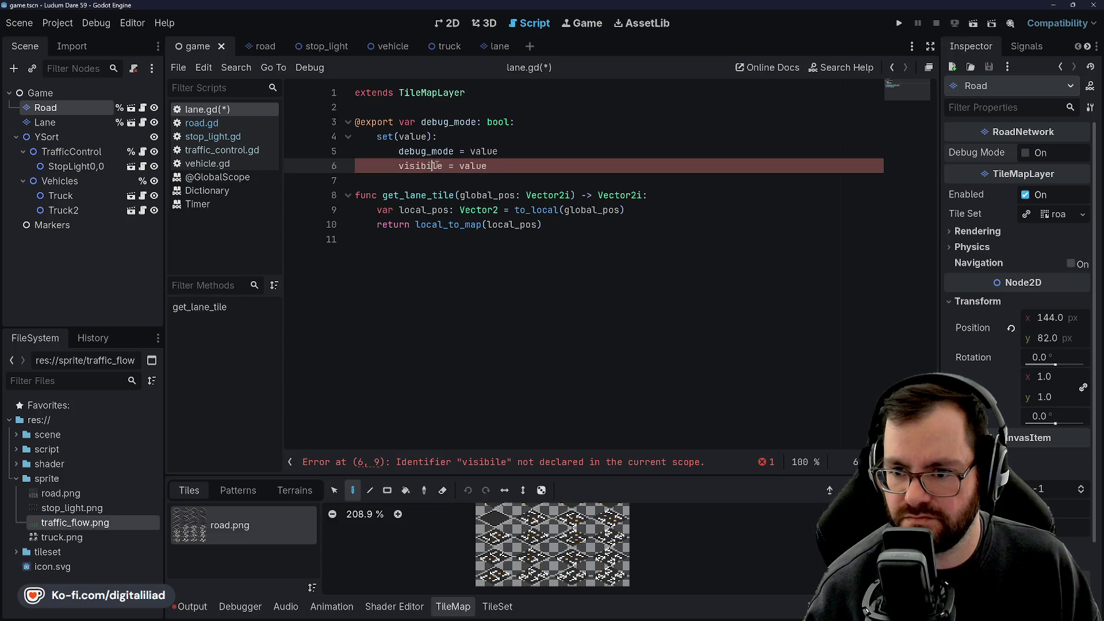
key("Delete")
key("ctrl+s")
left_click(497, 161)
key("ctrl+s")
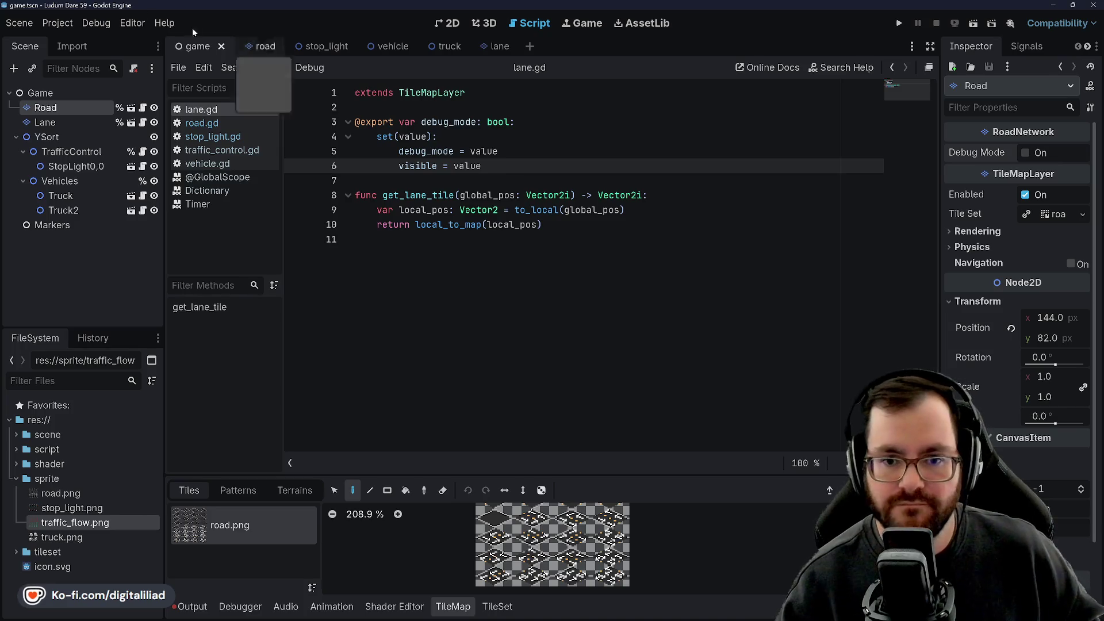
Step: Hide the Lane layer, save the scene, and add blank lines above get_lane_tile
left_click(154, 123)
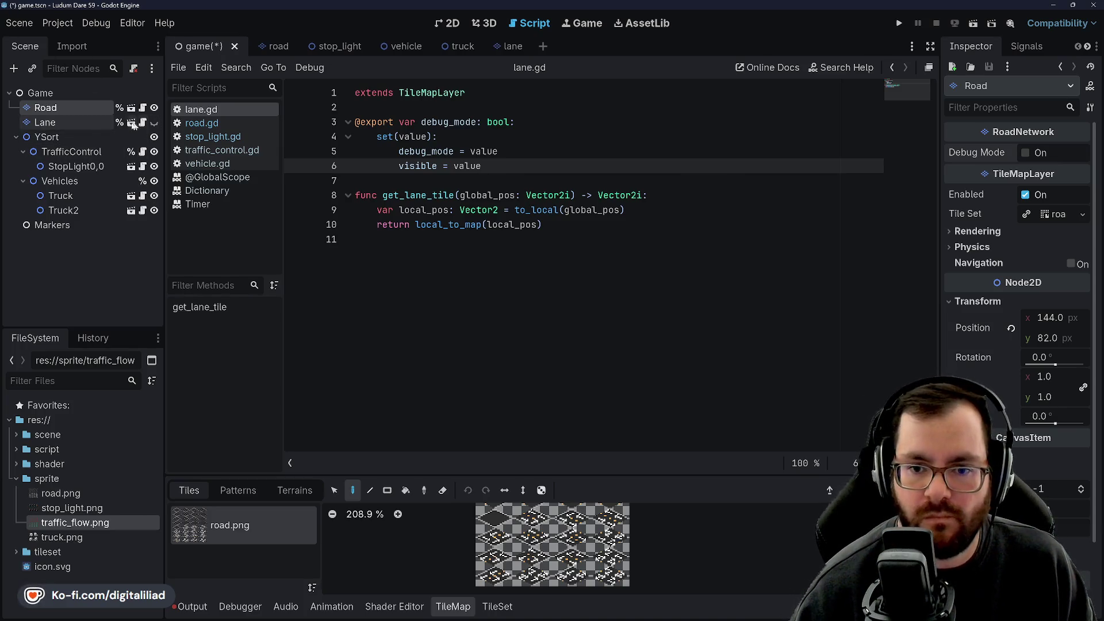
left_click(61, 124)
key("ctrl+s")
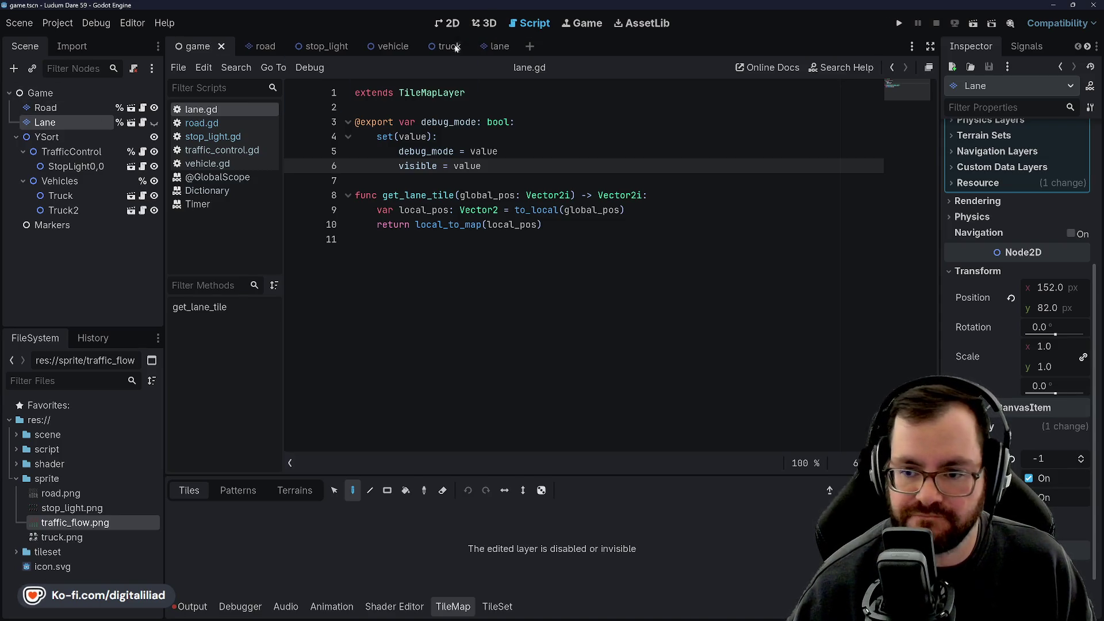
left_click(394, 179)
key("Return")
key("Return")
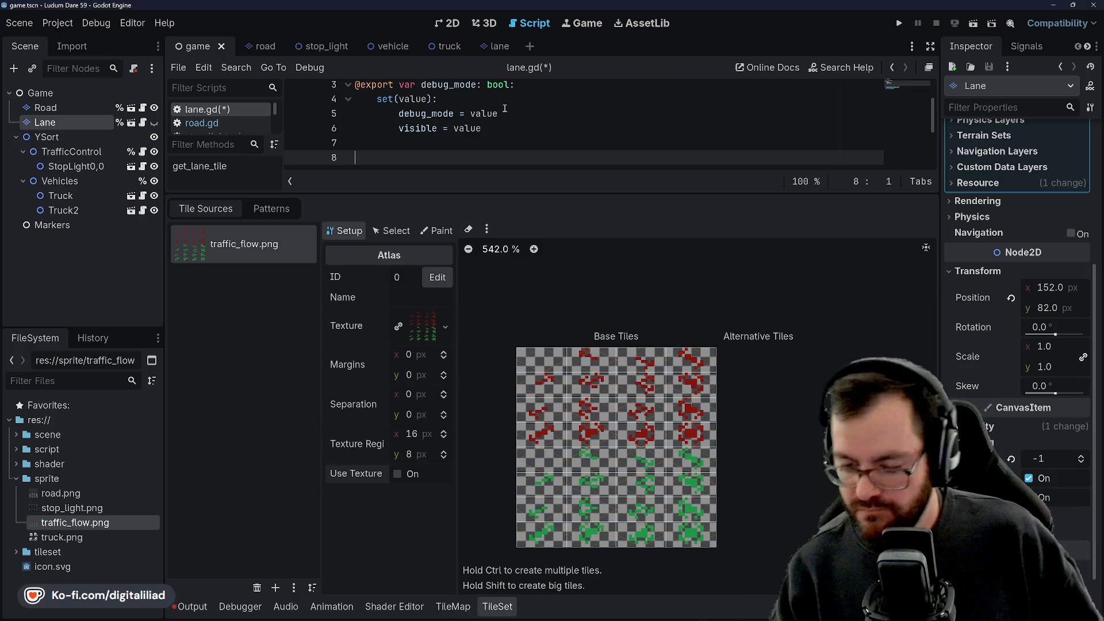
Step: Collapse the TileSet panel and check the blank lines around line 7 of lane.gd
left_click(497, 606)
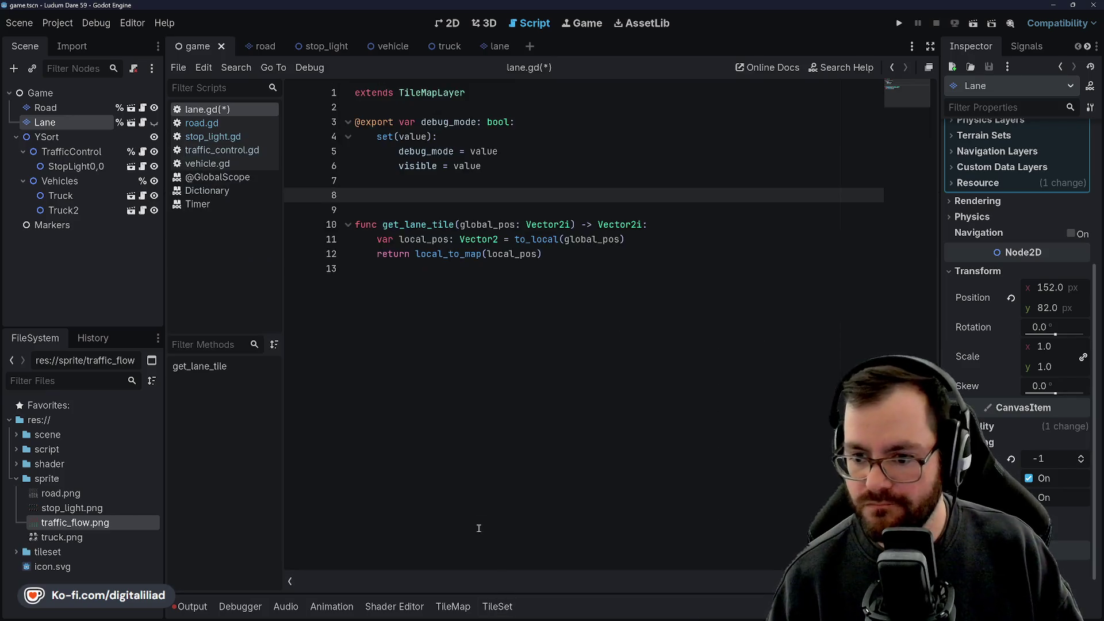
left_click(444, 186)
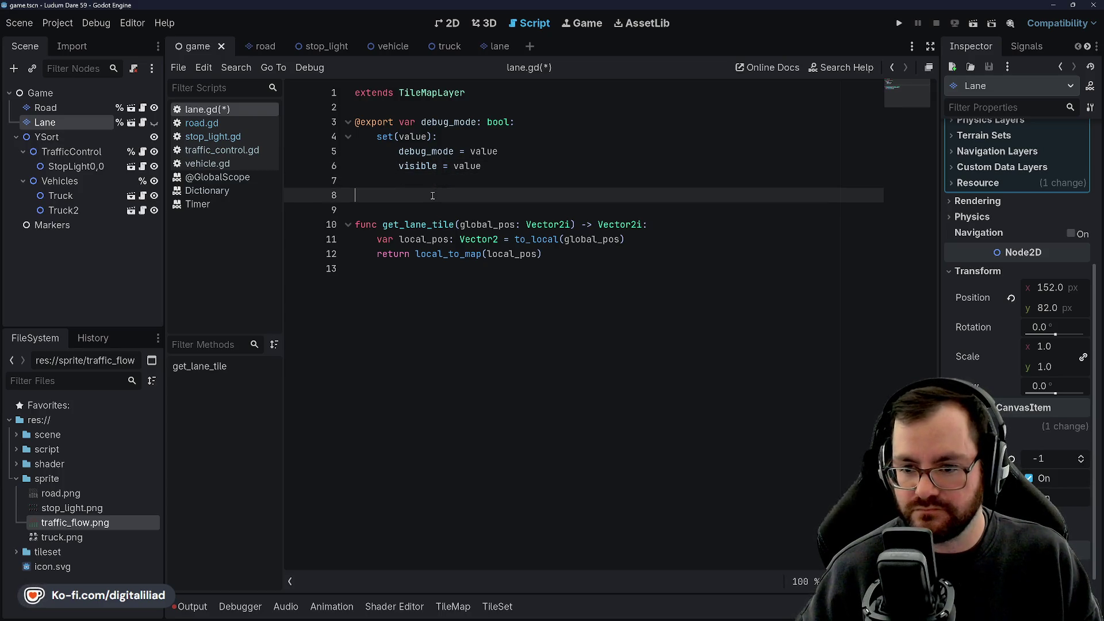
key("Down")
key("Up")
key("Down")
key("Up")
key("Up")
key("Down")
key("Down")
key("Up")
key("Down")
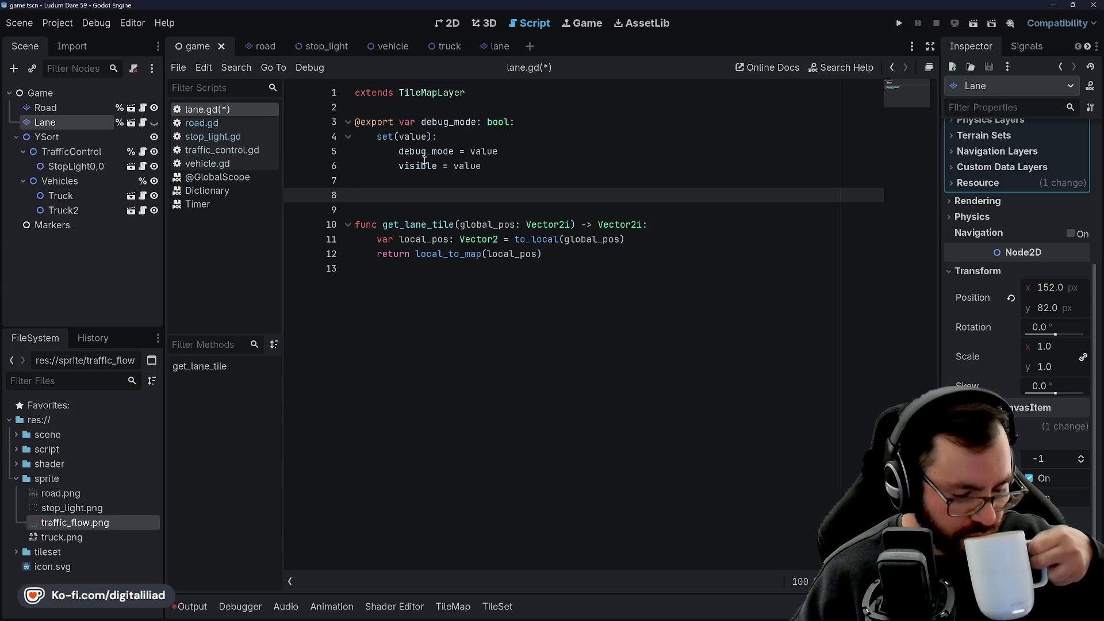
Step: Save lane.gd and switch over to Aseprite
mouse_move(424, 161)
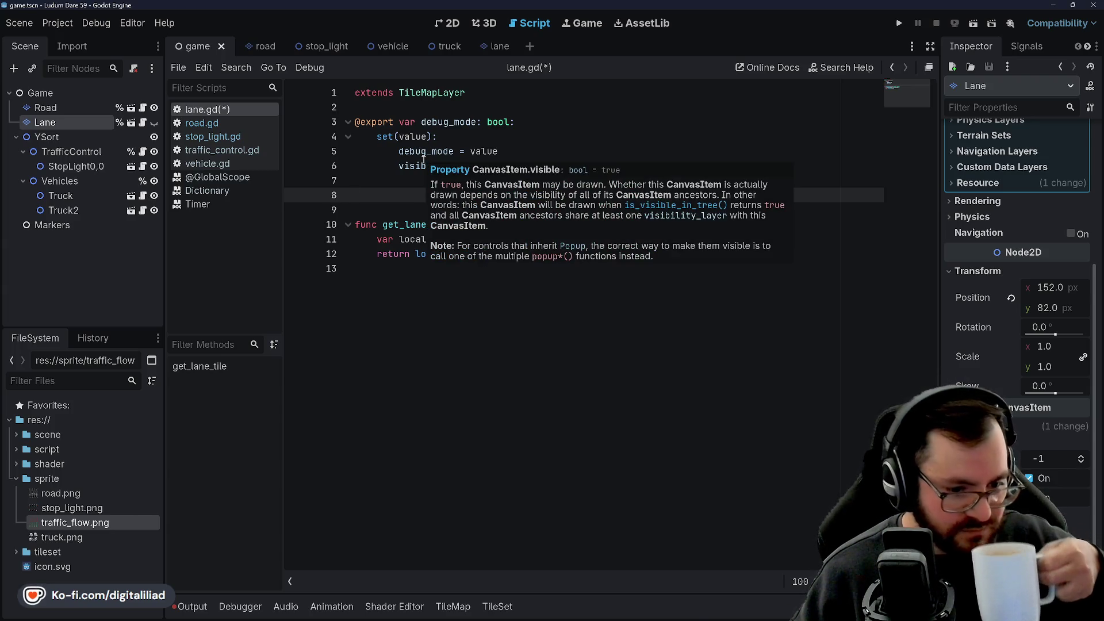
key("Down")
key("Up")
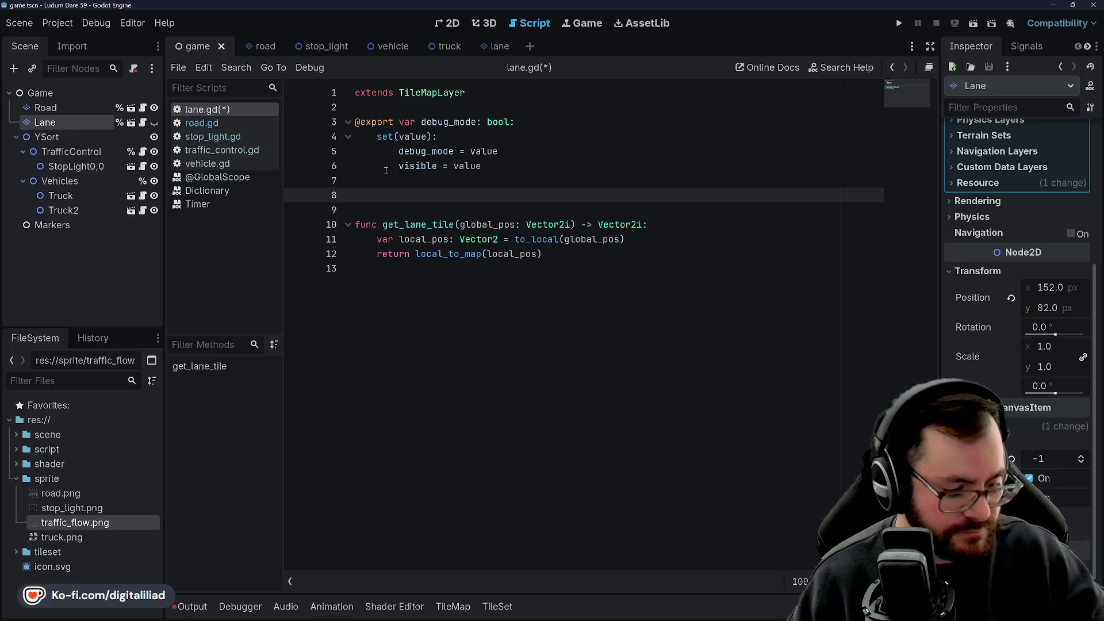
key("ctrl+s")
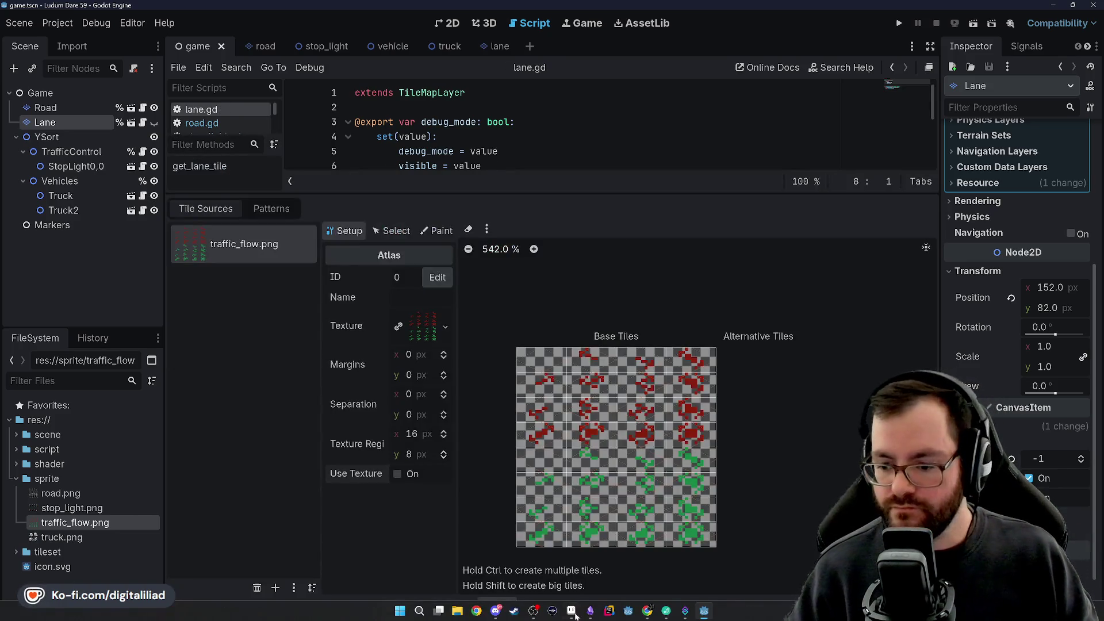
left_click(571, 611)
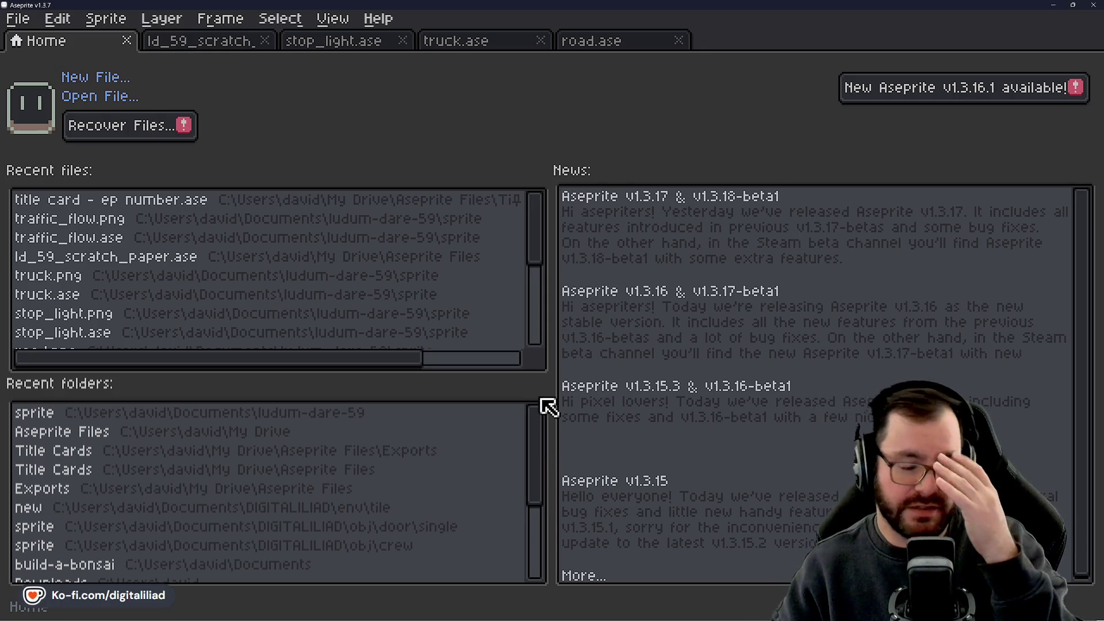
Step: View the road tiles in ld_59_scratch_paper.ase, then go back to Godot
left_click(236, 42)
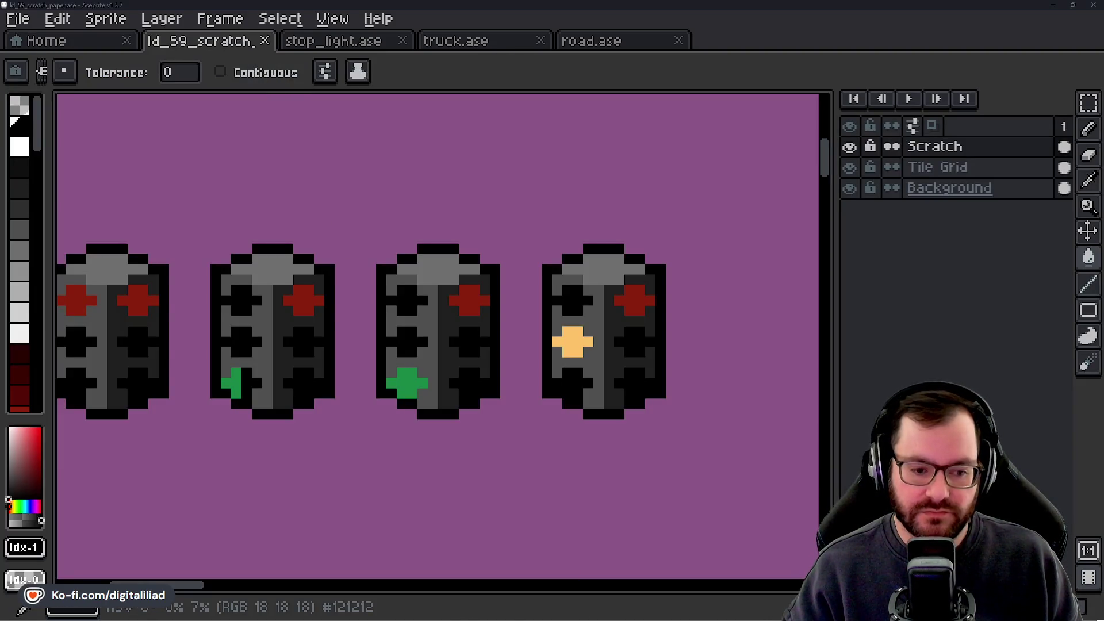
scroll(304, 169, "down", 3)
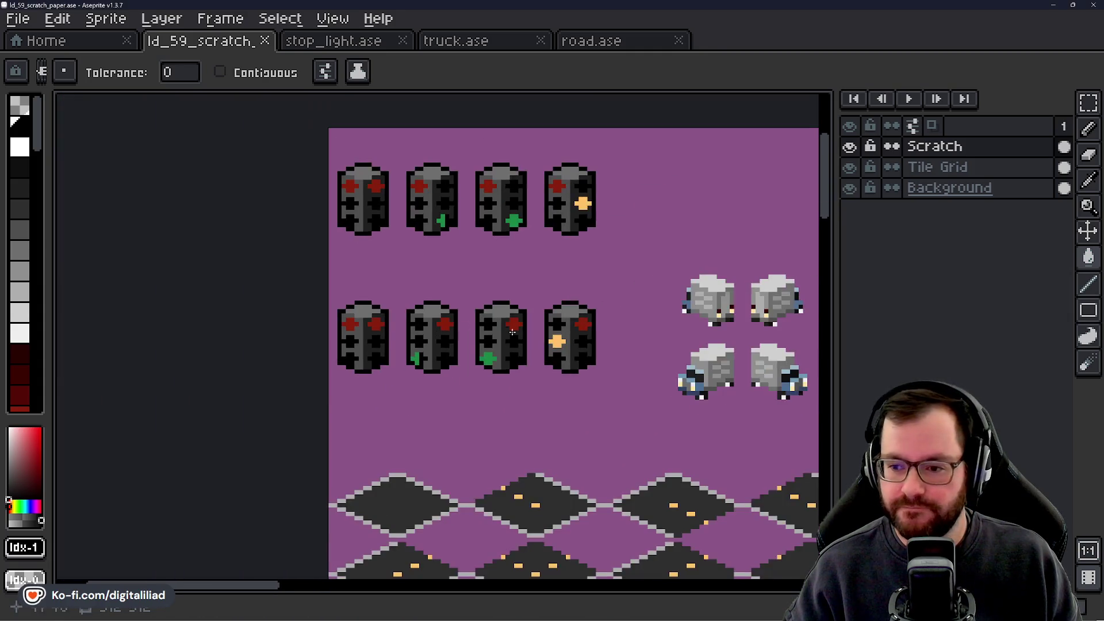
scroll(382, 333, "down", 5)
scroll(427, 323, "up", 2)
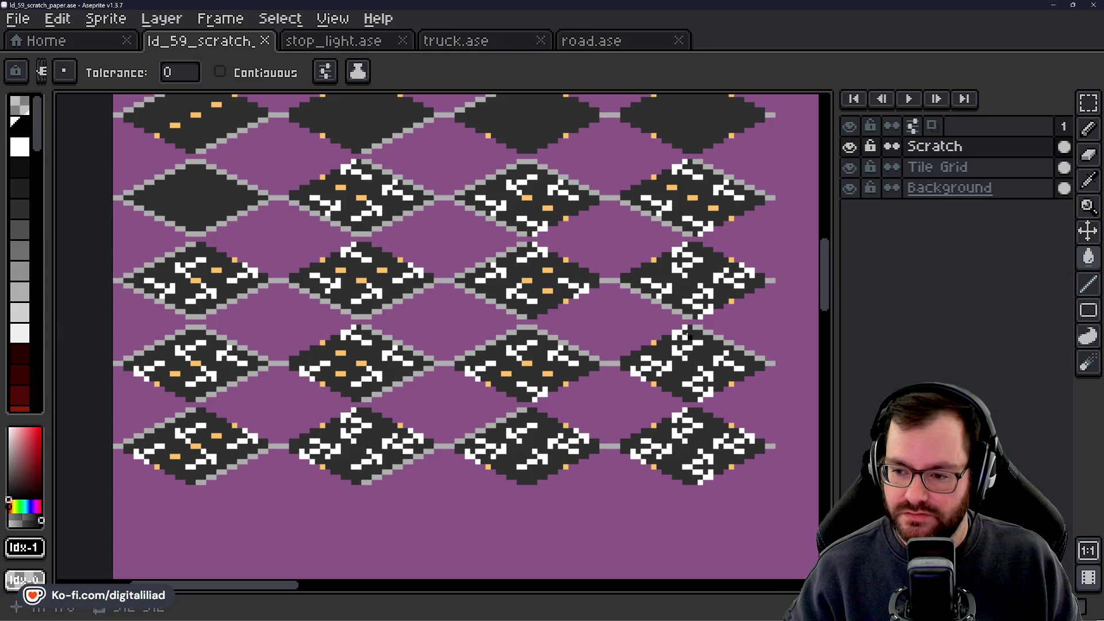
scroll(590, 343, "down", 1)
scroll(590, 343, "up", 1)
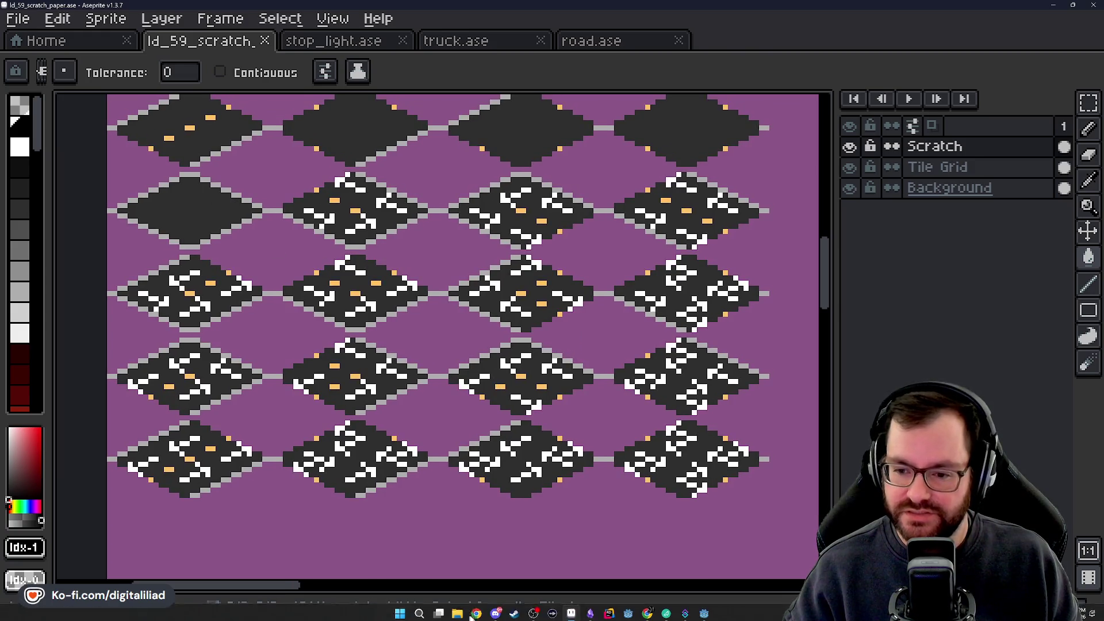
mouse_move(587, 611)
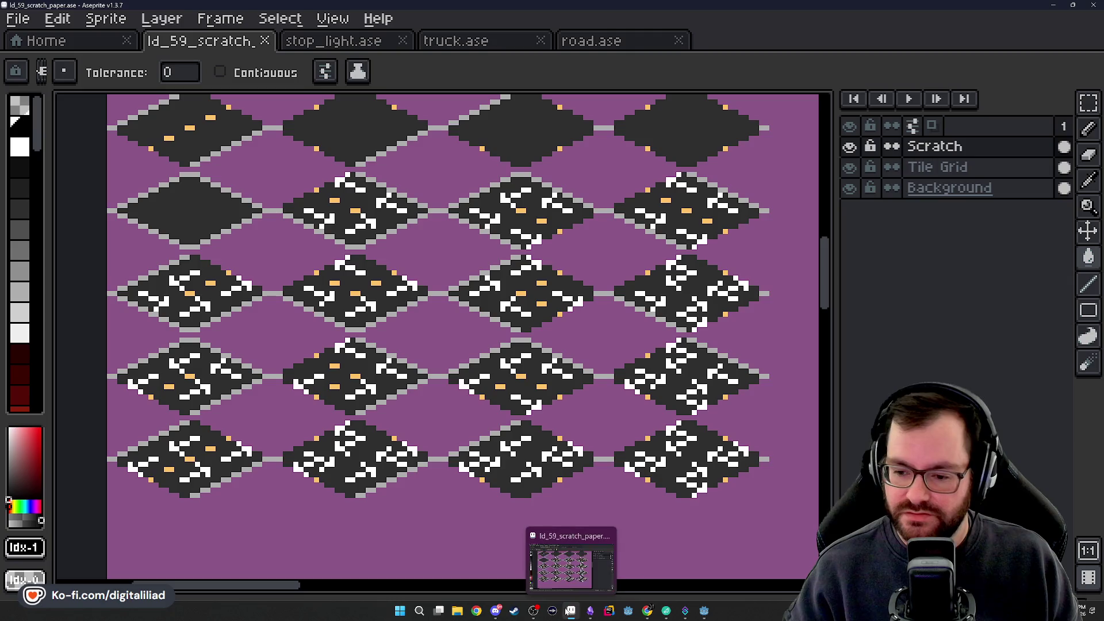
left_click(705, 612)
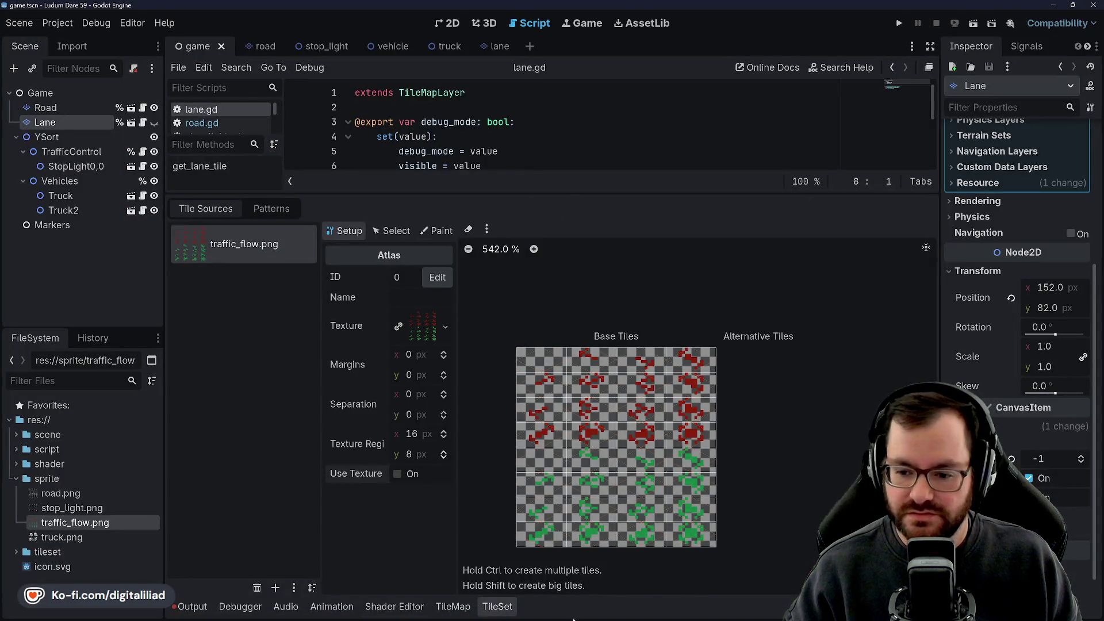
Step: Collapse the tileset panel and open fresh blank lines after line 7 of lane.gd
left_click(498, 607)
left_click(45, 107)
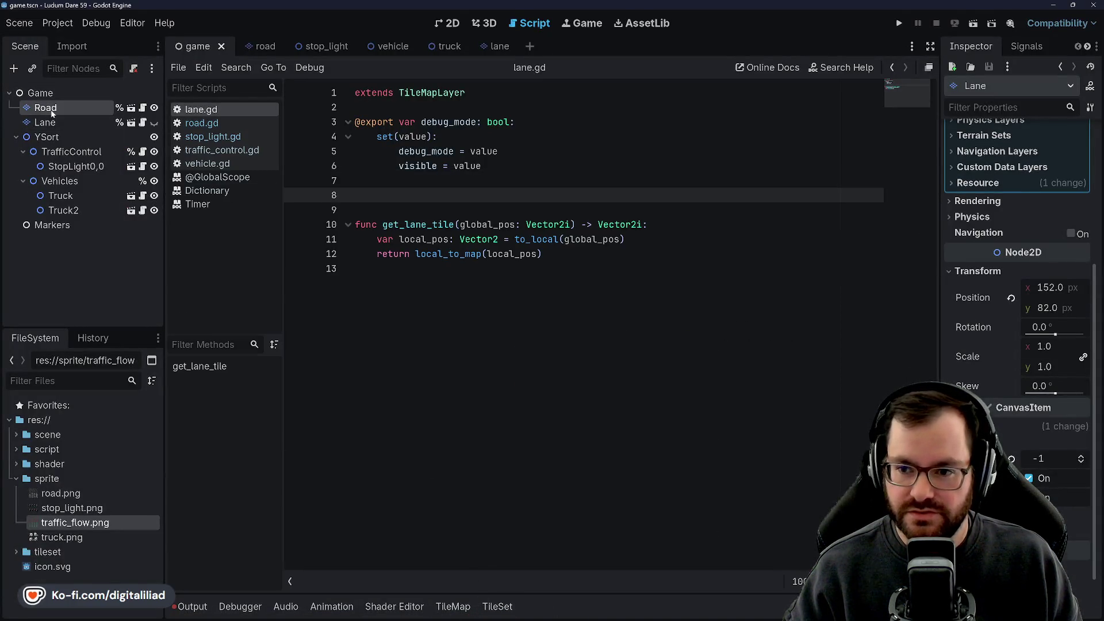
key("BackSpace")
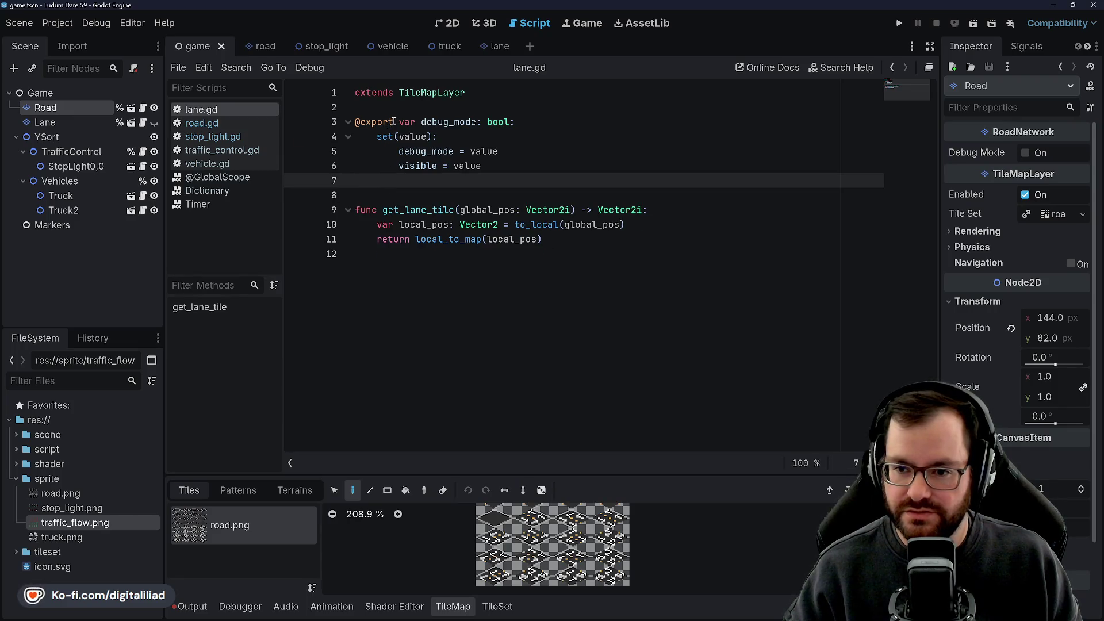
left_click(395, 111)
left_click(417, 182)
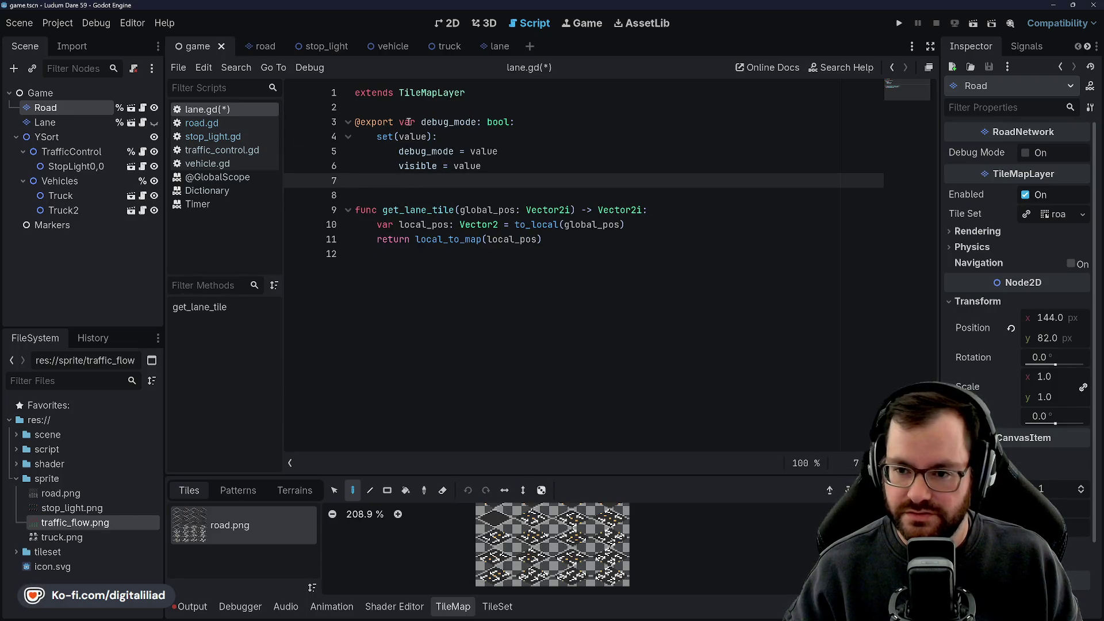
key("Return")
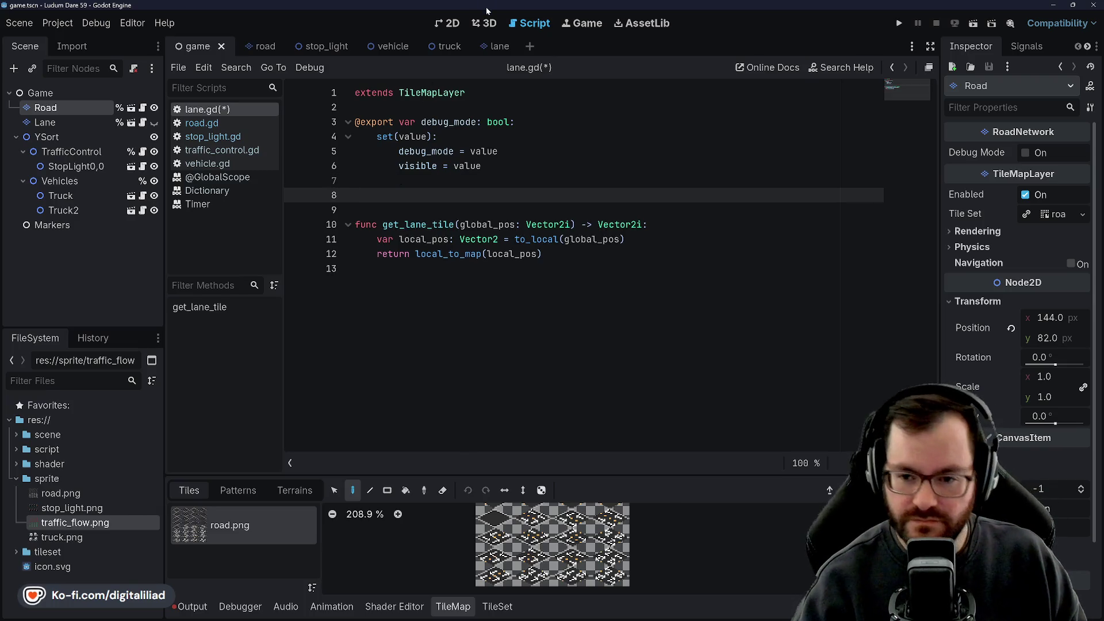
key("Return")
key("Up")
key("Return")
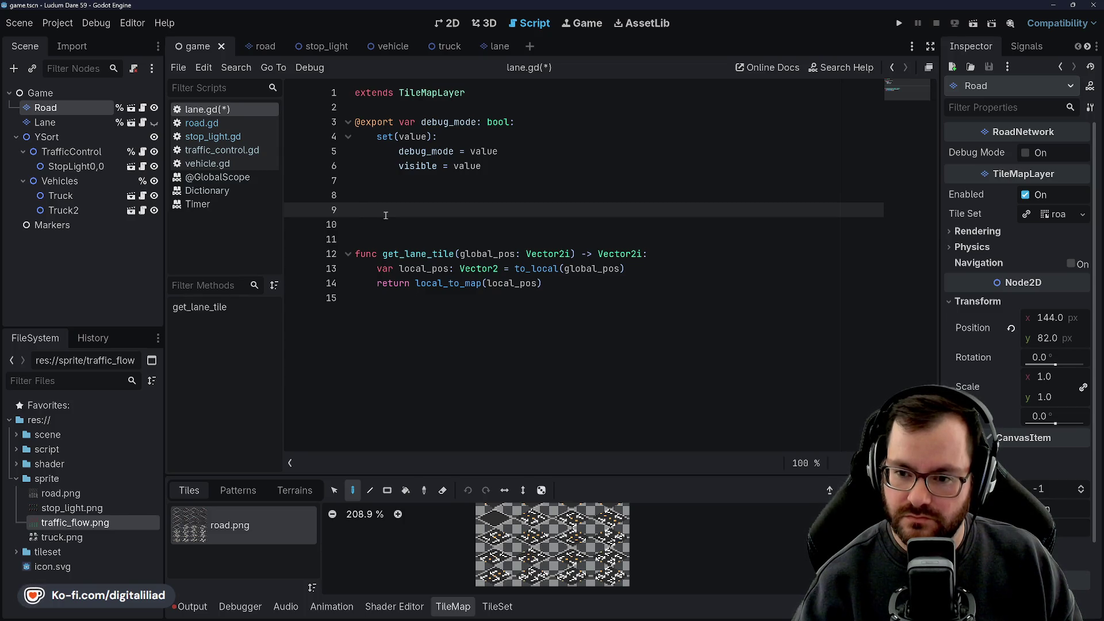
Step: Declare traffic_flow as a Dictionary keyed by Vector2i, opening a multi-line { } block
type("traffi")
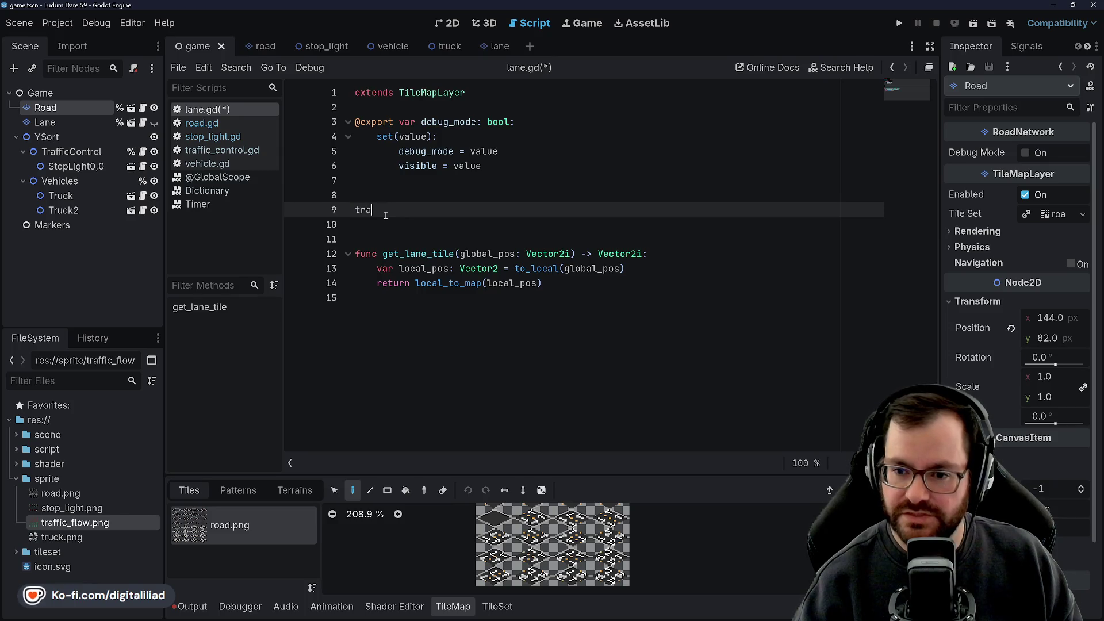
key("BackSpace")
key("BackSpace")
key("BackSpace")
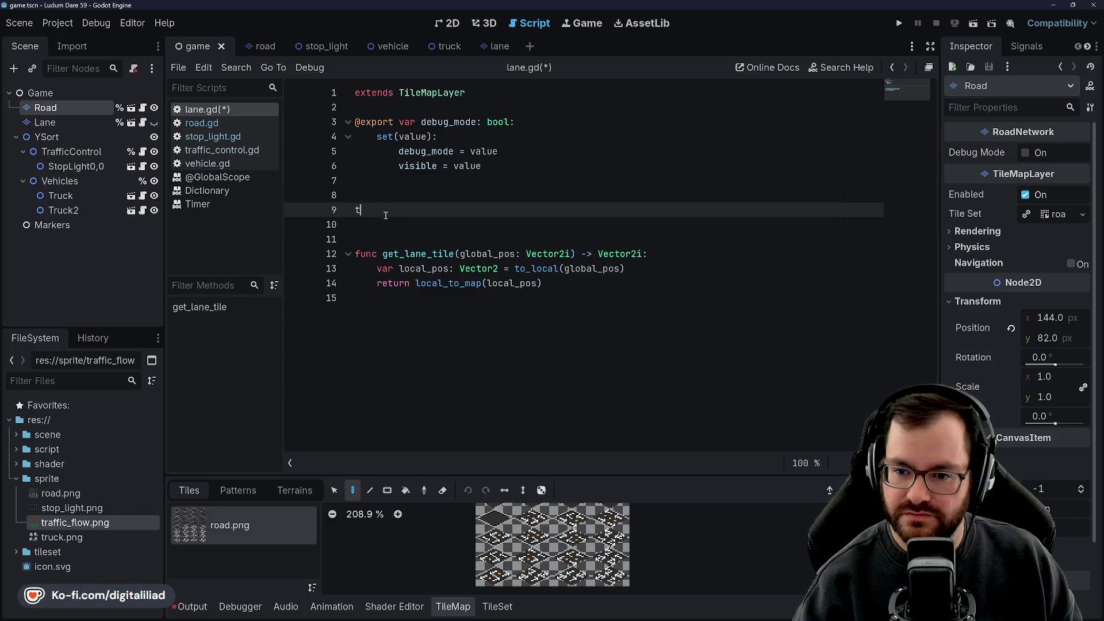
type("var dictionary")
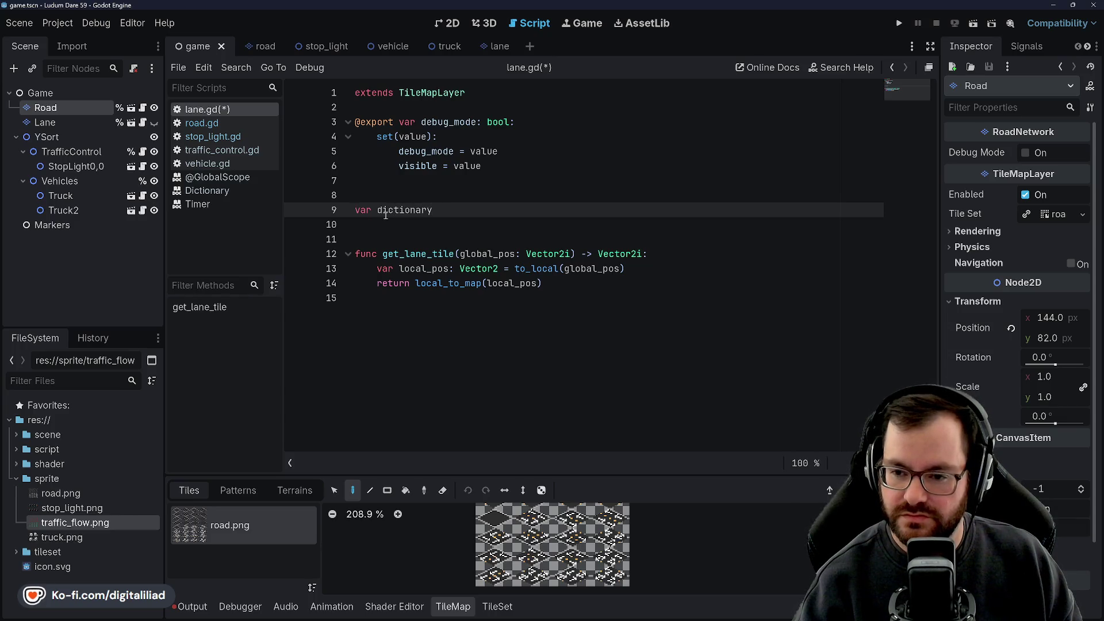
key("BackSpace")
key("BackSpace")
key("BackSpace")
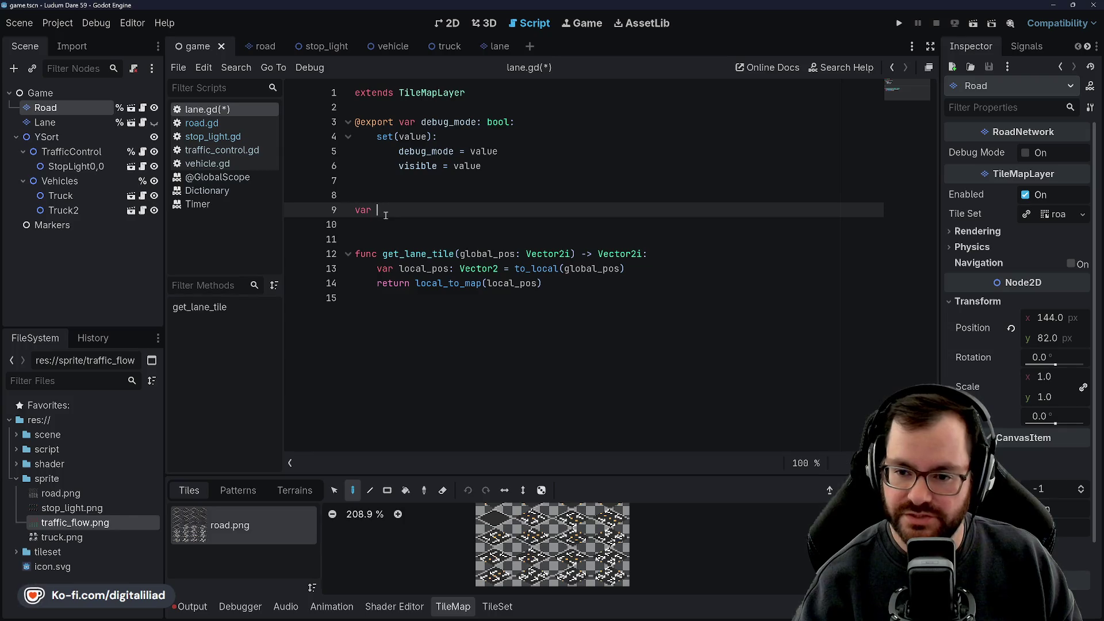
type("traffic_flow")
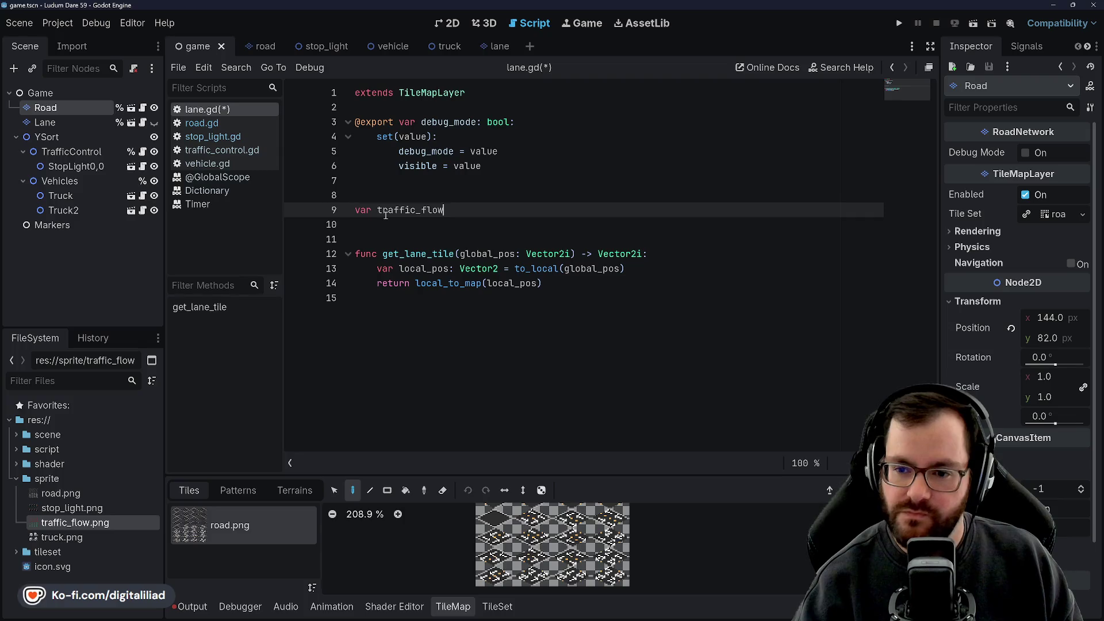
type(": Dictionary[")
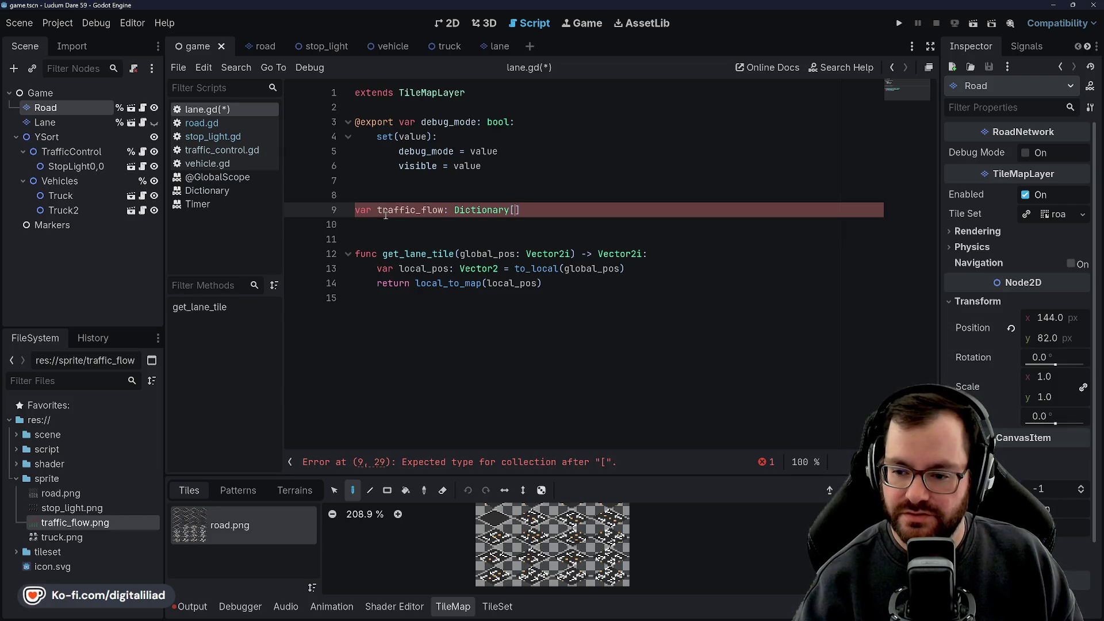
type("Vector2i,")
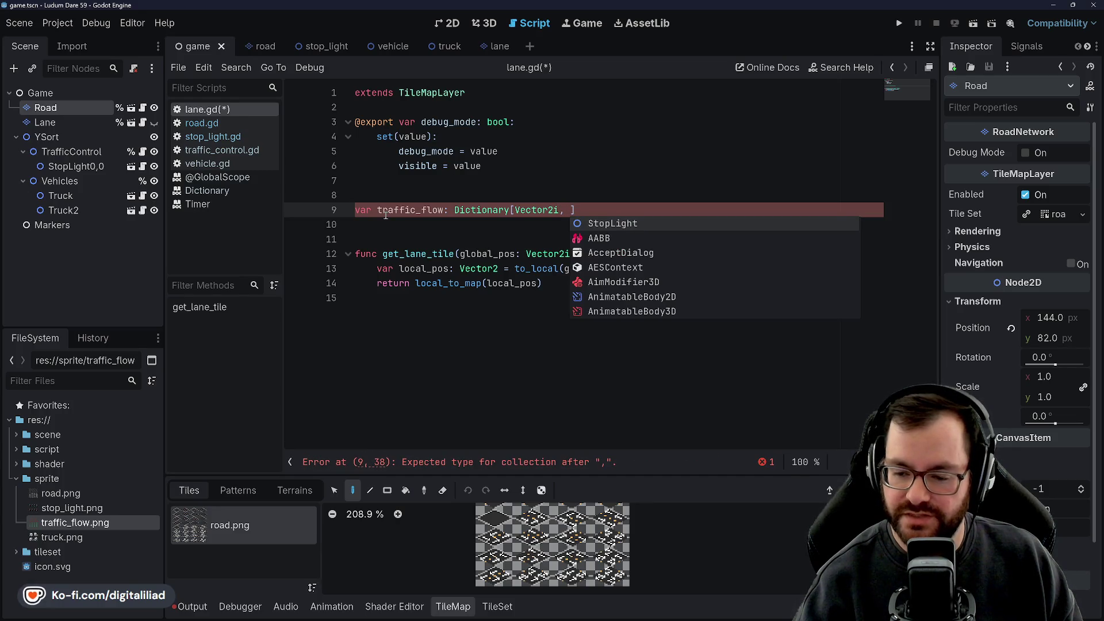
type("Vector2i")
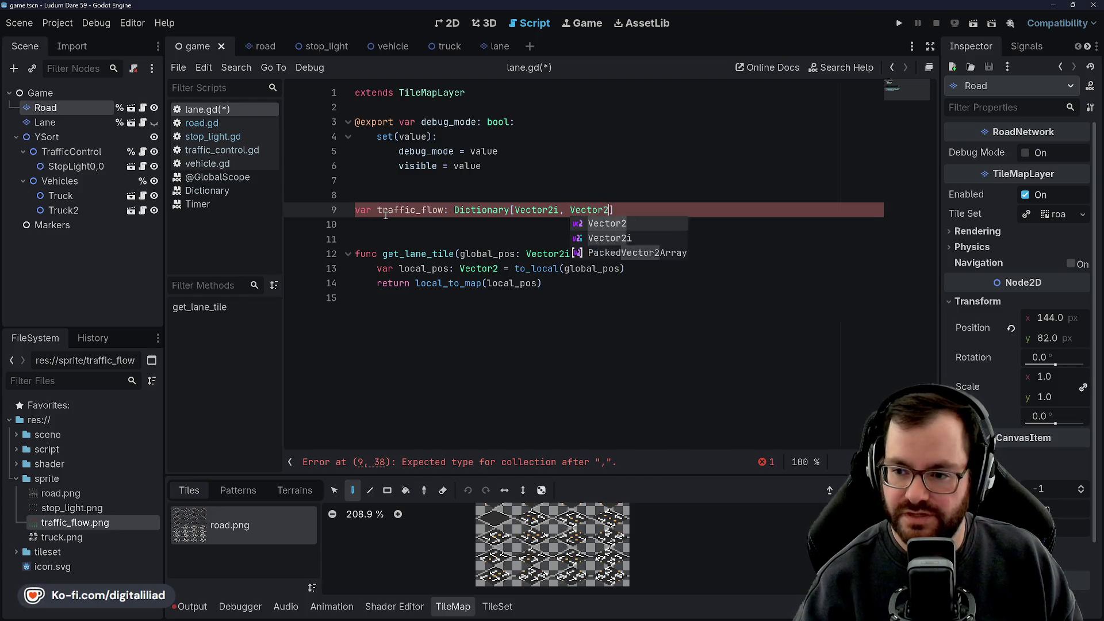
key("Return")
type("]")
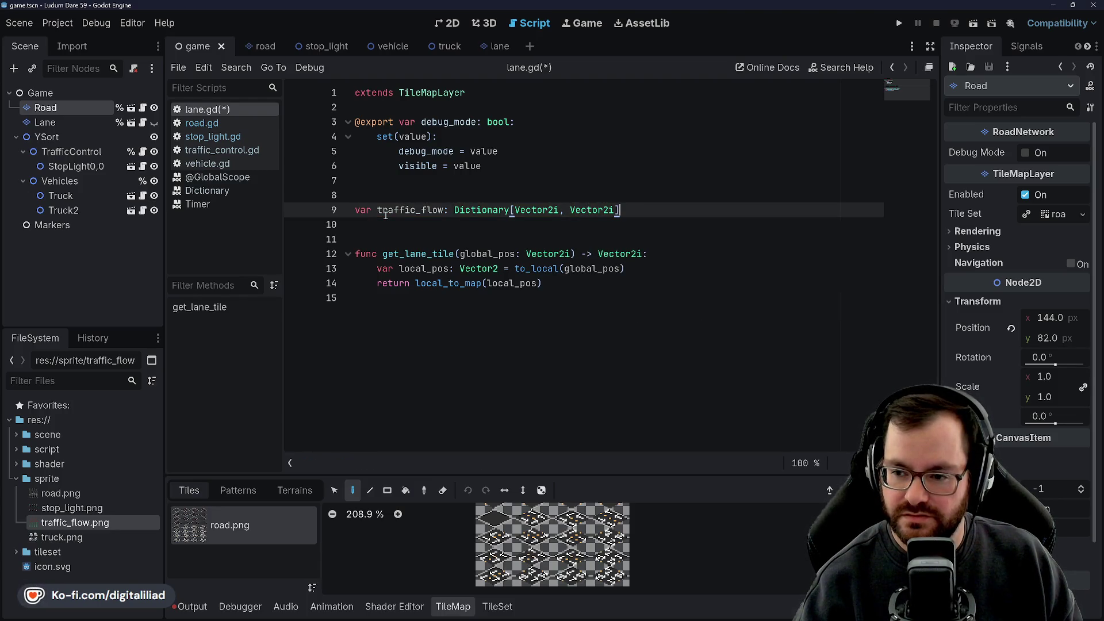
type(" = {")
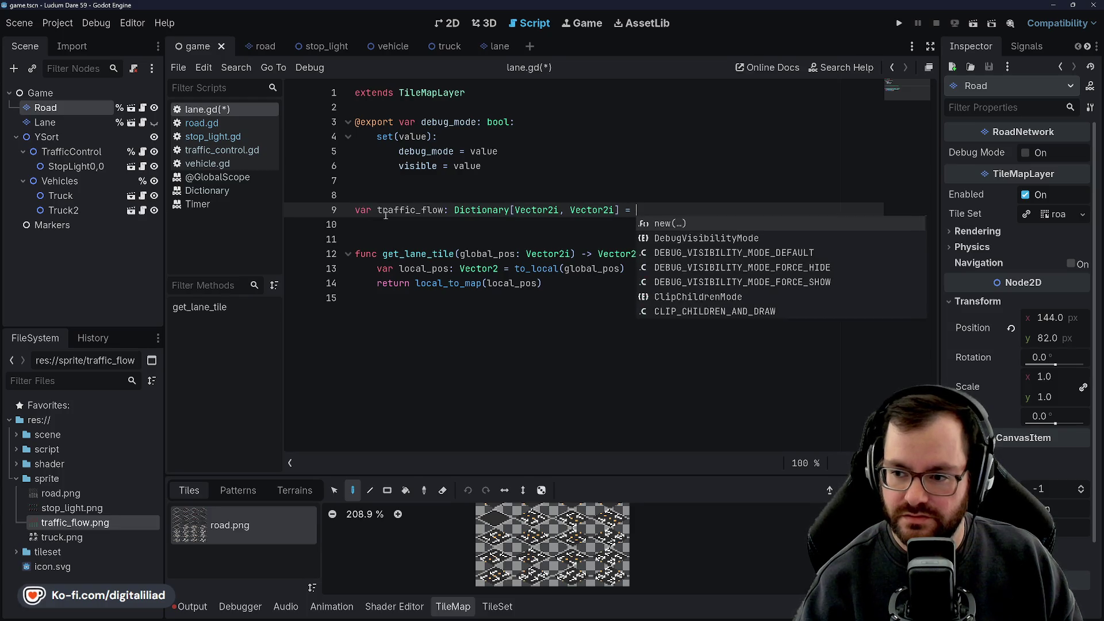
key("Return")
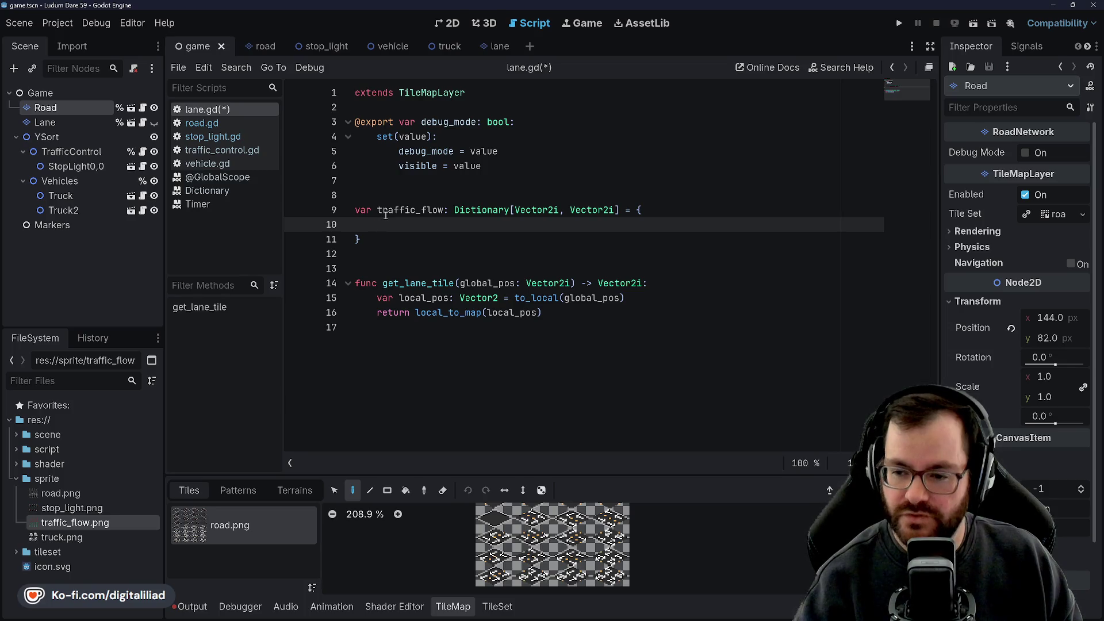
Step: Make the dictionary's value type an Array, add the missing closing bracket, and save
left_click(570, 210)
type("Ar")
type("[")
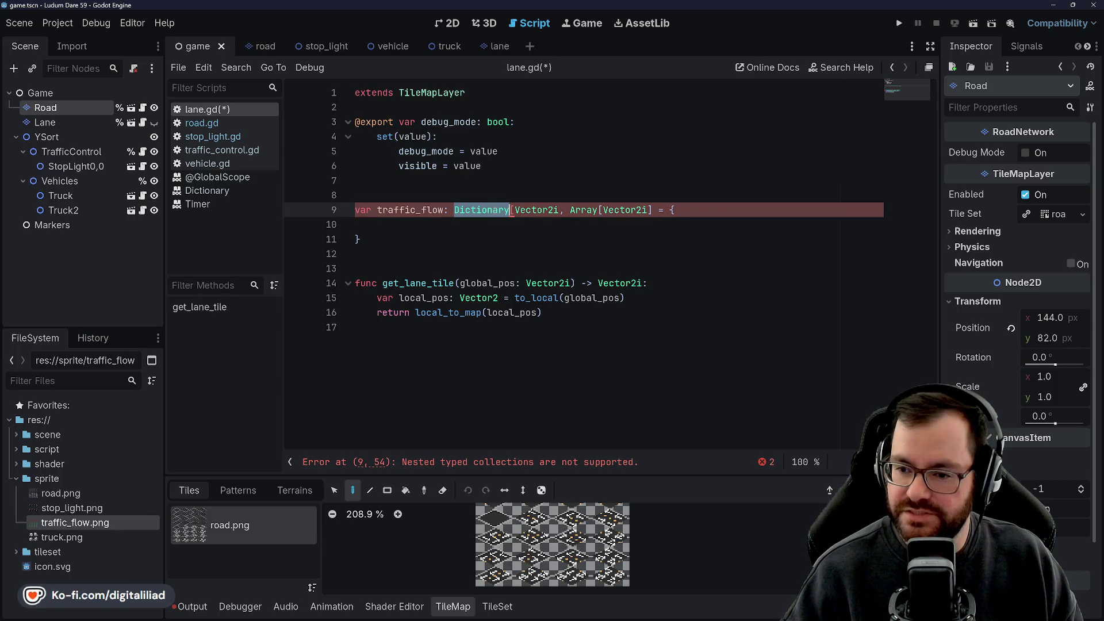
double_click(478, 208)
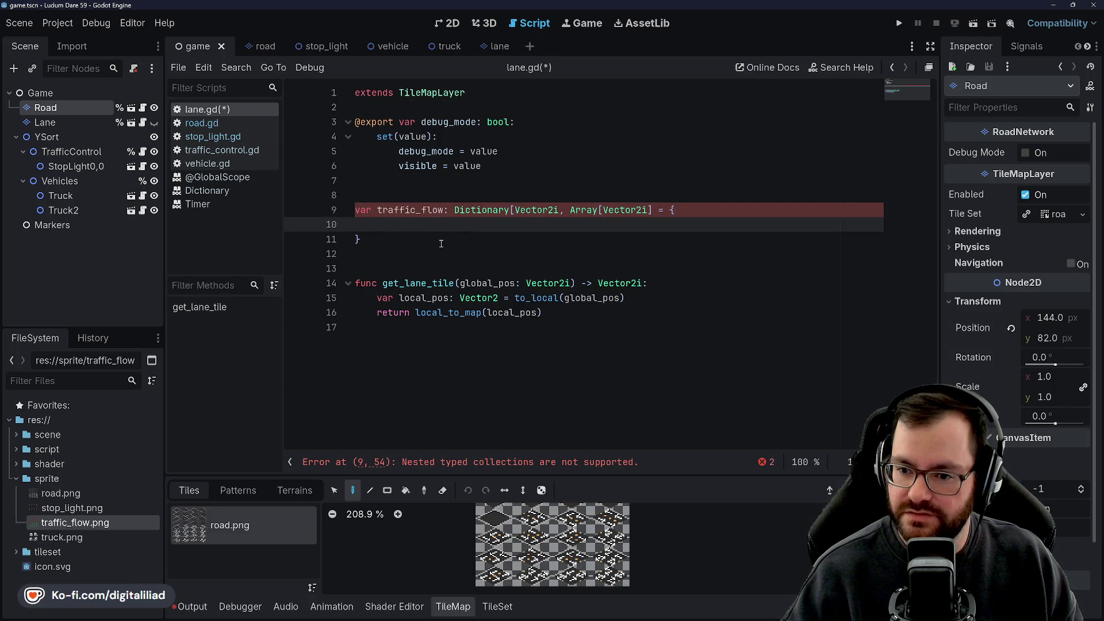
left_click(454, 226)
left_click(544, 210)
left_click(650, 210)
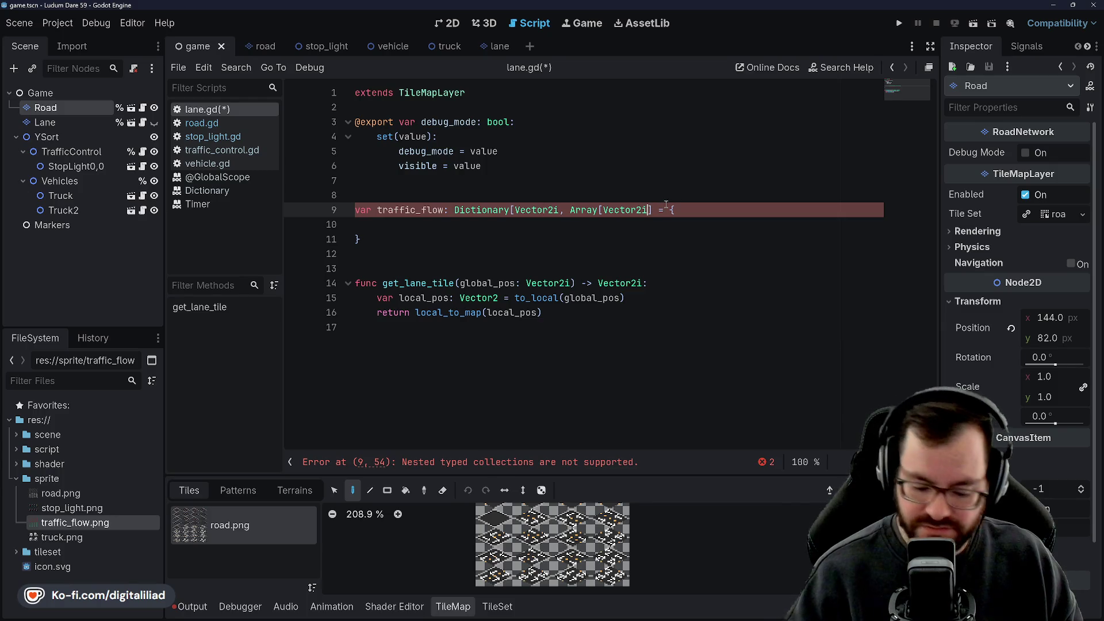
type("]")
key("ctrl+s")
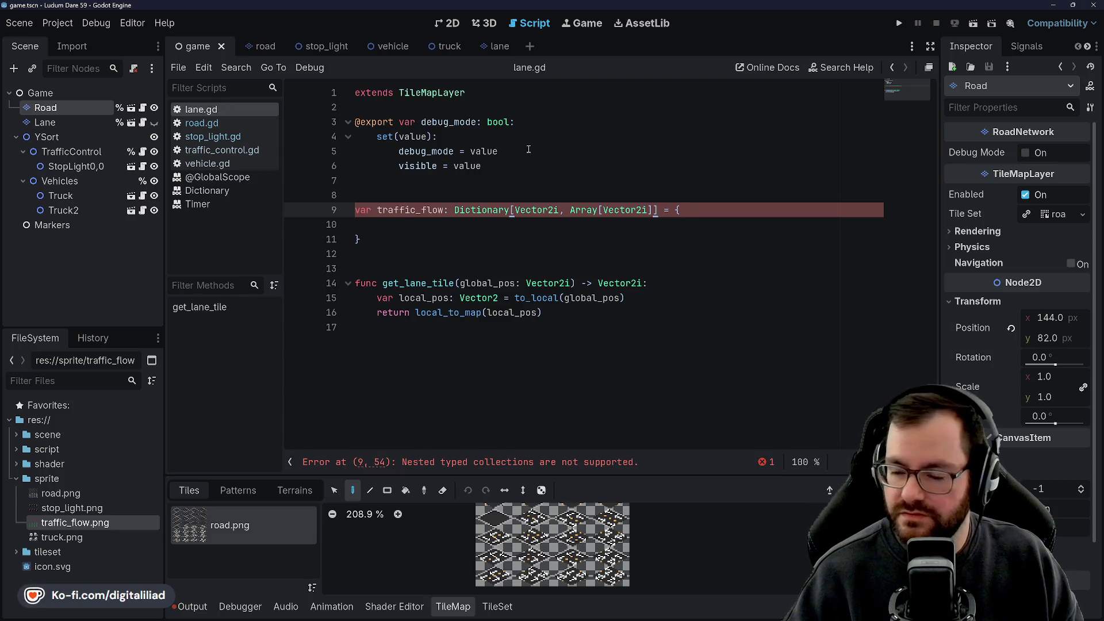
Step: Delete the key and value type parameters so traffic_flow is a plain Dictionary
left_click(503, 187)
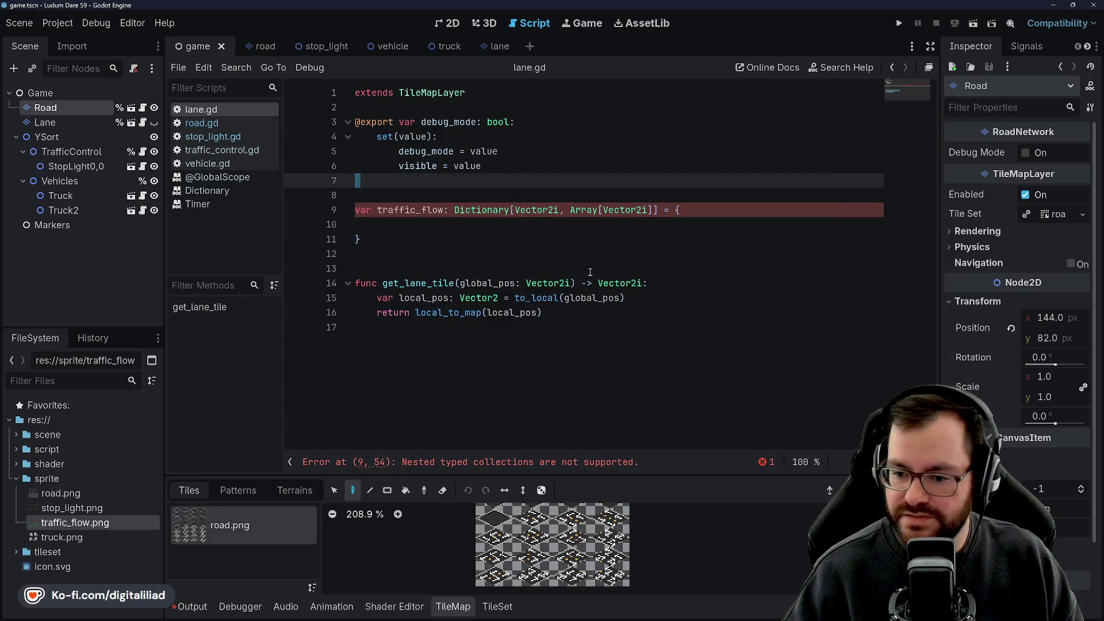
left_click(512, 238)
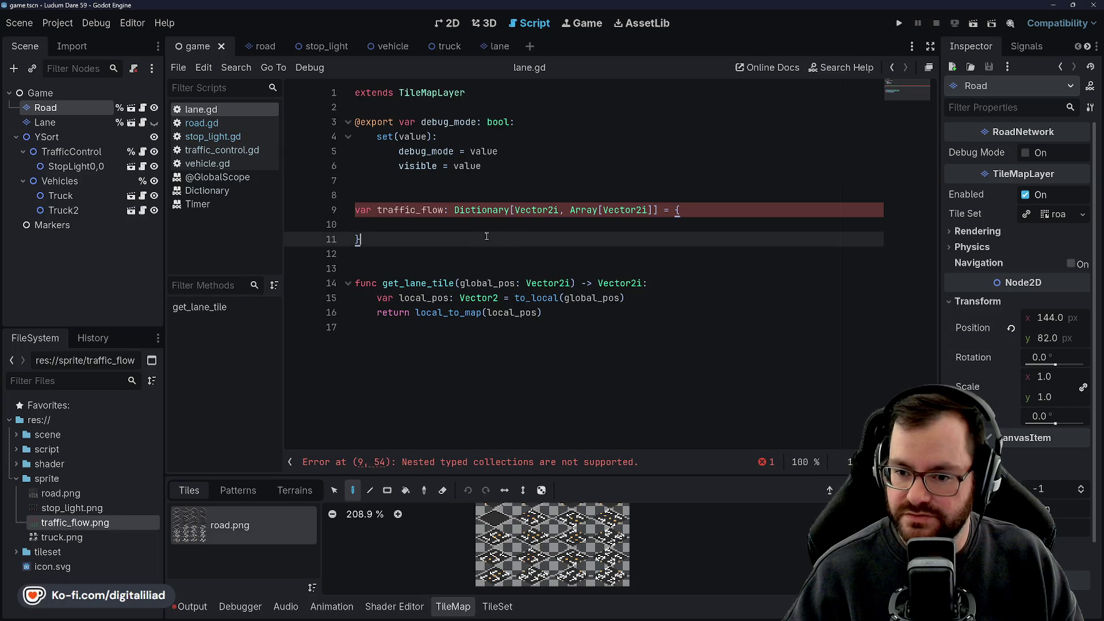
left_click(513, 210)
left_click_drag(511, 210, 660, 210)
key("BackSpace")
left_click(553, 239)
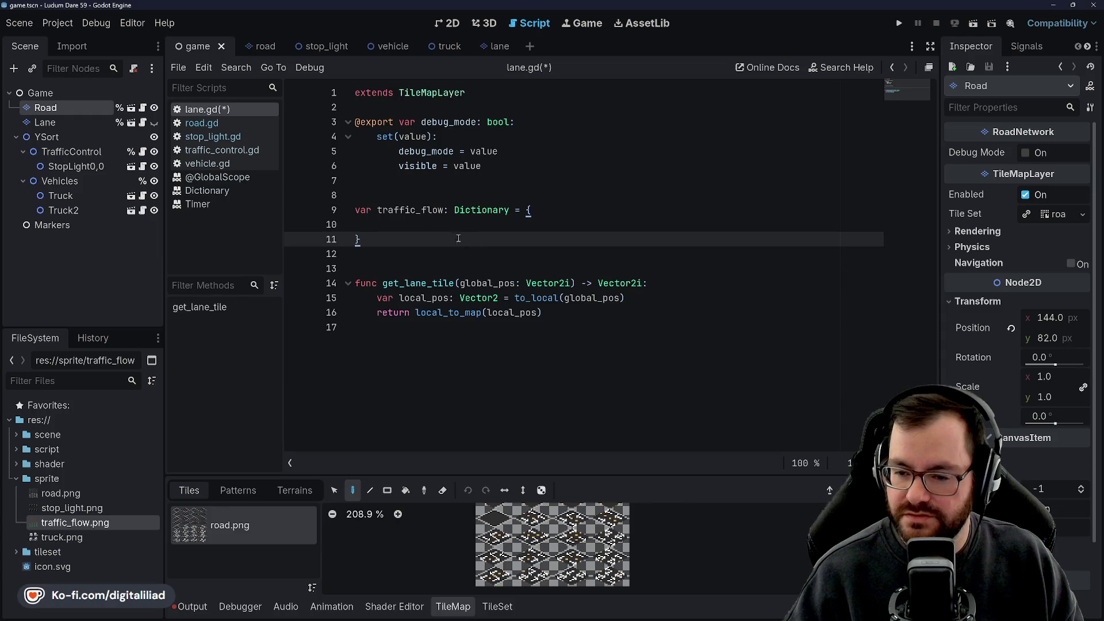
Step: Retype traffic_flow as Array[Vector2i] with square brackets instead of braces, and save
left_click(455, 224)
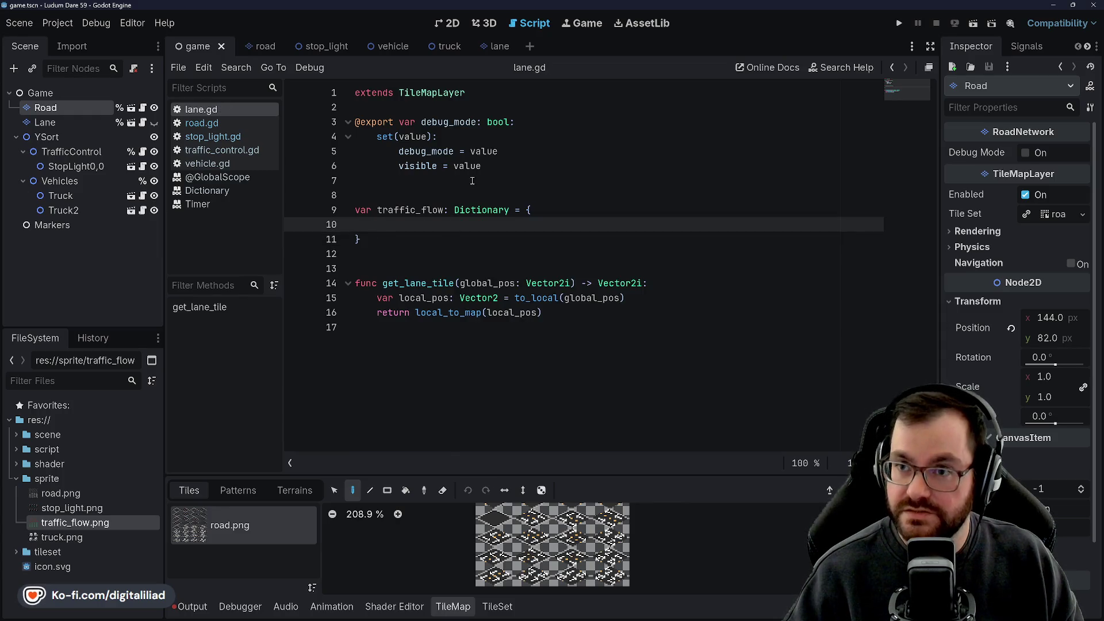
double_click(473, 209)
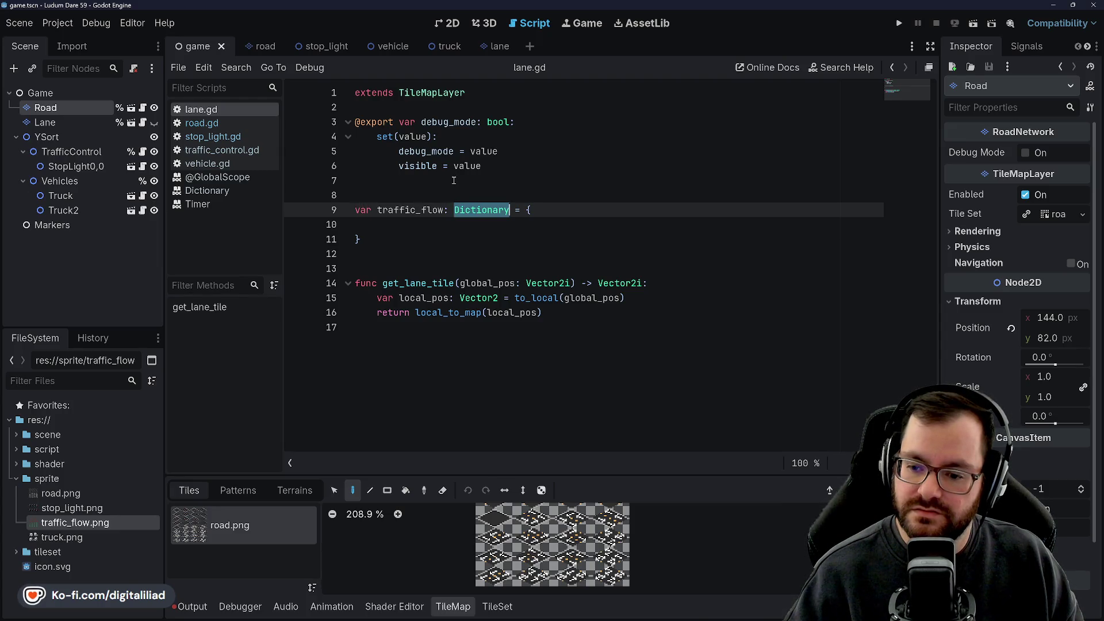
type("Array[Vector2i")
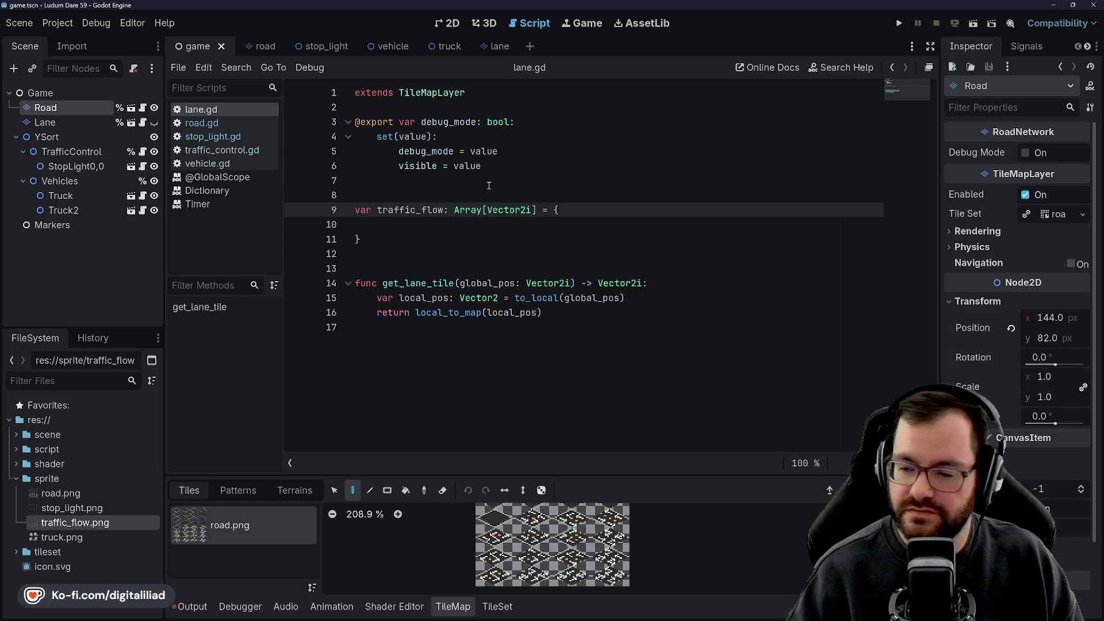
key("End")
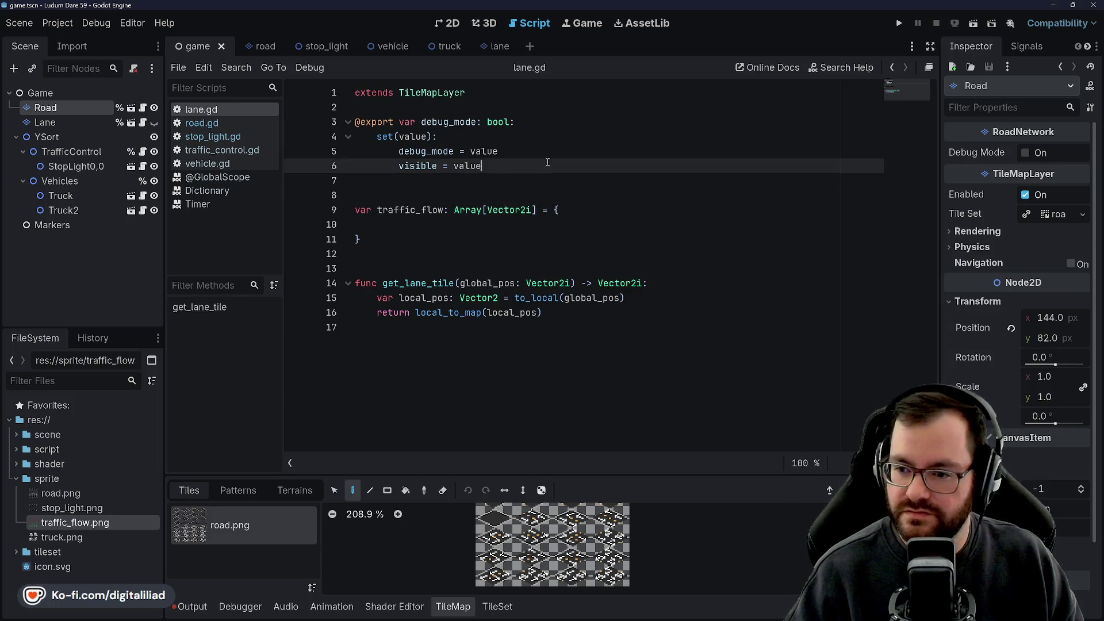
key("BackSpace")
type("[")
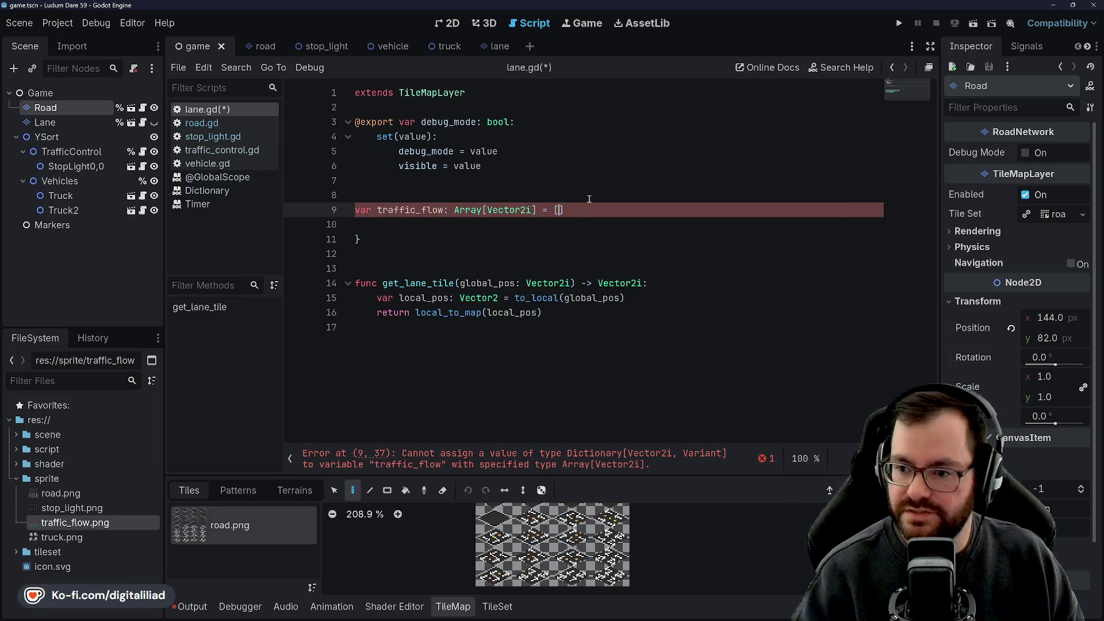
left_click(389, 236)
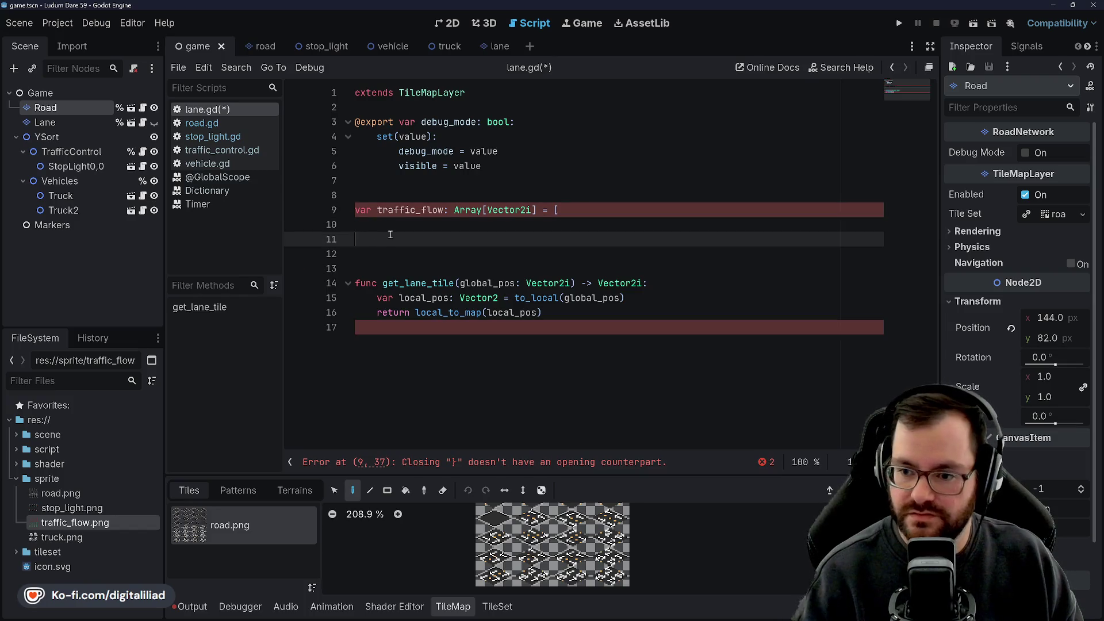
type("]")
key("Up")
key("Tab")
key("ctrl+s")
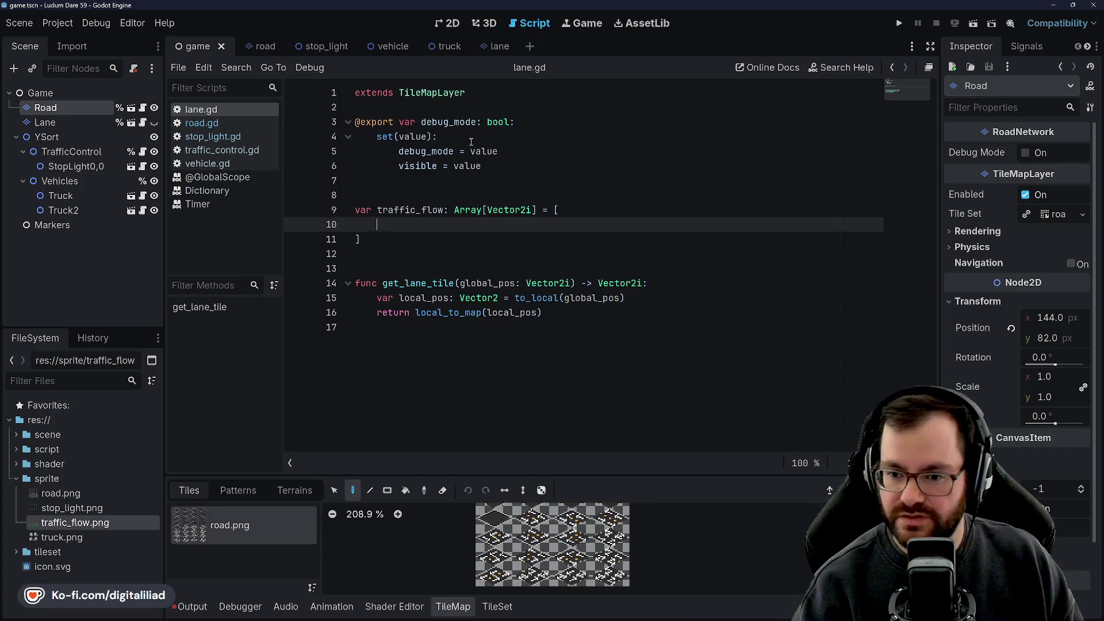
Step: Enter three Vector2i.ZERO entries on line 10, one mistyped as ZER0
type("Vector2i.Zer")
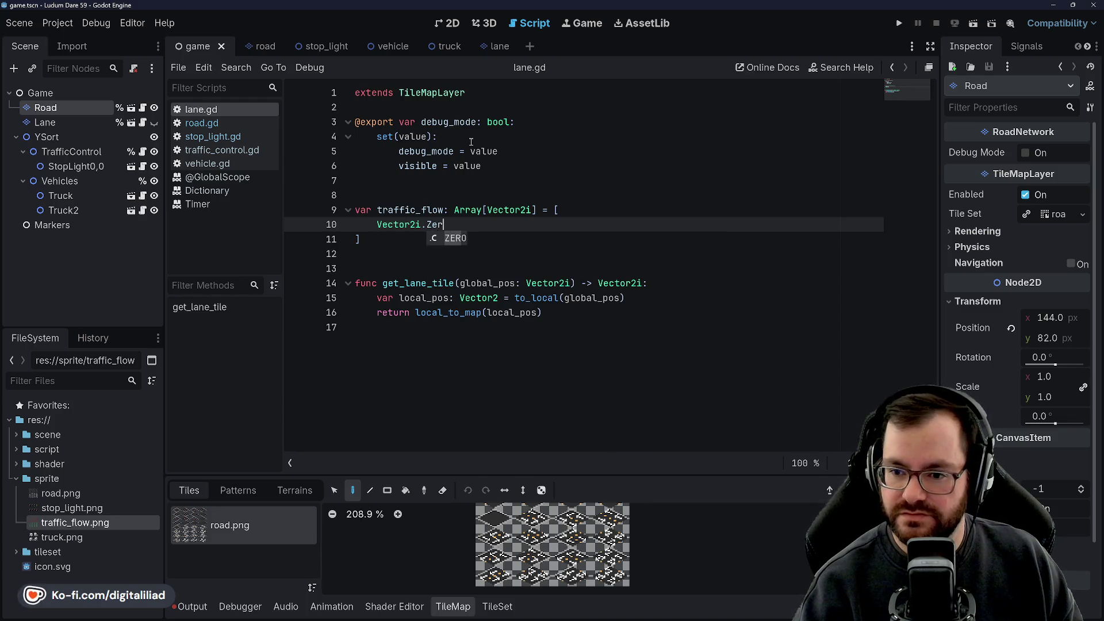
key("Return")
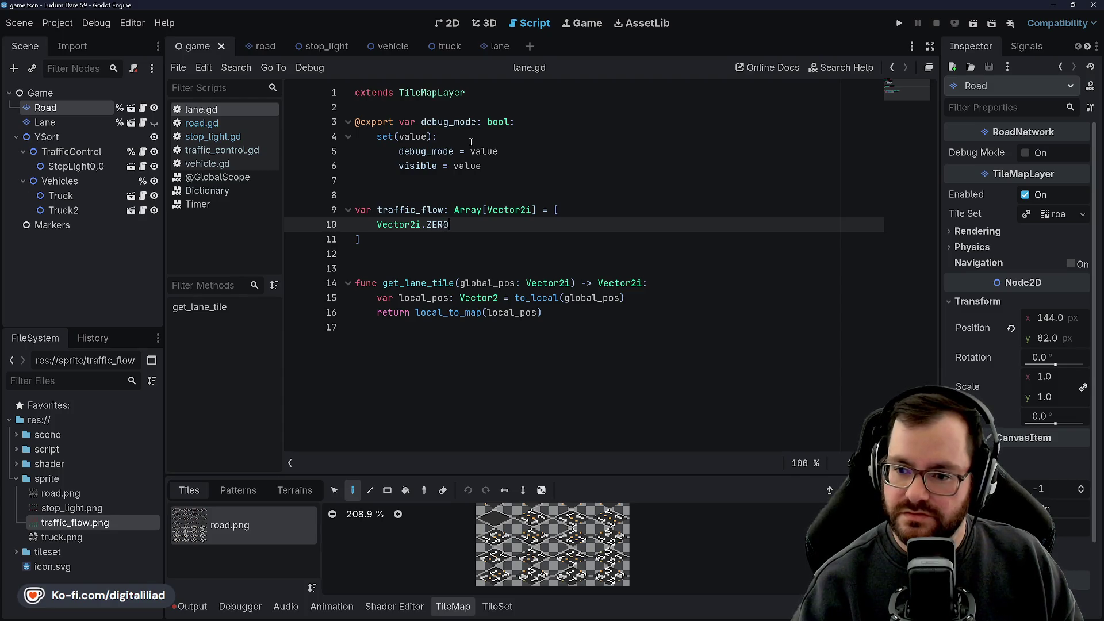
type("Vector2i.ZER0, Vec")
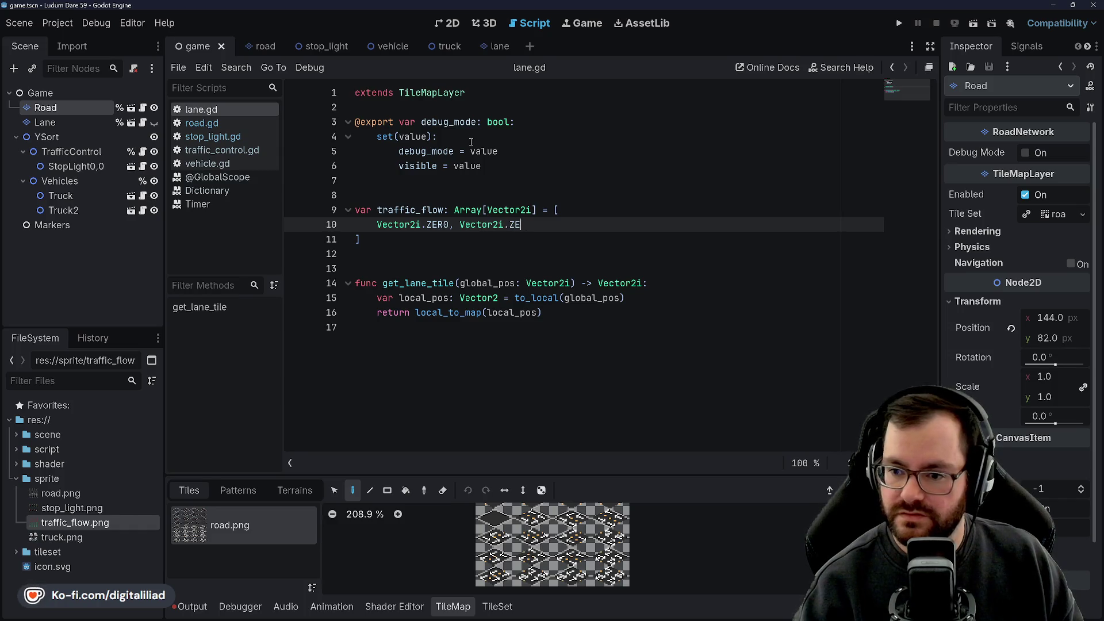
type("tor2i.ZE")
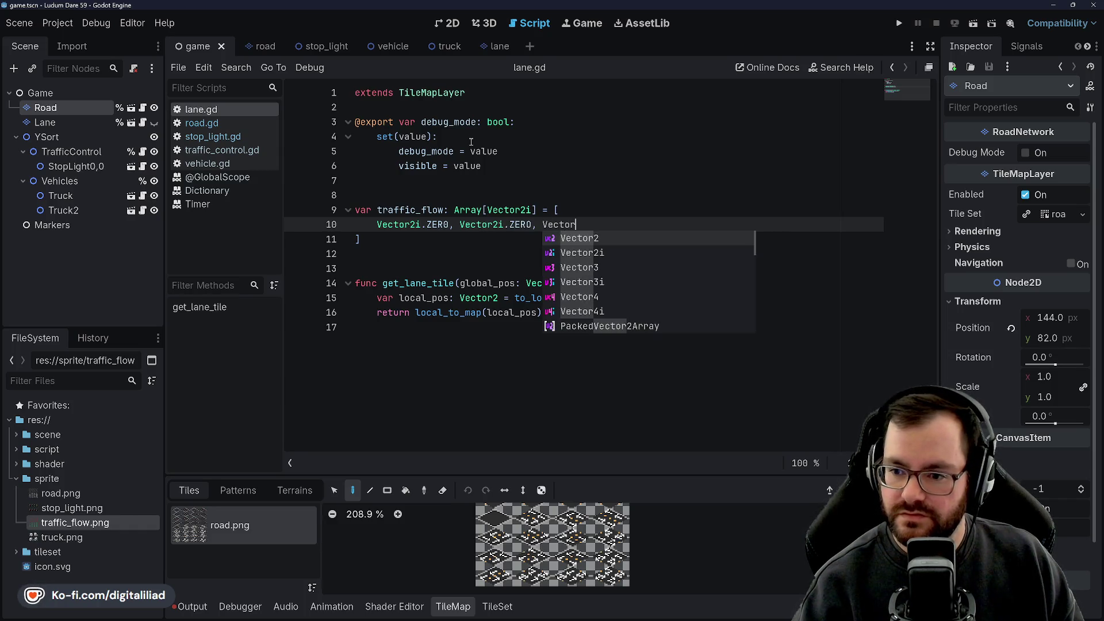
type("RO")
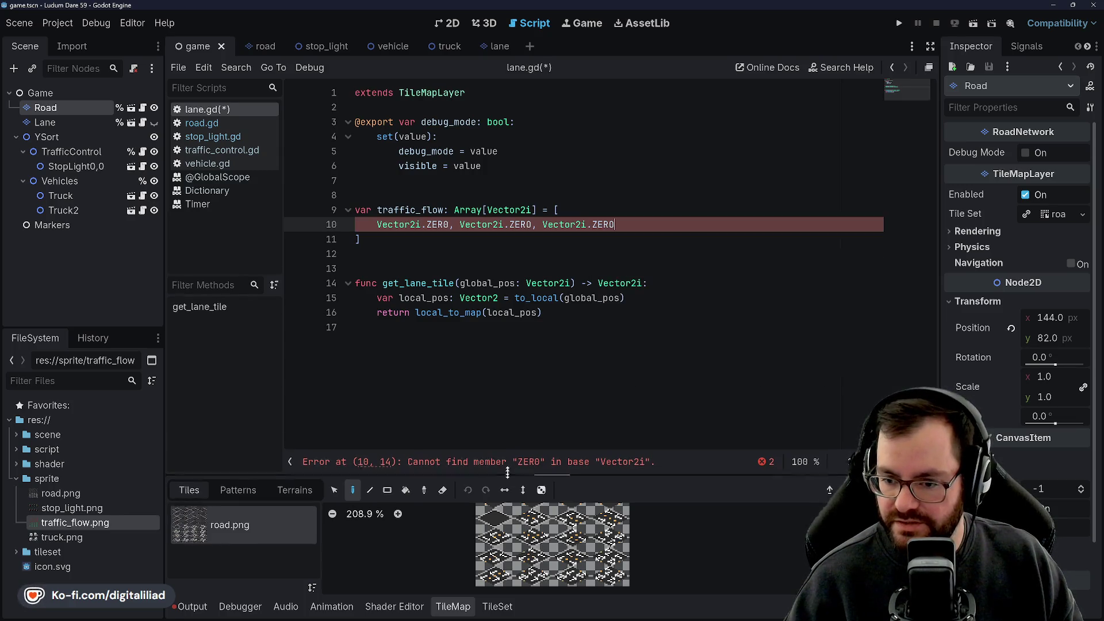
left_click_drag(508, 472, 517, 299)
Step: Add a fourth Vector2i.ZERO to line 10, start a new line, and save
scroll(539, 375, "up", 5)
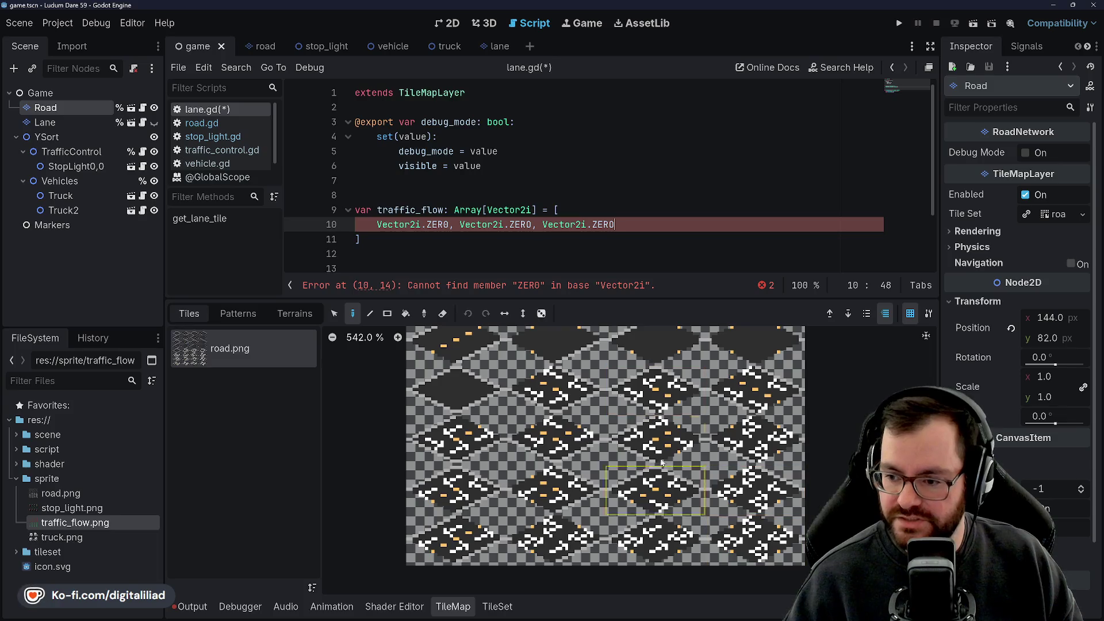
scroll(637, 163, "down", 2)
type(",")
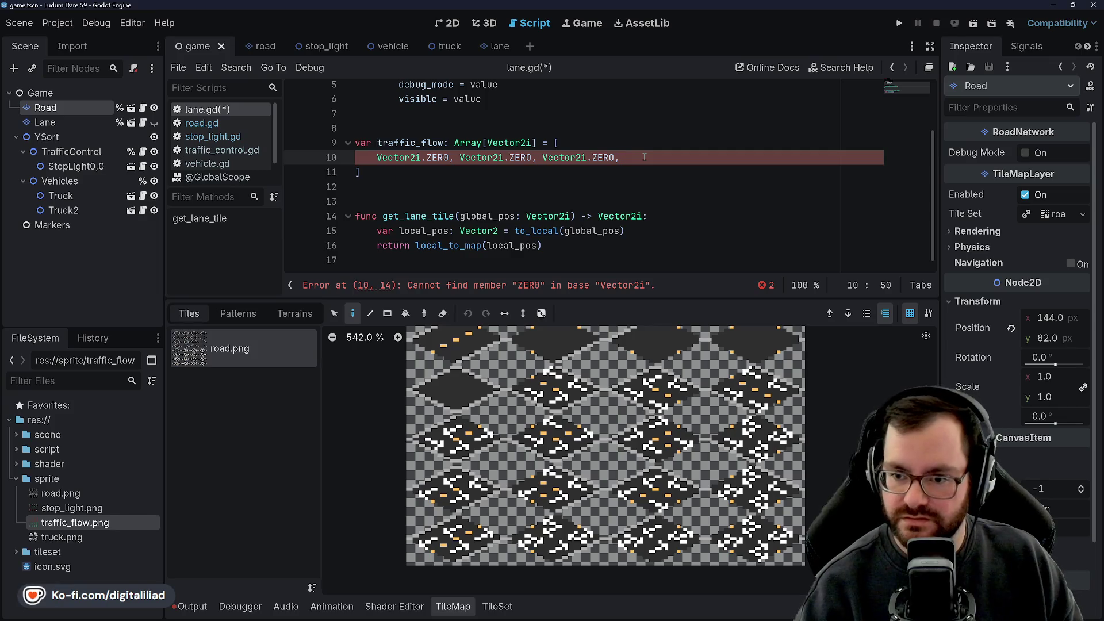
type("Vector2i.ZERO")
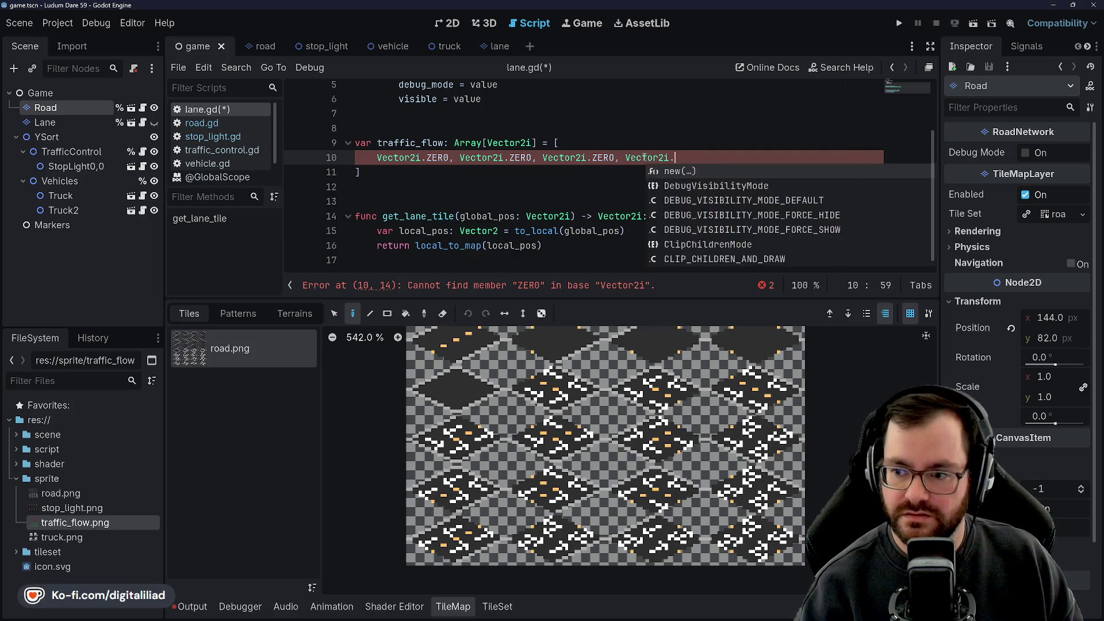
key("Return")
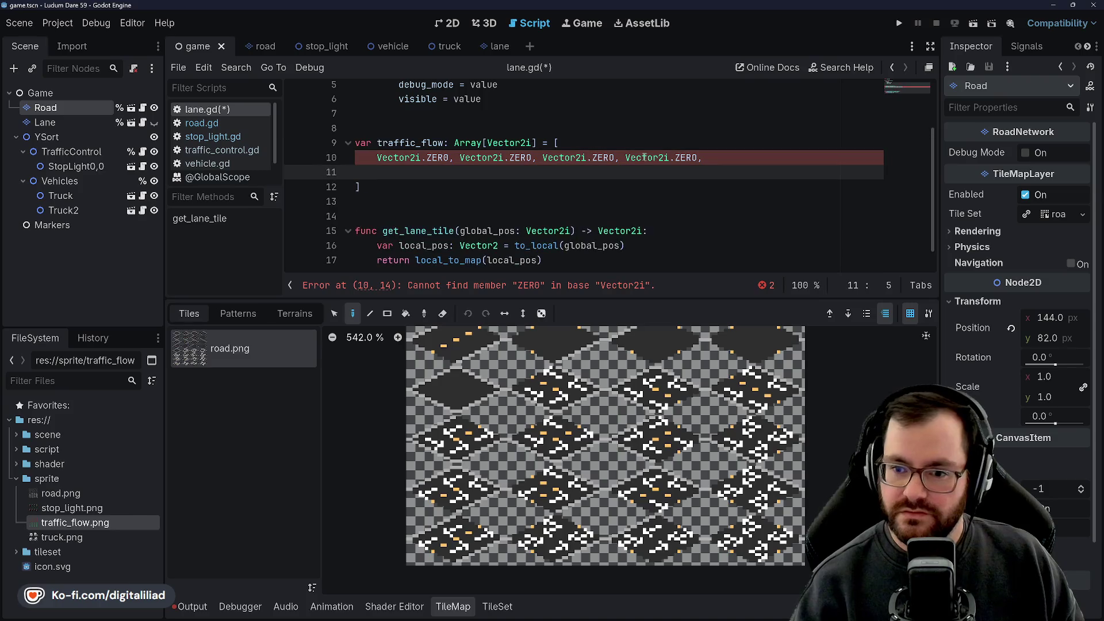
key("ctrl+s")
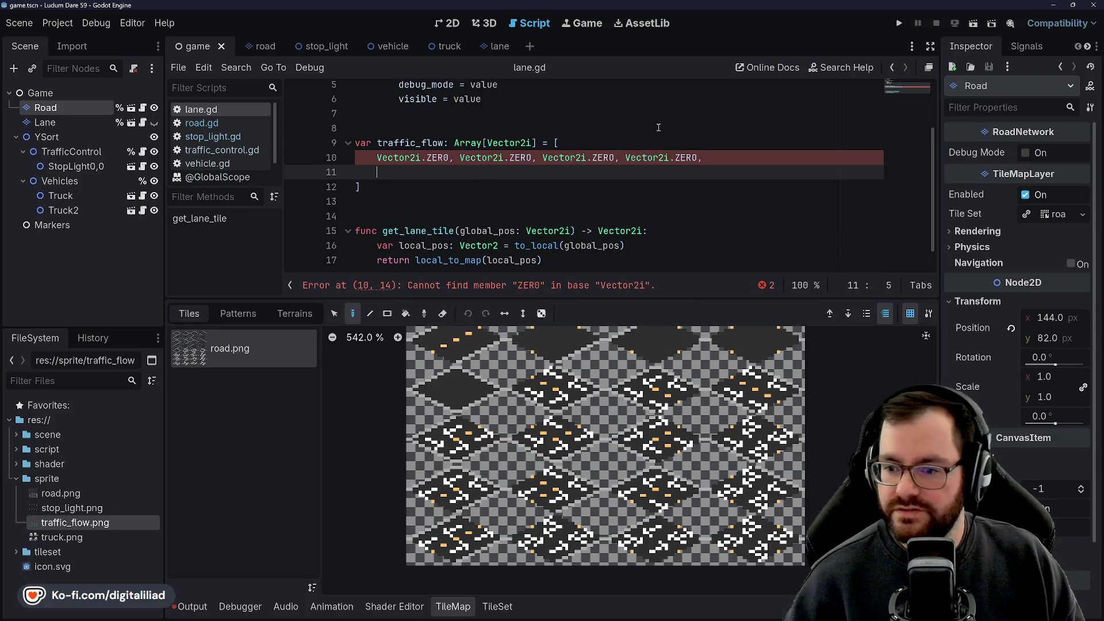
Step: Correct the misspelled ZER0 via autocomplete and begin the second row on line 11
left_click(449, 157)
key("BackSpace")
key("BackSpace")
key("BackSpace")
type("e")
key("Return")
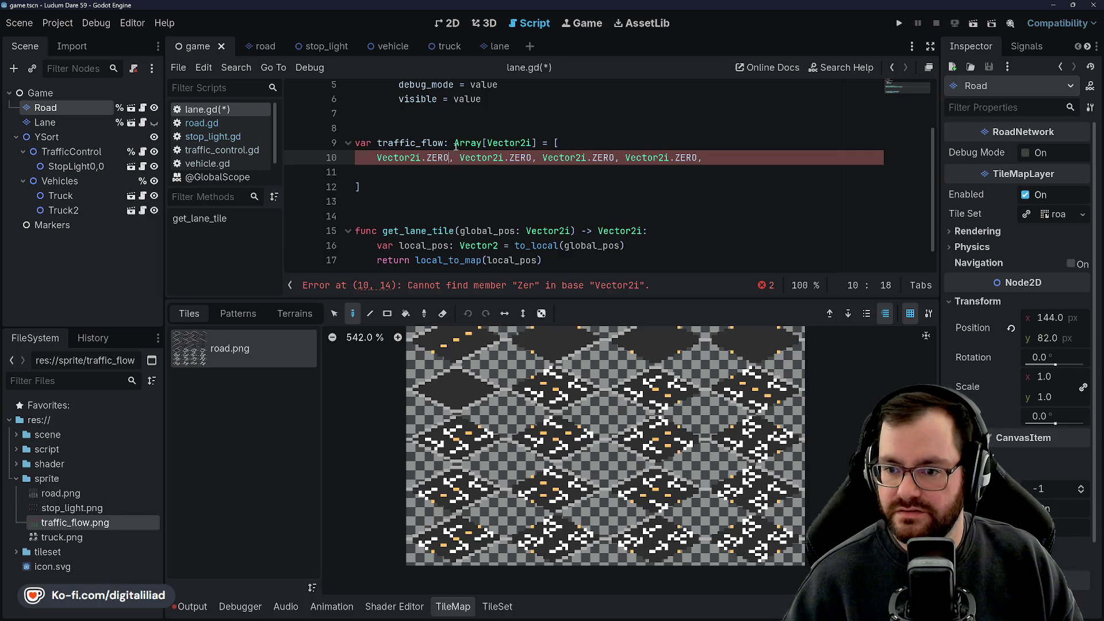
left_click_drag(454, 143, 450, 136)
left_click(433, 180)
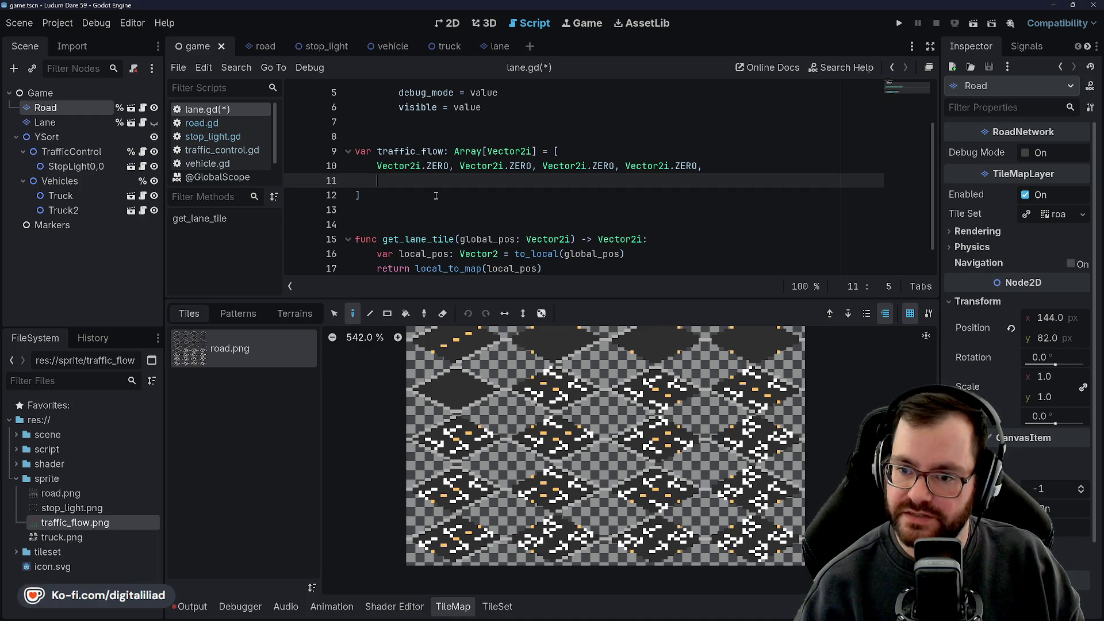
type("Vector2i")
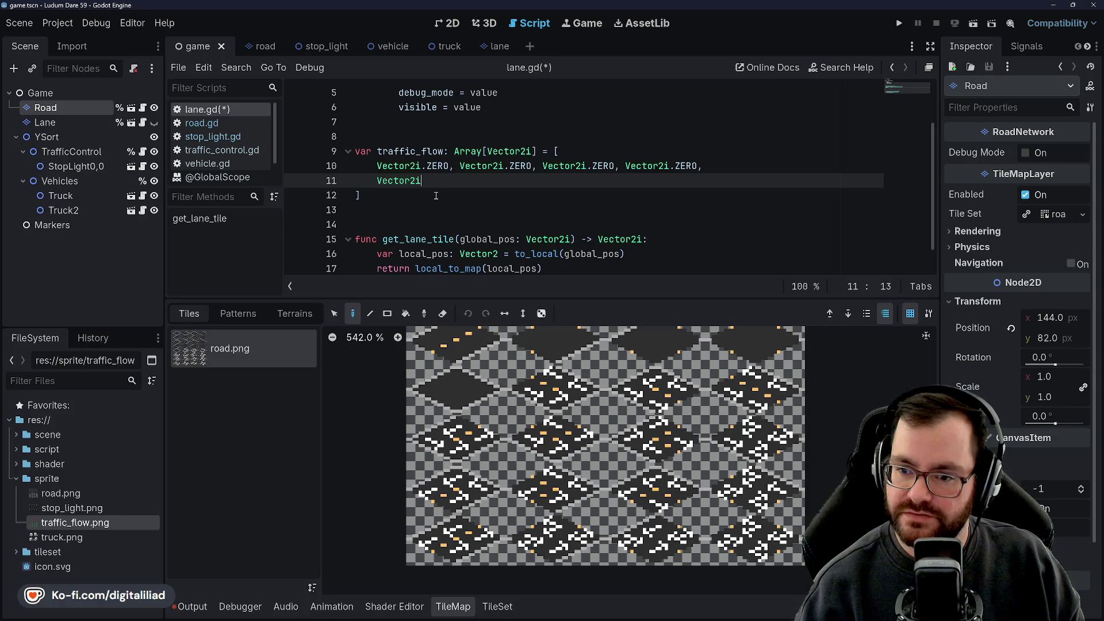
type("(")
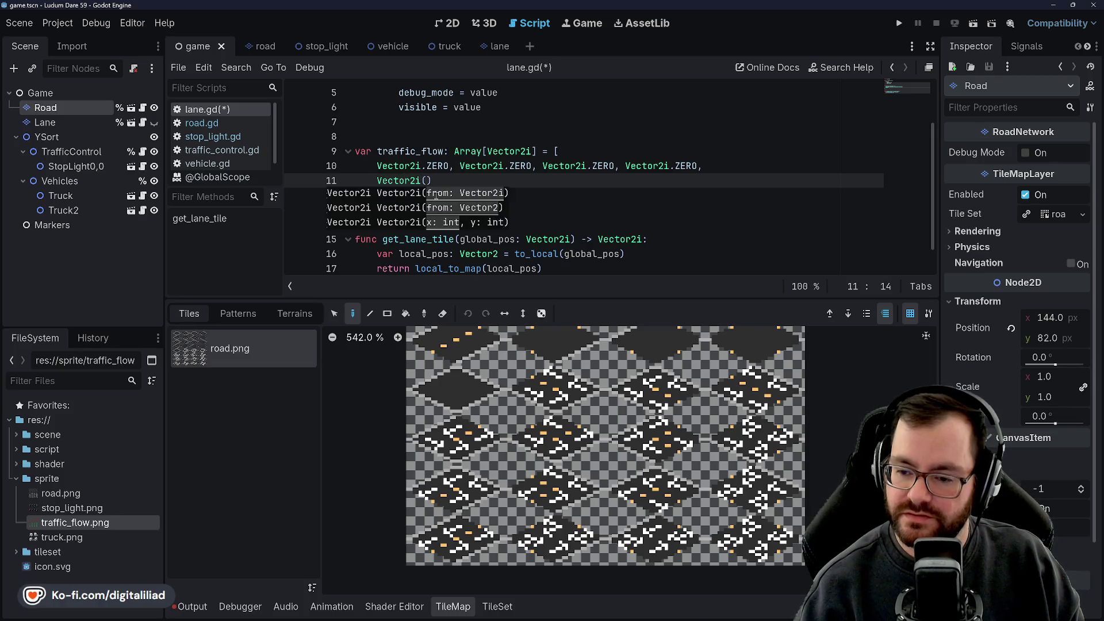
type("0,")
Step: Fill line 11 with Vector2i(-1, 0), (-1, 0), (1, 0), (0, -1)
key("BackSpace")
key("BackSpace")
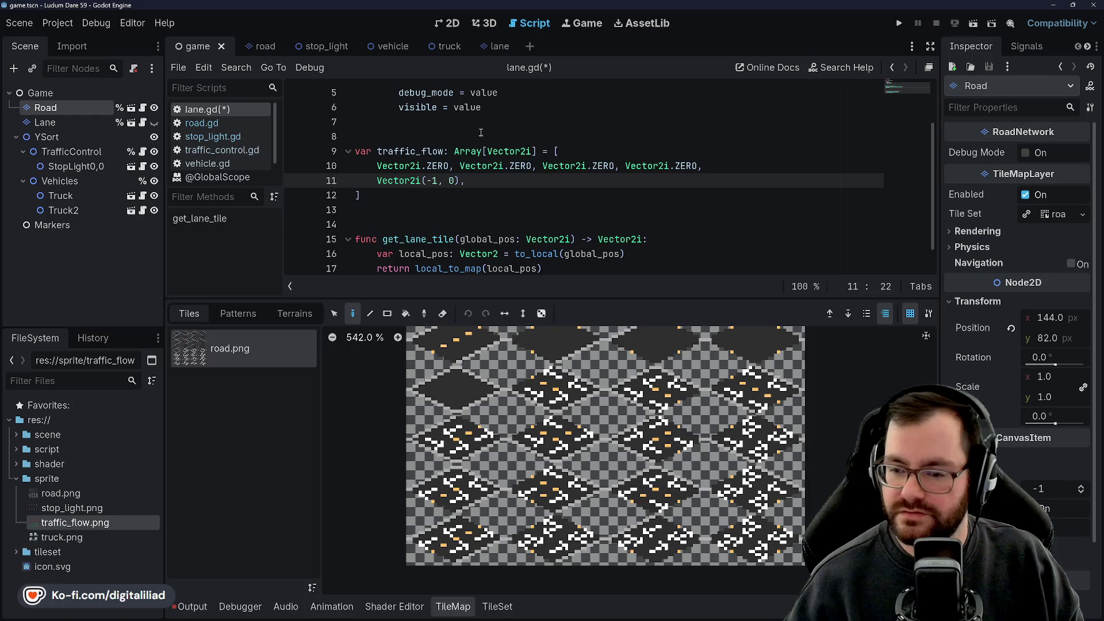
type("Vector2i(-")
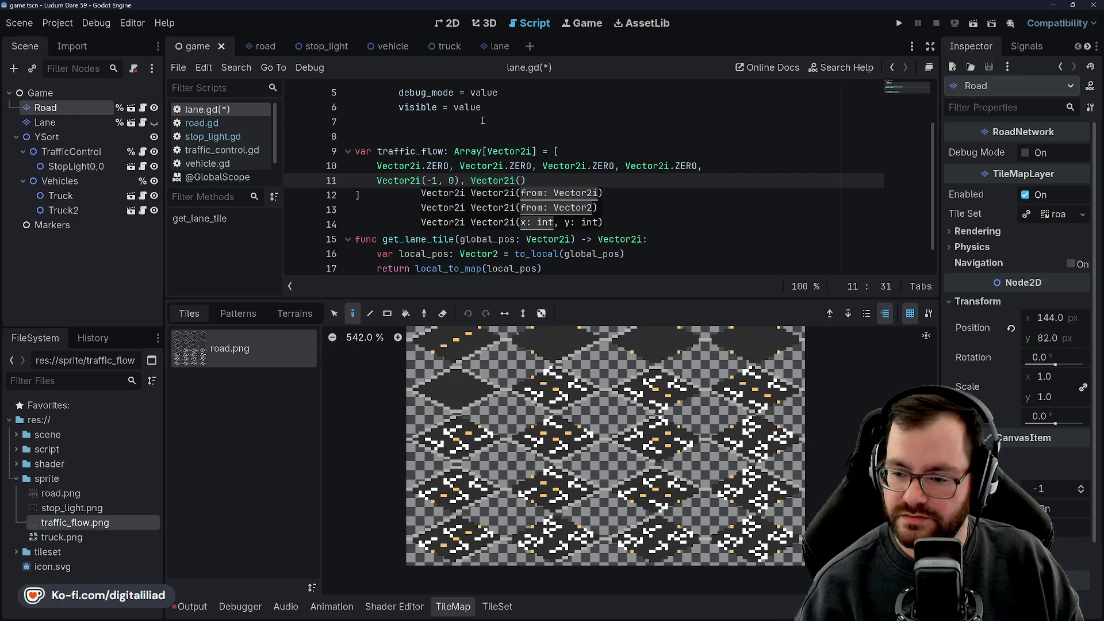
type("1, 0)")
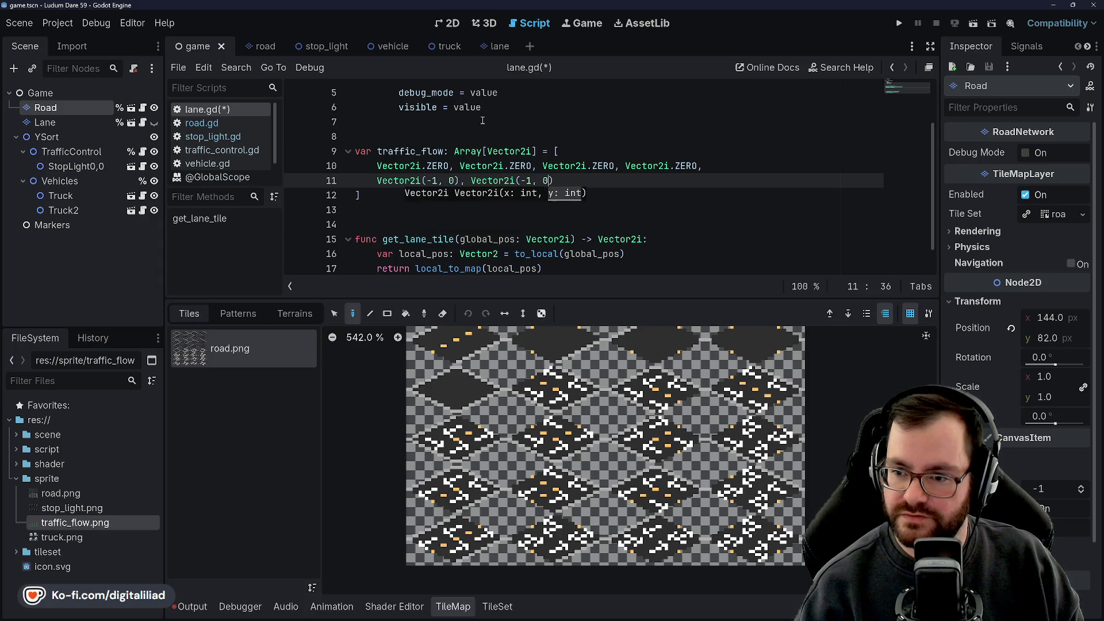
type(", ")
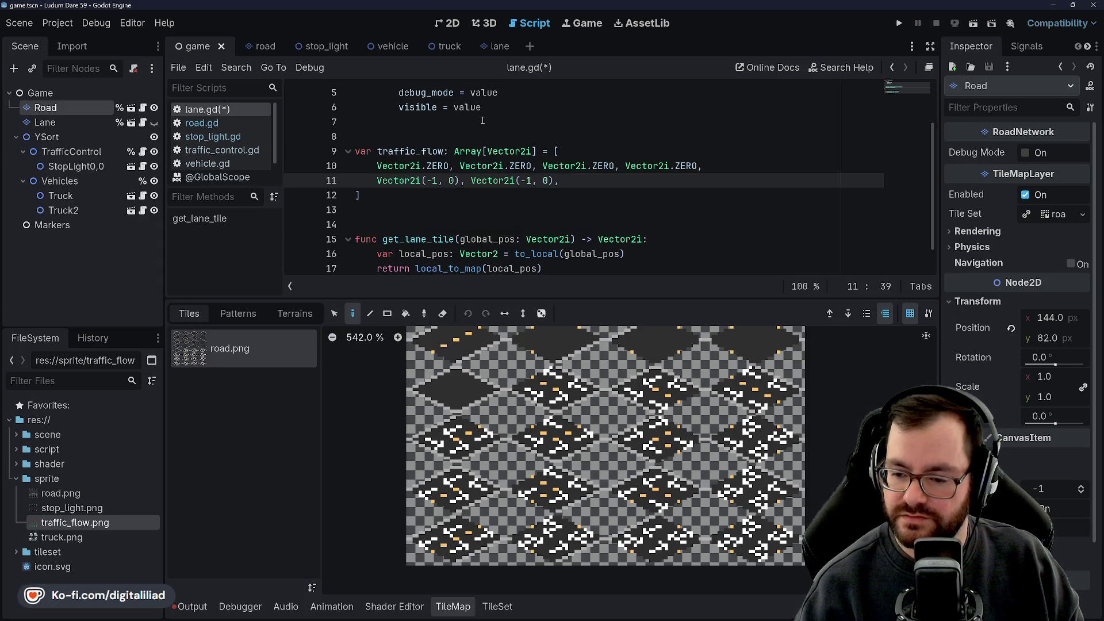
type("Vector2")
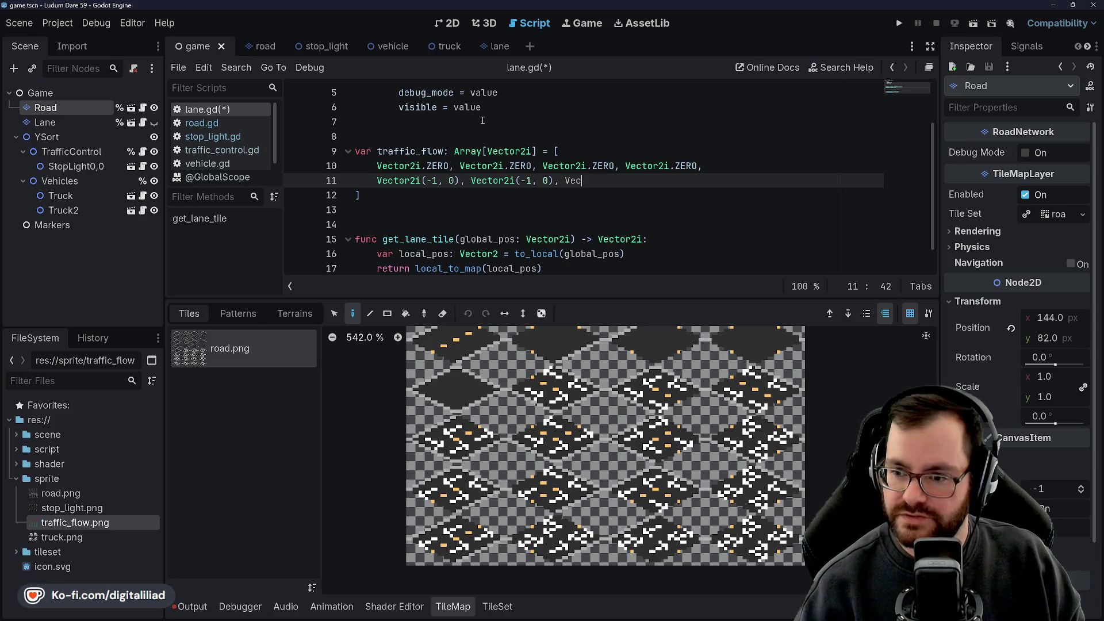
type("i(1,")
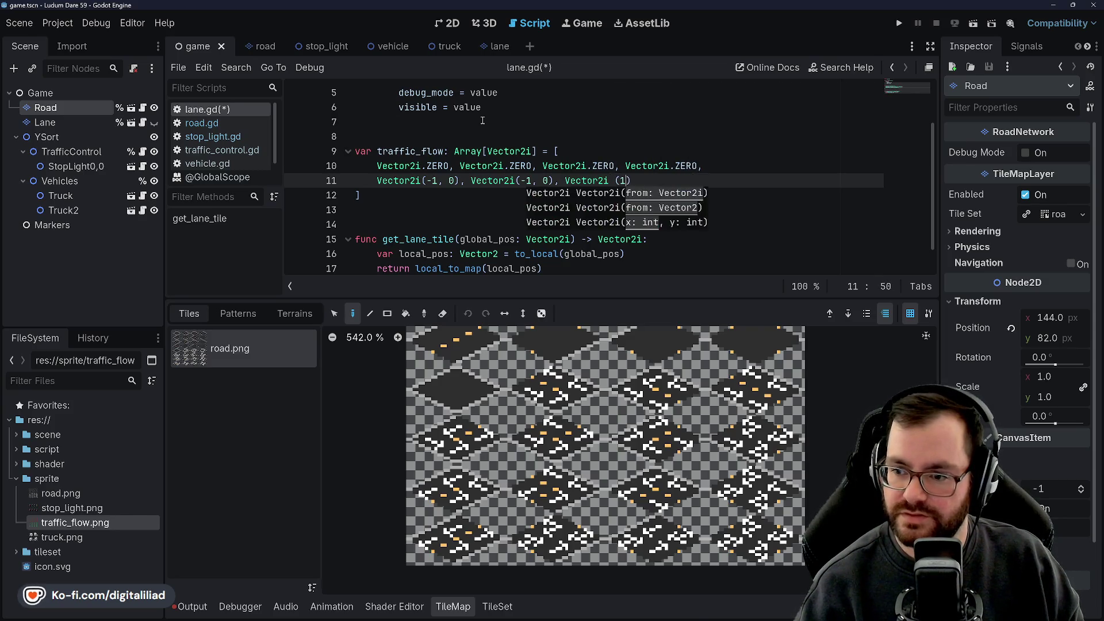
type(" 0)")
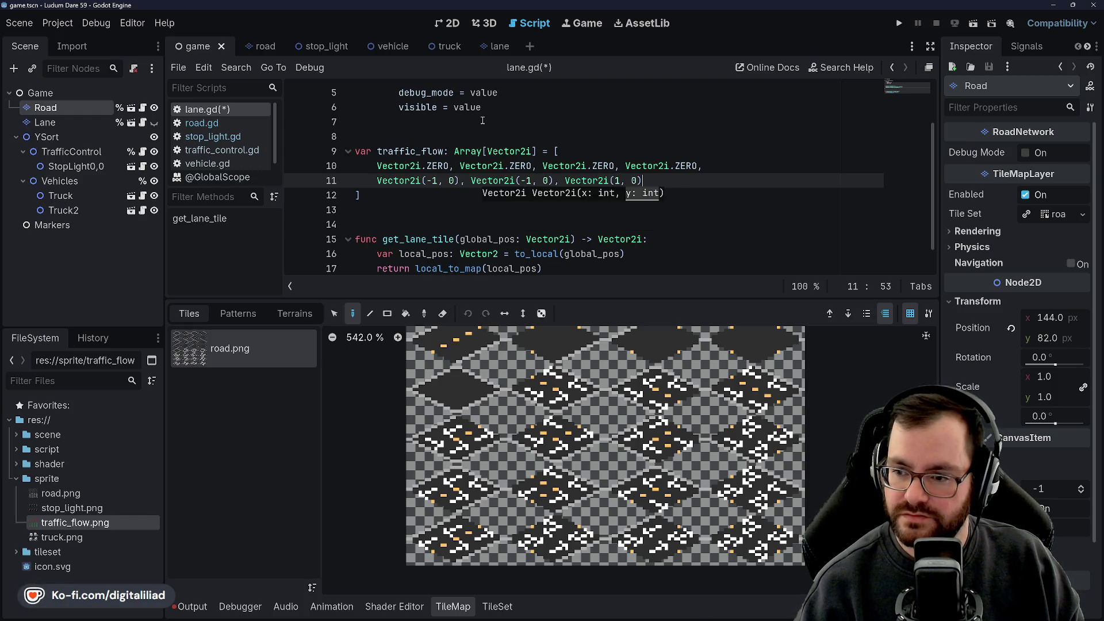
type(", Vector2i(0, 0")
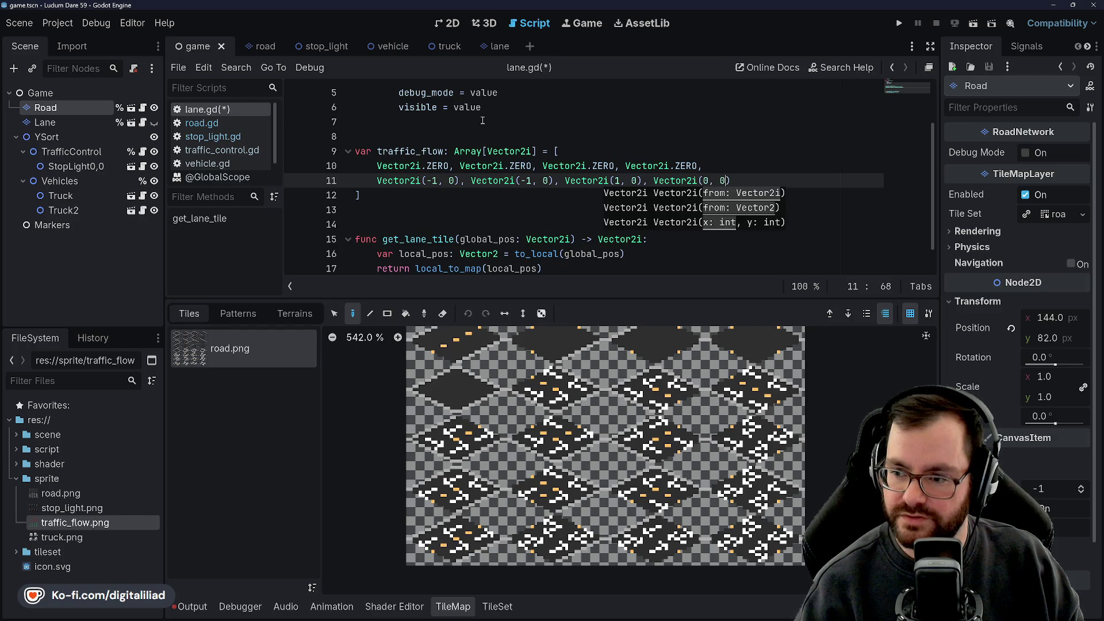
key("BackSpace")
type("-1),")
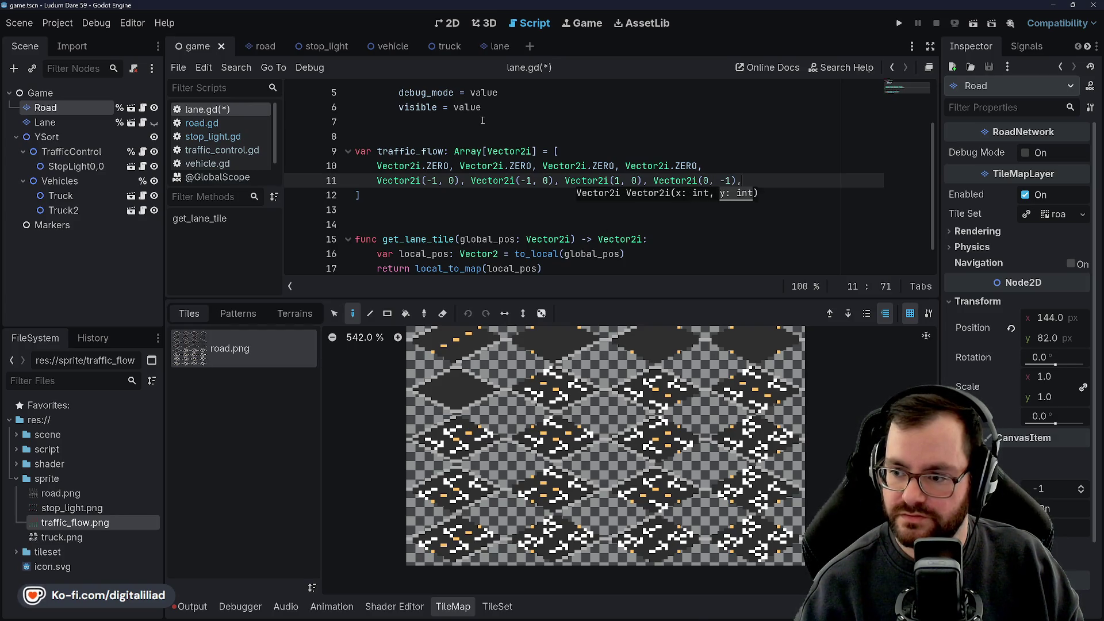
key("Return")
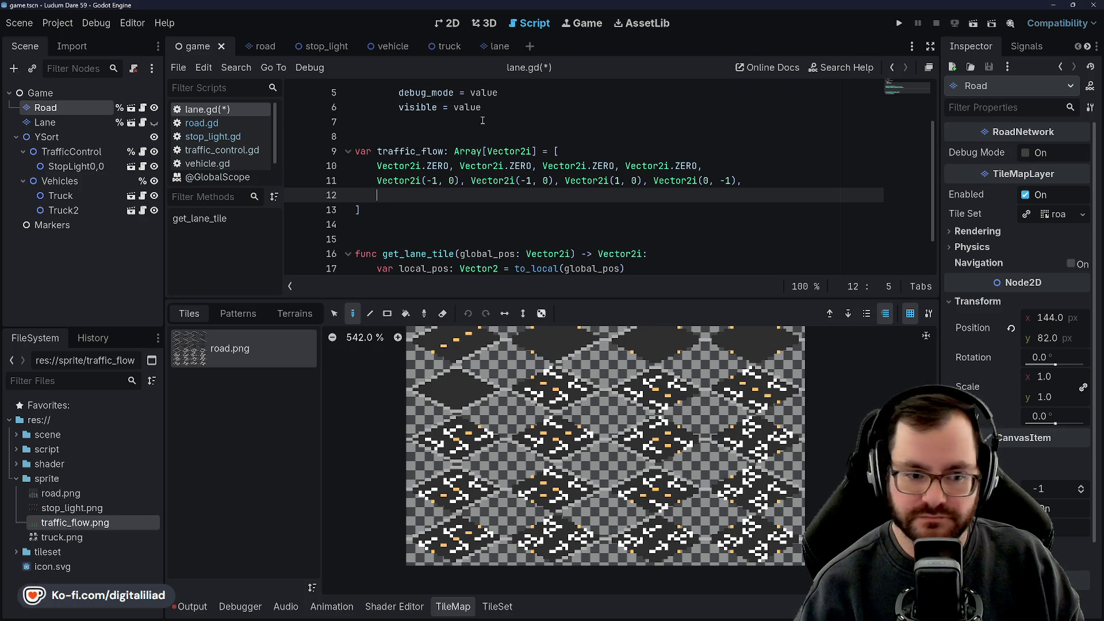
Step: Fill line 12 with Vector2i(0, 1), (-1, 0), (1, 0), (1, 0)
type("Vector2i(")
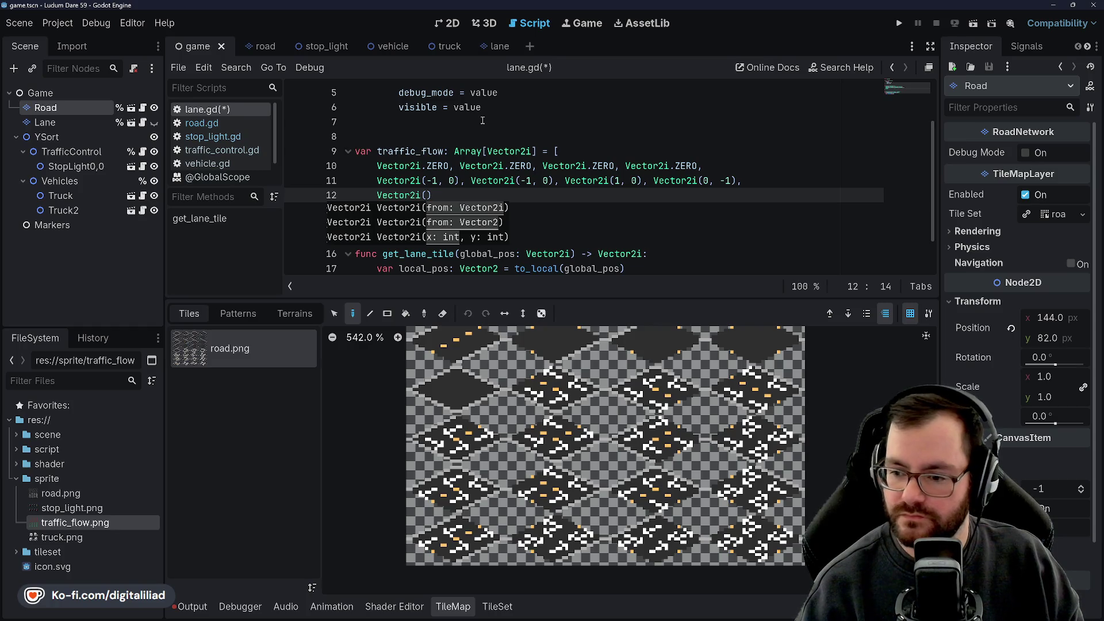
type("0, 1), ")
type("Vector2")
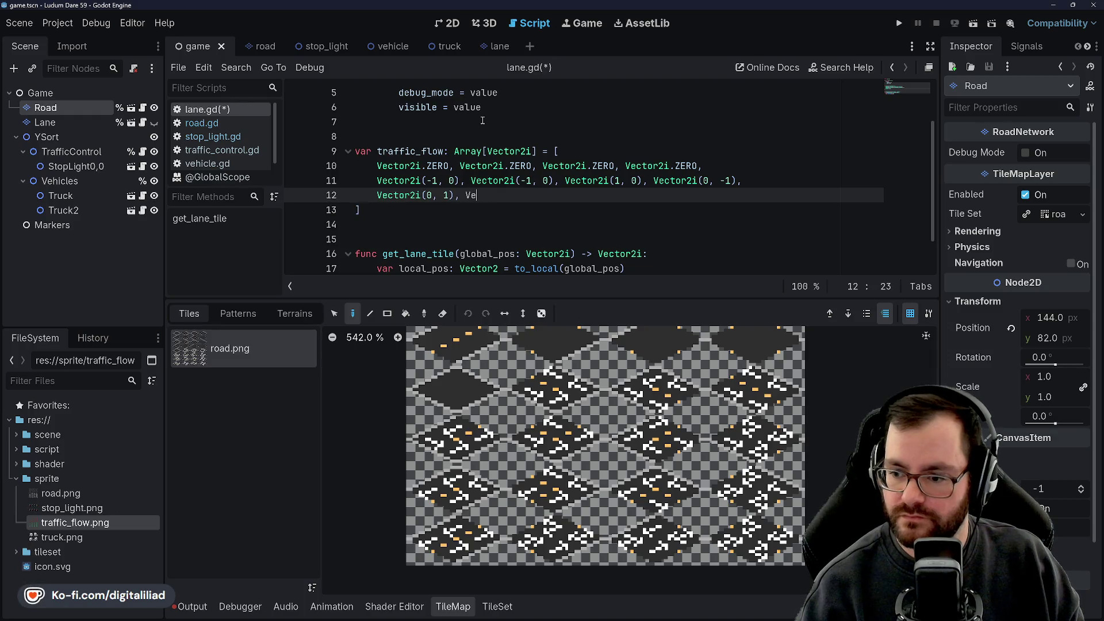
type("i(")
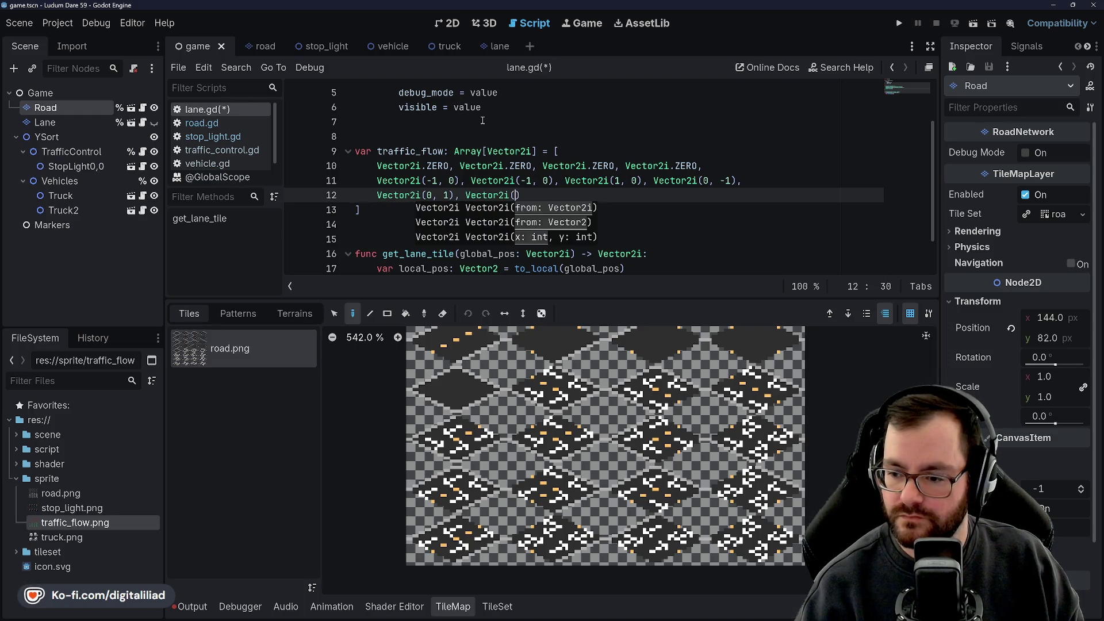
type("-1, 0)")
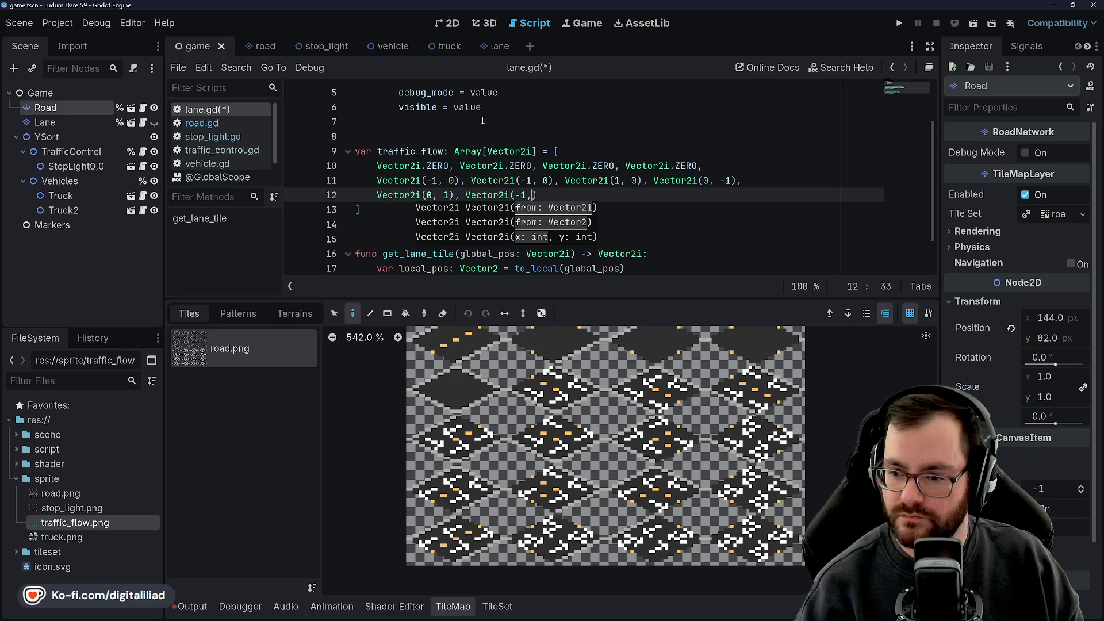
type(", Vector2i(")
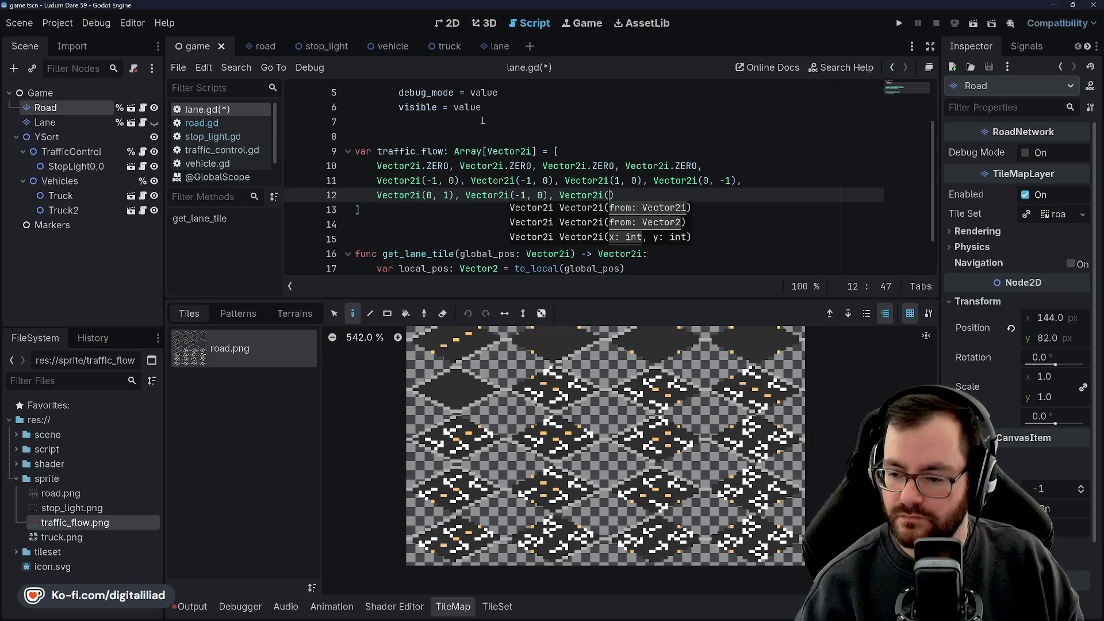
type("1, -")
key("BackSpace")
type("0), Vector2i(1,")
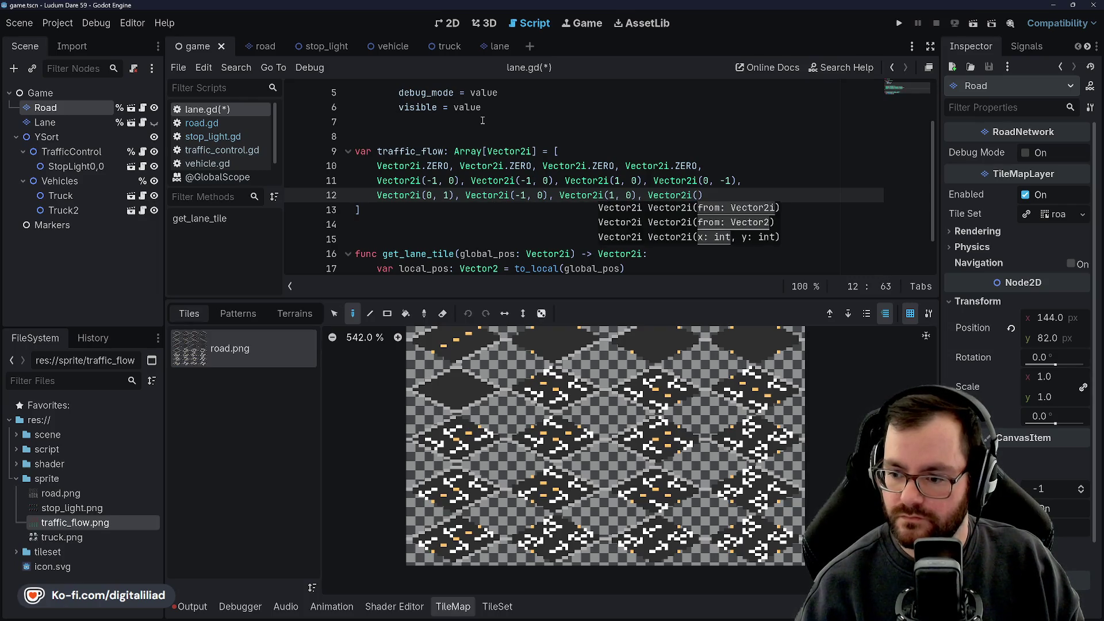
type(" 0),")
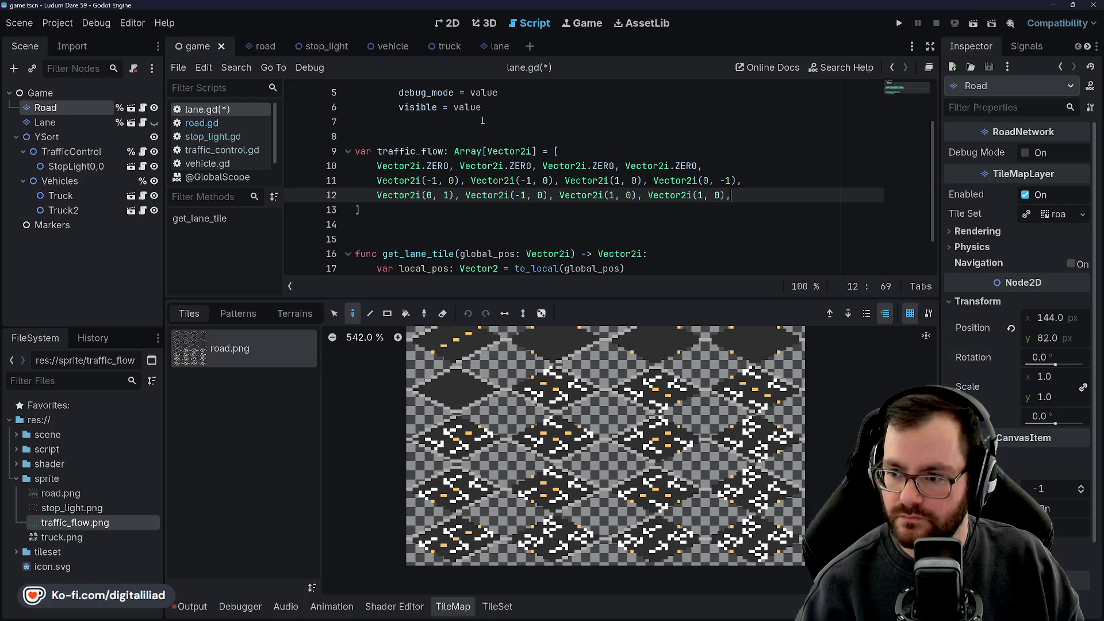
key("Return")
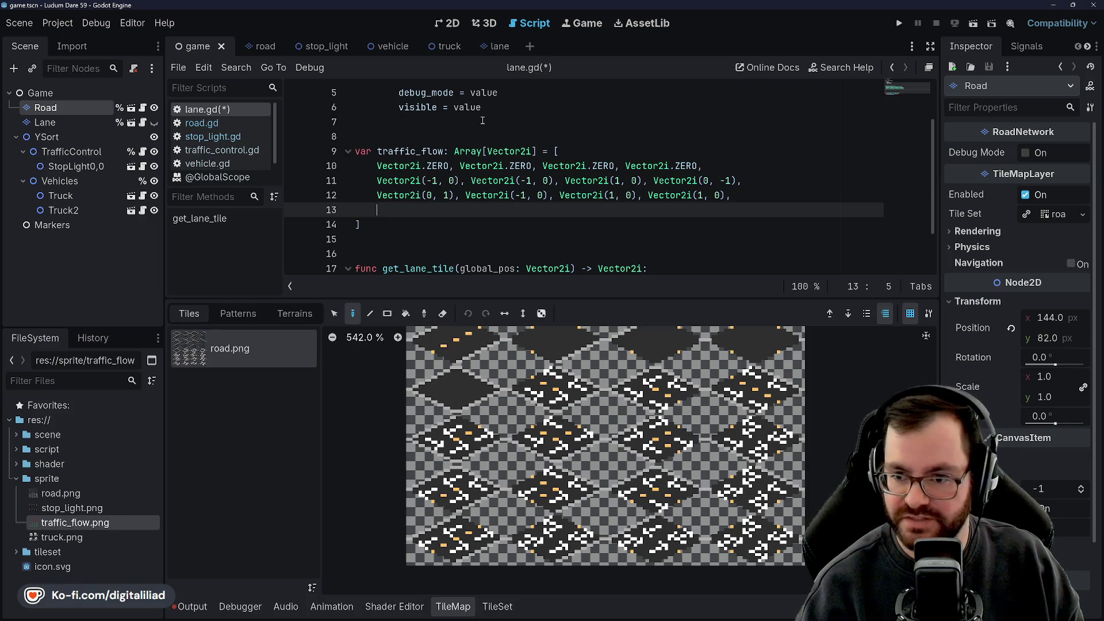
Step: Type Vector2i(-1, 0), (-1, 0), (1, 0), (1, 0) on line 13, then open line 14
type("Vector2i(")
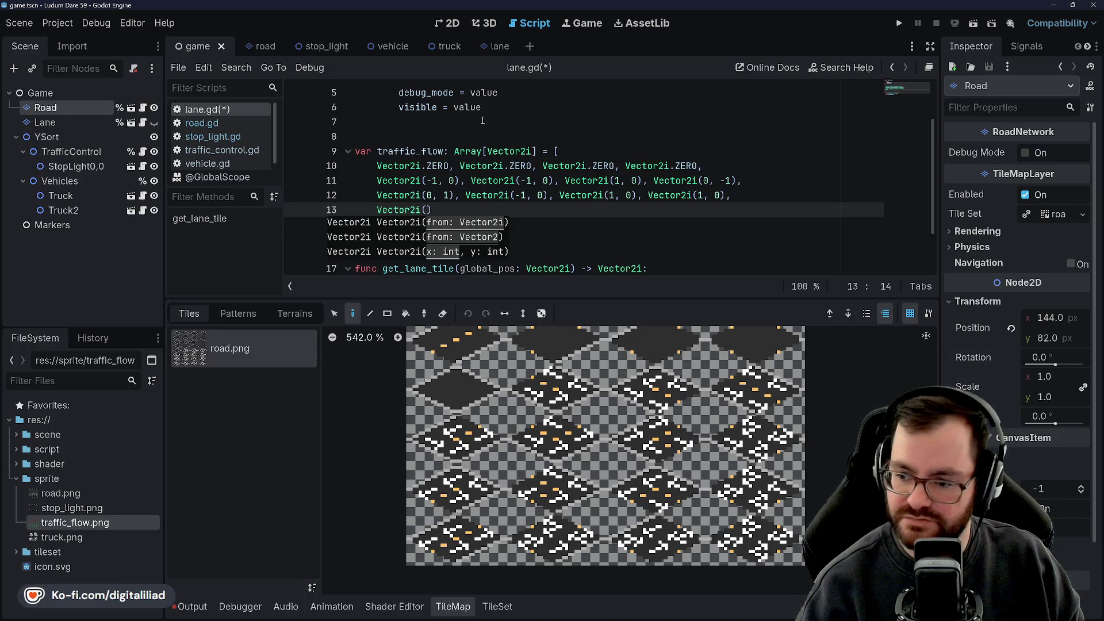
type("-1, 0), Vector2i")
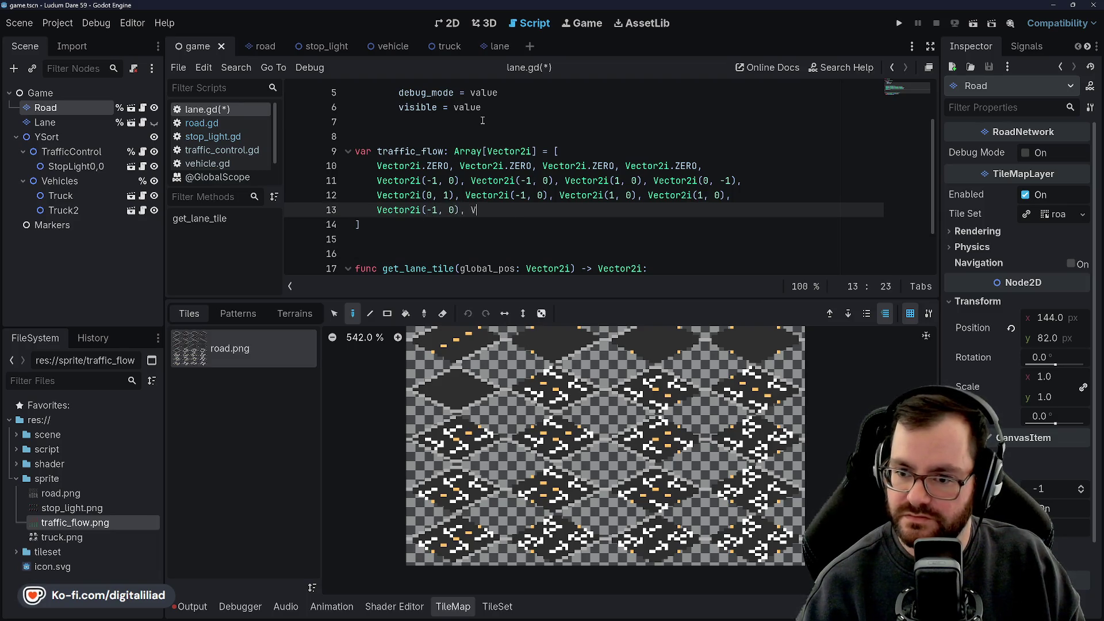
type("(-1, 0), ")
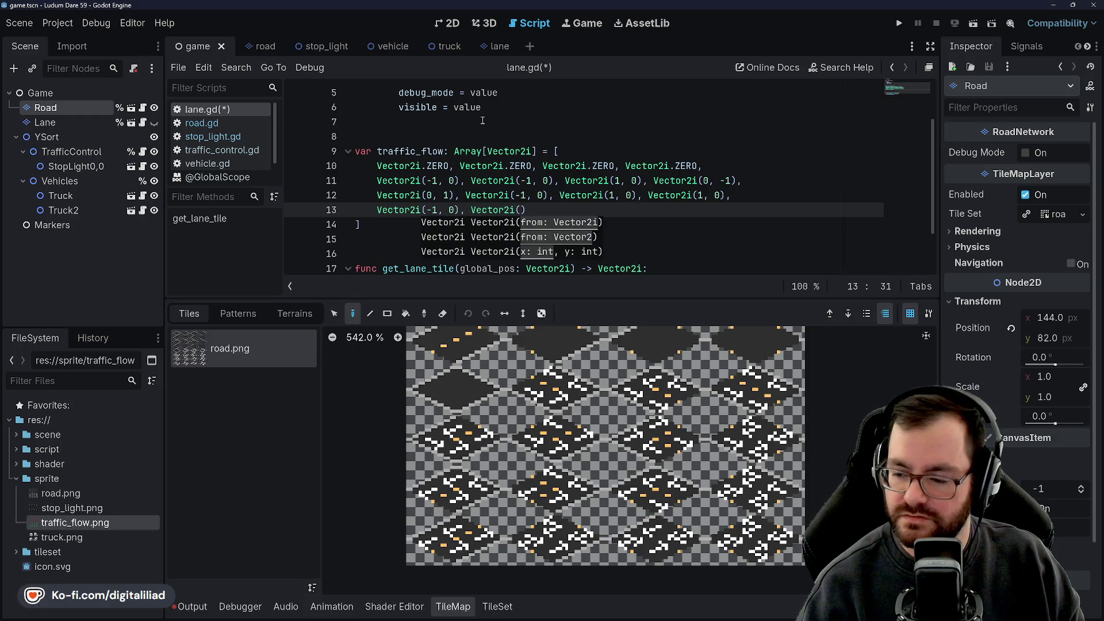
type("Vector2i")
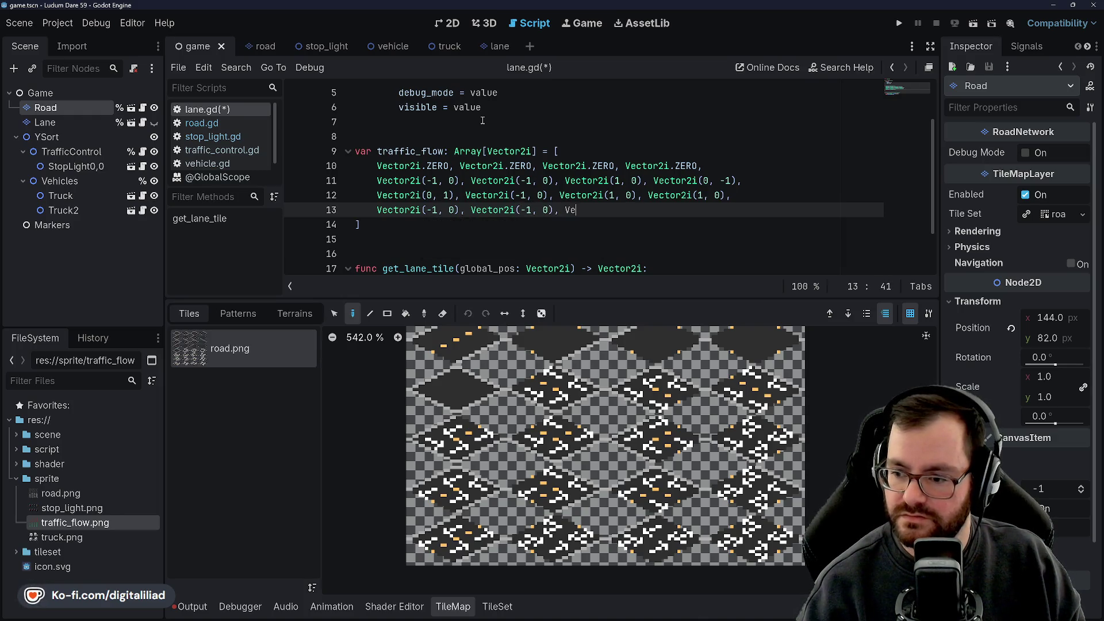
type("(")
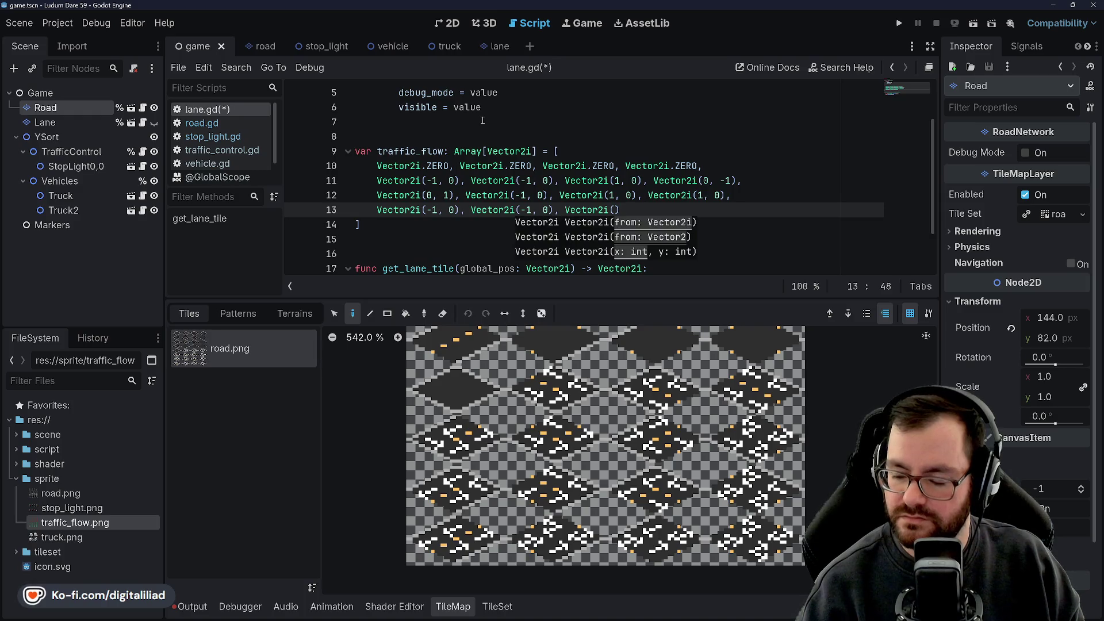
type("1, 0), Vector")
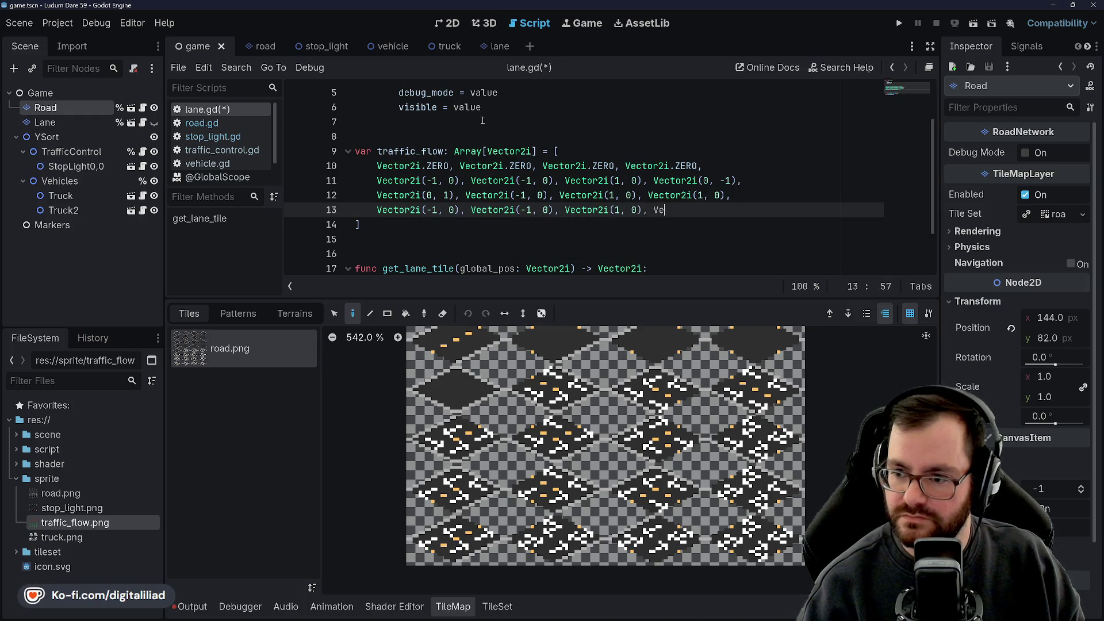
type("2i(1, 0),")
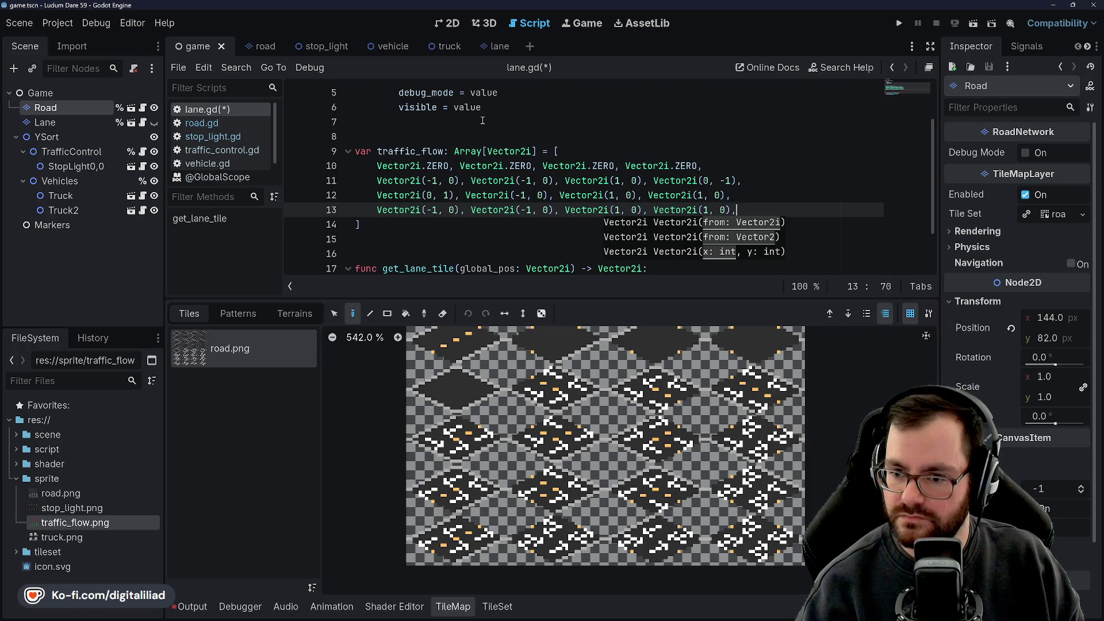
type(",")
key("Return")
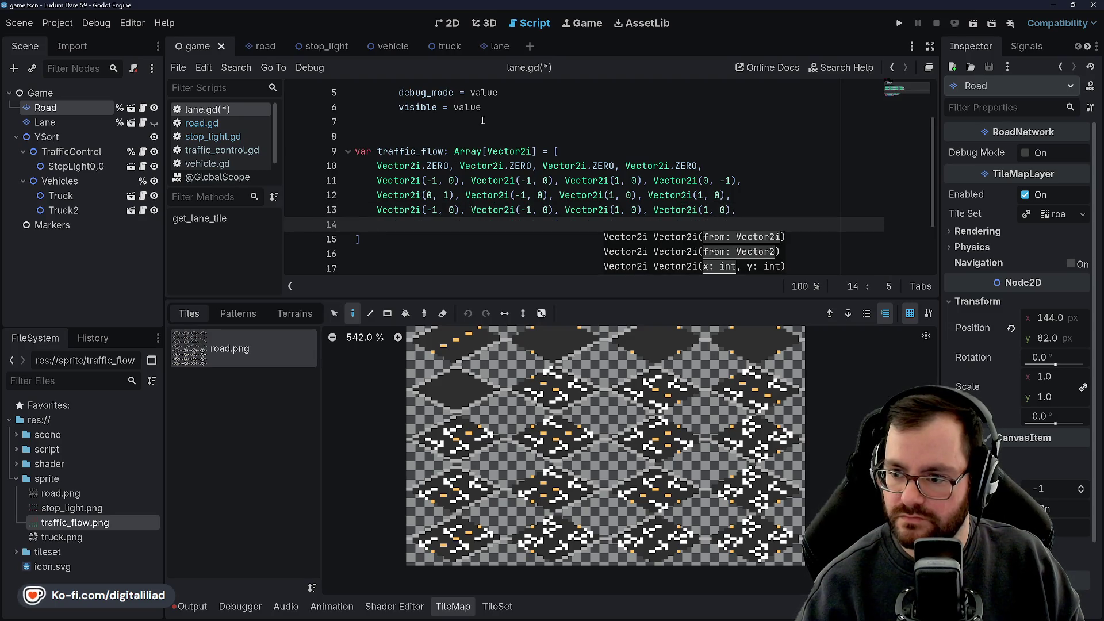
Step: Type Vector2i(0, 1), (0, -1), (1, 0), (0, -1) on line 14 and add a new line
type("Vector2i(")
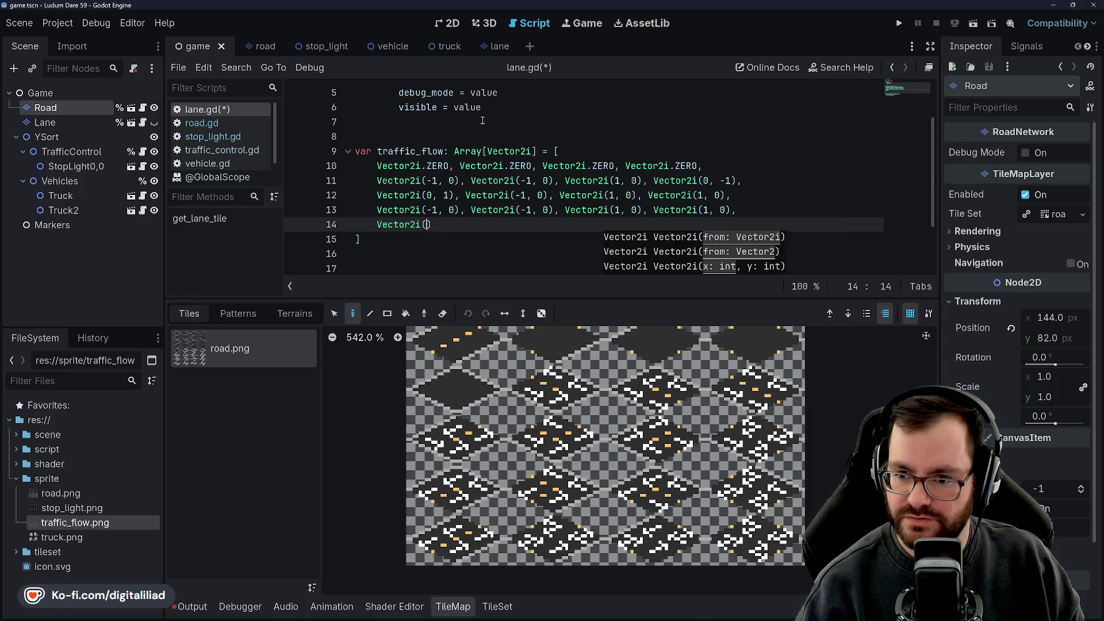
type("1), ")
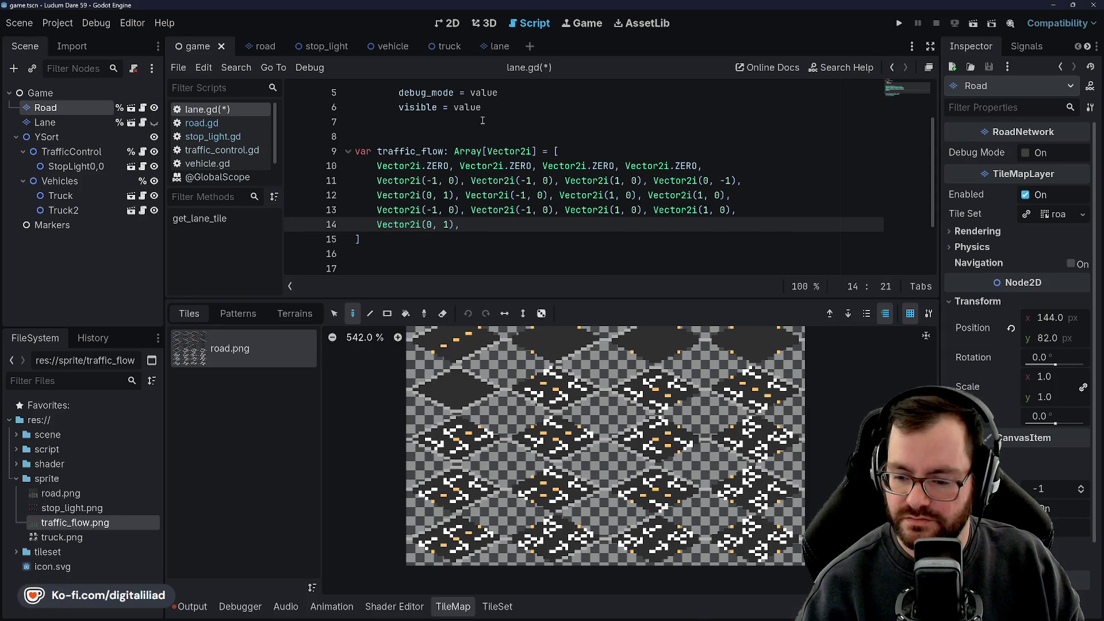
type("Vector2i(")
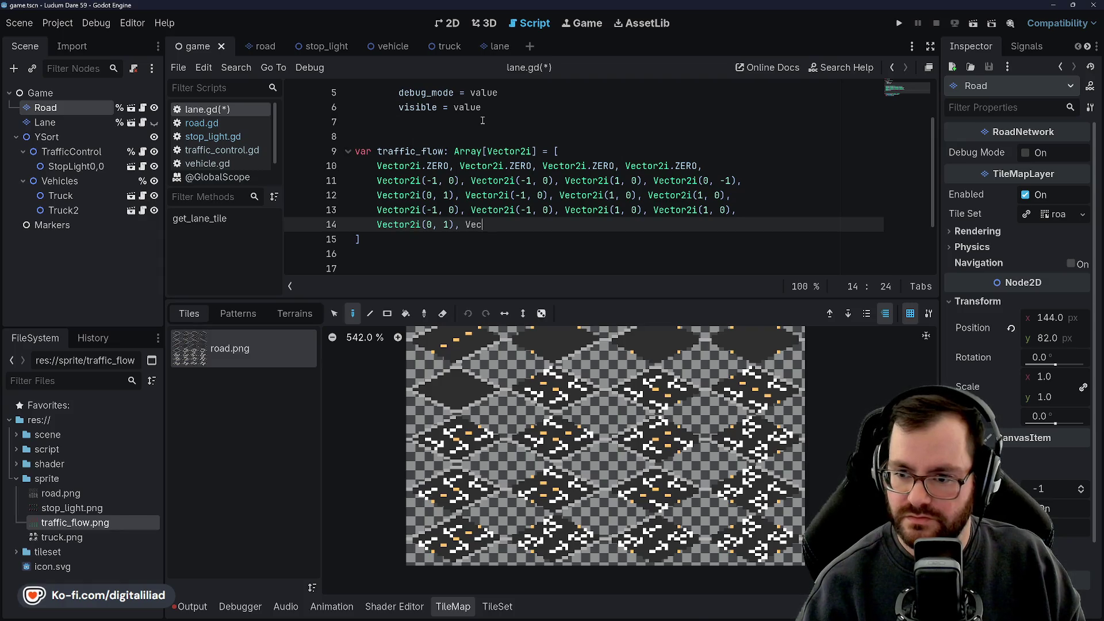
type("0, ")
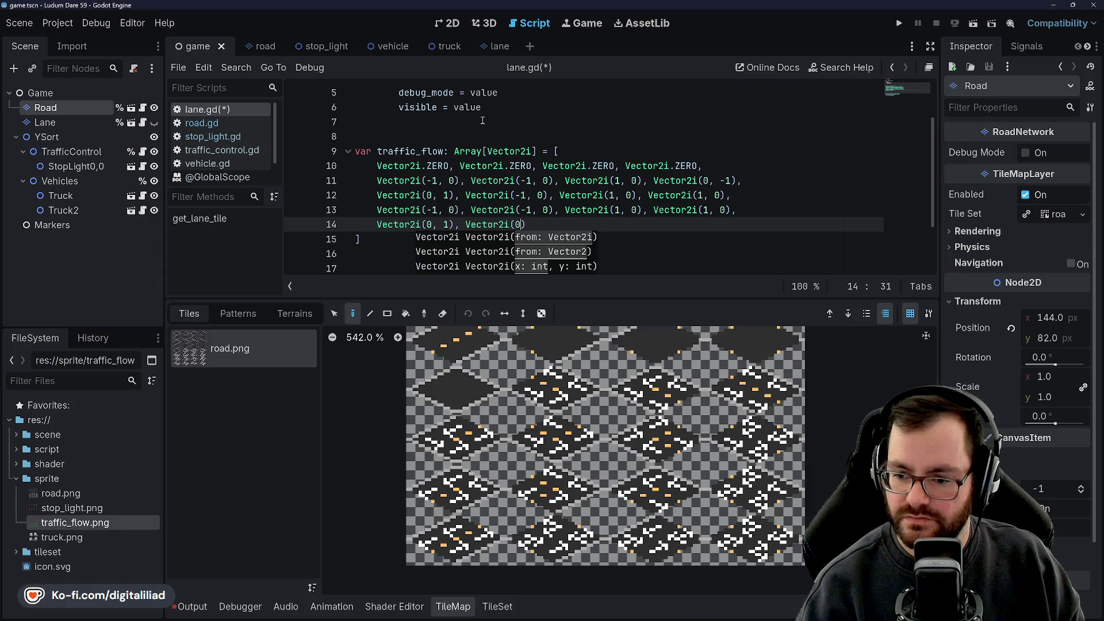
type("-1), ")
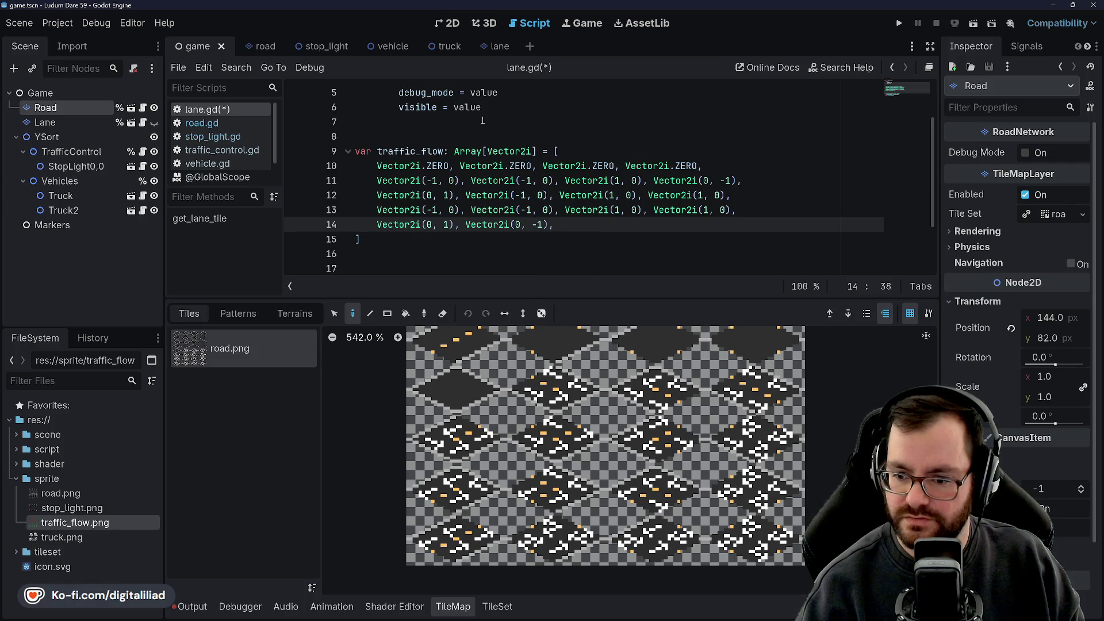
type("Vector2i(1,")
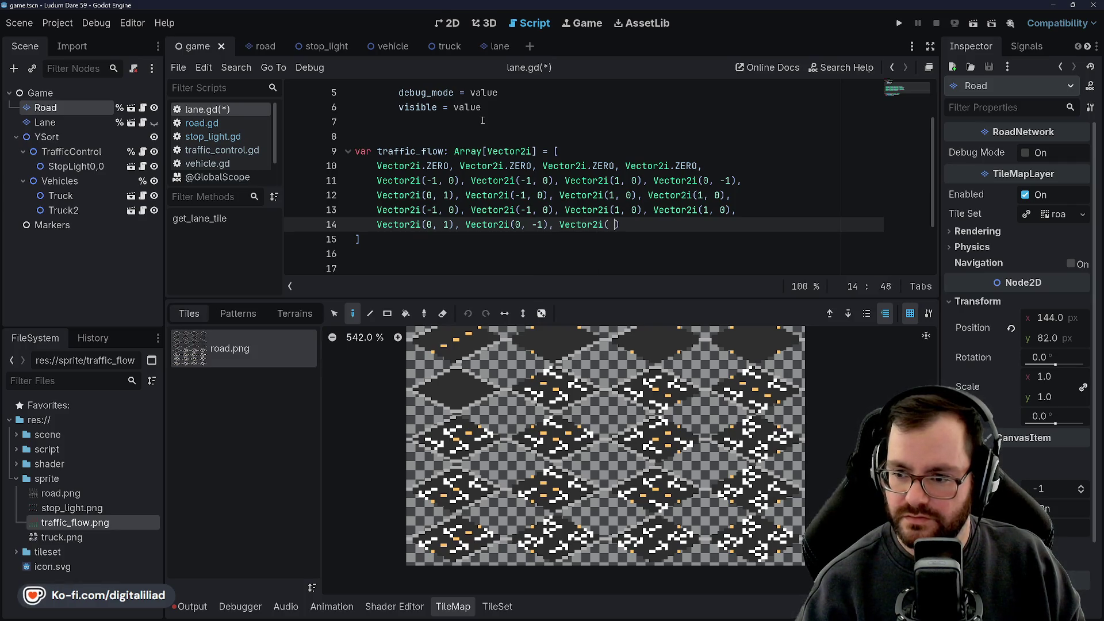
type(" 0), ")
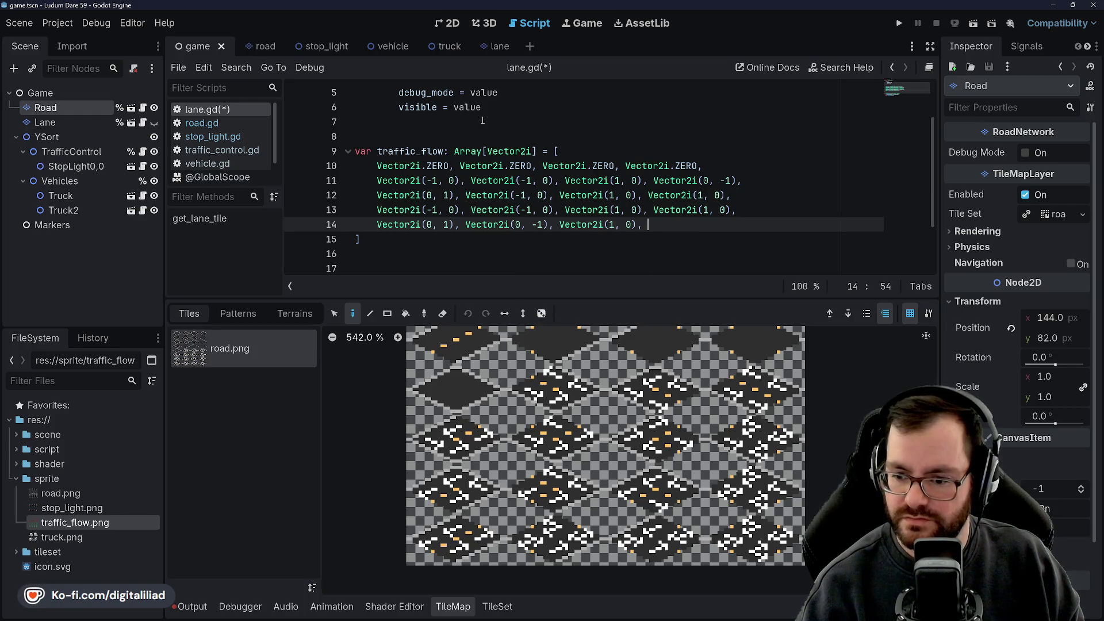
type("Vector2i(0, ")
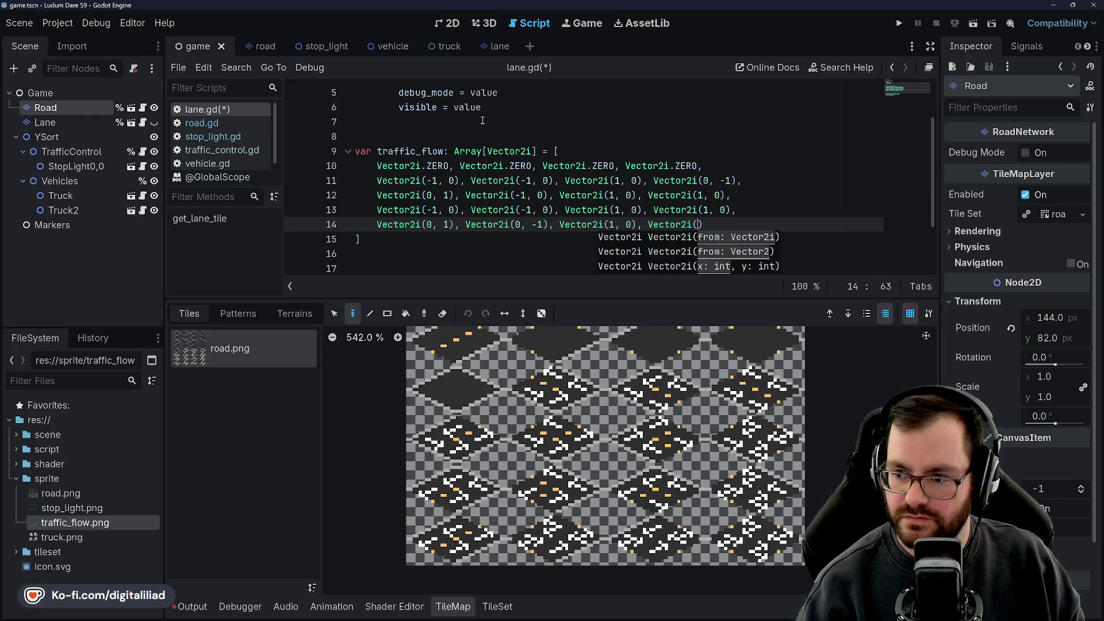
type("-1),")
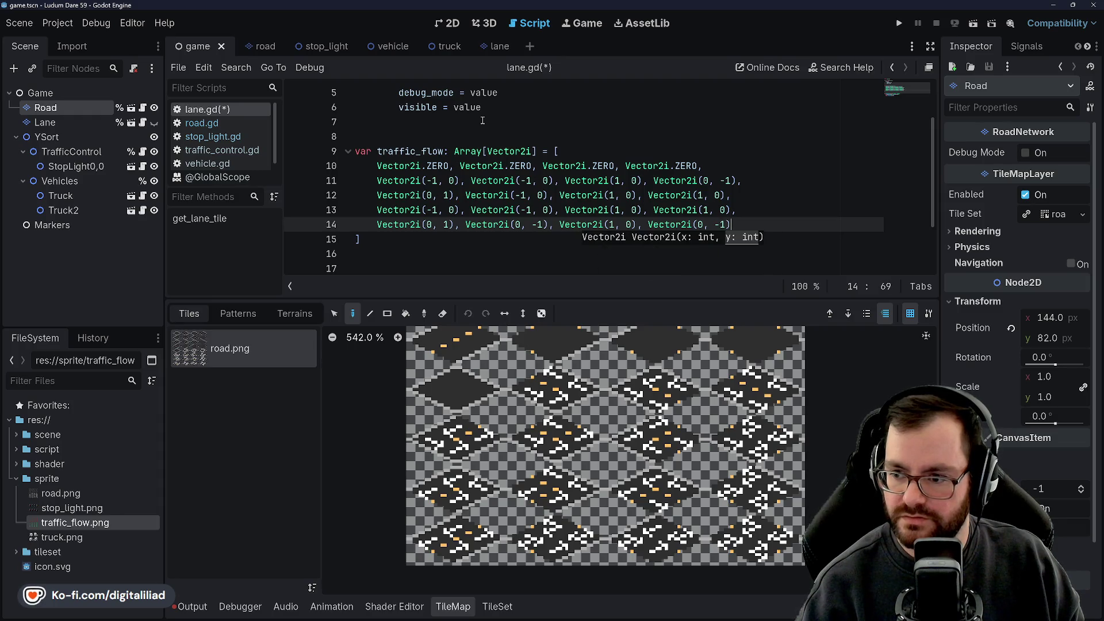
key("Return")
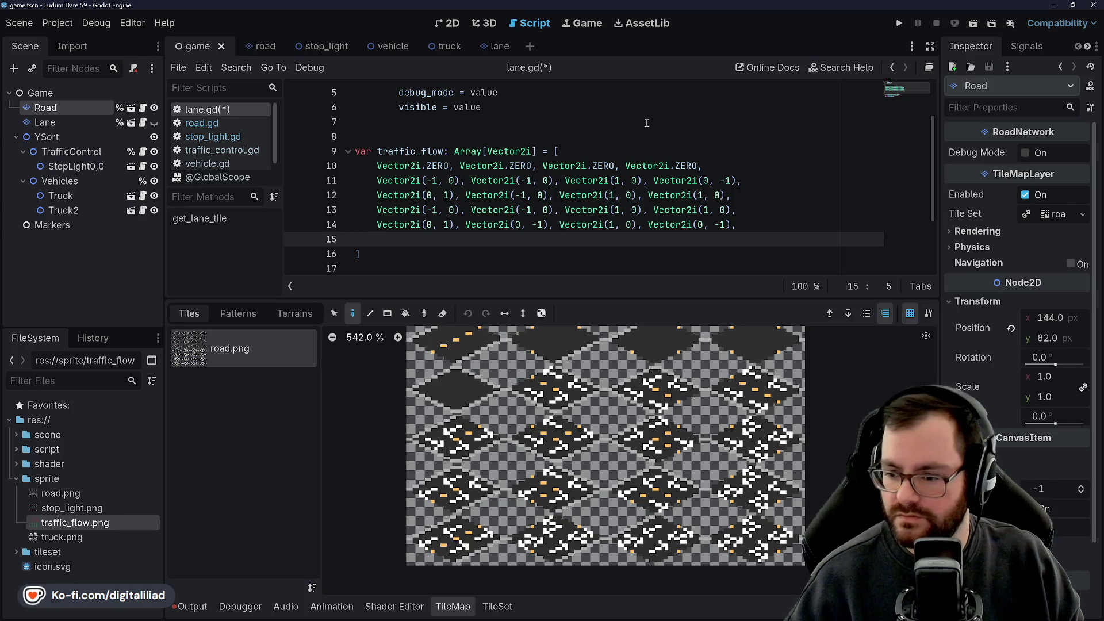
left_click(751, 165)
Step: Add a Vector2i(0, 0) comment at the end of line 10 and adjust its spacing
key("Tab")
key("Tab")
key("Tab")
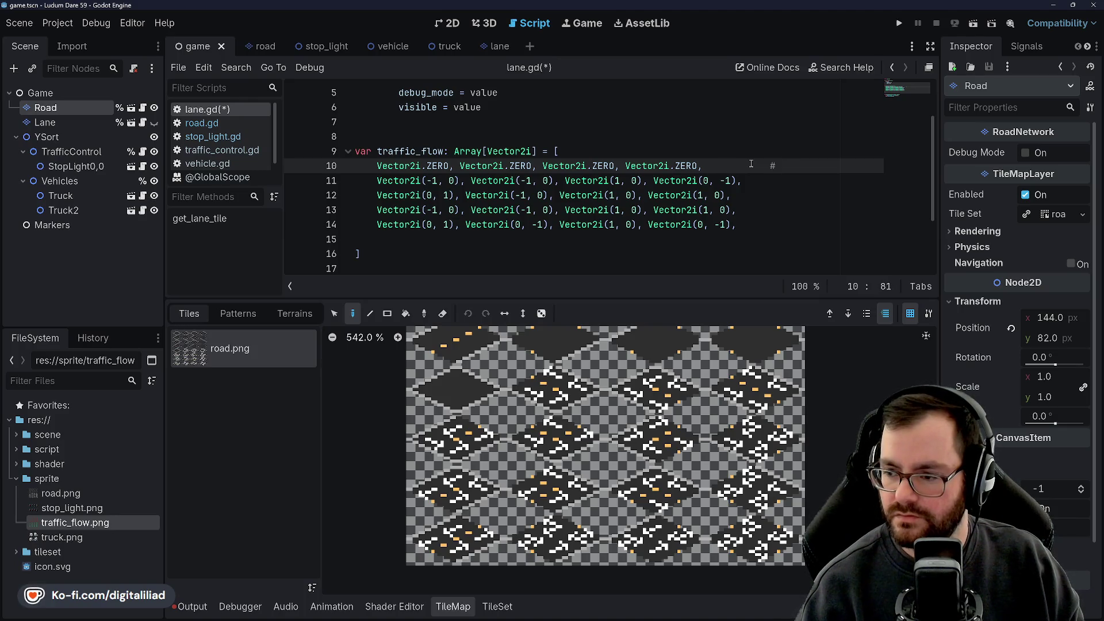
type("Vector2i")
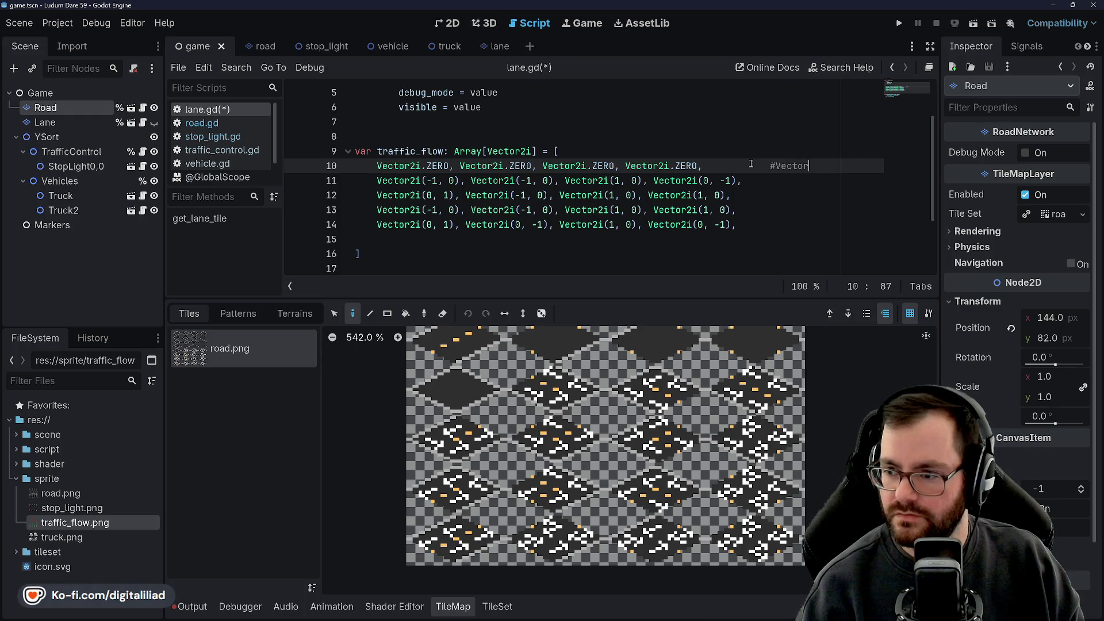
type("(0, 0)")
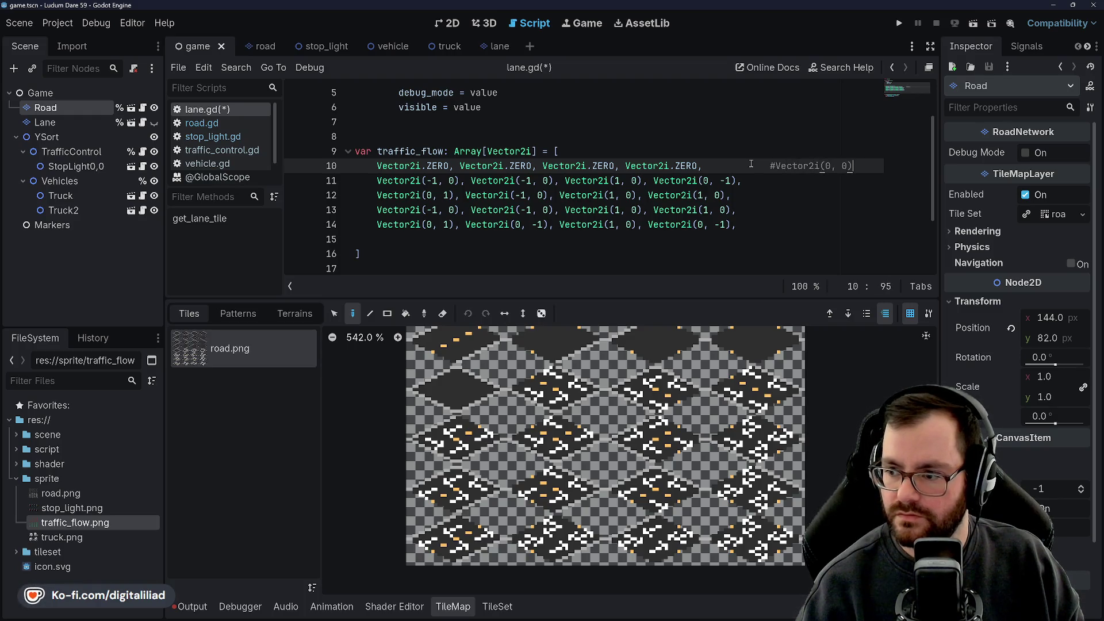
key("Left")
key("Left")
key("Left")
key("BackSpace")
key("BackSpace")
key("BackSpace")
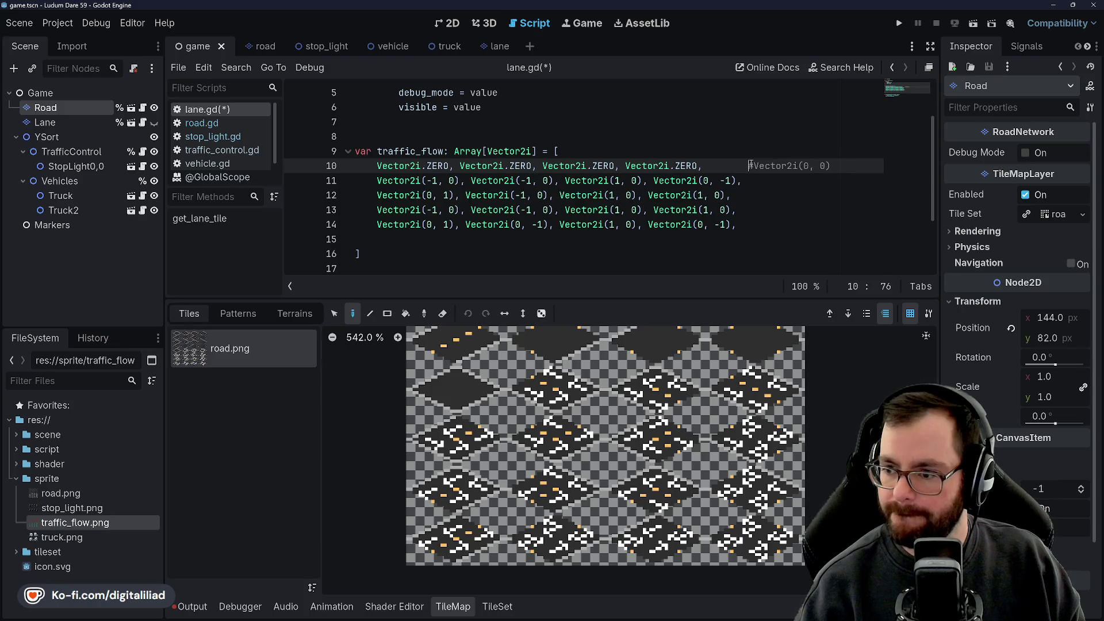
key("Down")
key("Up")
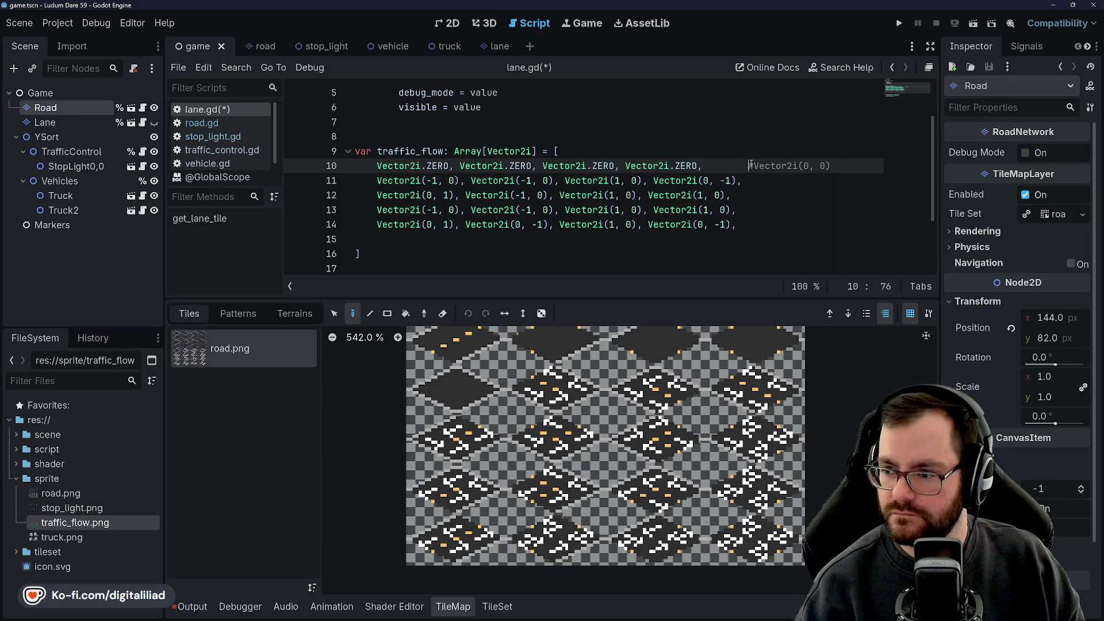
key("shift+Tab")
key("ctrl+z")
key("Tab")
key("Tab")
key("Tab")
key("Tab")
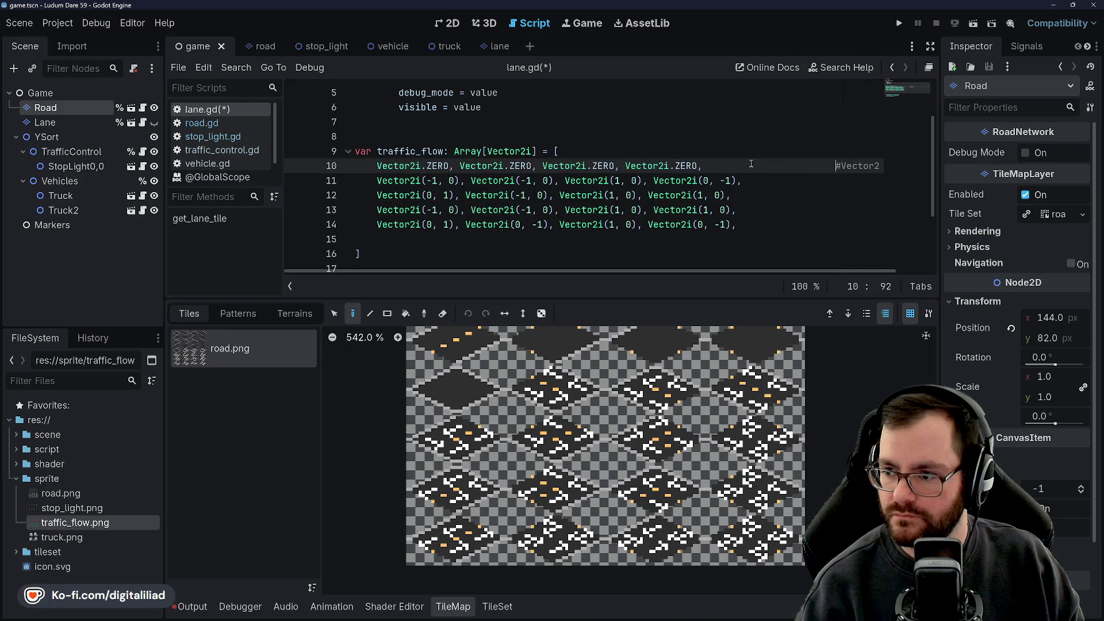
key("BackSpace")
key("BackSpace")
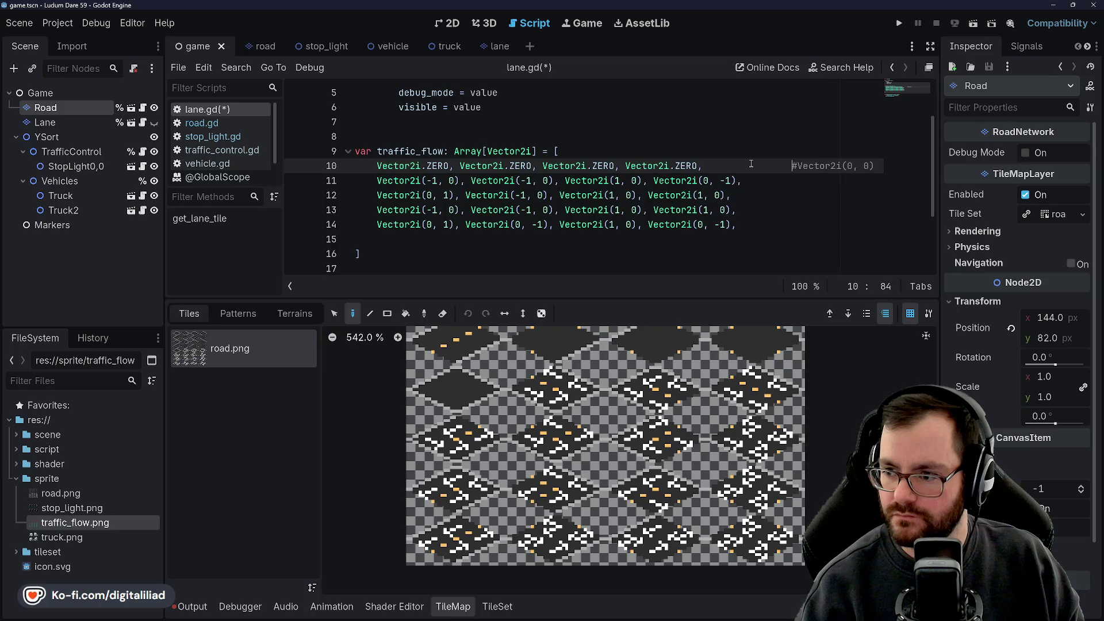
Step: Add Vector2i(1, 0) and #Vector2i(2, 0) comments to the next rows, then undo them
key("Down")
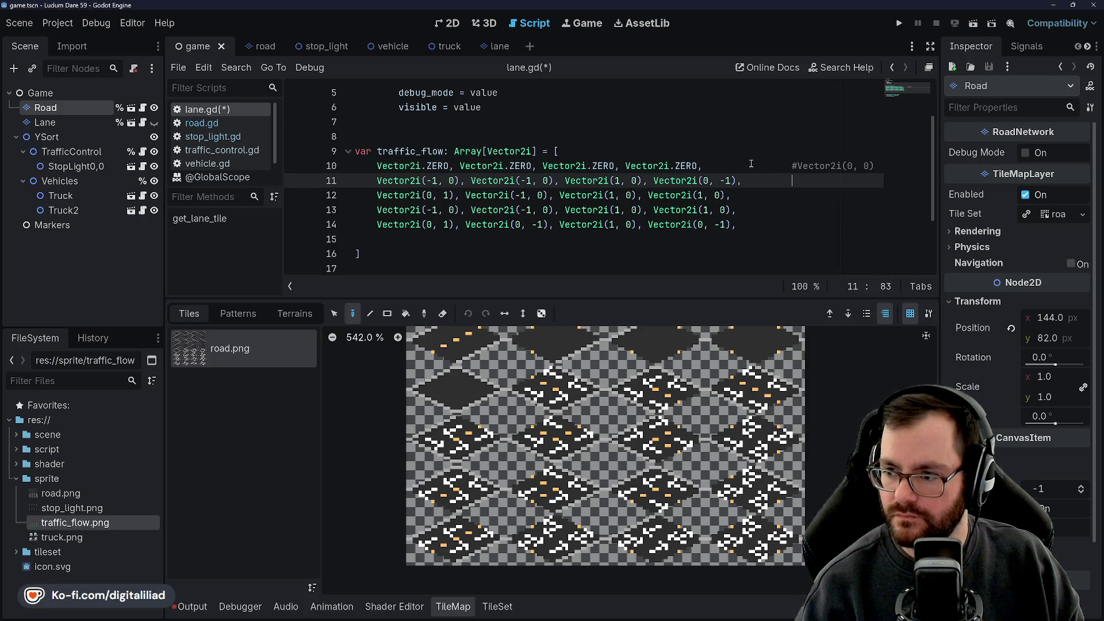
type("#Vector2i(")
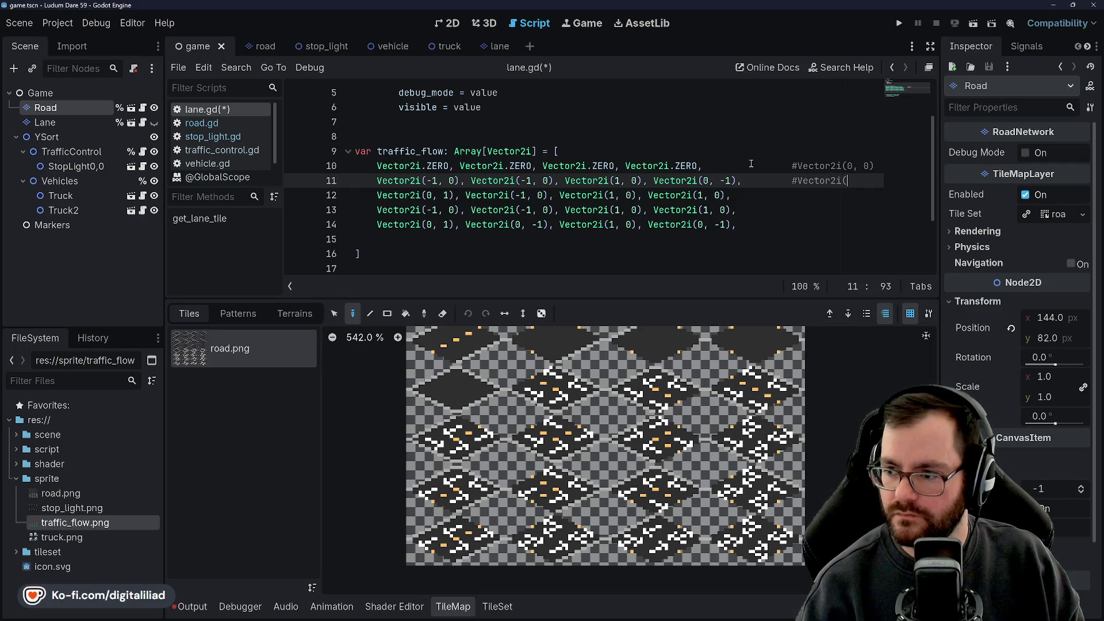
type("1, 0")
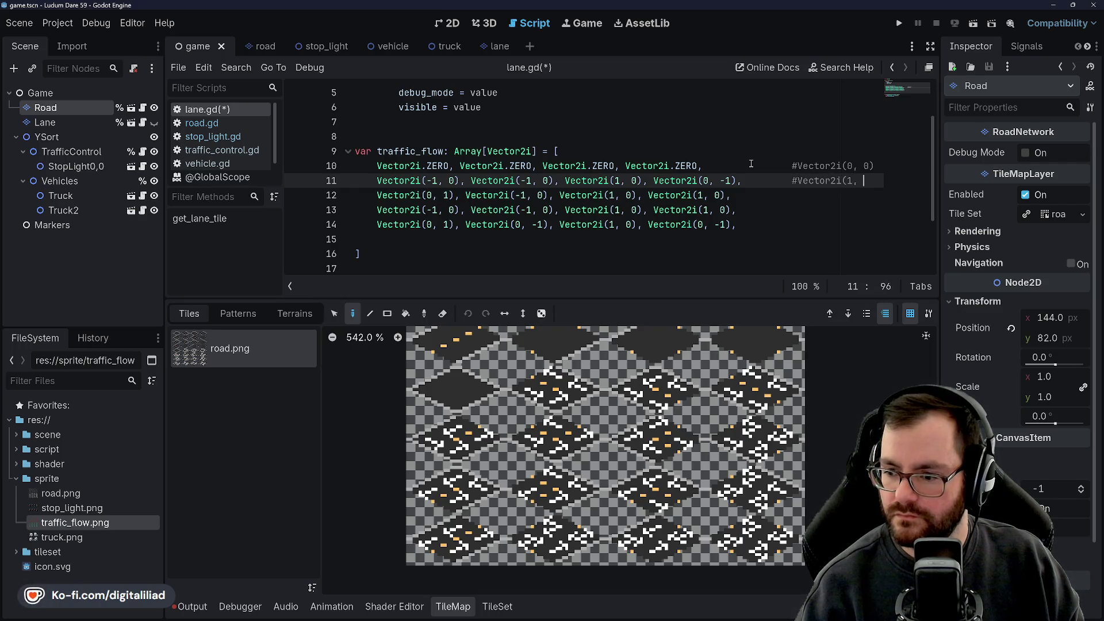
type(")")
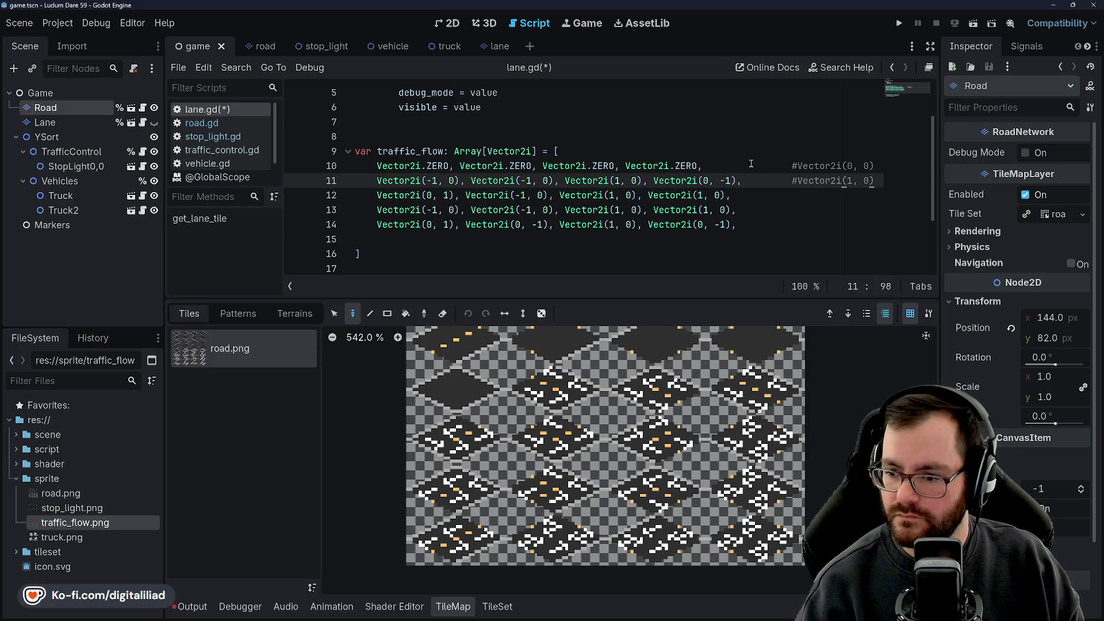
key("Down")
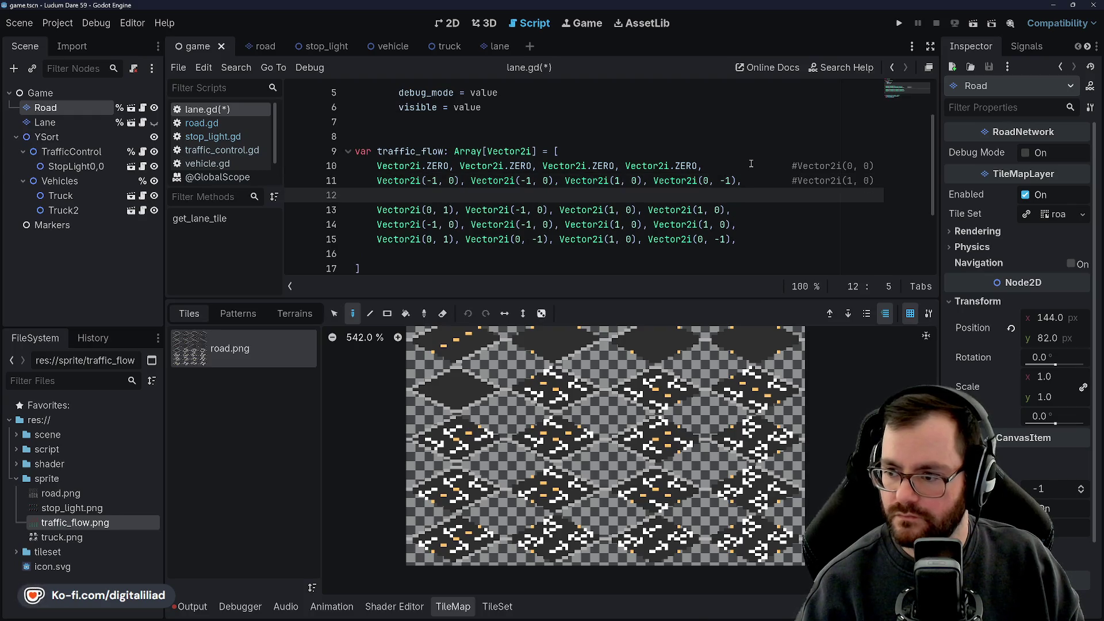
type("#Vector2i(2, ")
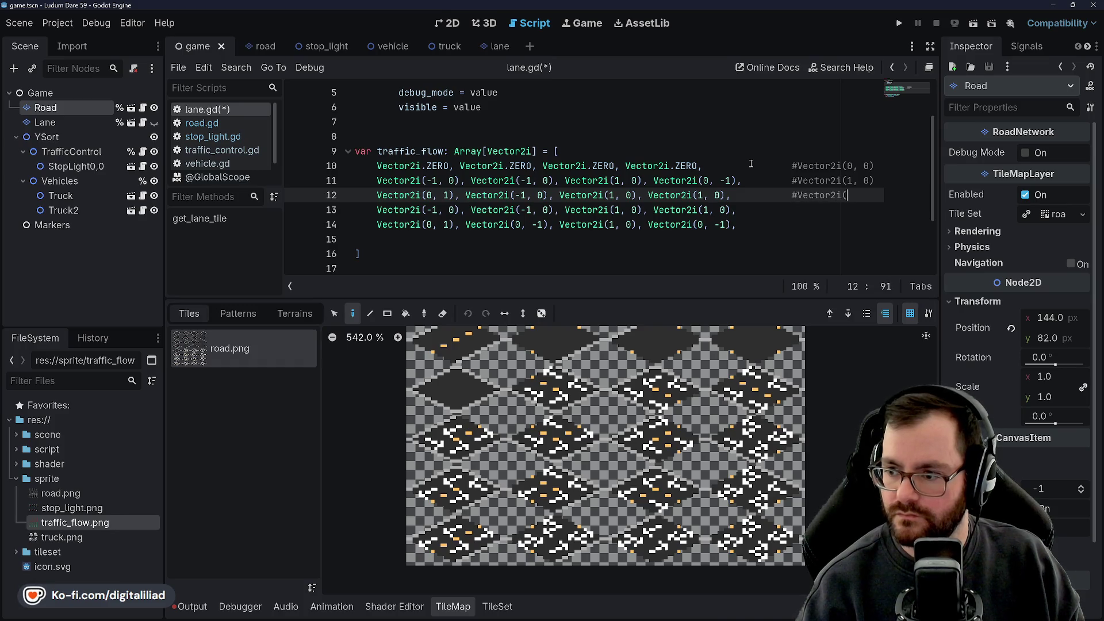
type("0)")
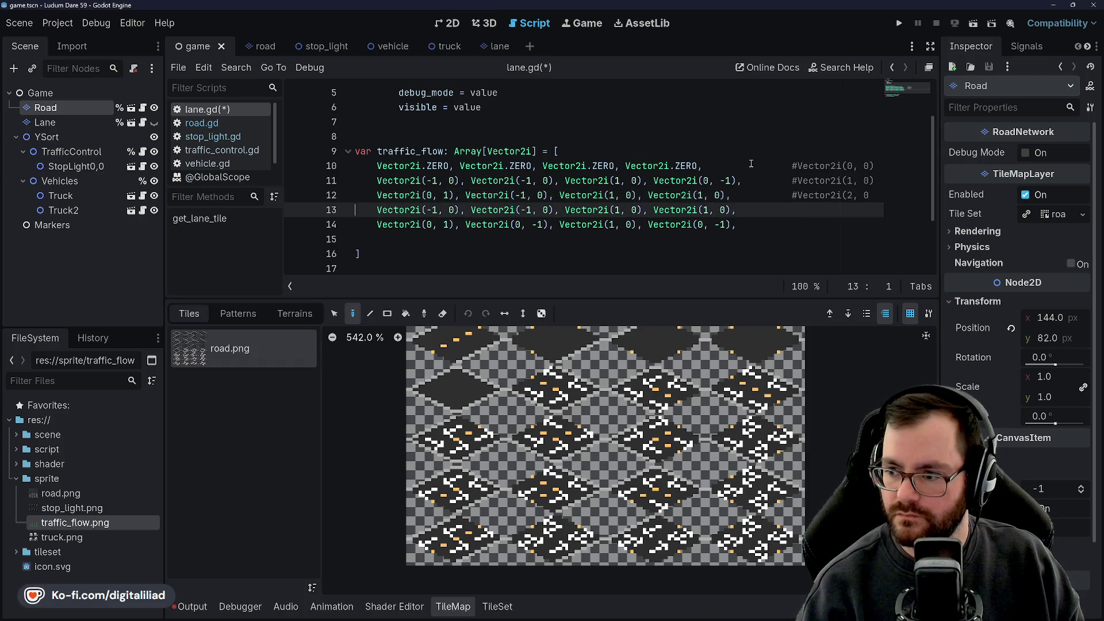
key("Return")
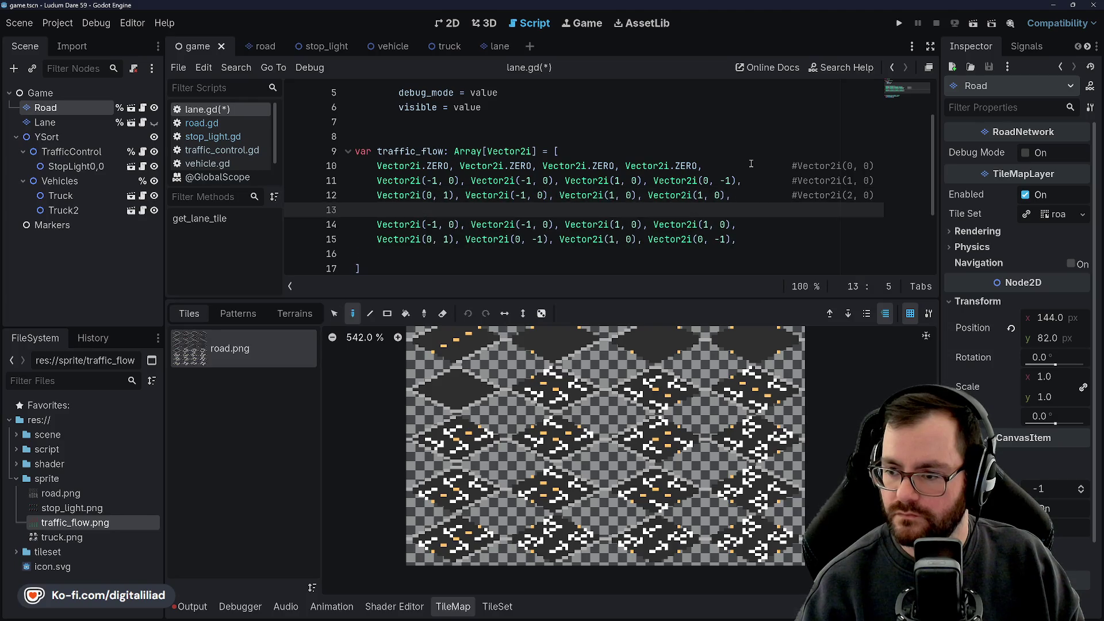
key("ctrl+z")
key("ctrl+z")
key("ctrl+z")
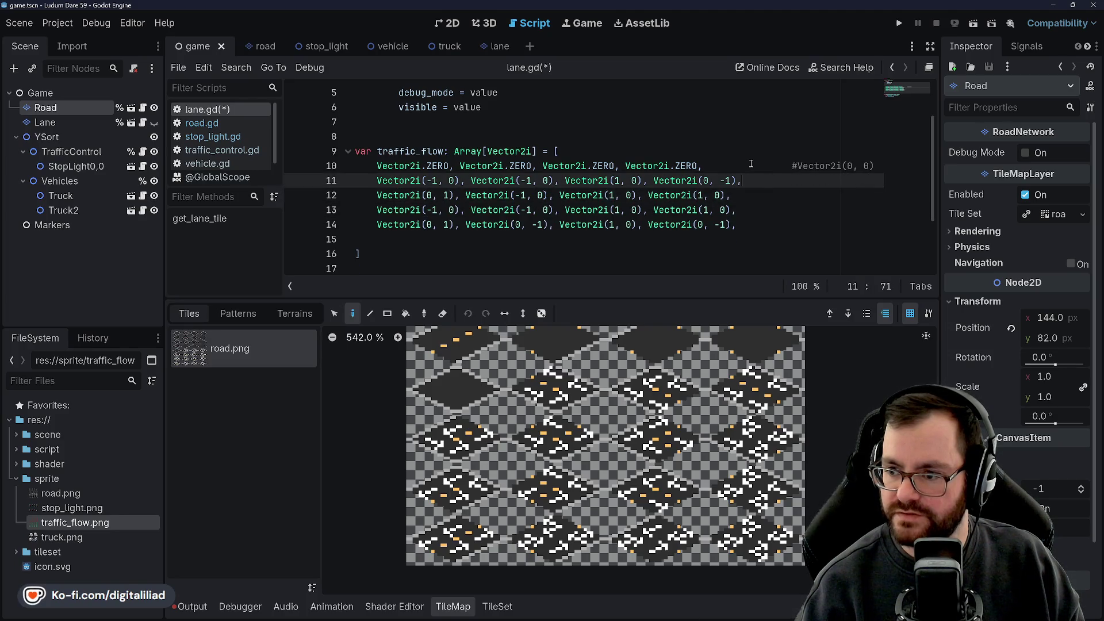
key("ctrl+z")
key("ctrl+z")
key("ctrl+z")
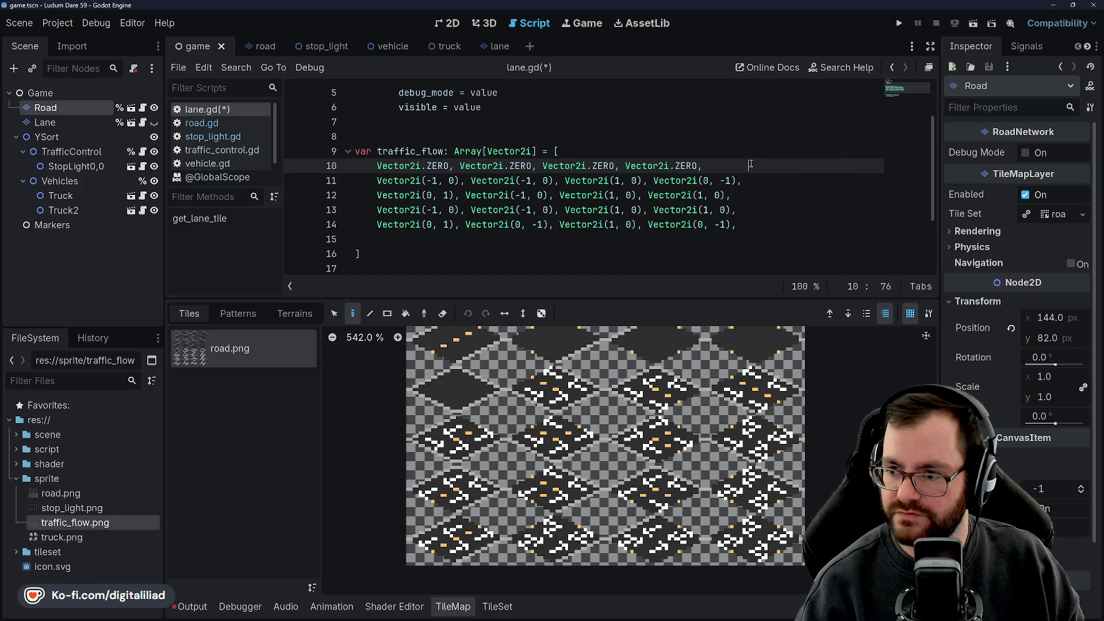
Step: Undo the line 10 comment and leave a blank line before the final row
key("Down")
key("Down")
key("Down")
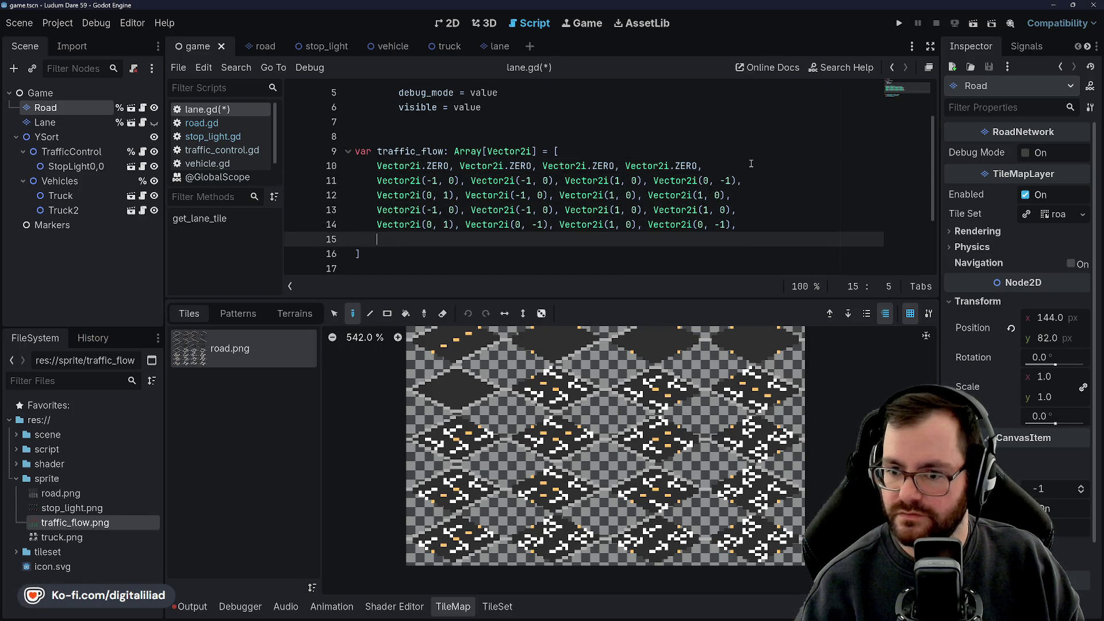
key("ctrl+z")
key("ctrl+z")
key("ctrl+z")
key("ctrl+z")
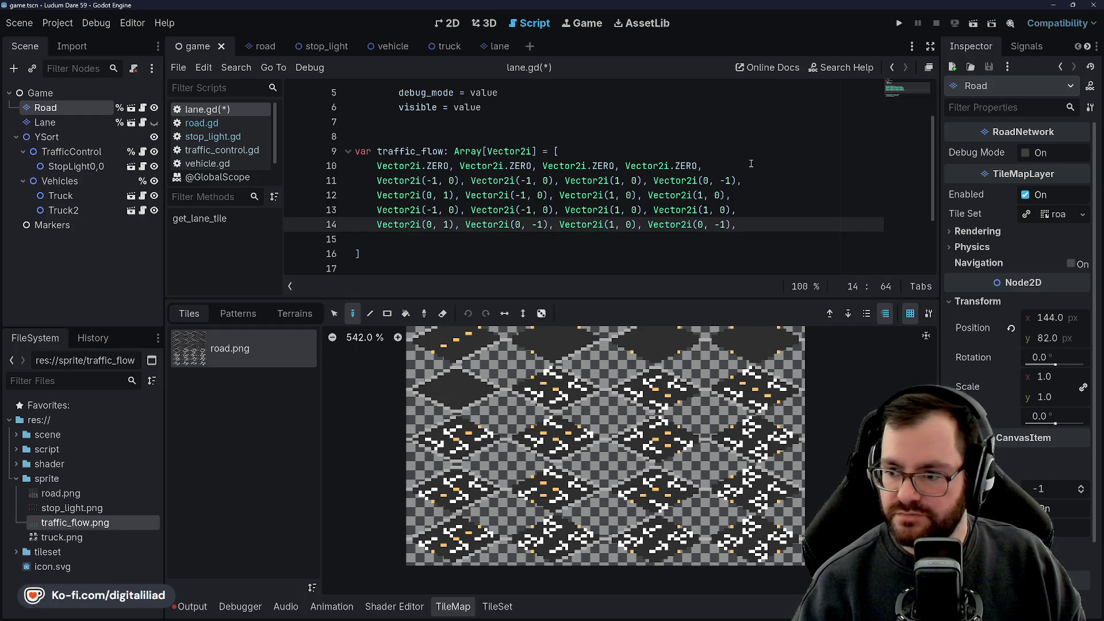
key("ctrl+z")
key("ctrl+z")
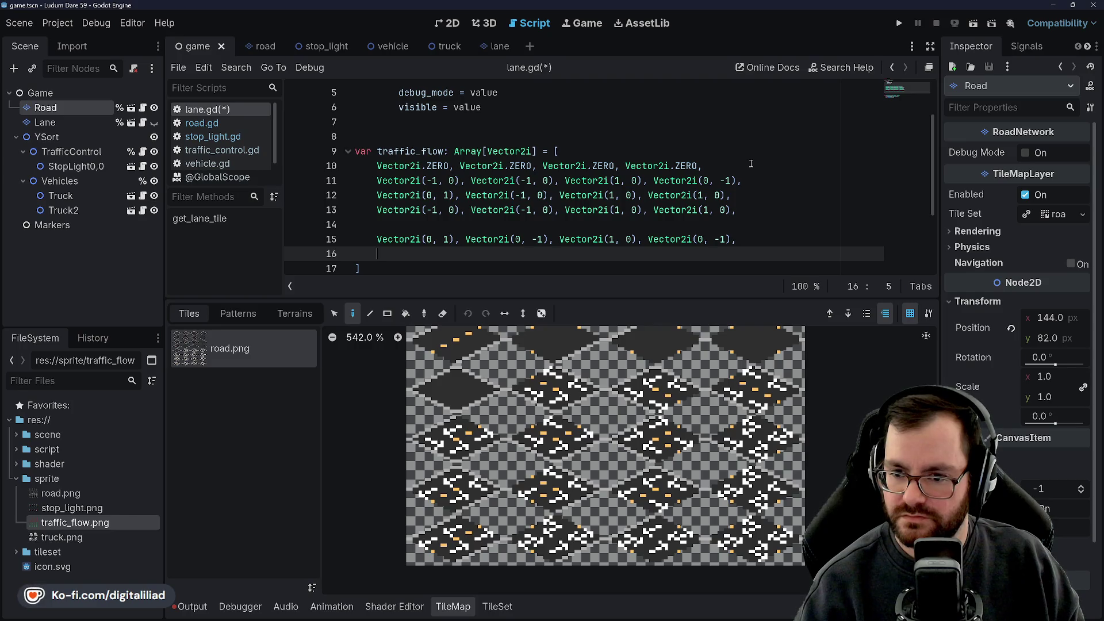
Step: Open a new line above the first row and start the comment '# R0W'
key("Up")
key("Up")
key("Up")
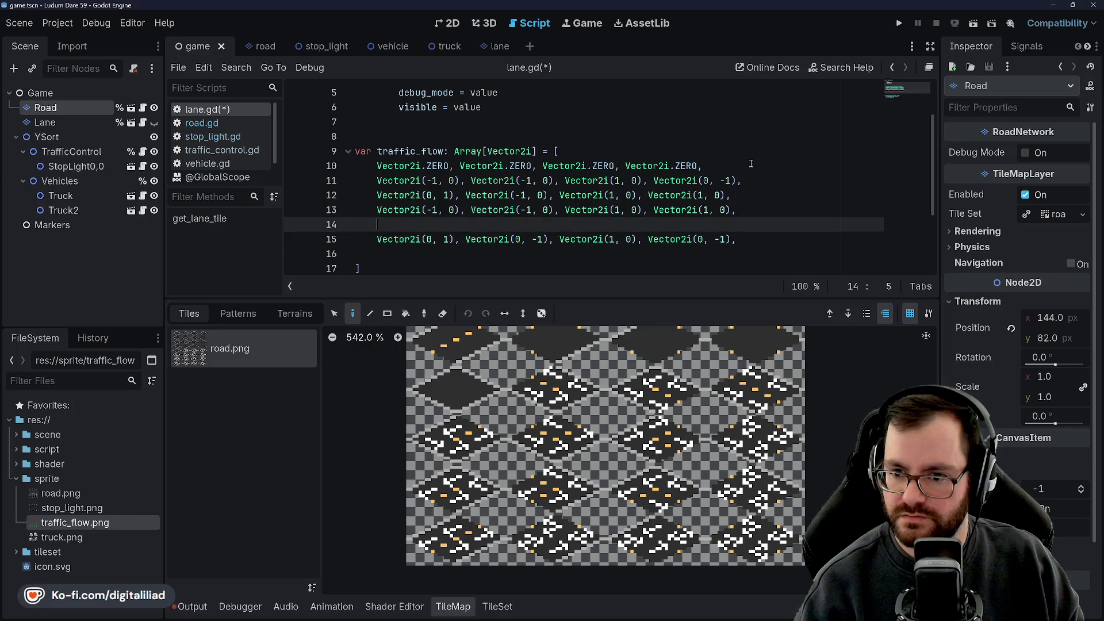
key("ctrl+shift+Return")
type("#")
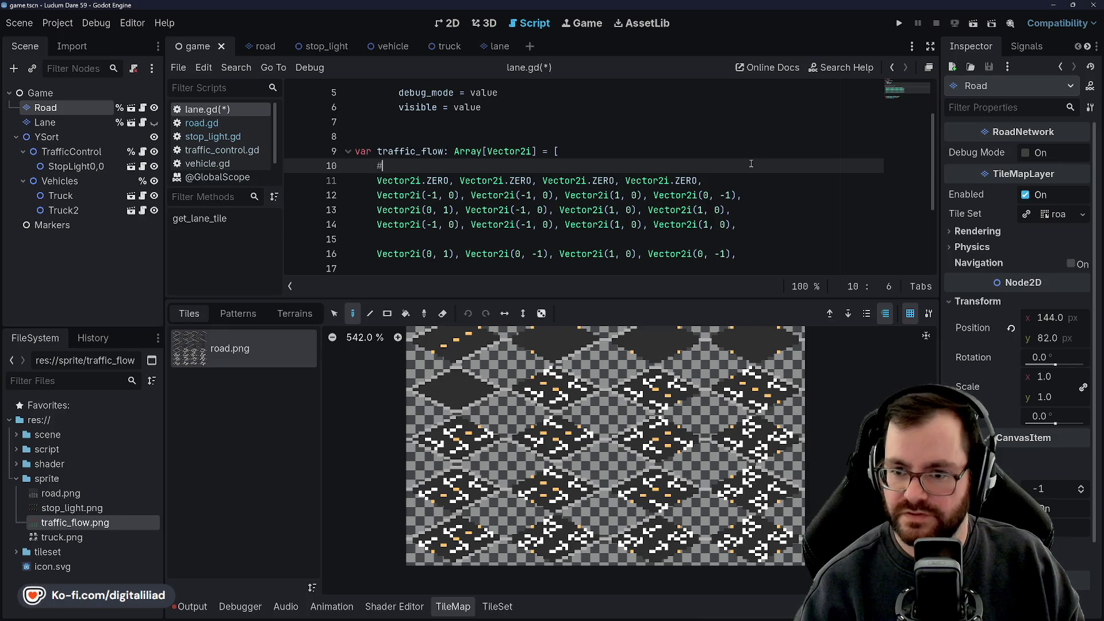
type(" R0W")
Step: Add a '# ROW 2' comment between groups and begin a Vector2i( entry on line 17
key("Down")
key("Down")
key("Down")
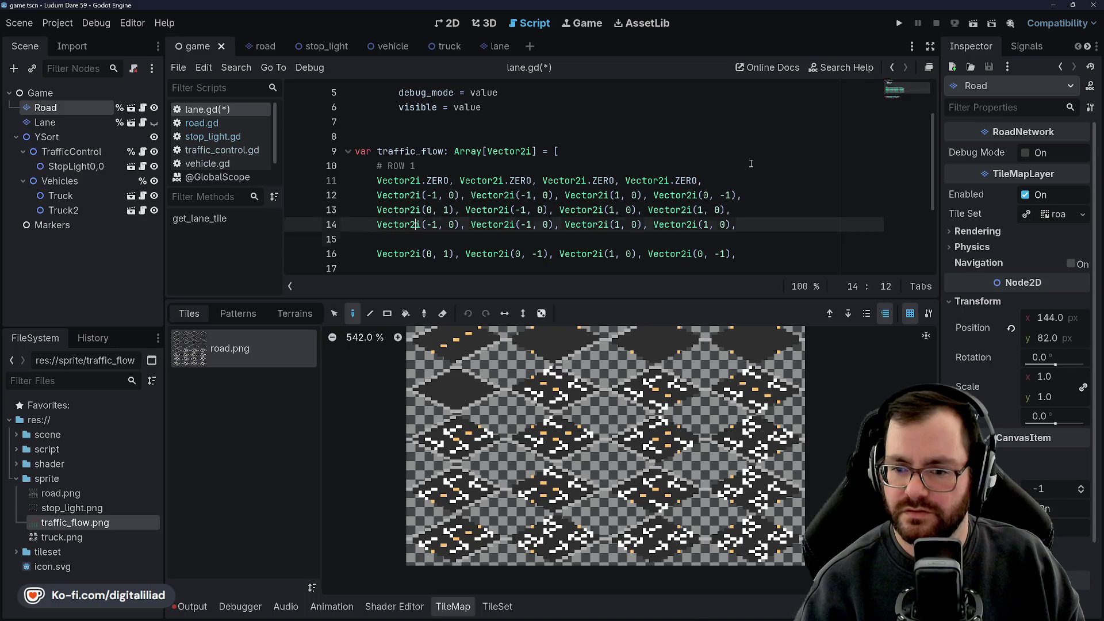
key("BackSpace")
type("#")
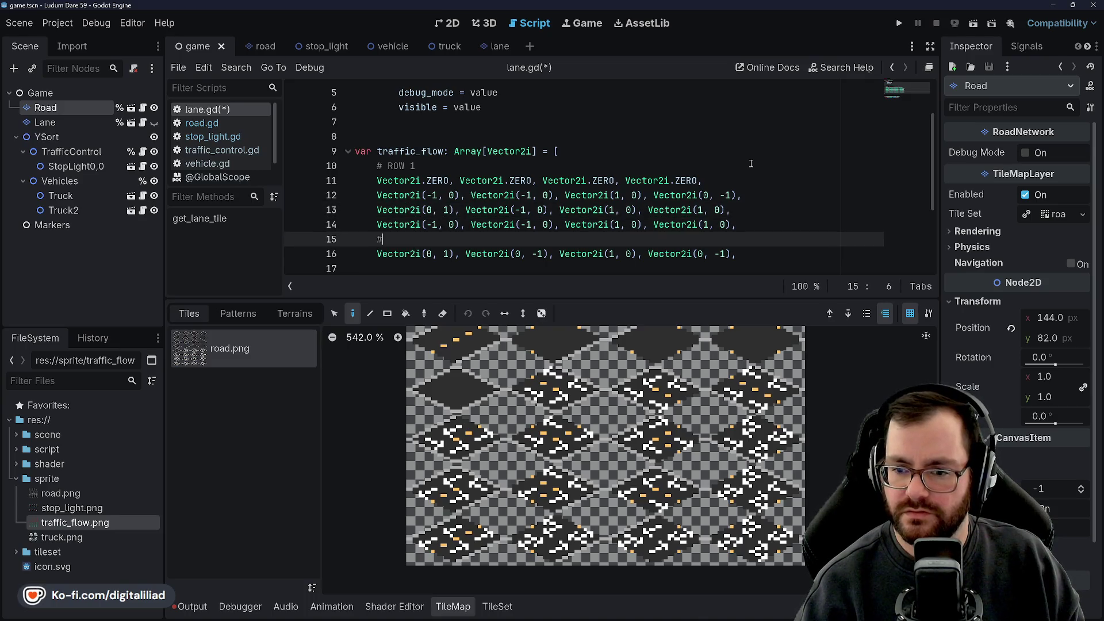
type(" ROW 2")
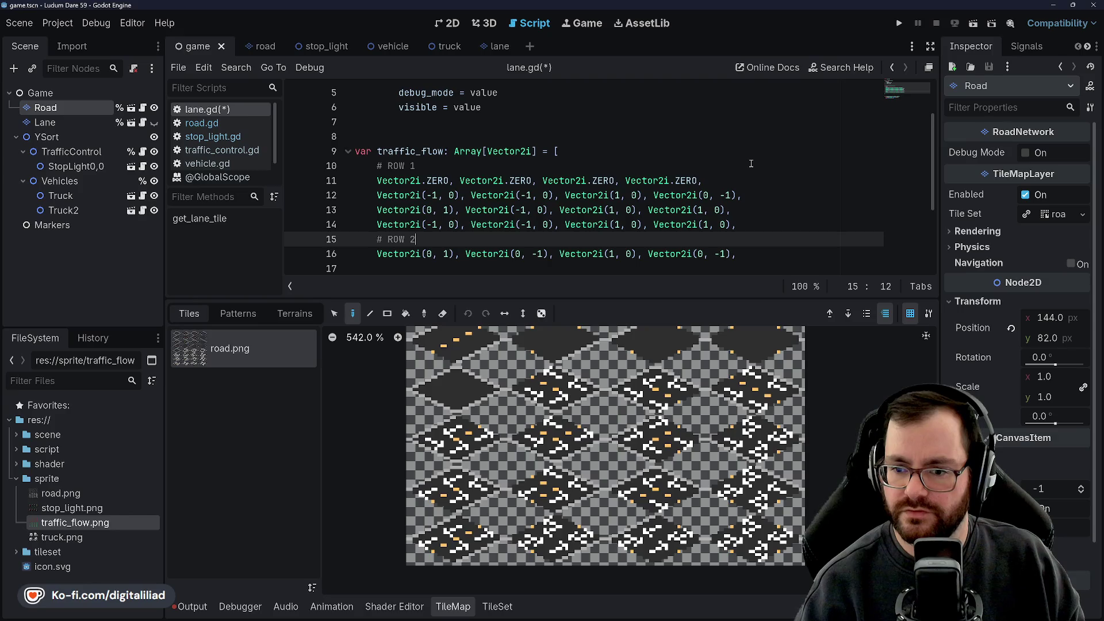
key("Down")
key("Down")
scroll(751, 164, "down", 1)
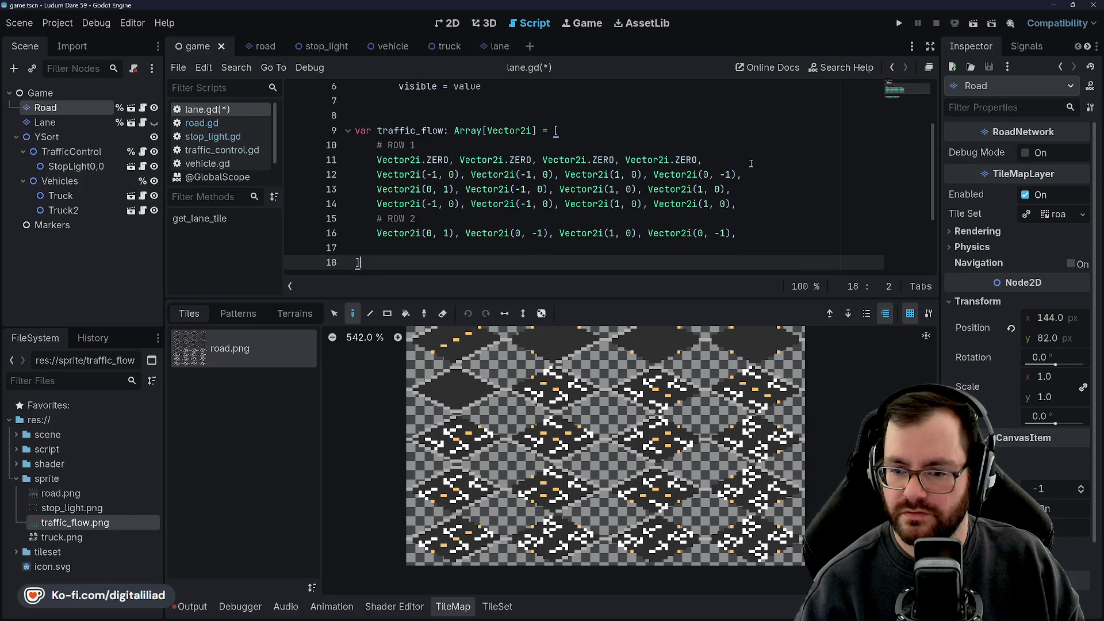
type("Vector2i(")
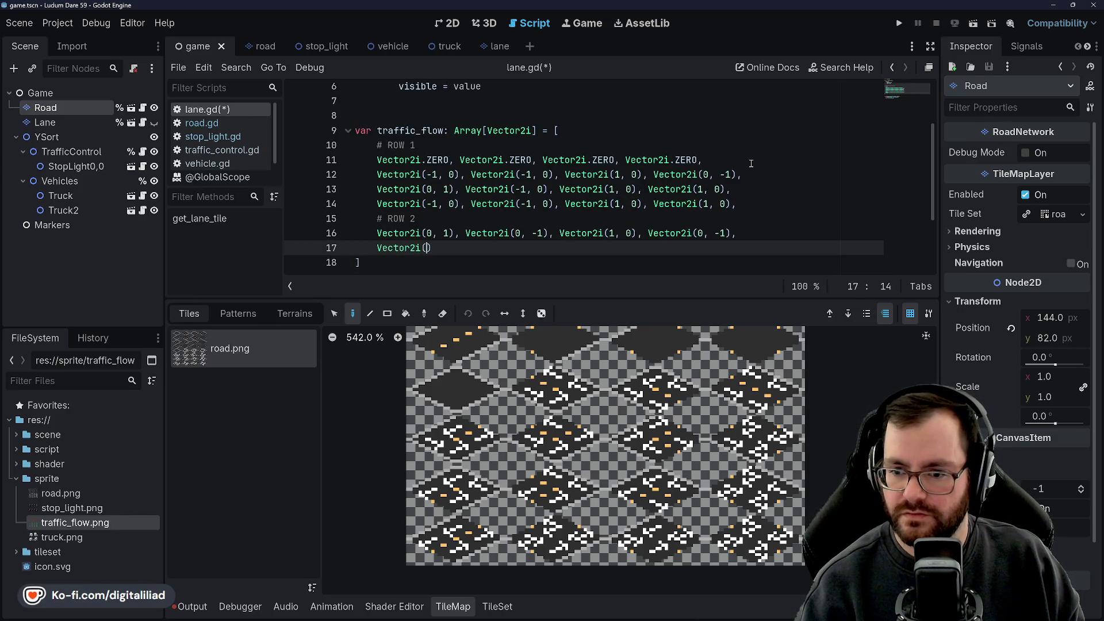
Step: Insert 'ATLAS COORDS' before ROW in both the ROW 1 and ROW 2 headings
key("Up")
key("Up")
key("Up")
key("Up")
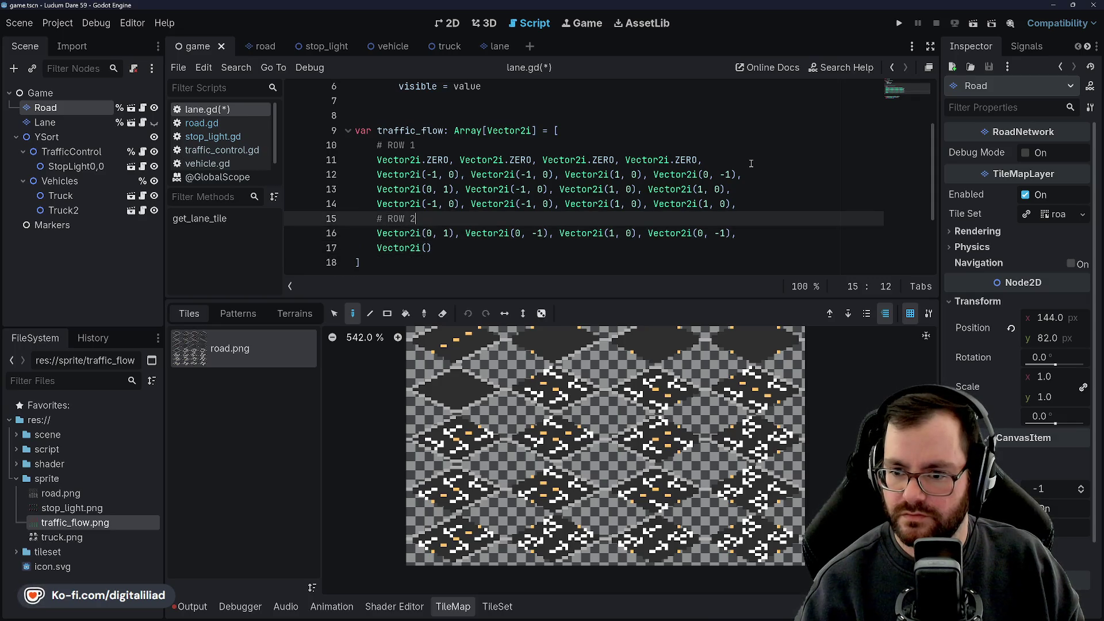
key("Left")
key("Left")
key("Left")
type("ATLAS COORDS")
key("Down")
key("Down")
key("Down")
key("Left")
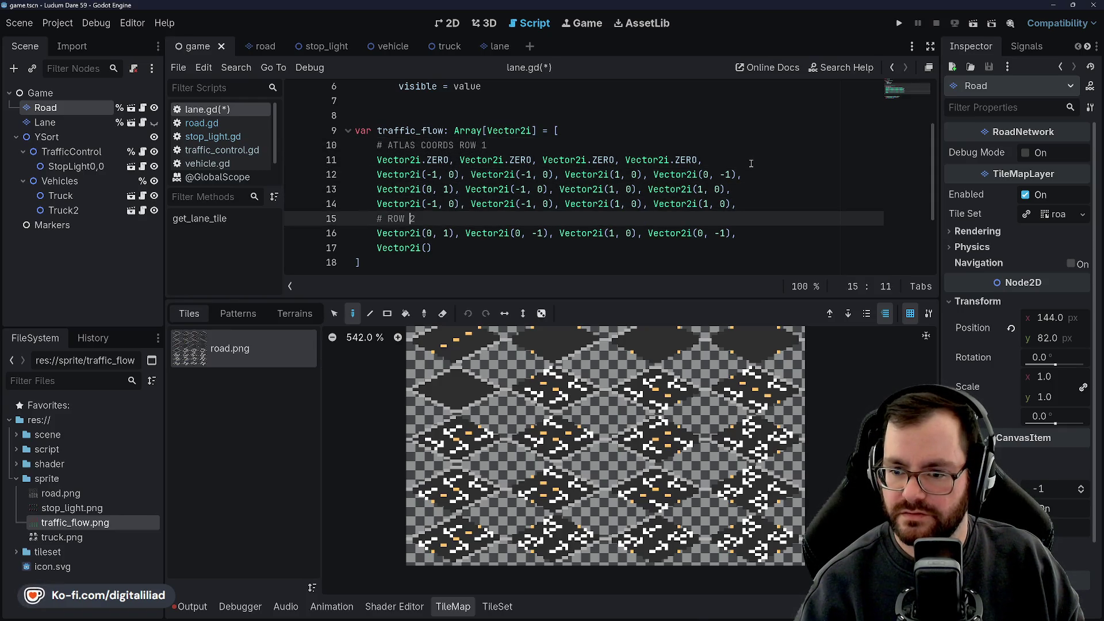
key("Left")
key("Left")
type("ATLAS COORDS")
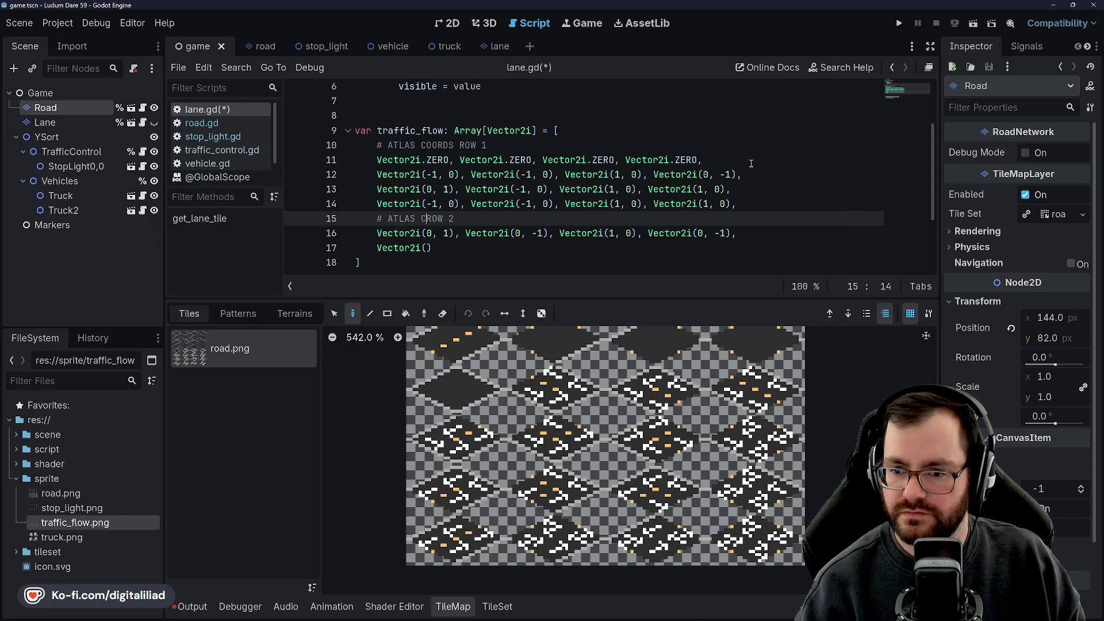
key("Down")
key("Down")
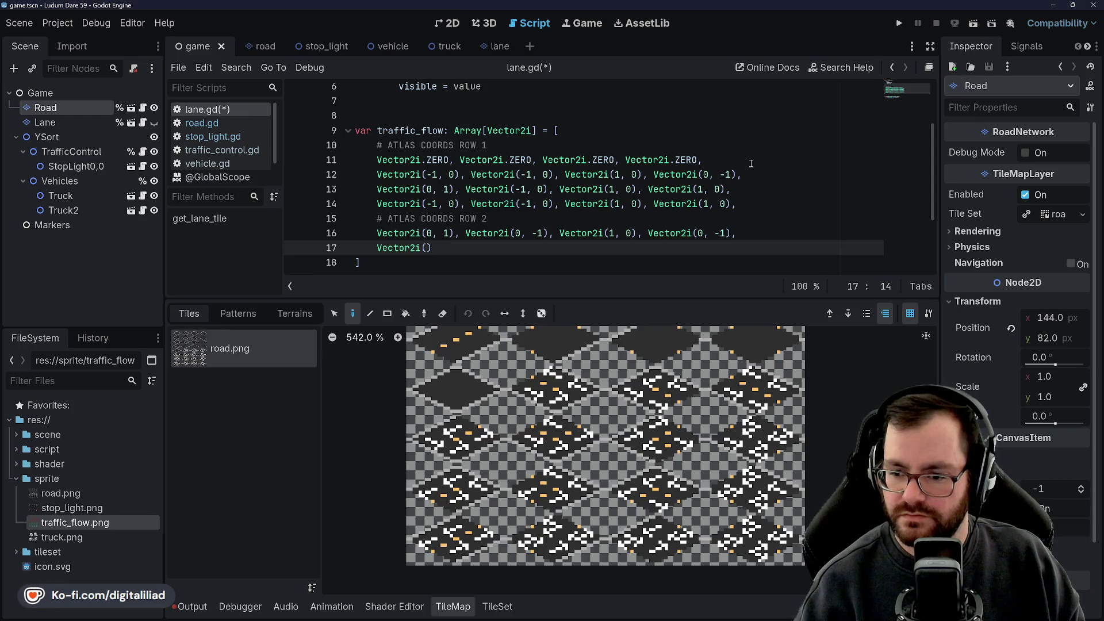
Step: Fix the entry and complete the line with Vector2i(-1, 0), (0, -1), (1, 0), (0, -1), then save lane.gd
key("BackSpace")
type("-1, 0), ")
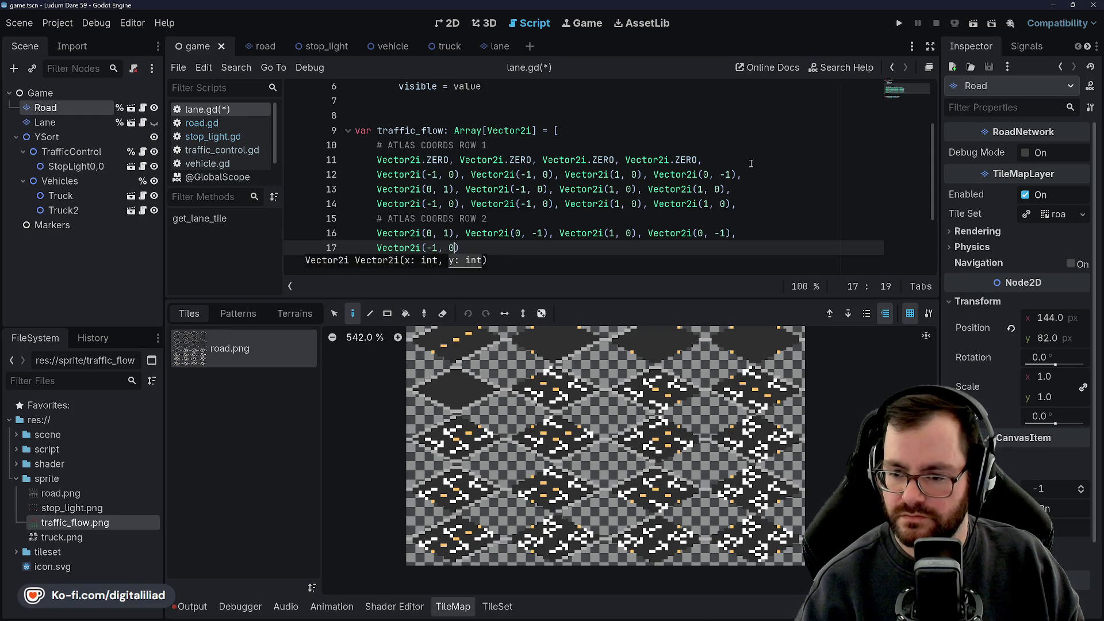
type("Vector2i(0, ")
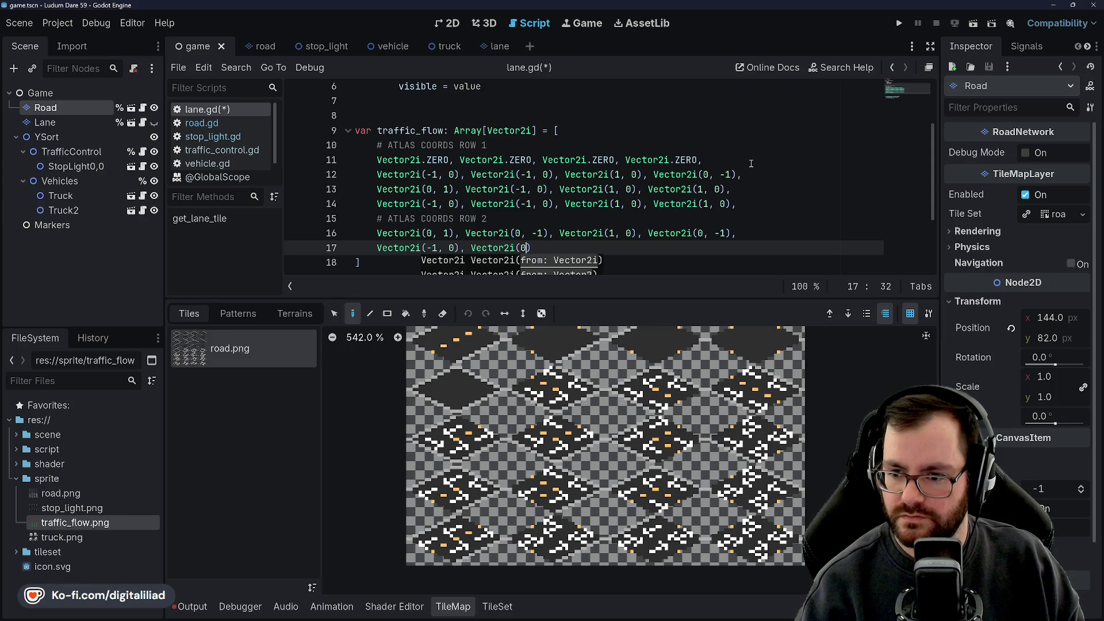
type("-1), Ve")
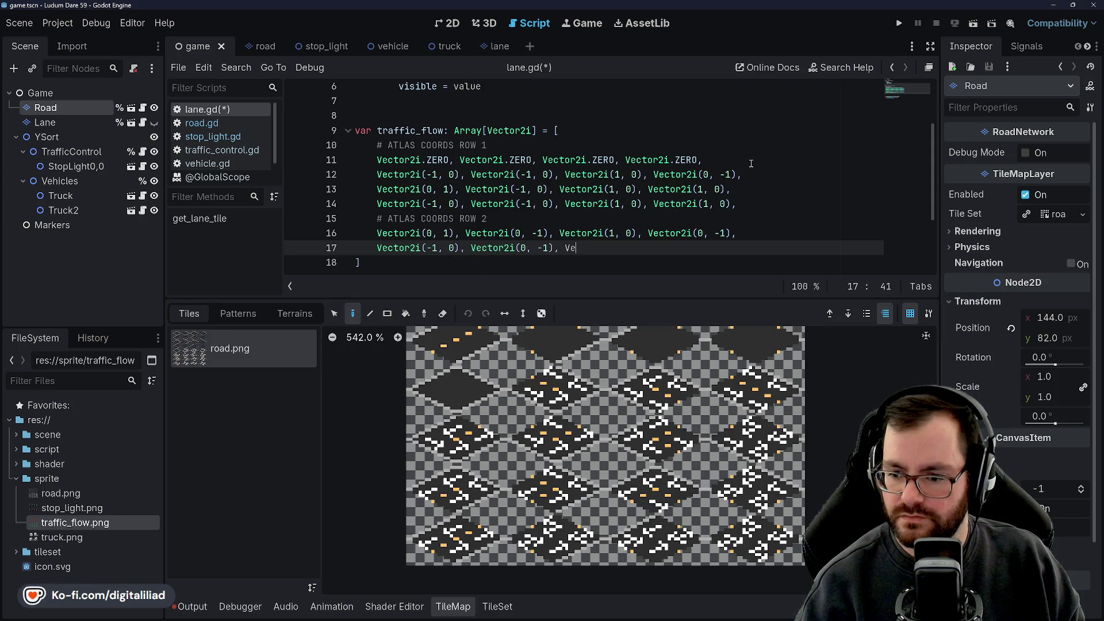
type("ctor2i(1, 0),")
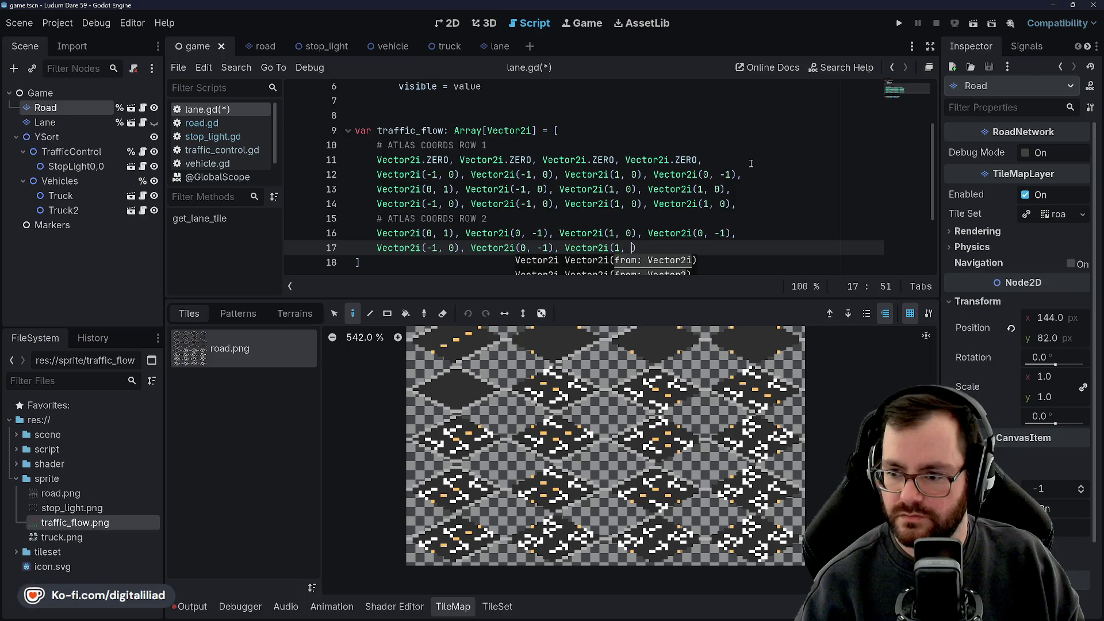
type(" Vector2i(")
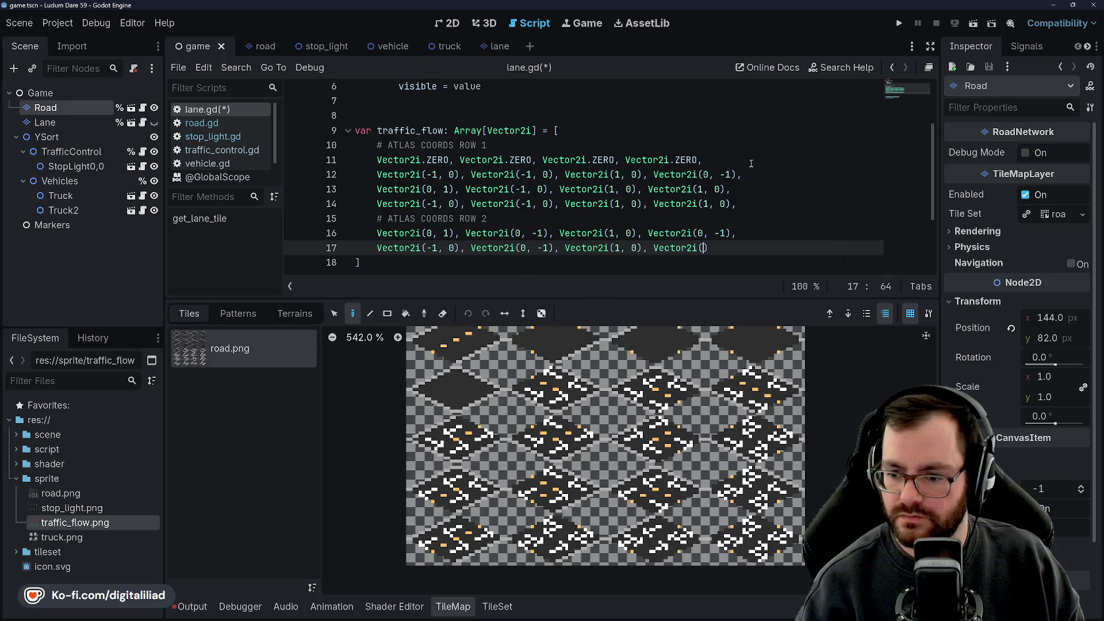
type("0, -1)")
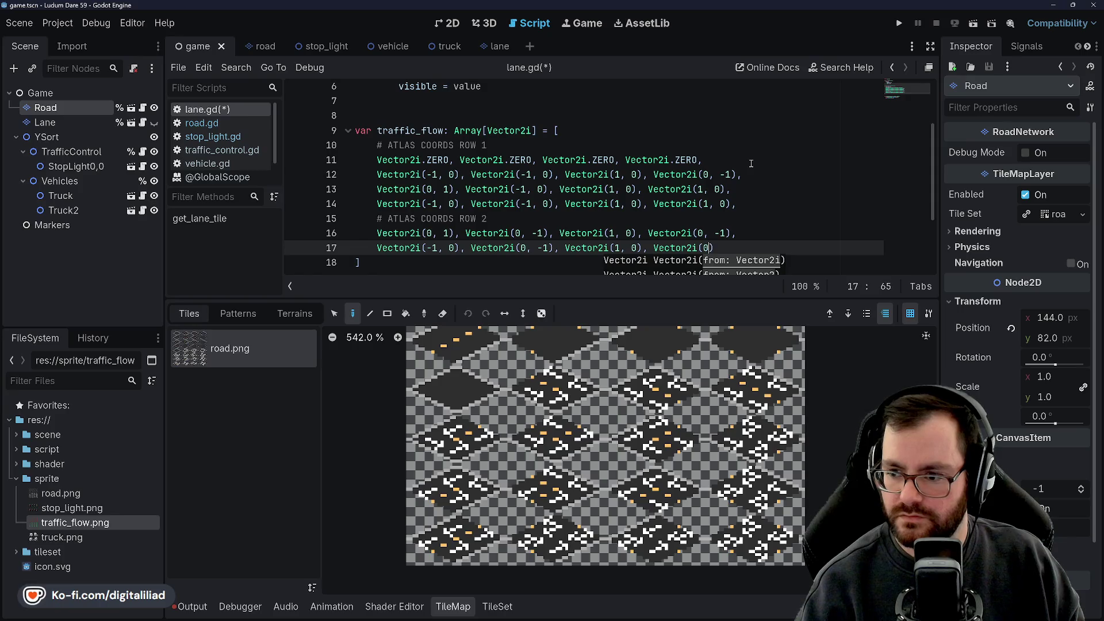
key("ctrl+s")
Step: Start a new line with Vector2i(0, -1), Vector2i(1, 0), Vector2i(-1) and begin another Vector2i entry
type(", -1")
key("Return")
type("Vector2i(0, ")
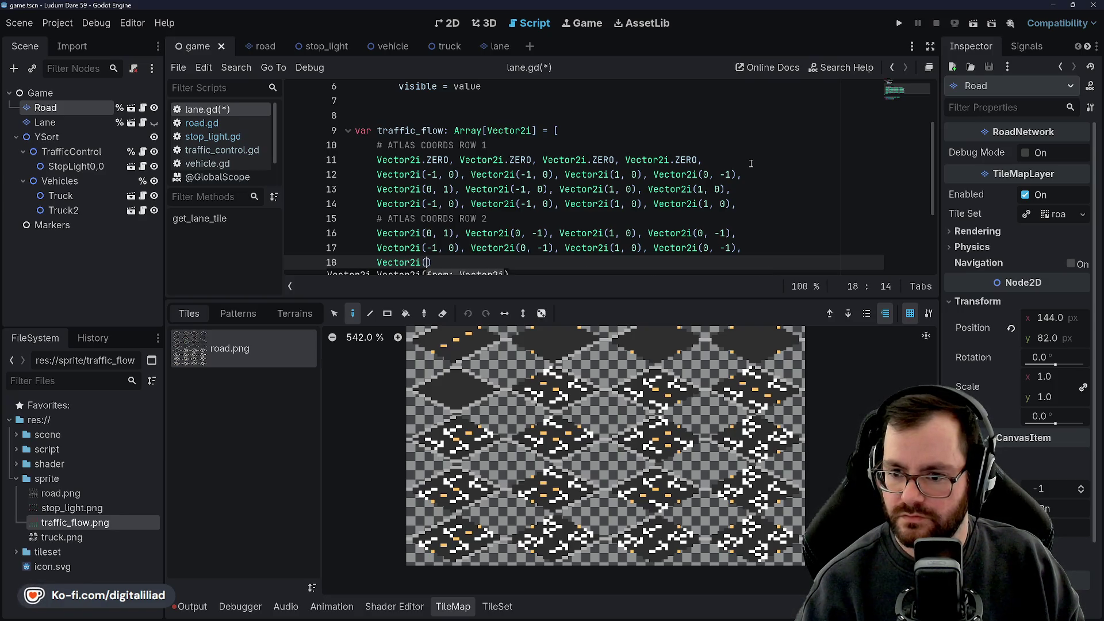
type("-1), ")
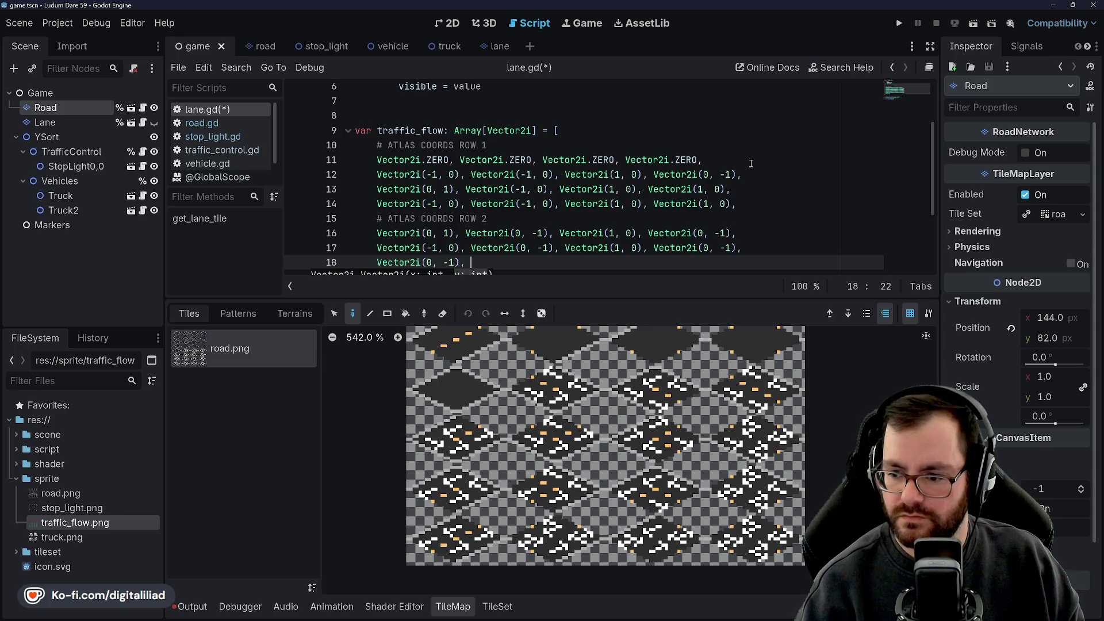
type("Vector2")
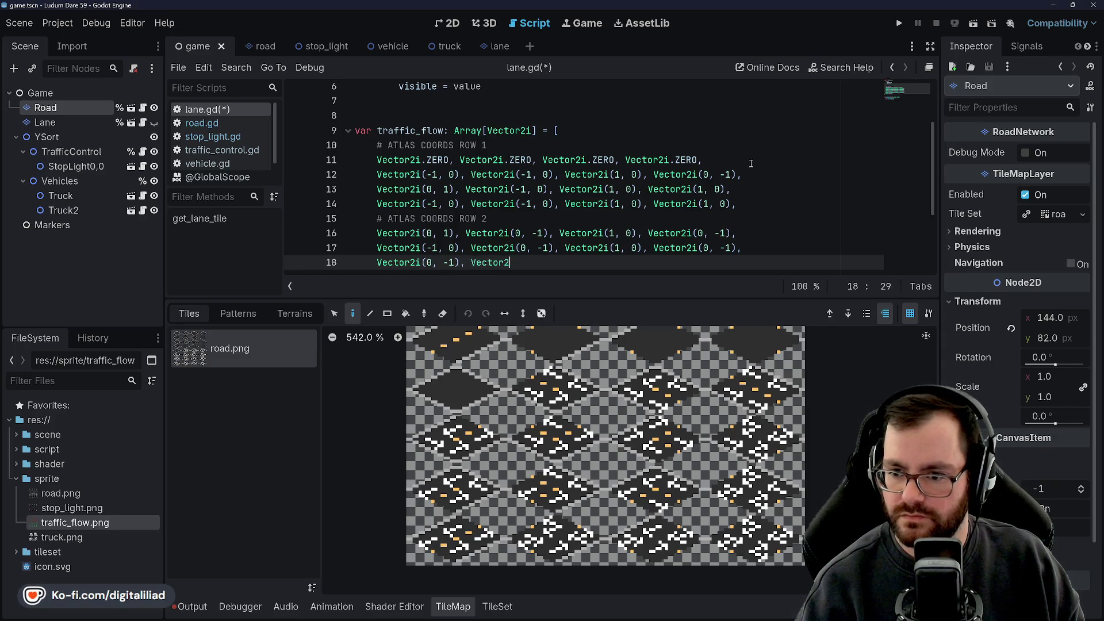
type("i(1, 0),")
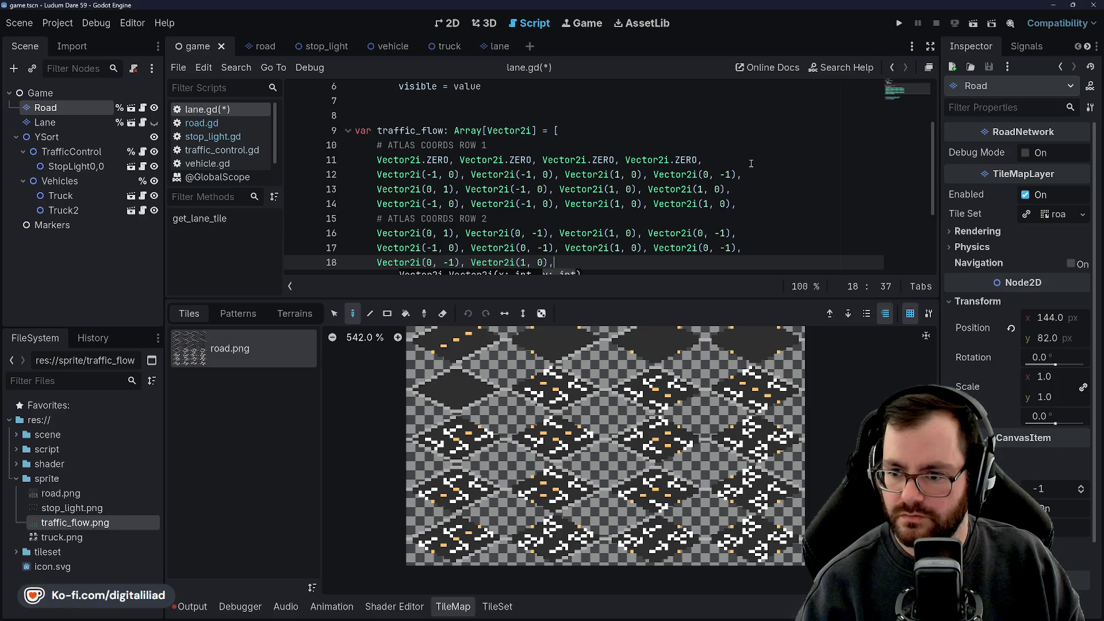
type(" Vector2i(")
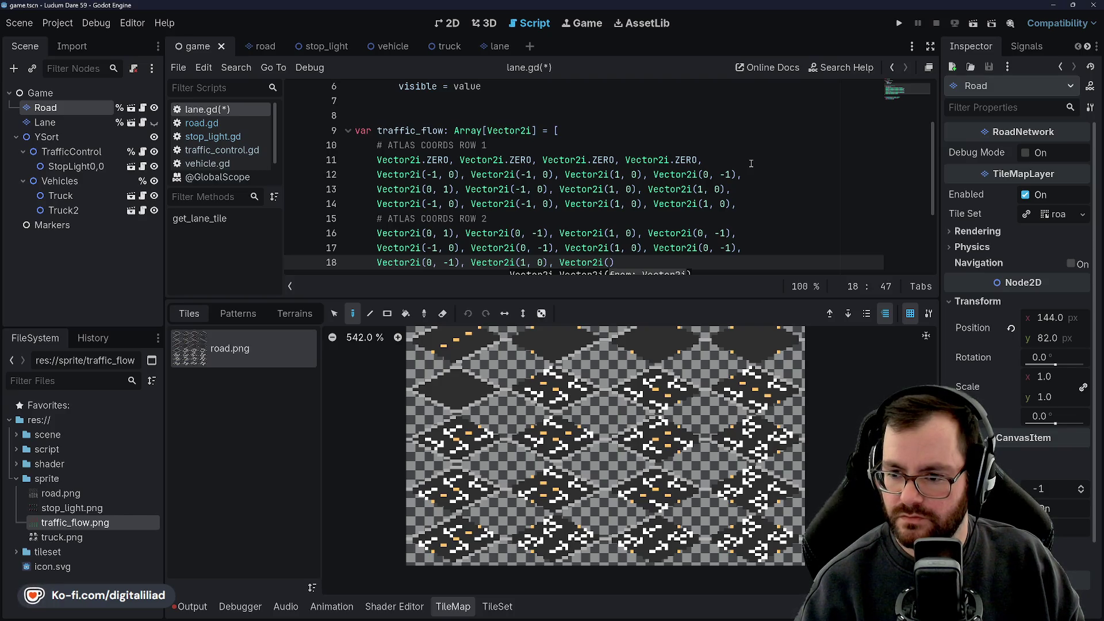
type("-1), ")
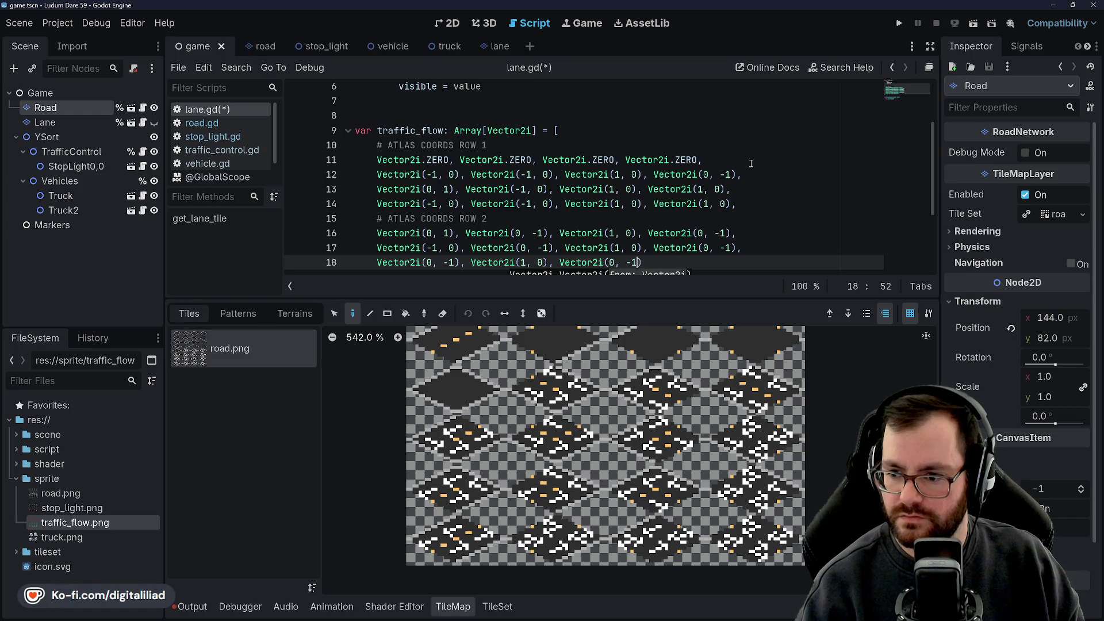
type("Vector2i(-")
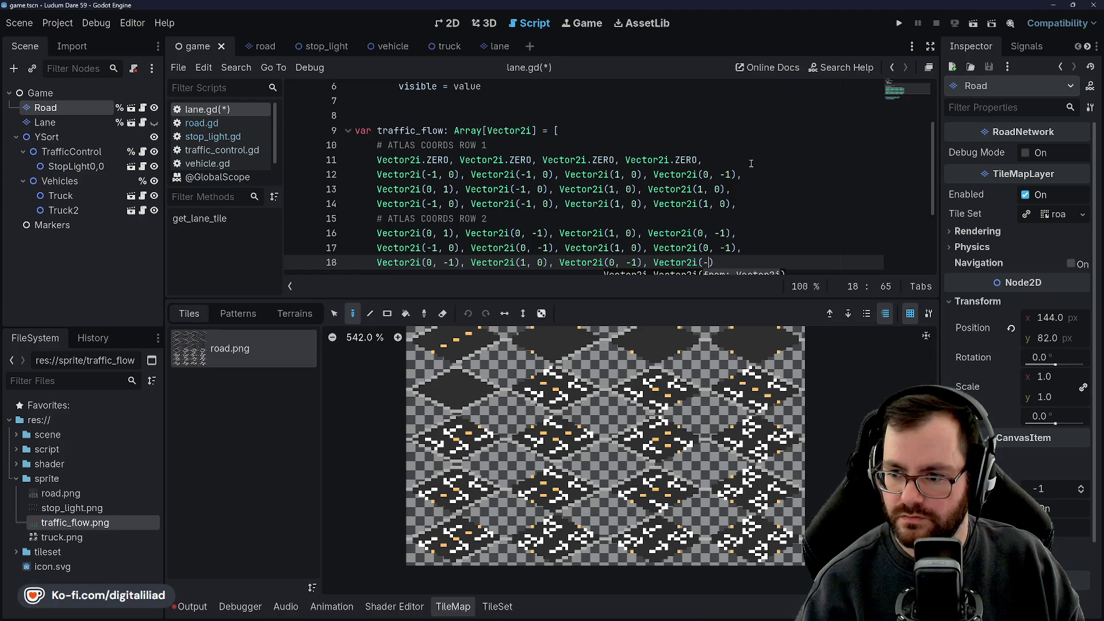
type("Vector2i(")
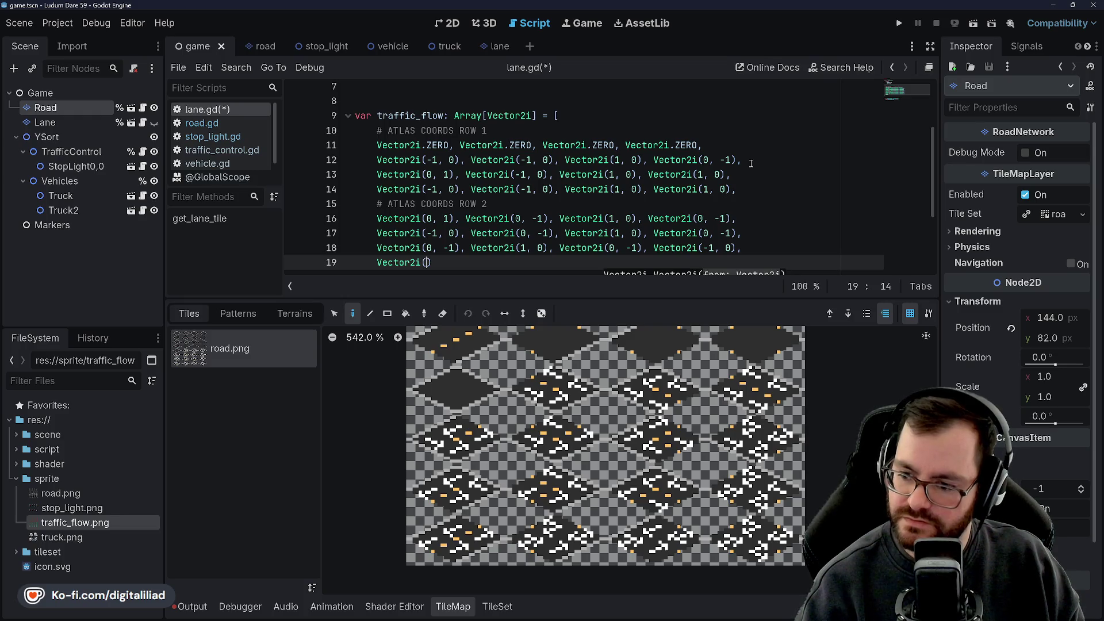
Step: Complete line 19 with Vector2i(-1, 1), (-1, -1), (1, 0), (1, -1) and start a new line
type("-1, 1), Vector2i(")
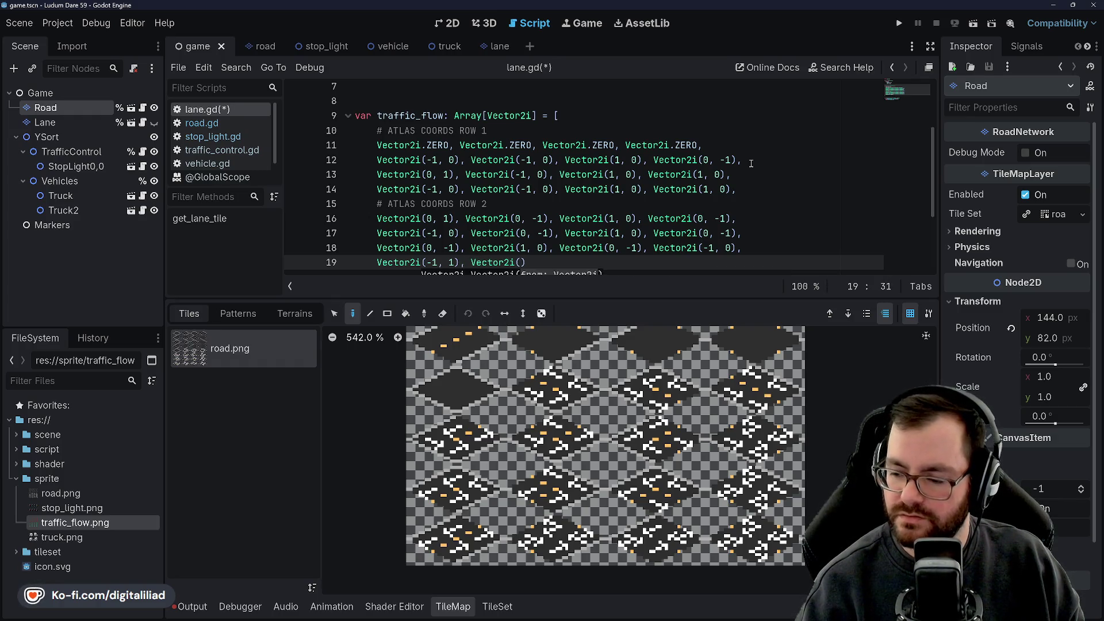
type("-1, -1),")
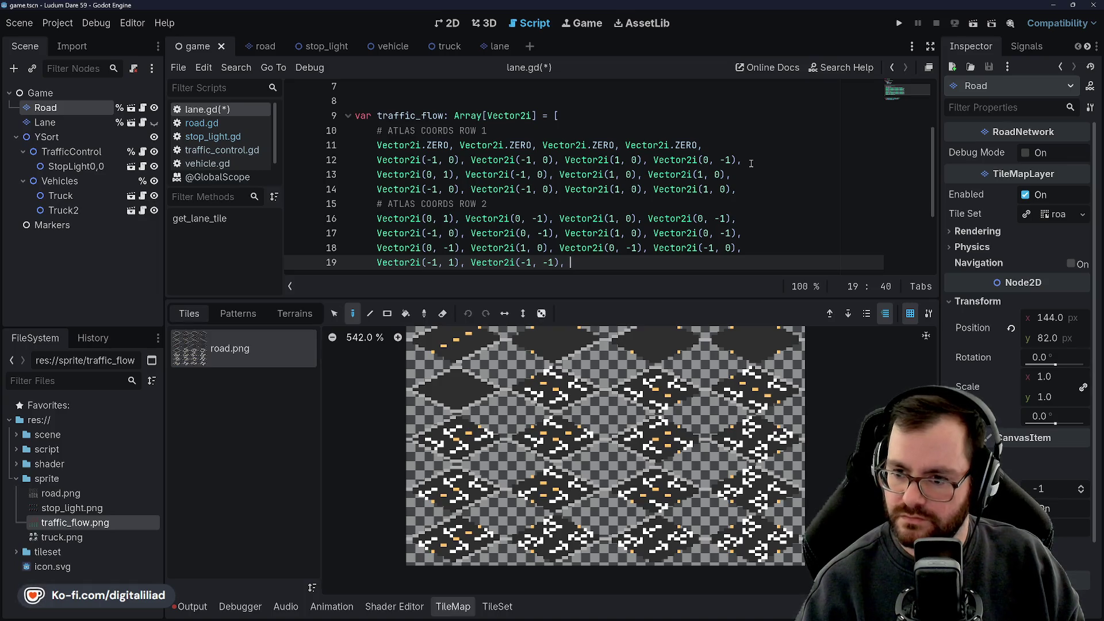
type("Vector2i")
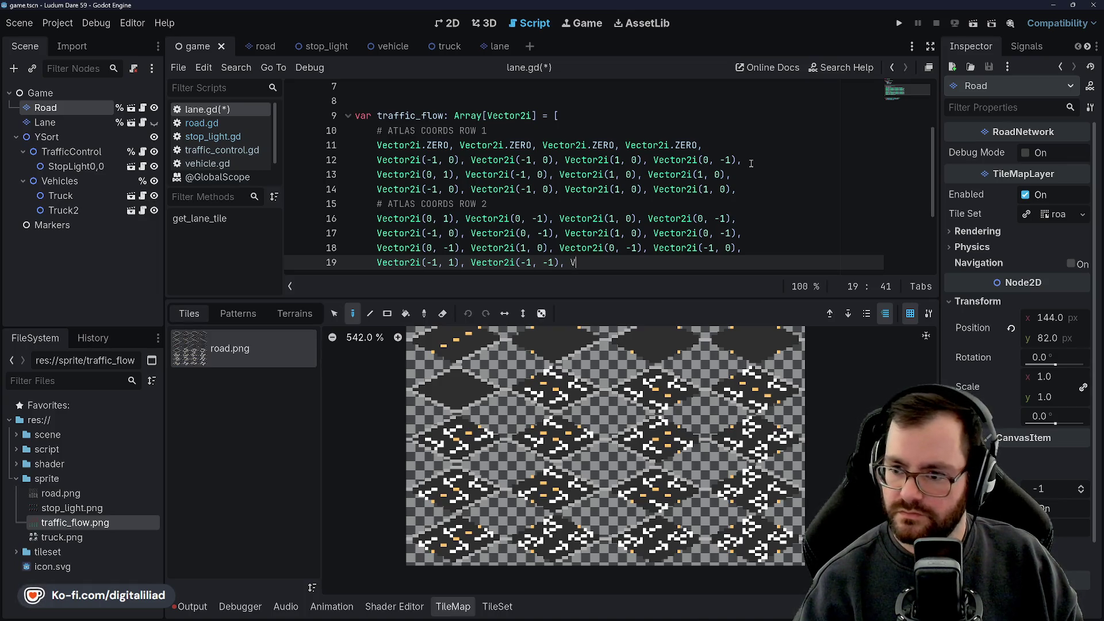
type("(1, 0), ")
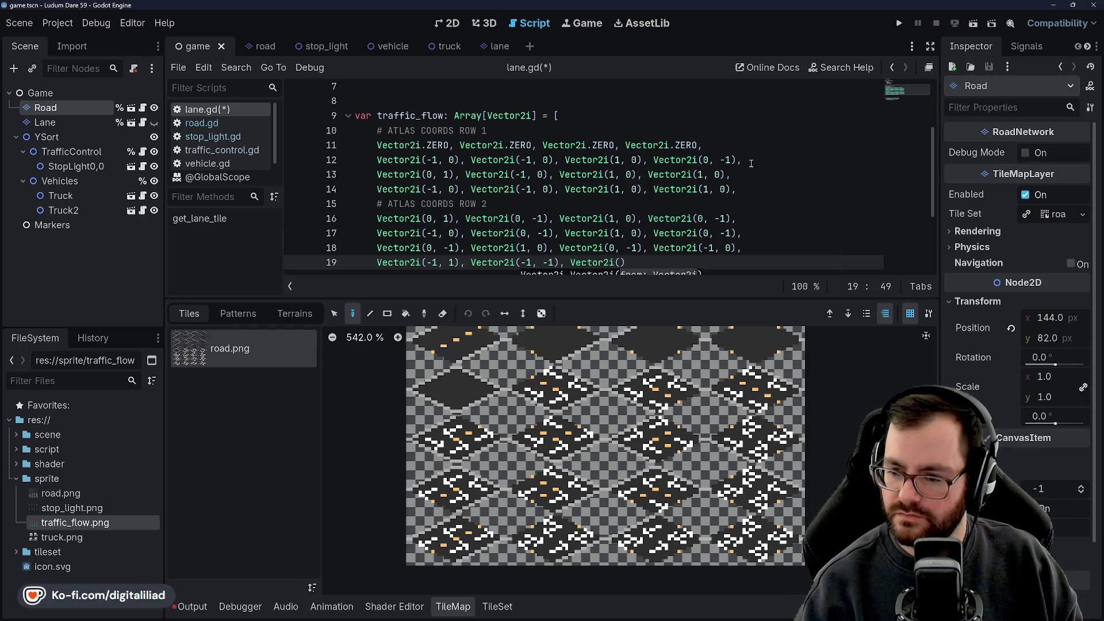
type("Vector2i(1, 0")
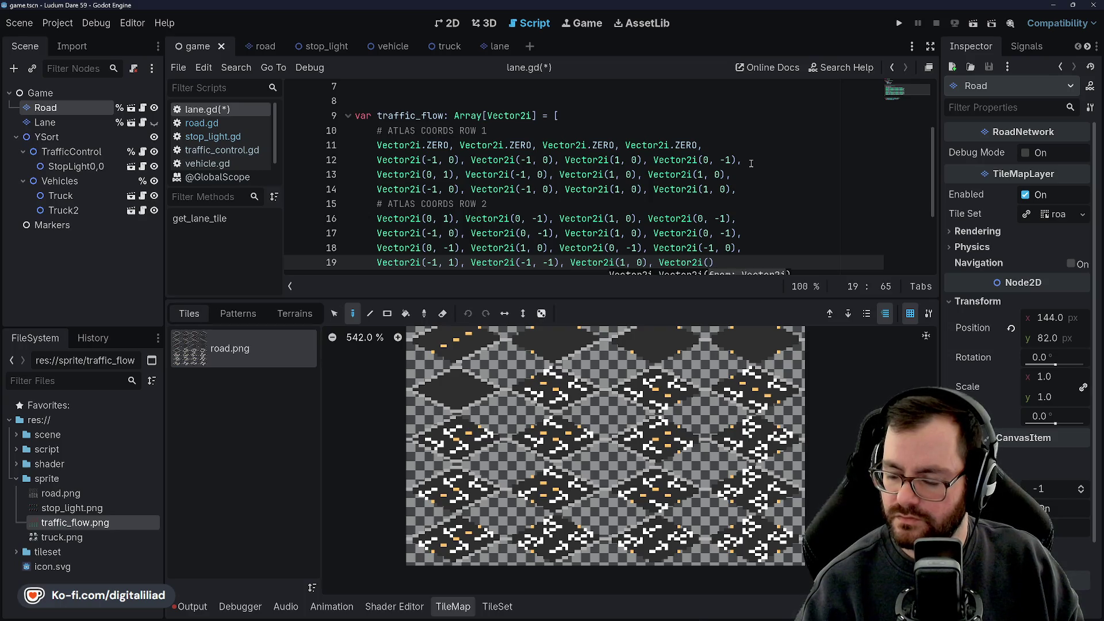
type(" -1),")
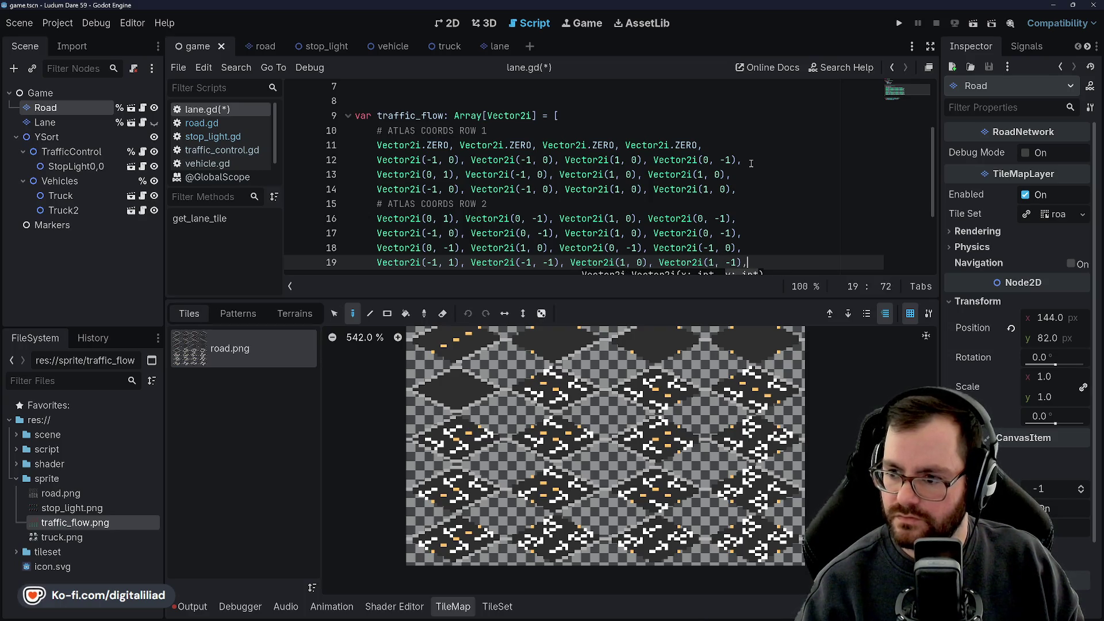
key("Return")
Step: Add the '# ATLAS COORDS ROW 3' heading
type("$")
key("BackSpace")
type("# ATLAS COORDS ROW ")
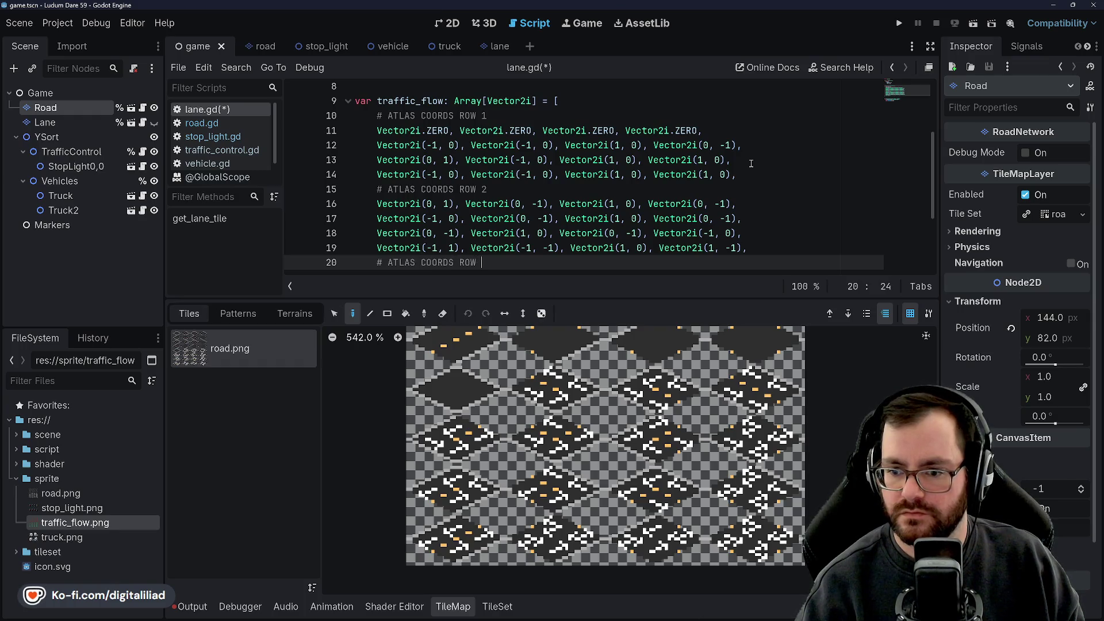
type("3")
Step: Fill line 21 under ROW 3 with Vector2i(0, 1), (-1, 0), (0, 1) and begin the next entry
key("Return")
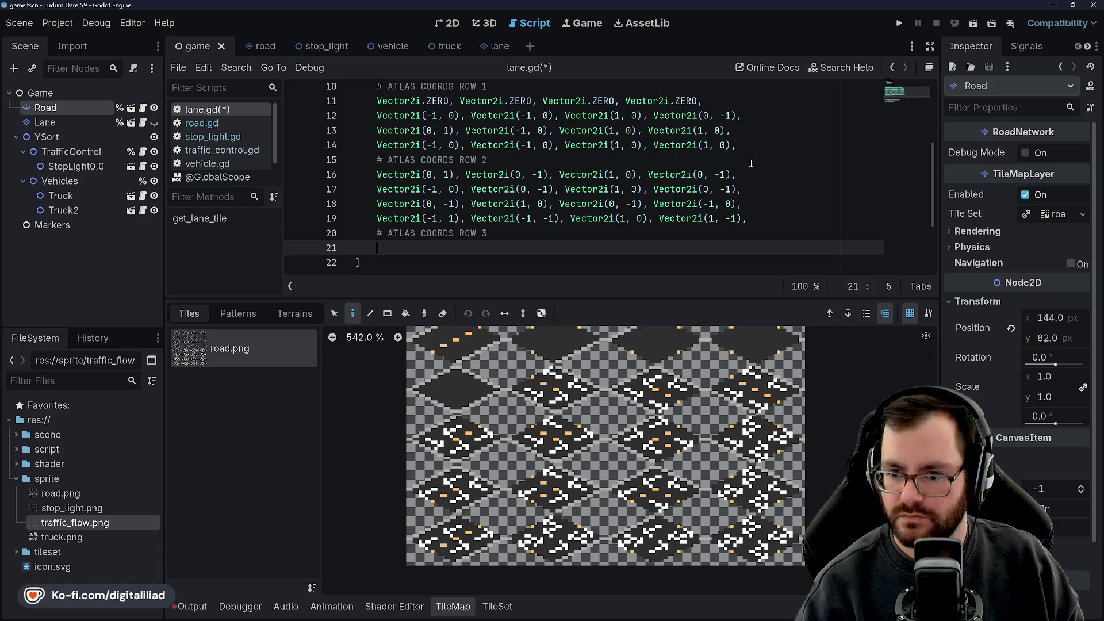
type("Vector2i(")
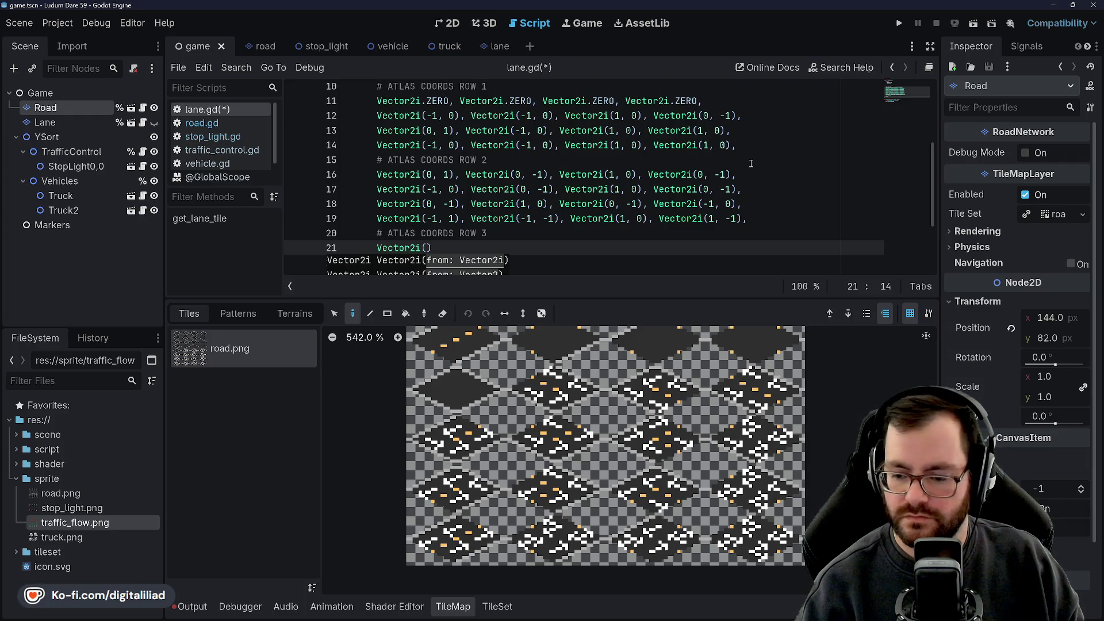
type("0, 1), Vec")
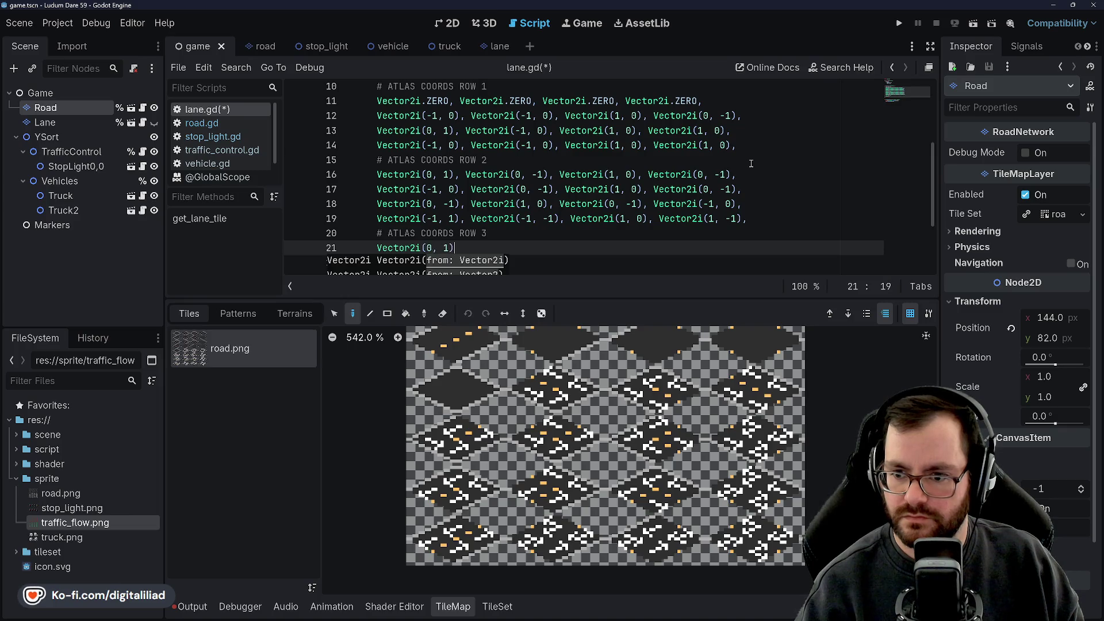
type("tor2i(-1,")
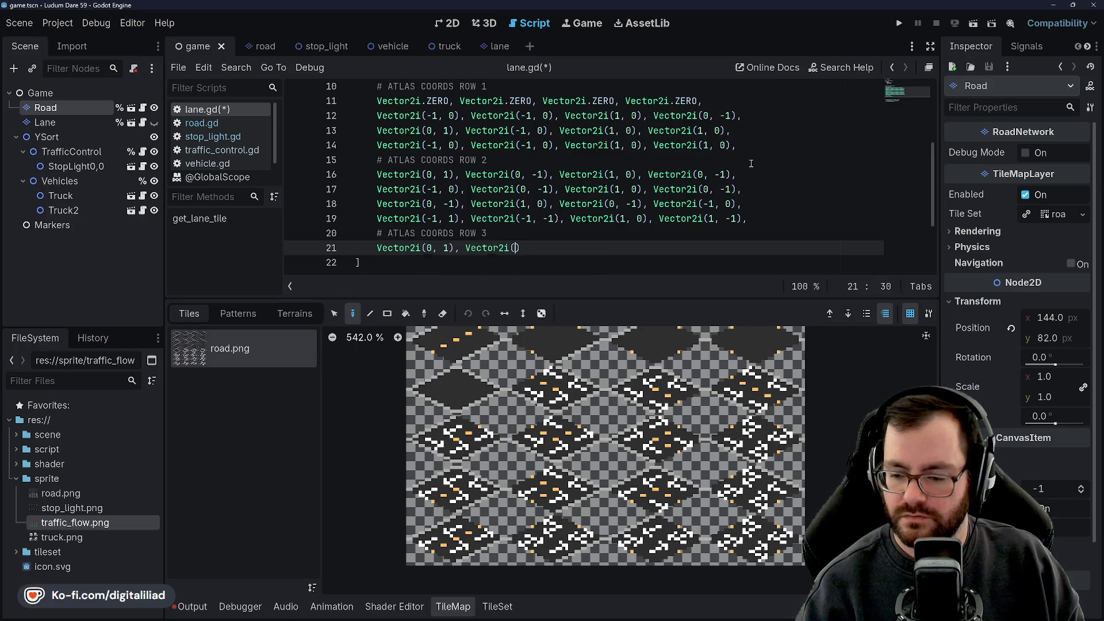
type(" 0), ")
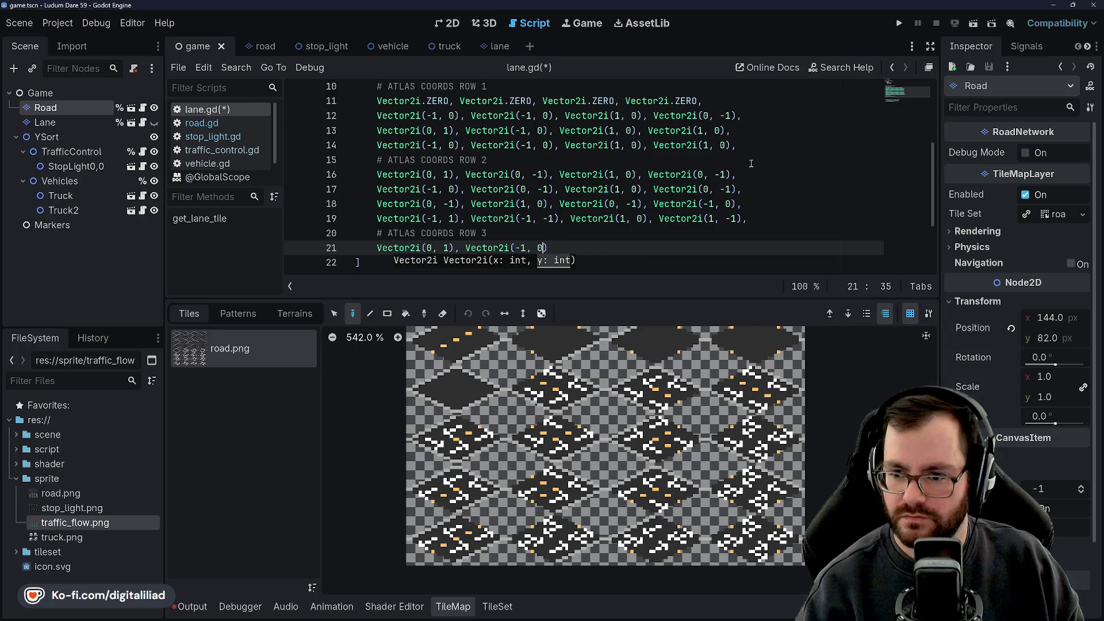
type("Vector2i(1")
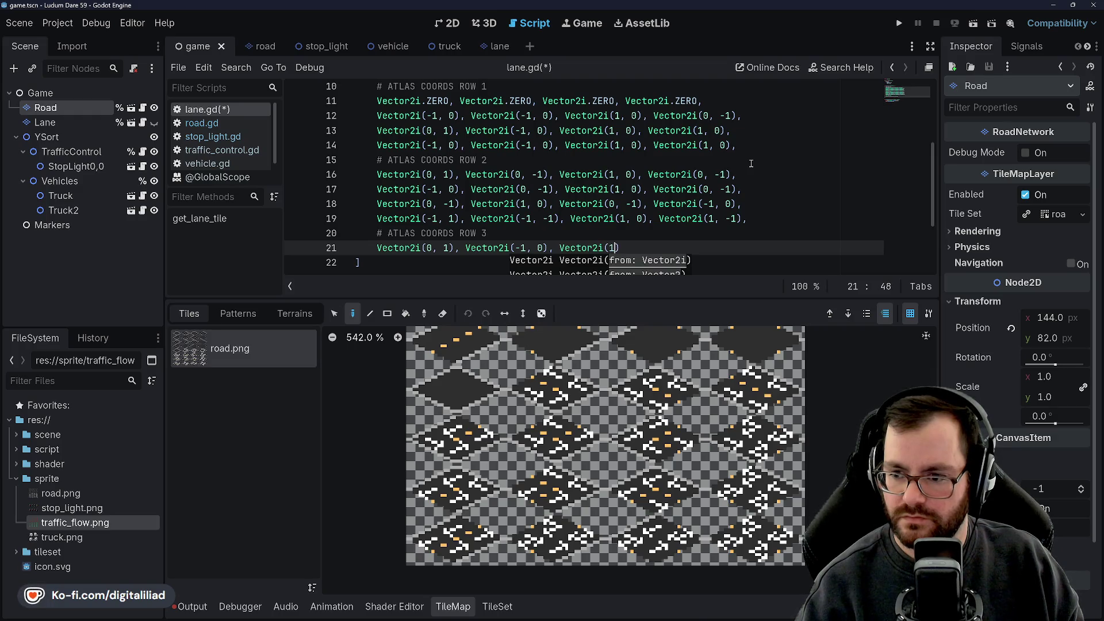
key("BackSpace")
type("0, 1), ")
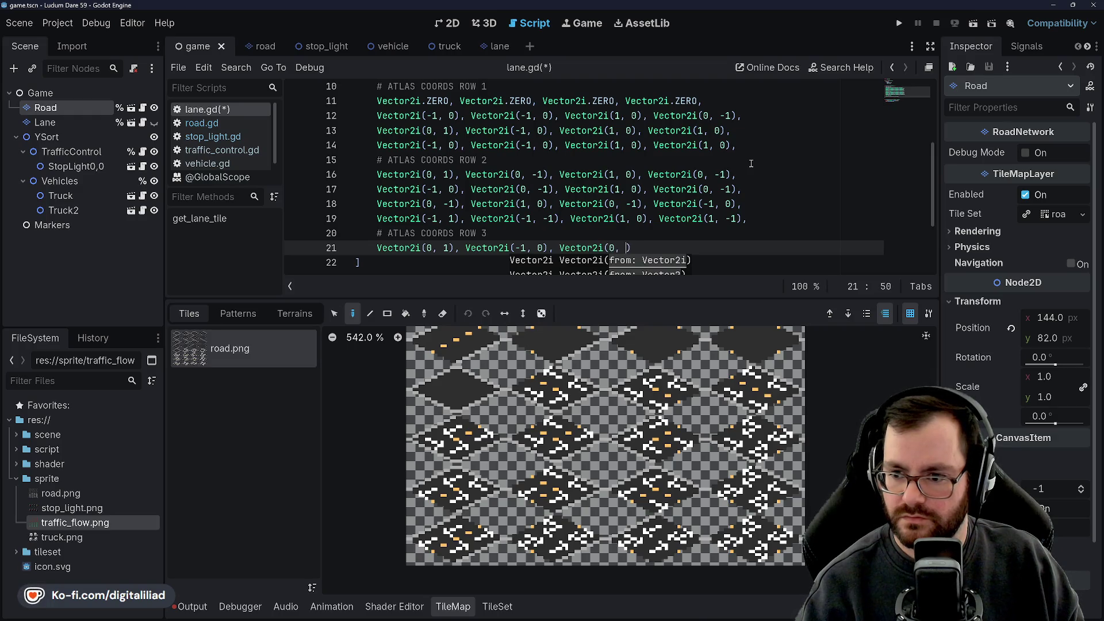
type("Vector2i(0, -1")
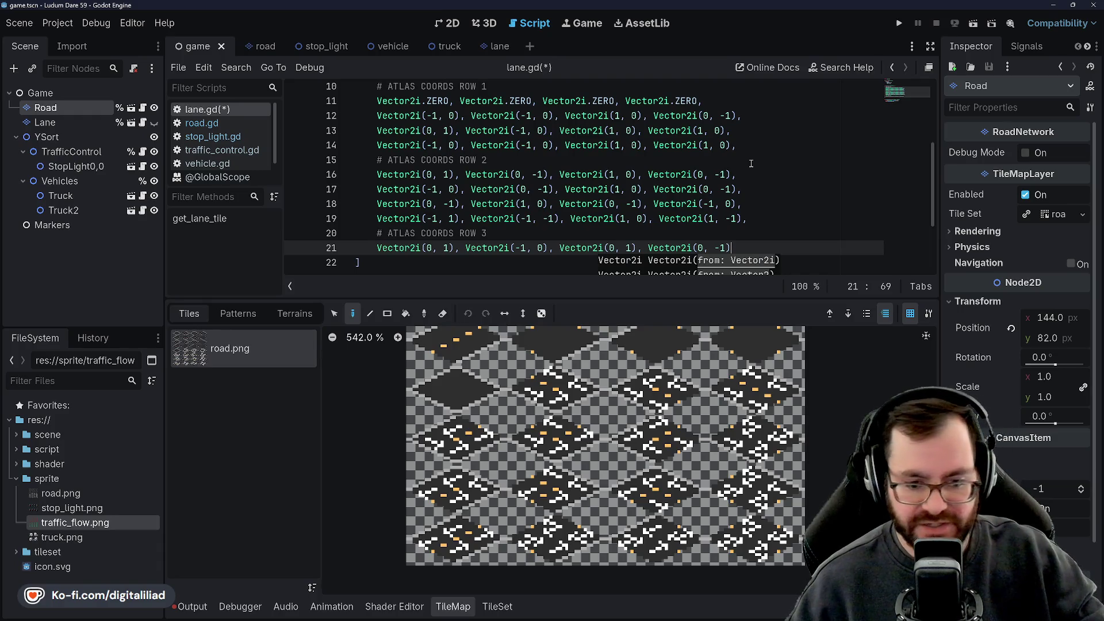
Step: Start line 22 with Vector2i(-1, 0), Vector2i(-1, 0) and begin another Vector2i entry
type(",")
key("Return")
type("Vector2i(")
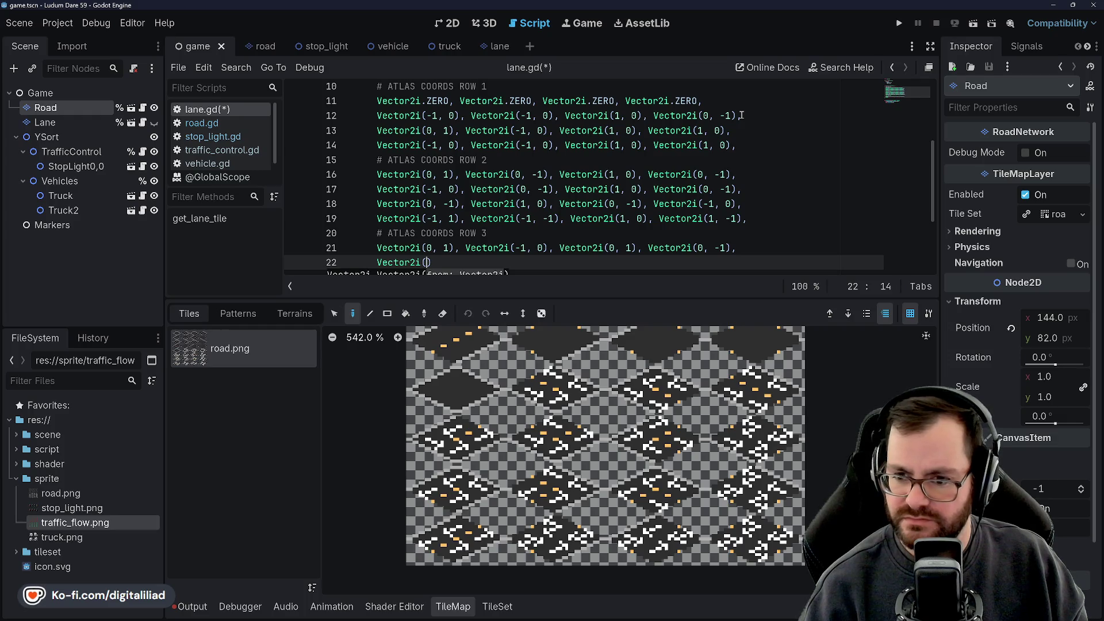
type("-1, 0), V")
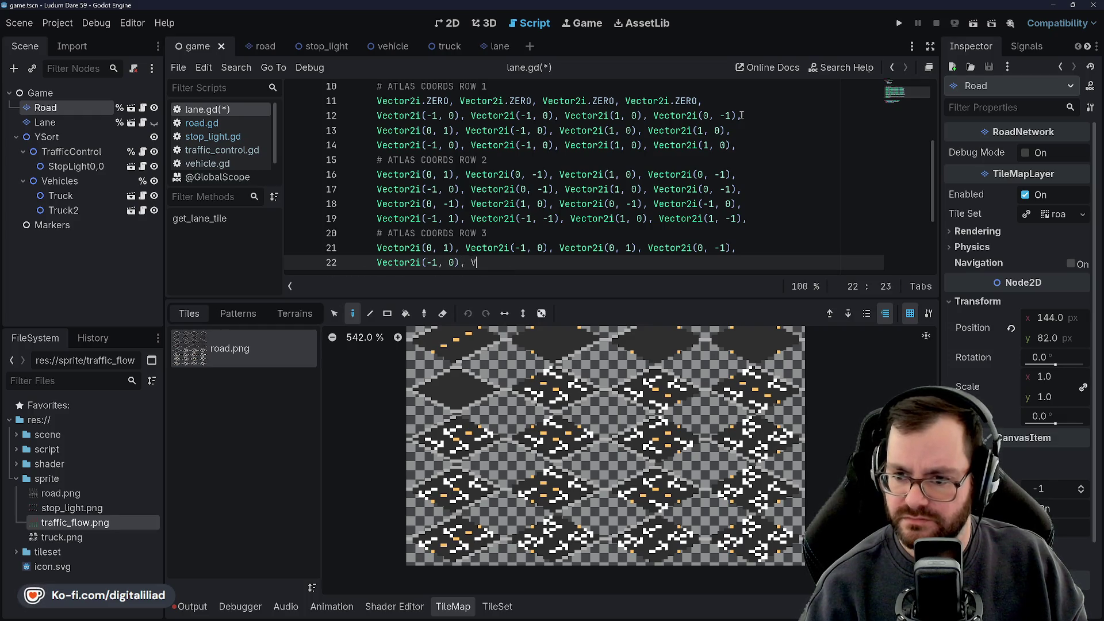
type("ector2i(")
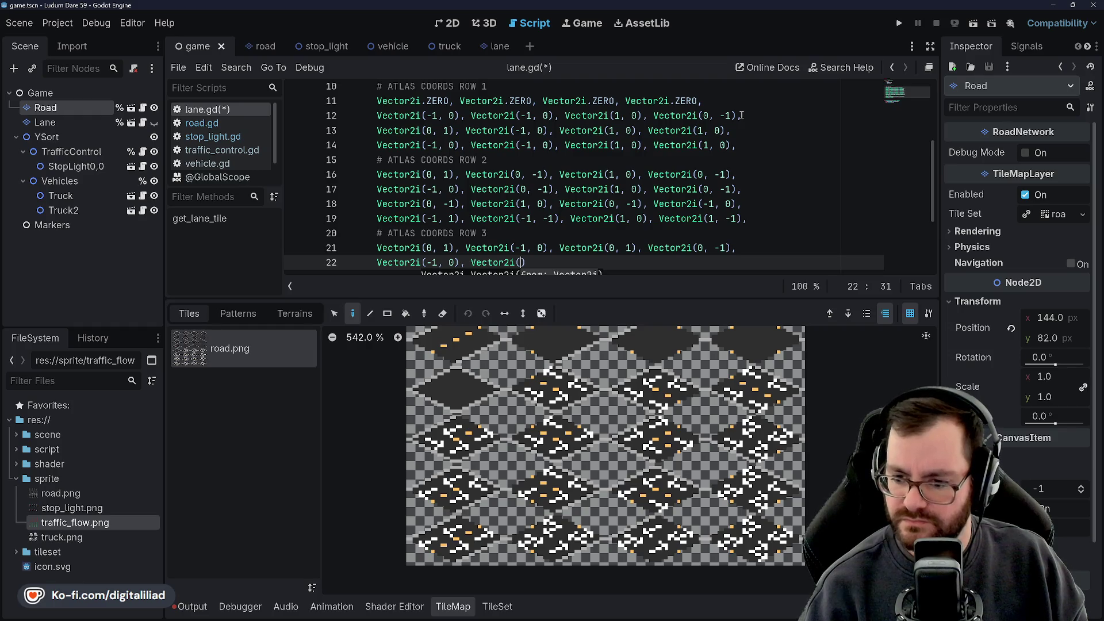
type("-1, 0)")
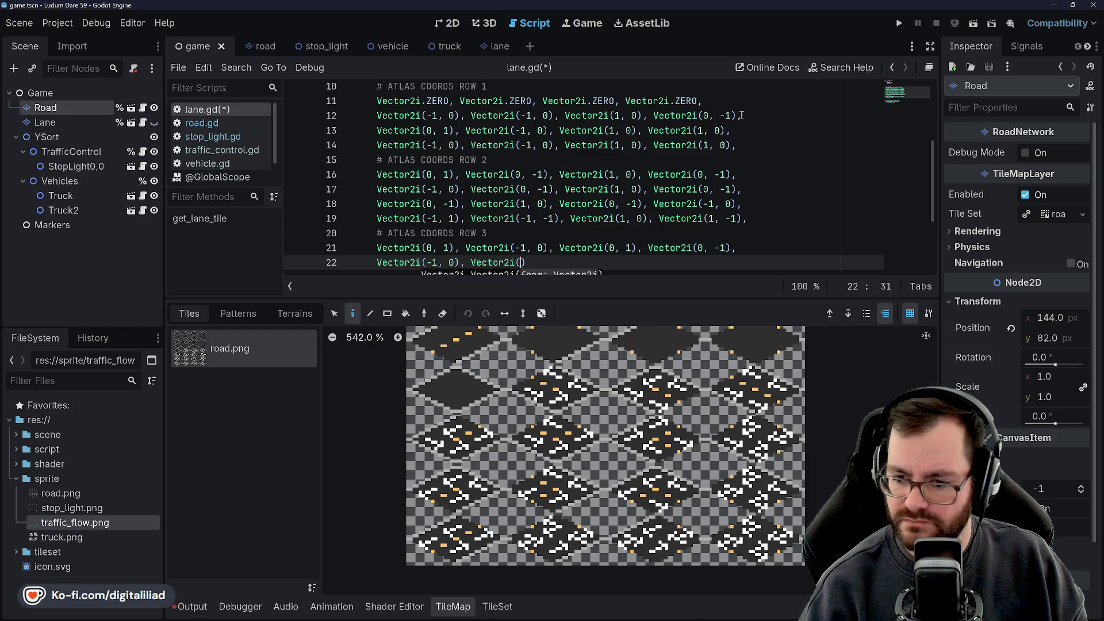
type(", Vector2i")
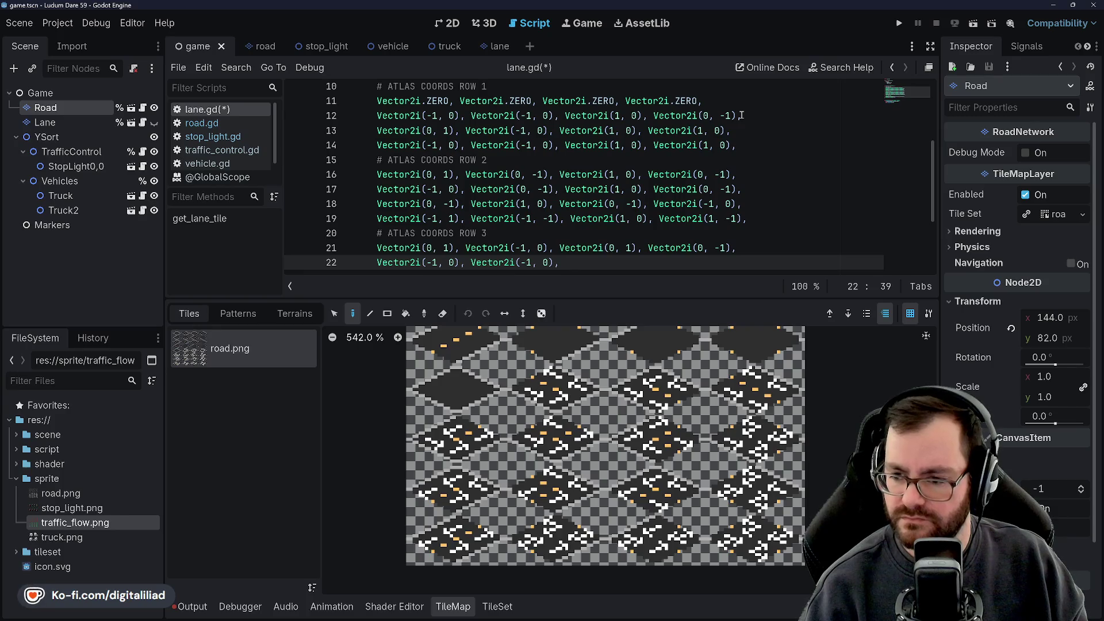
type("(0, 1), Vector2i(0, -1),")
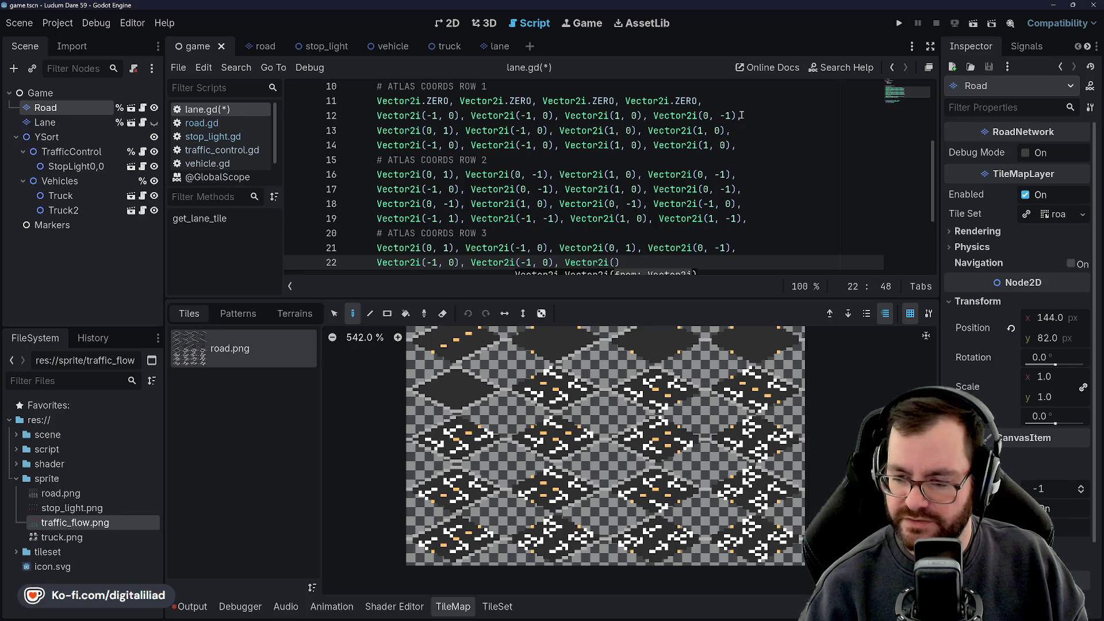
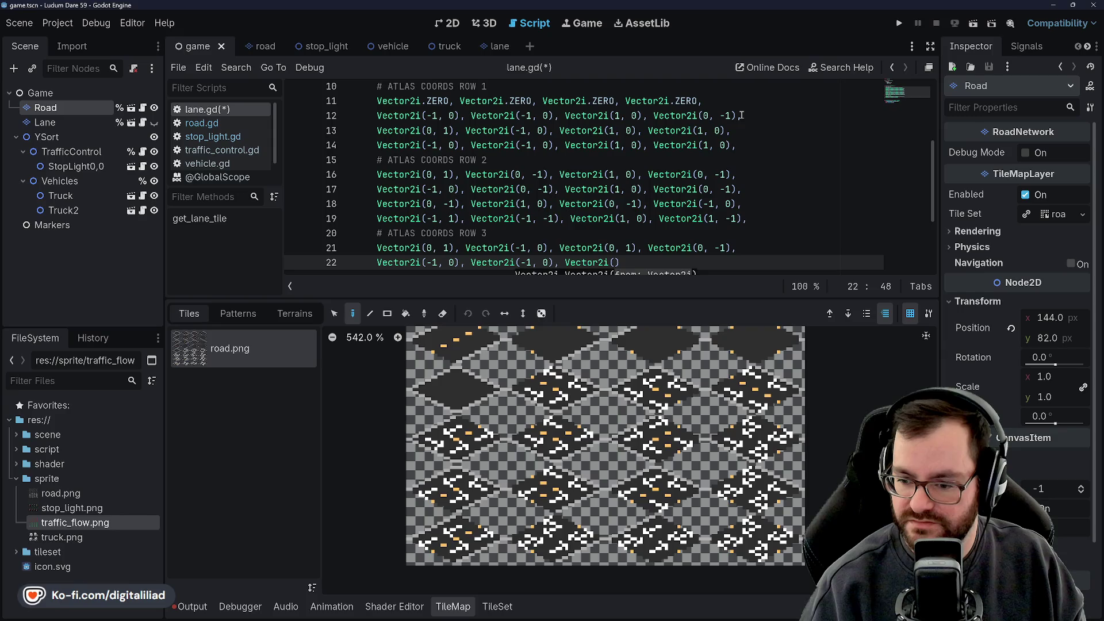
Step: Finish line 22 with Vector2i(0, 1), Vector2i(0, -1) and start a new line
type("0, 1), V")
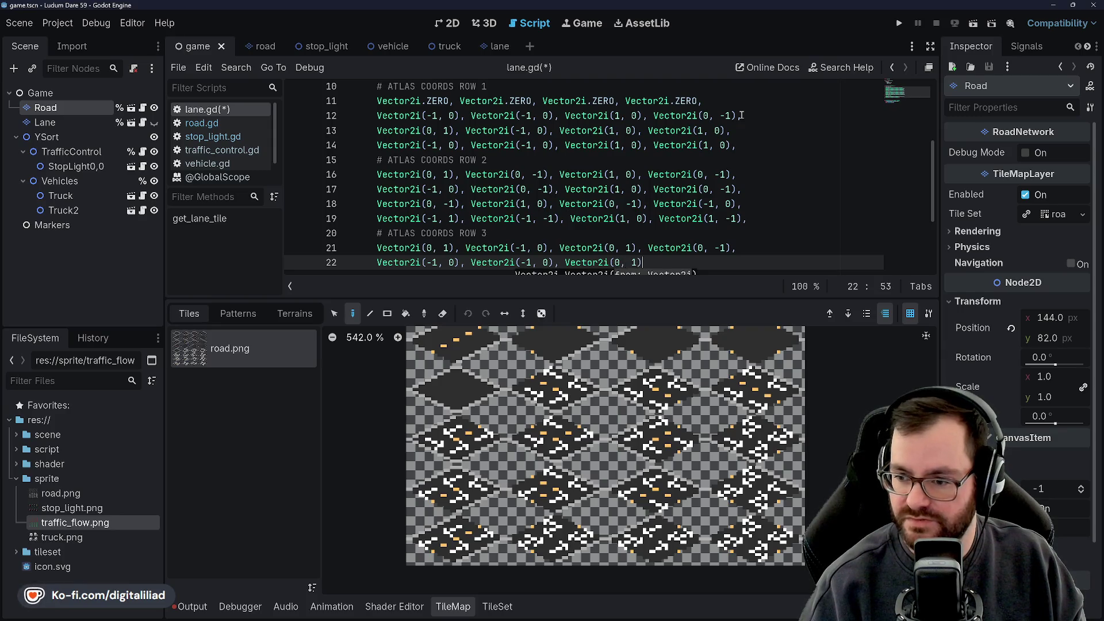
type("ecto")
type("(")
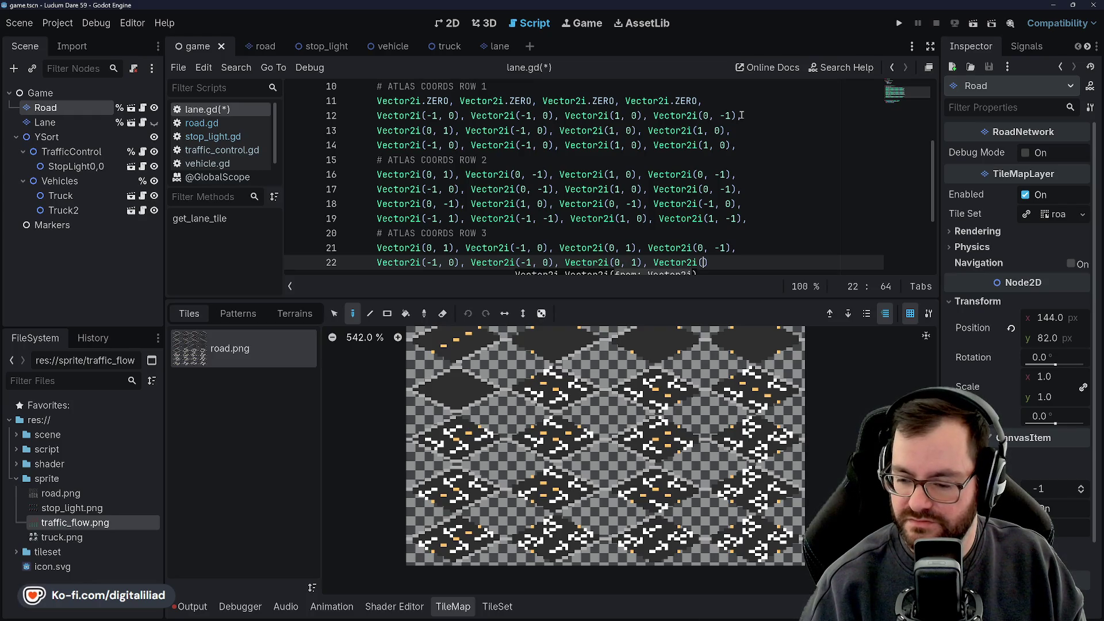
type("0, -1),")
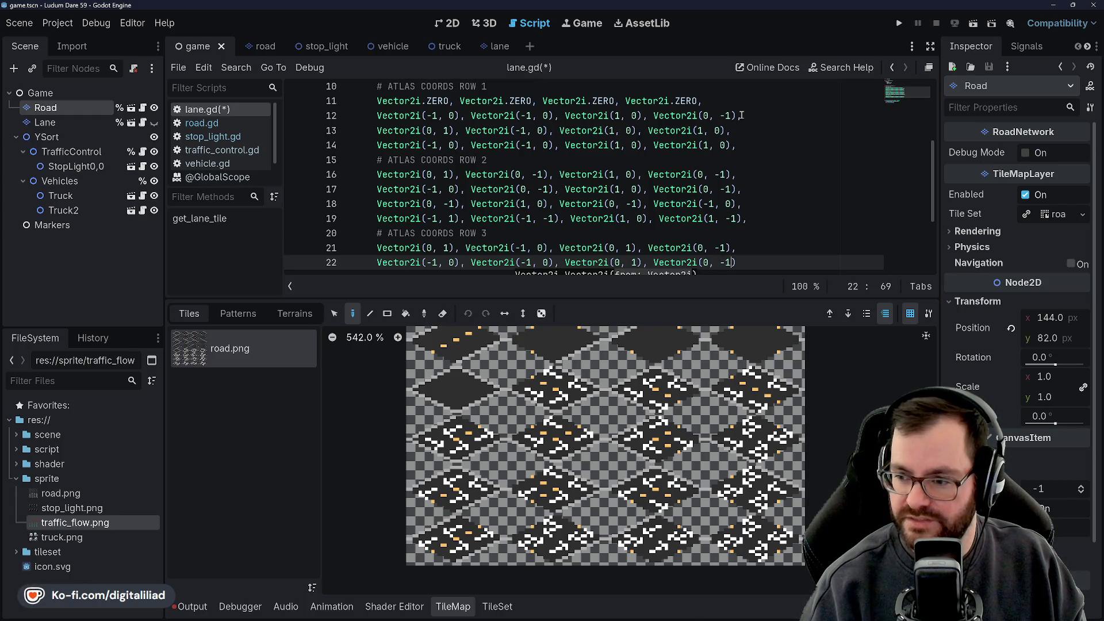
key("Return")
Step: Add line 23: Vector2i(0, 1), Vector2i(-1, 0), Vector2i(0, 1), Vector2i(1, 0)
type("Ve")
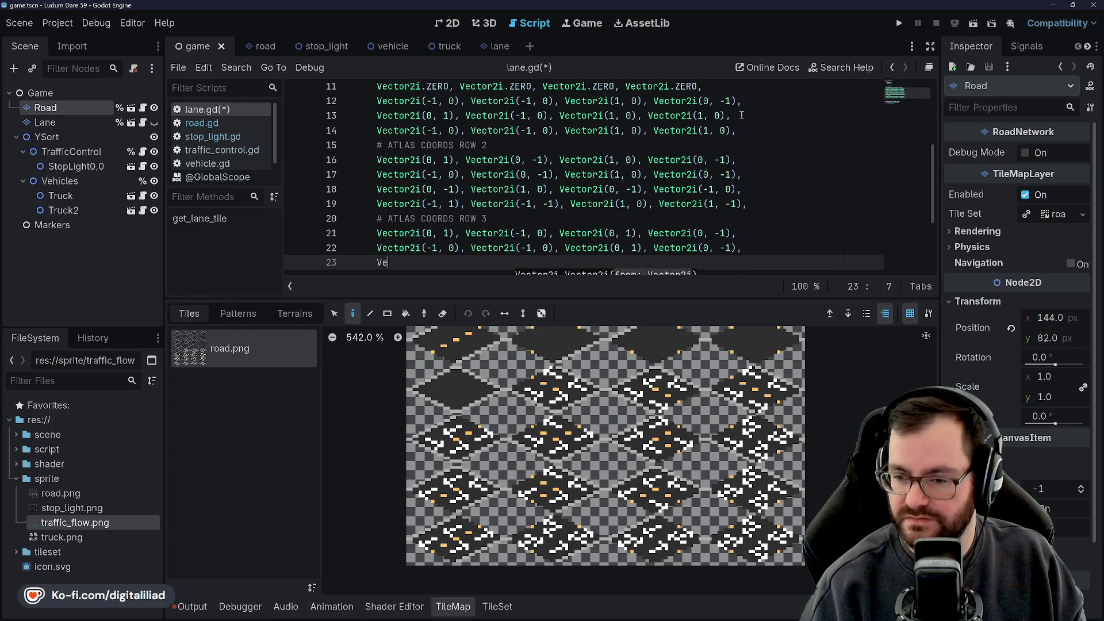
type("ctor2i(")
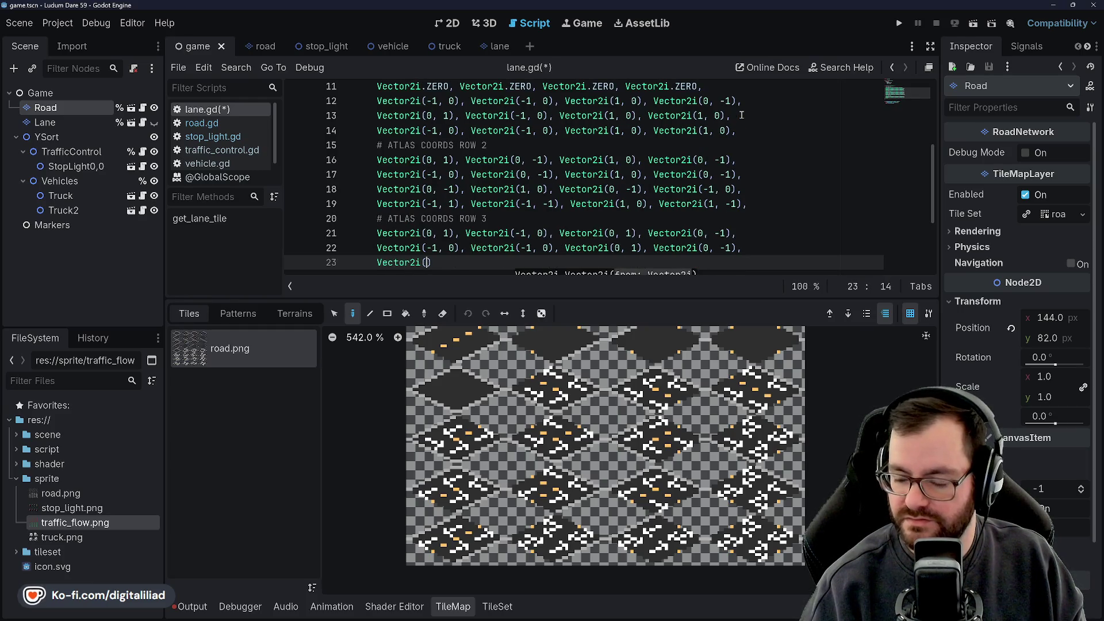
type("0")
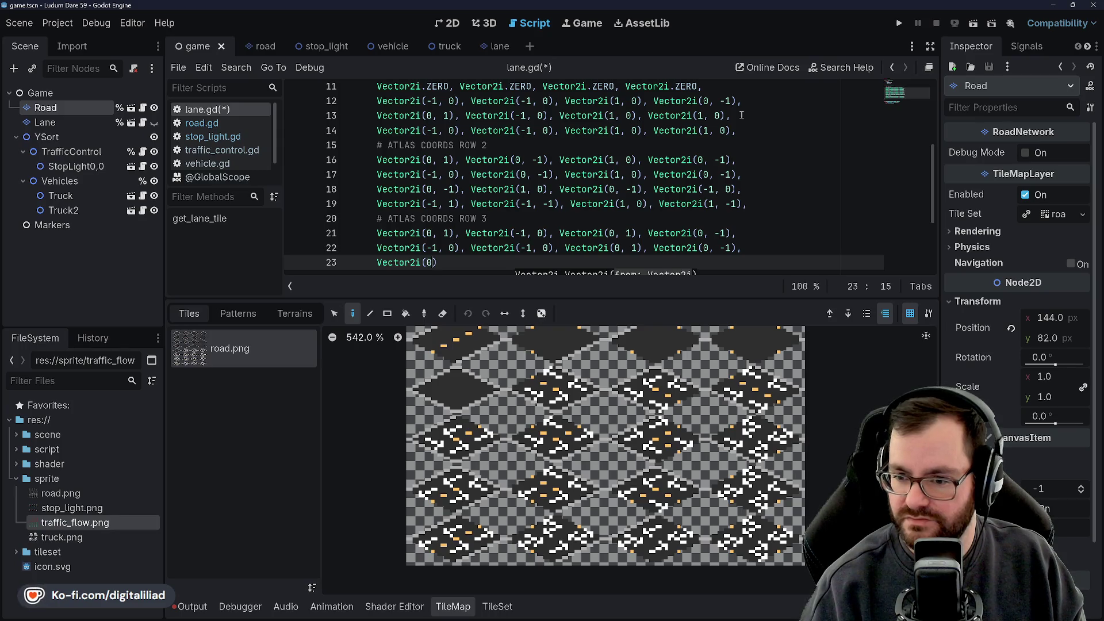
key("End")
key("Return")
type("],")
key("ctrl+z")
key("BackSpace")
type(", 1), ")
type("Vector2i(-1, ")
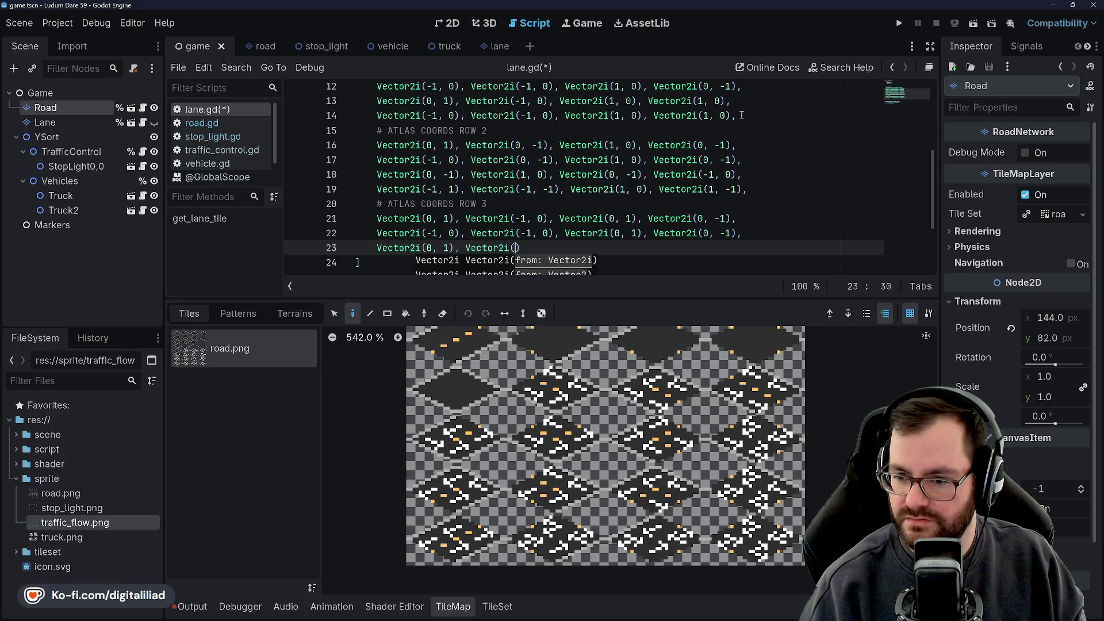
type("0), ")
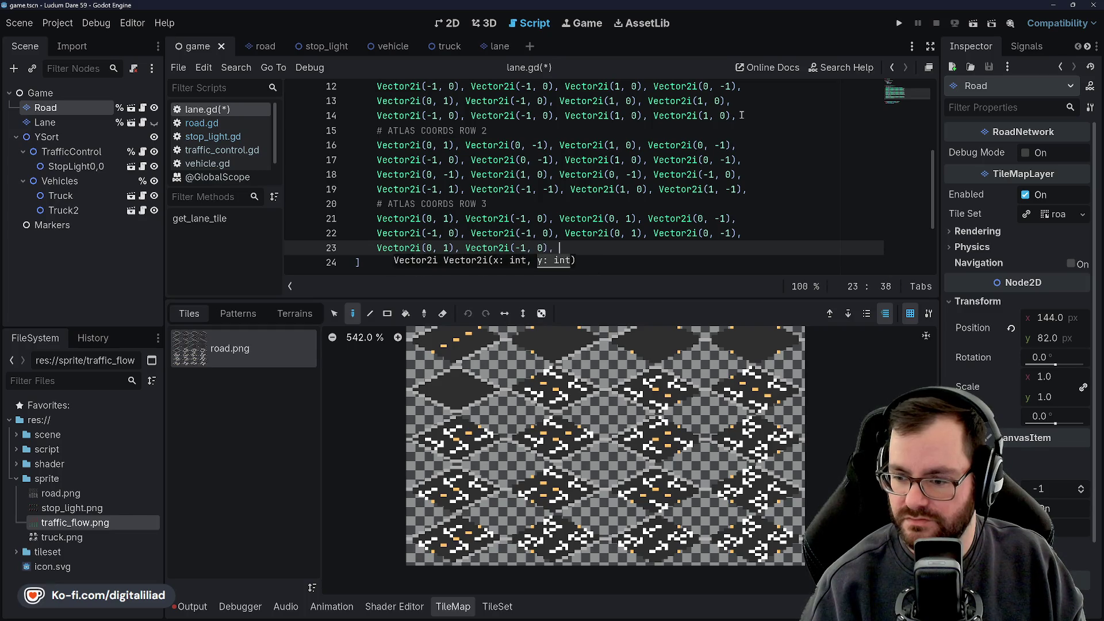
type("Vect")
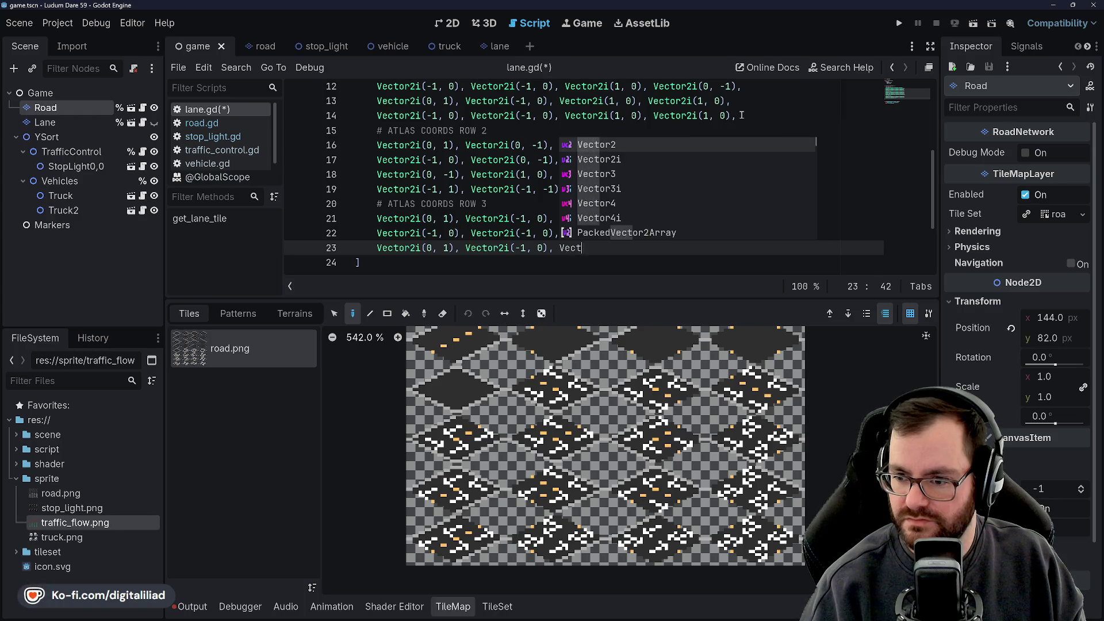
type("or2i(")
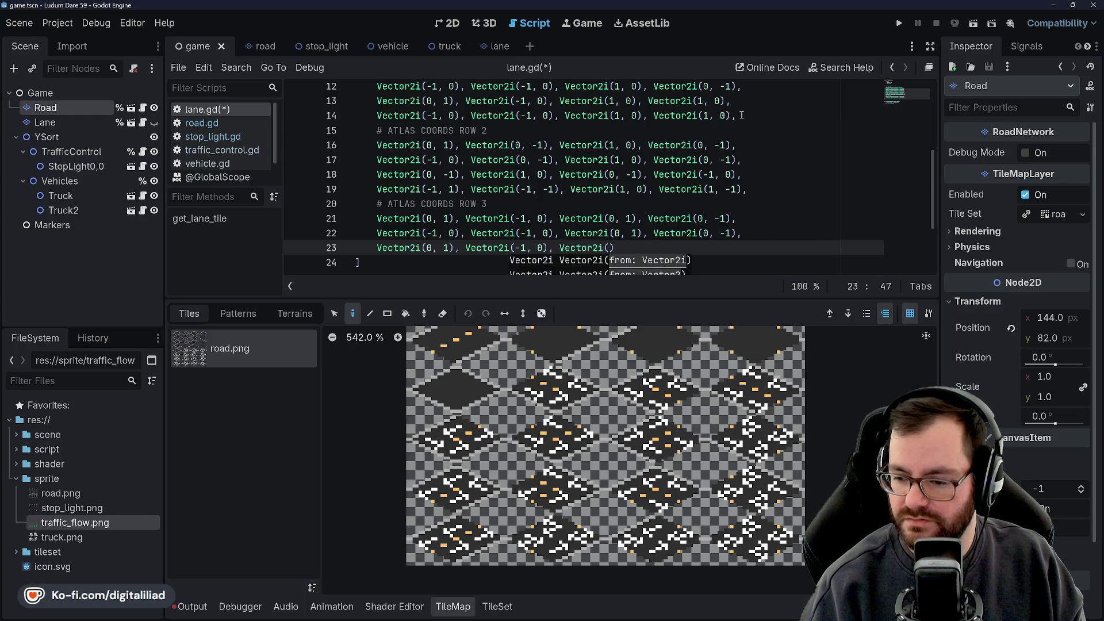
type("0, 1), Ve")
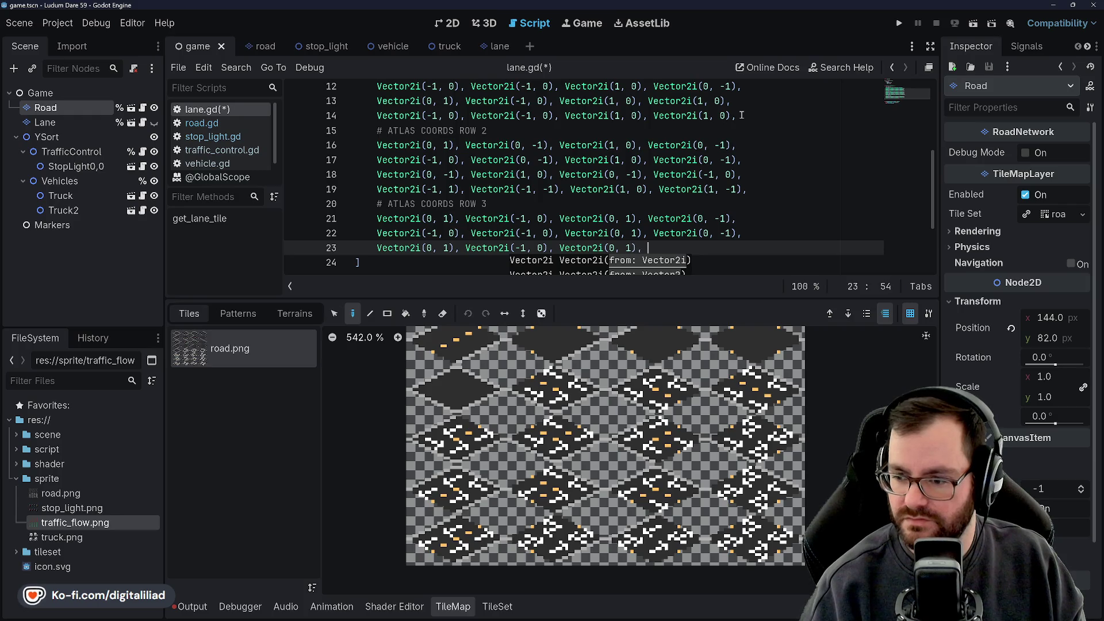
type("ctor2i(")
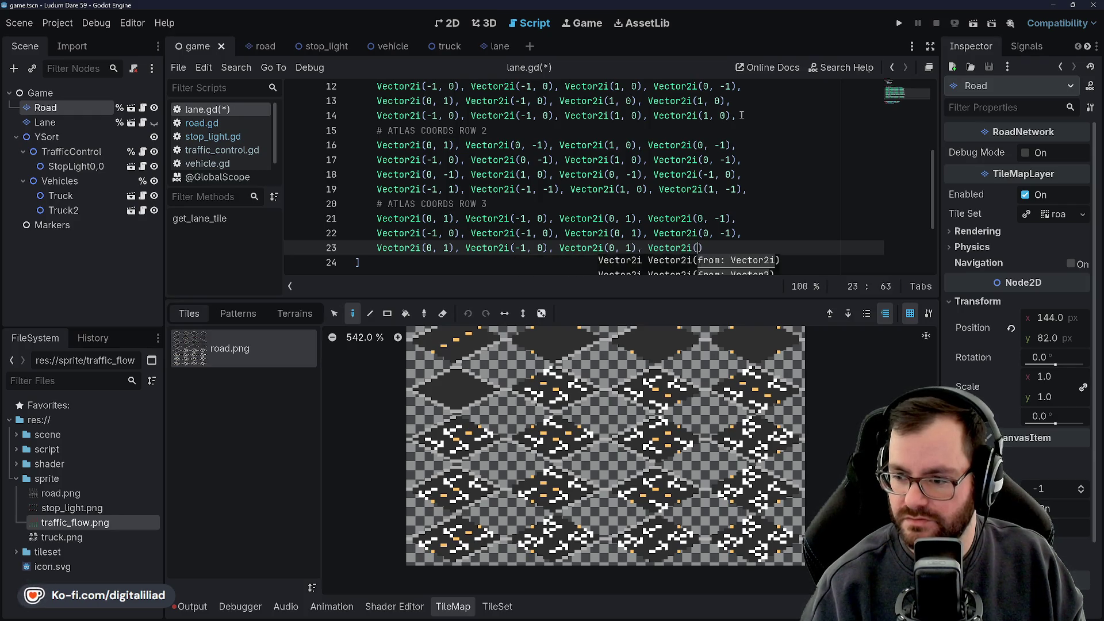
type("1, 0")
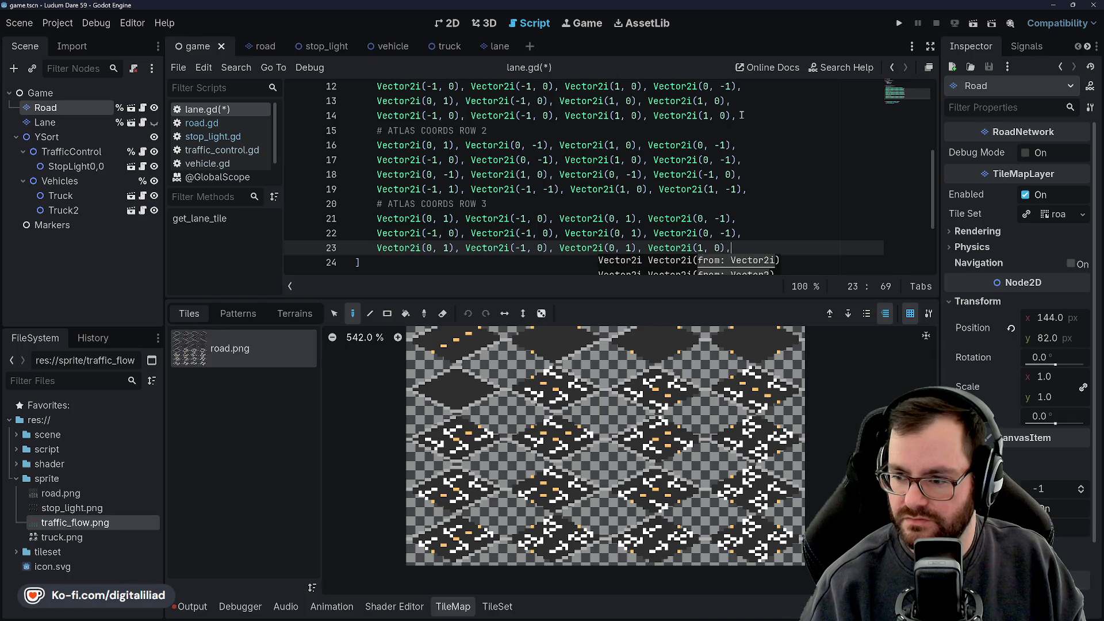
key("Return")
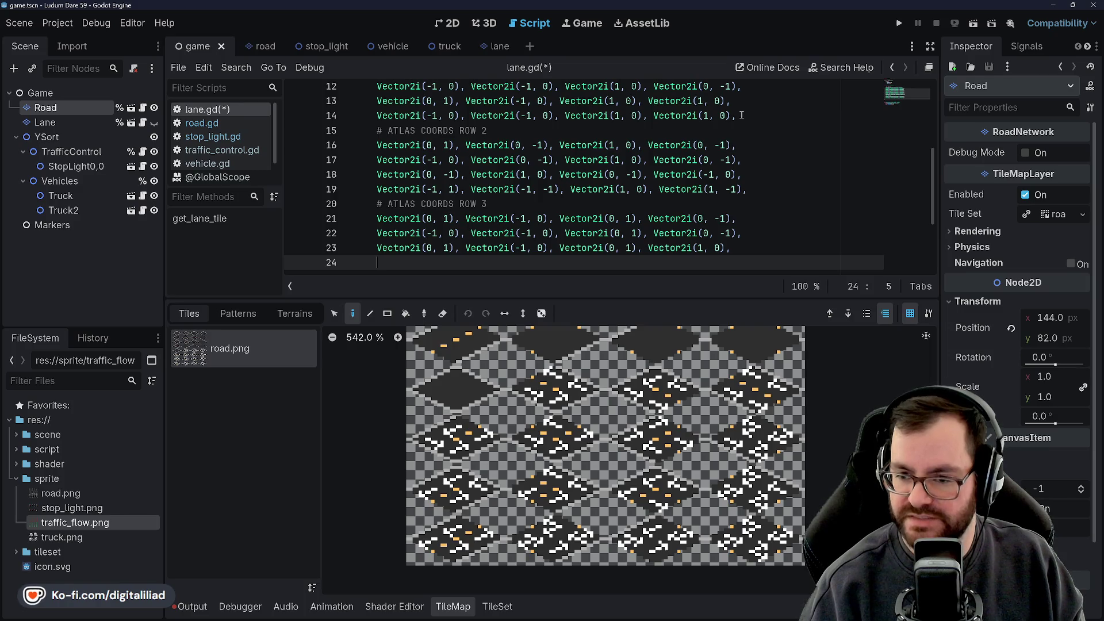
Step: Add line 24 with Vector2i(-1, 1), (-1, 0), (1, 1), (1, -1), then an ATLAS COORDS ROW 4 comment
type("Vector2i(")
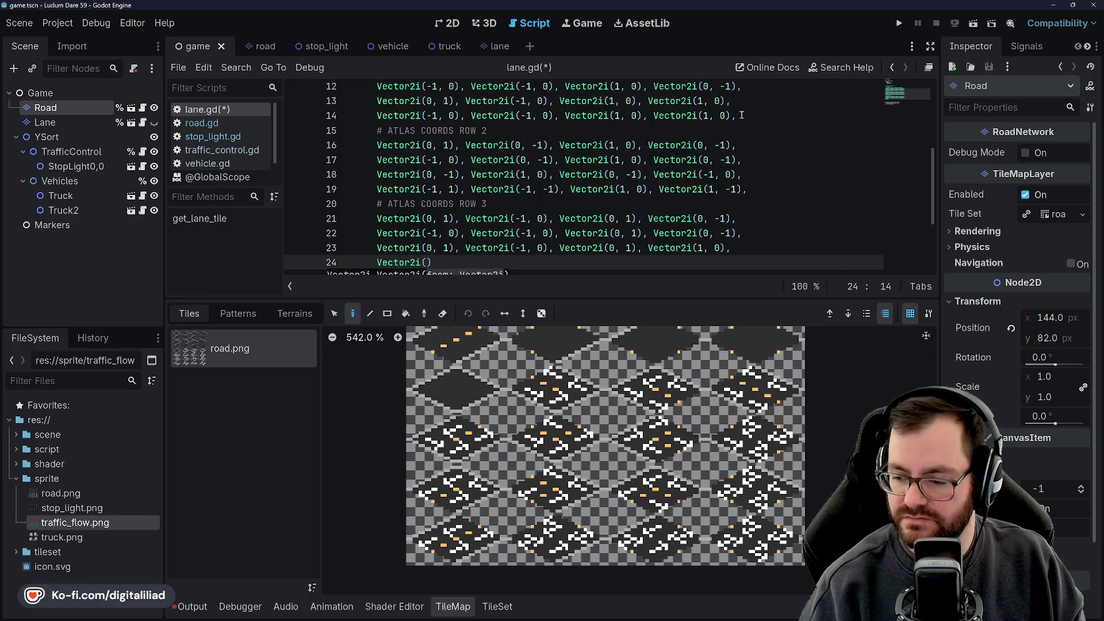
type("1, 1")
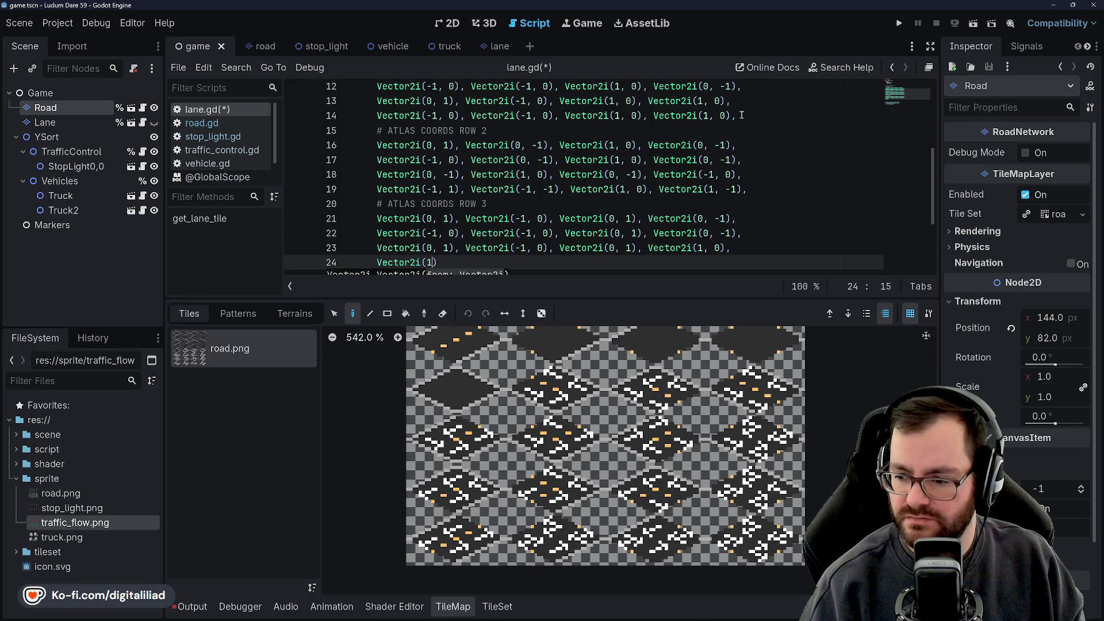
type("), ")
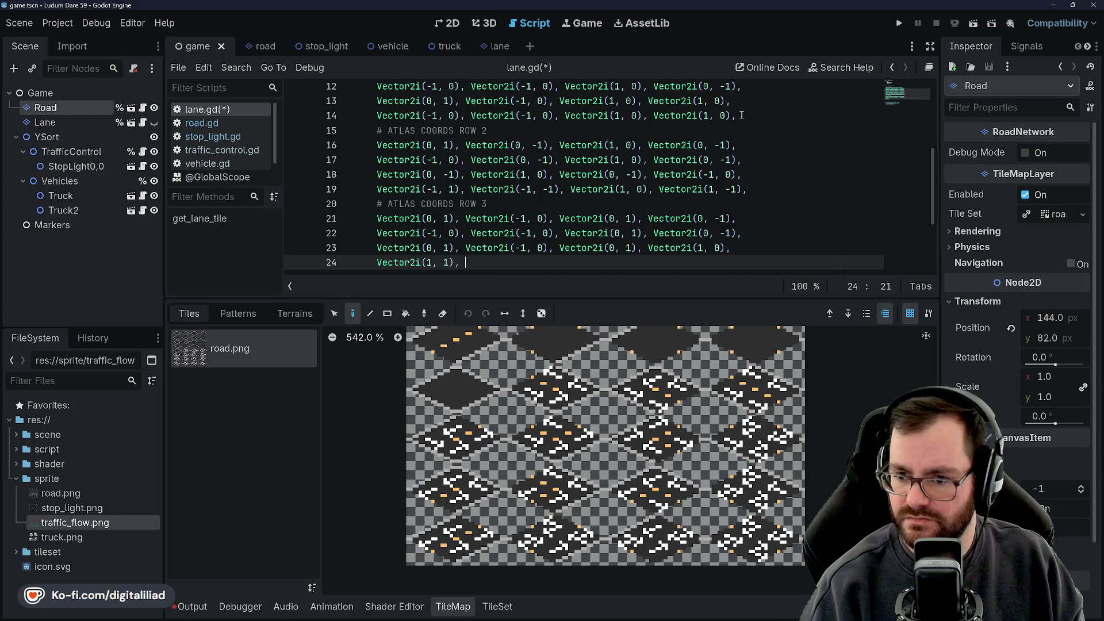
type("Vector2i(")
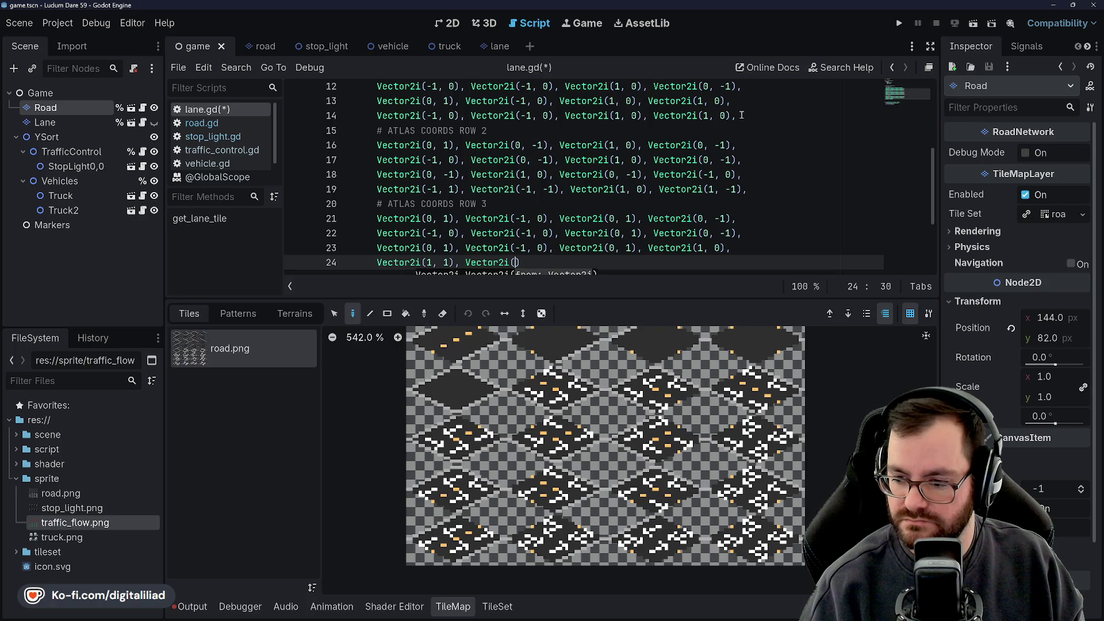
key("Left")
key("Left")
key("Left")
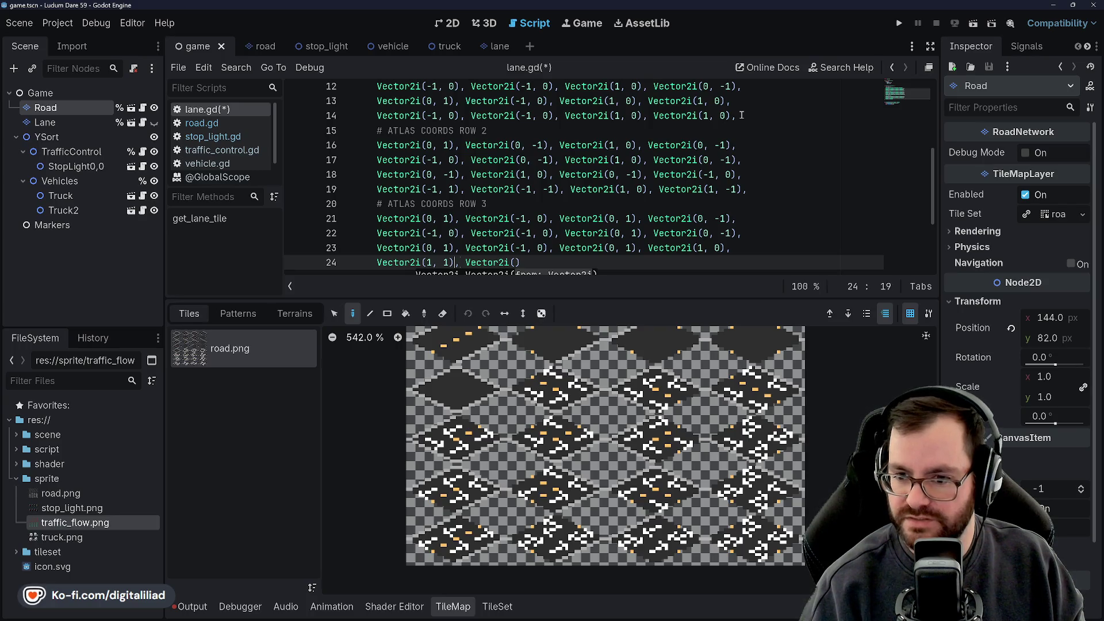
key("BackSpace")
type("-1")
key("Right")
key("Right")
key("Right")
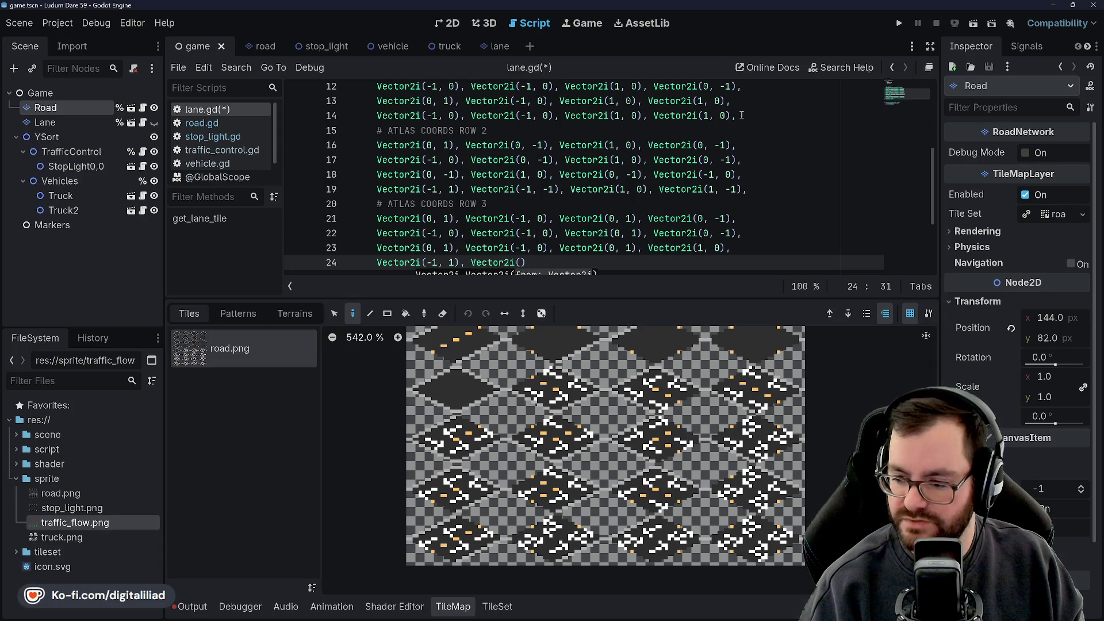
type("-1, 0)")
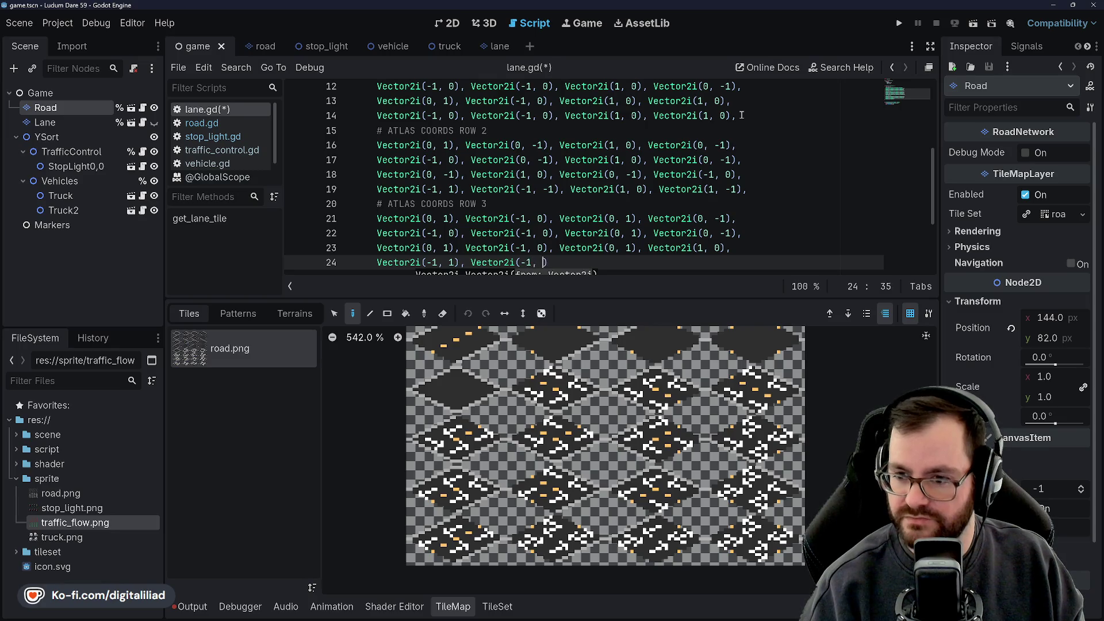
type(", Ve")
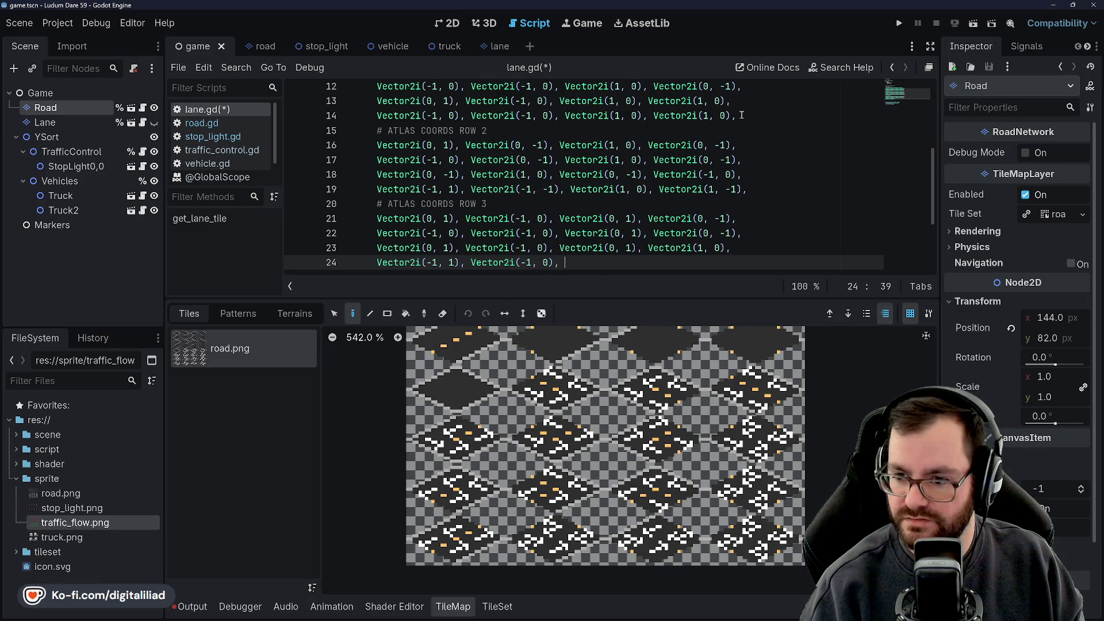
type("ctor2i(1")
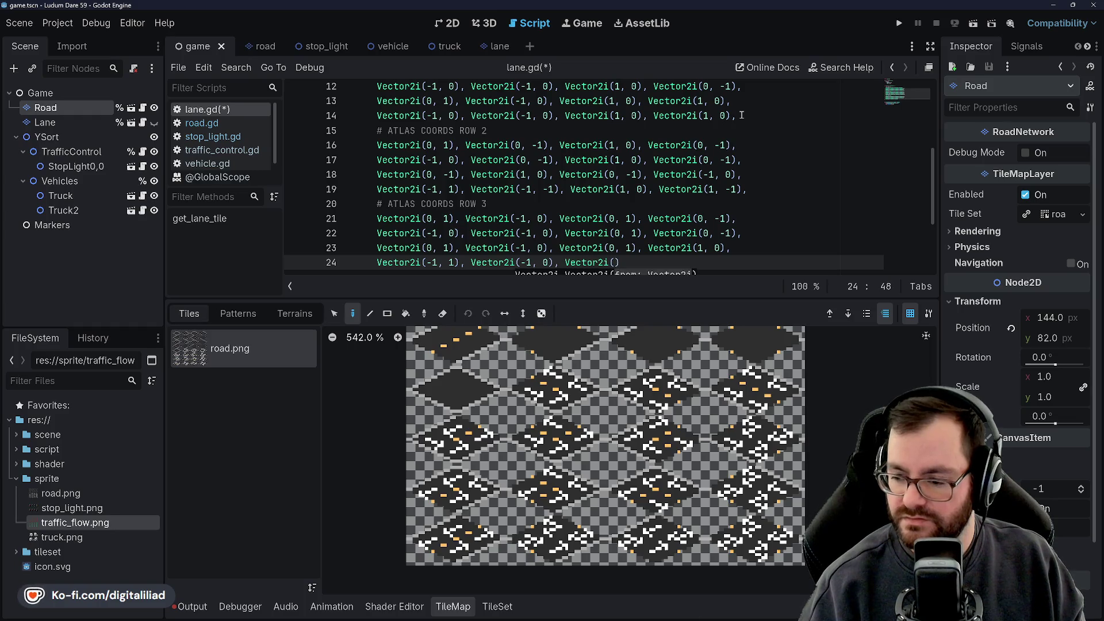
type(", 1), Vector2i")
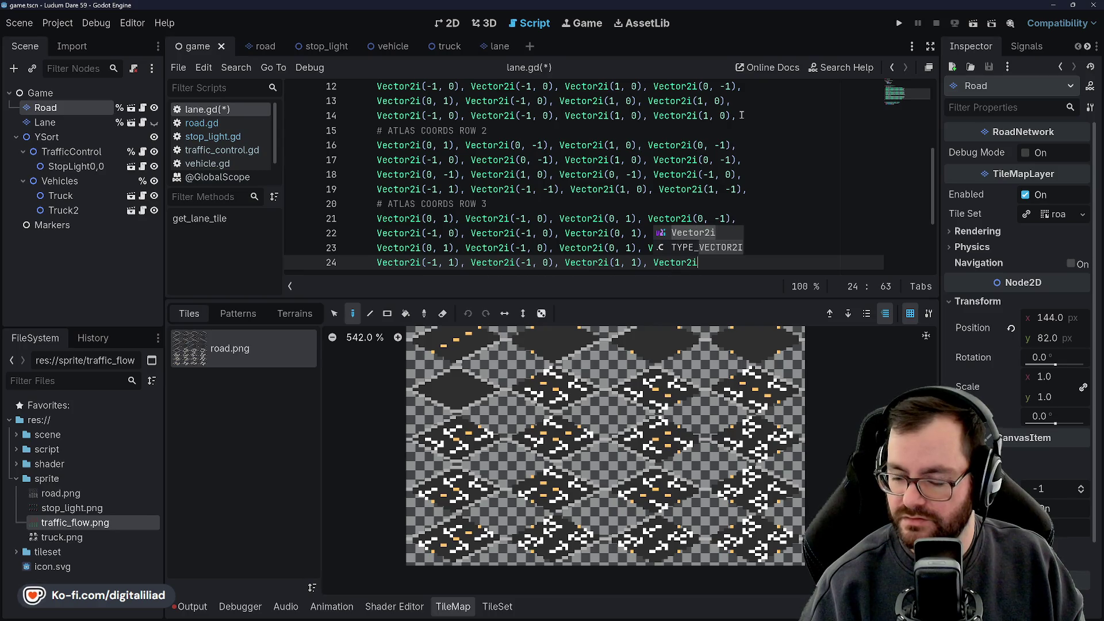
type("(1, -1)")
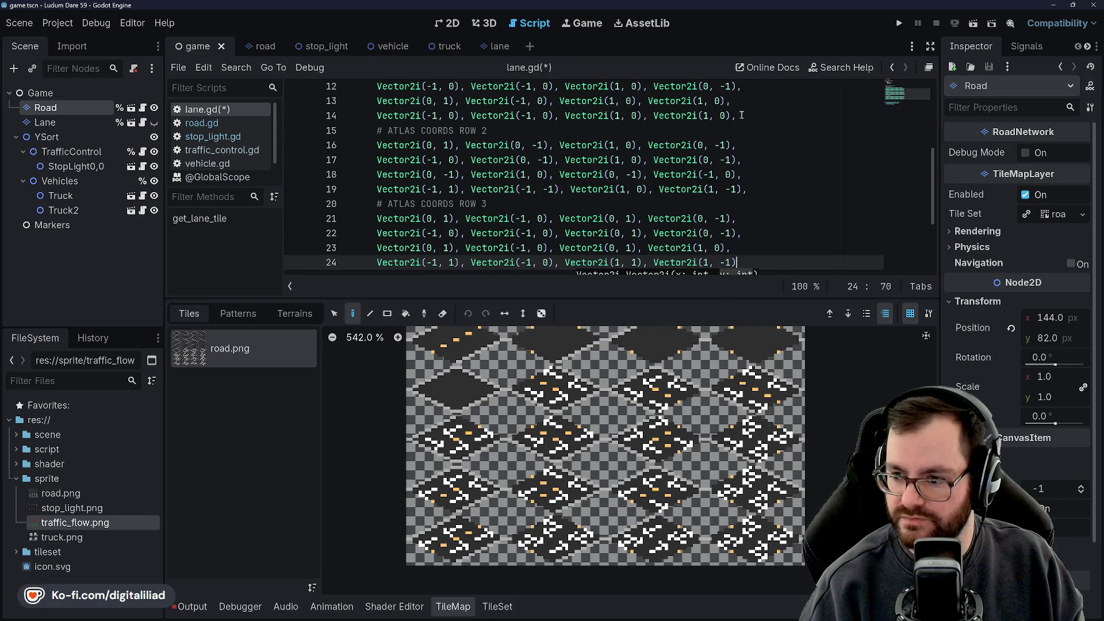
type(",")
key("Return")
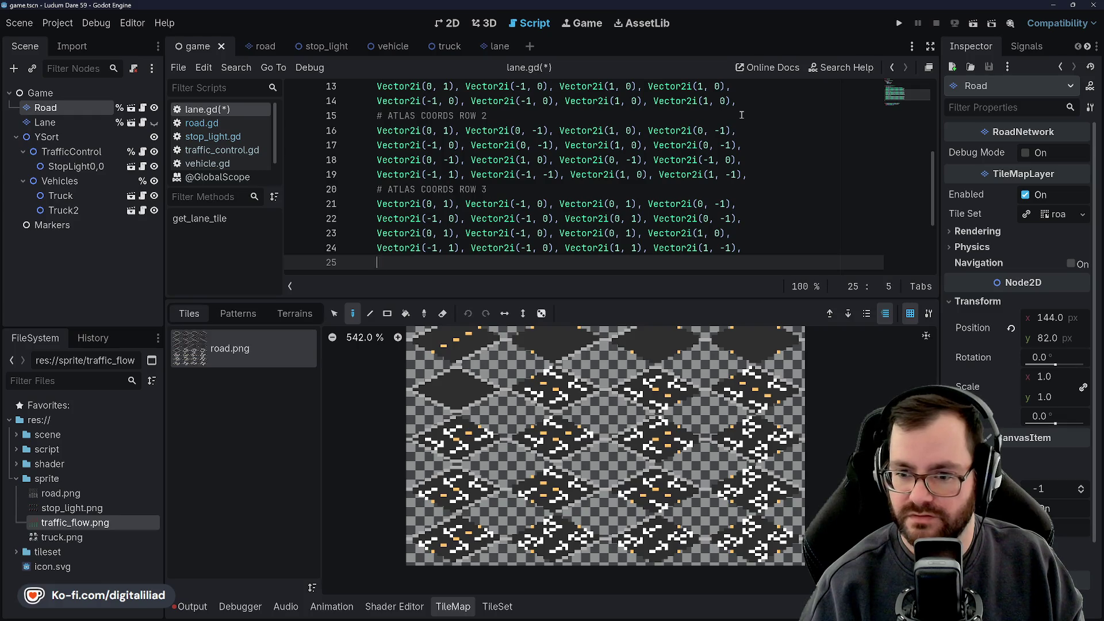
type("#ATLAS COORDS RO")
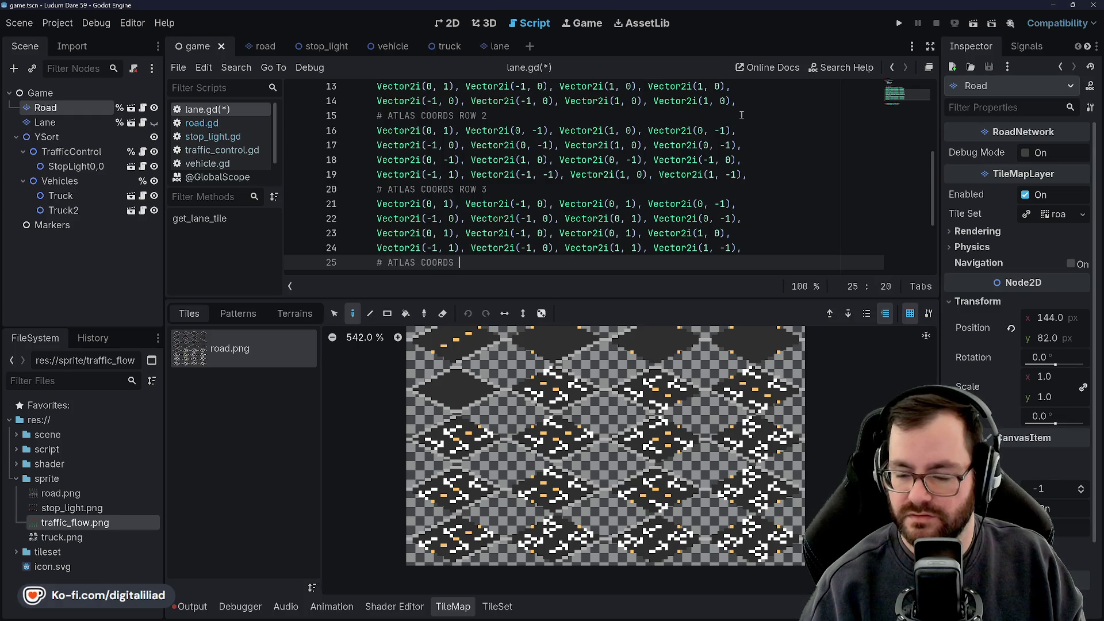
type("W 4")
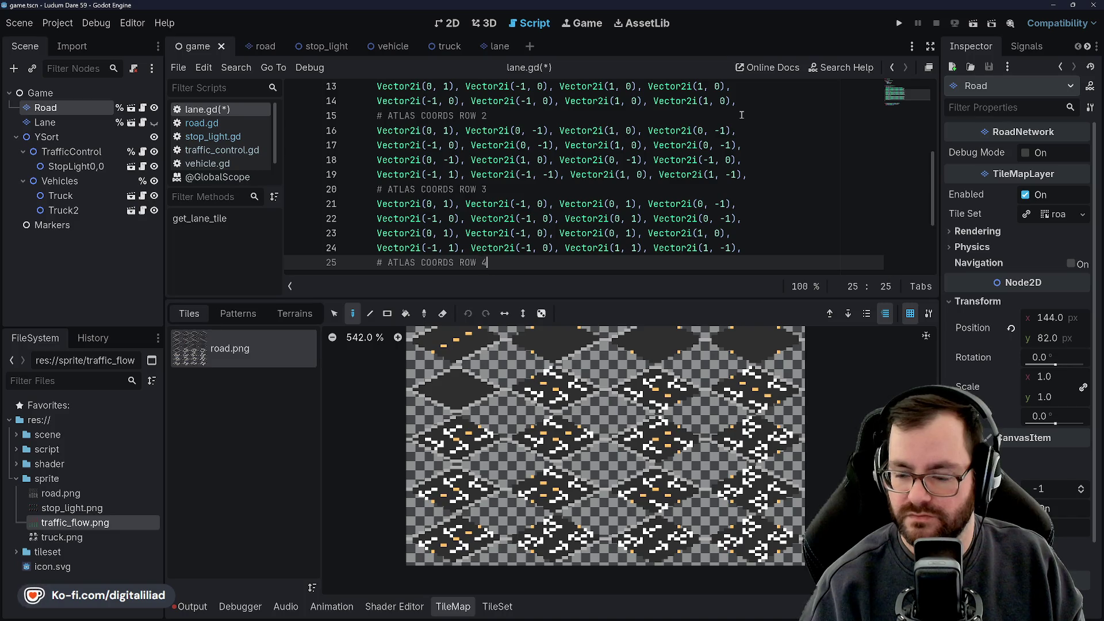
Step: Prefix the row 1, 2 and 3 atlas comments with 'ROAD '
key("Return")
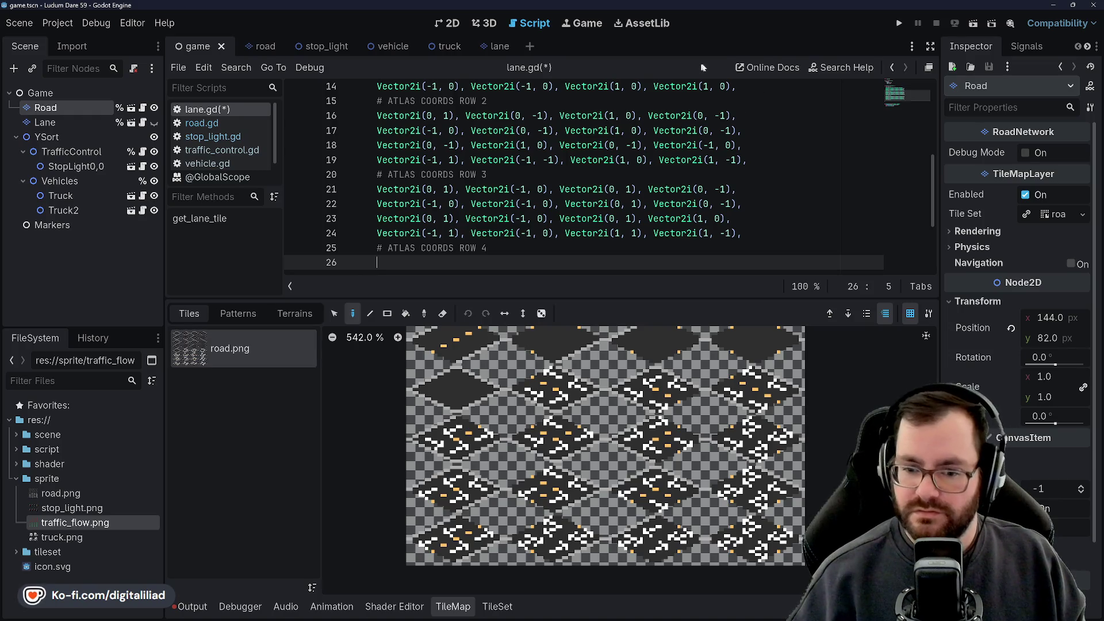
scroll(390, 128, "up", 2)
left_click(388, 115)
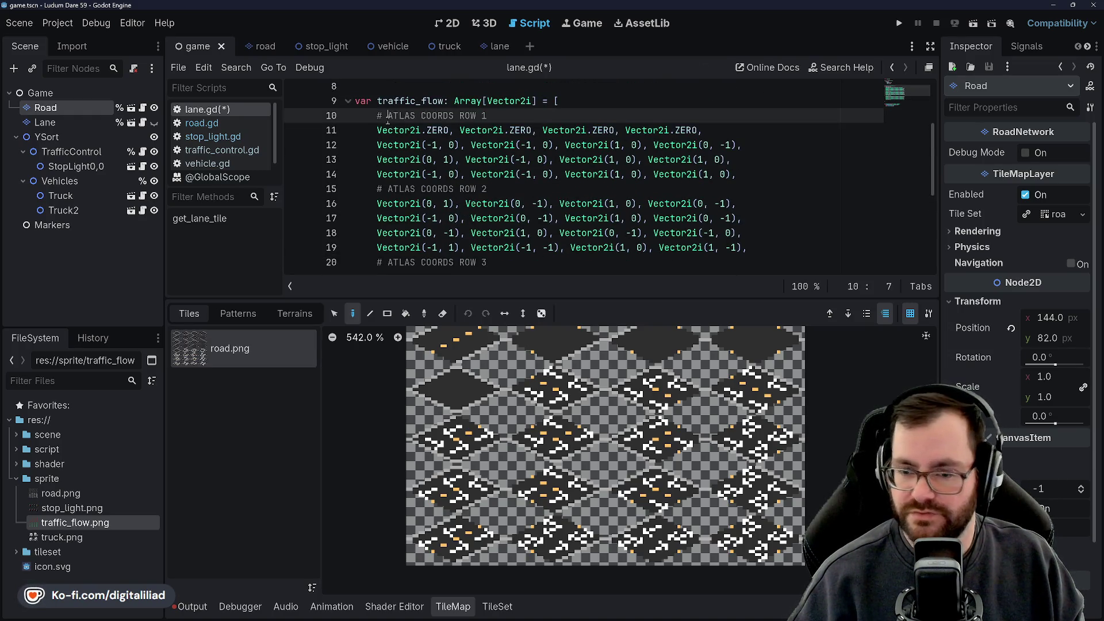
type("ROAD")
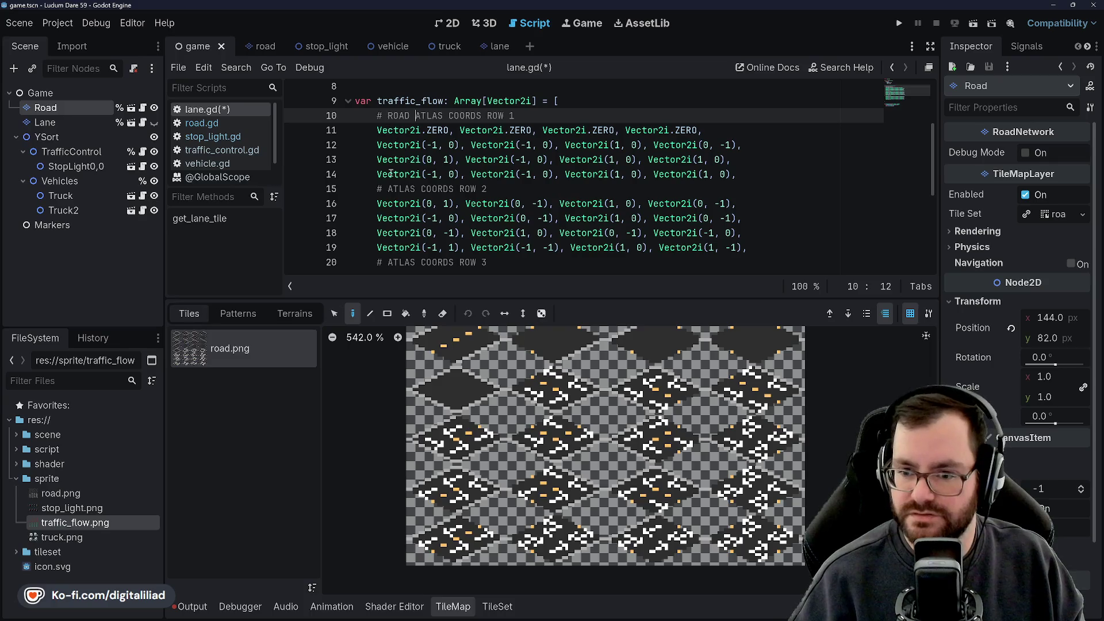
left_click(387, 189)
type("ROAD")
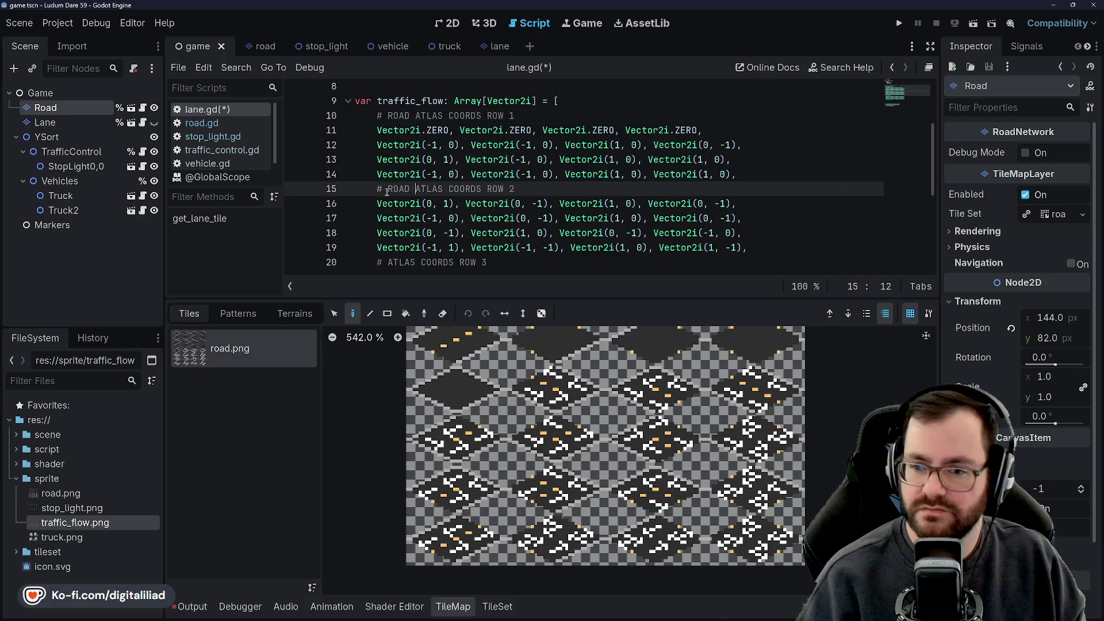
left_click(387, 262)
type("ROAD")
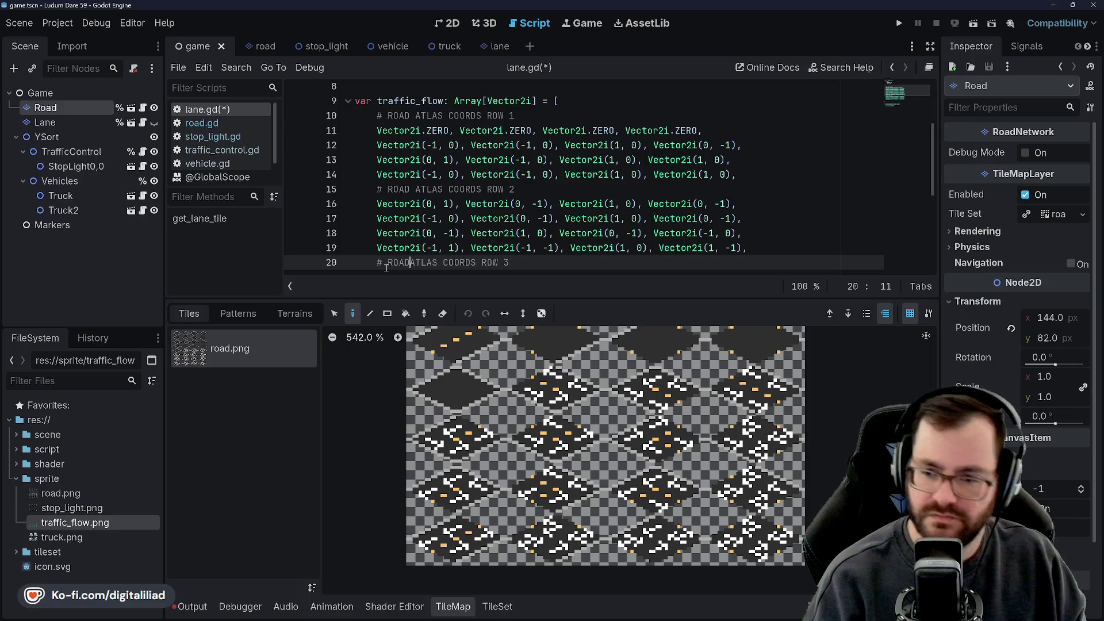
Step: Prefix the row 4 comment with 'ROAD ' and go to the empty line beneath it
scroll(387, 269, "down", 3)
left_click(388, 191)
left_click(388, 204)
type("ROAD ATLAS COORDS ROW 4")
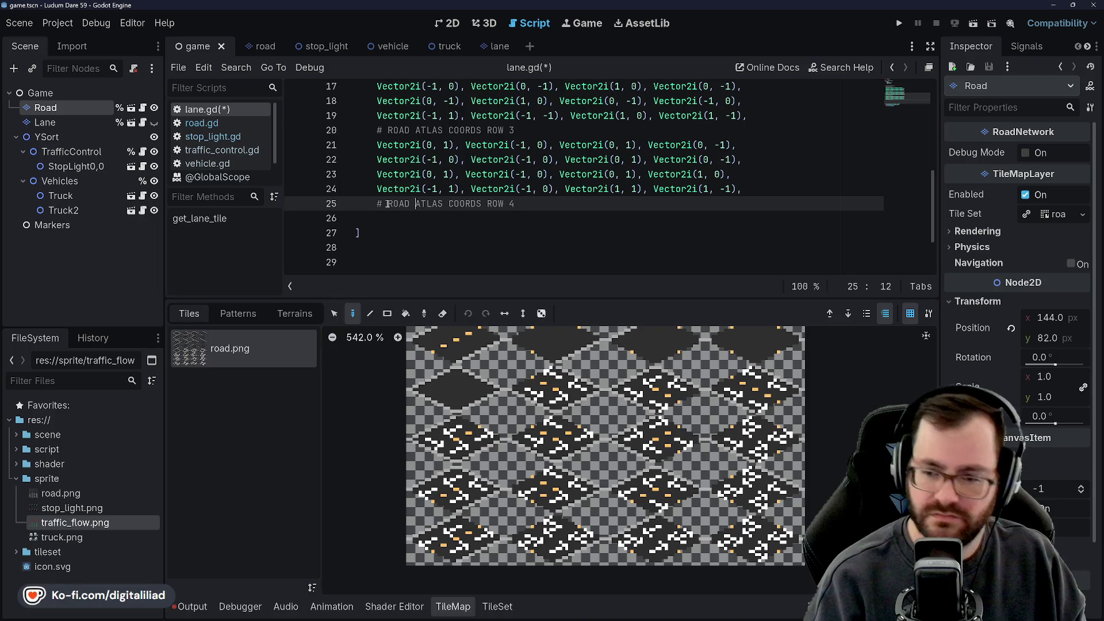
scroll(428, 181, "up", 3)
scroll(479, 221, "down", 3)
left_click(480, 221)
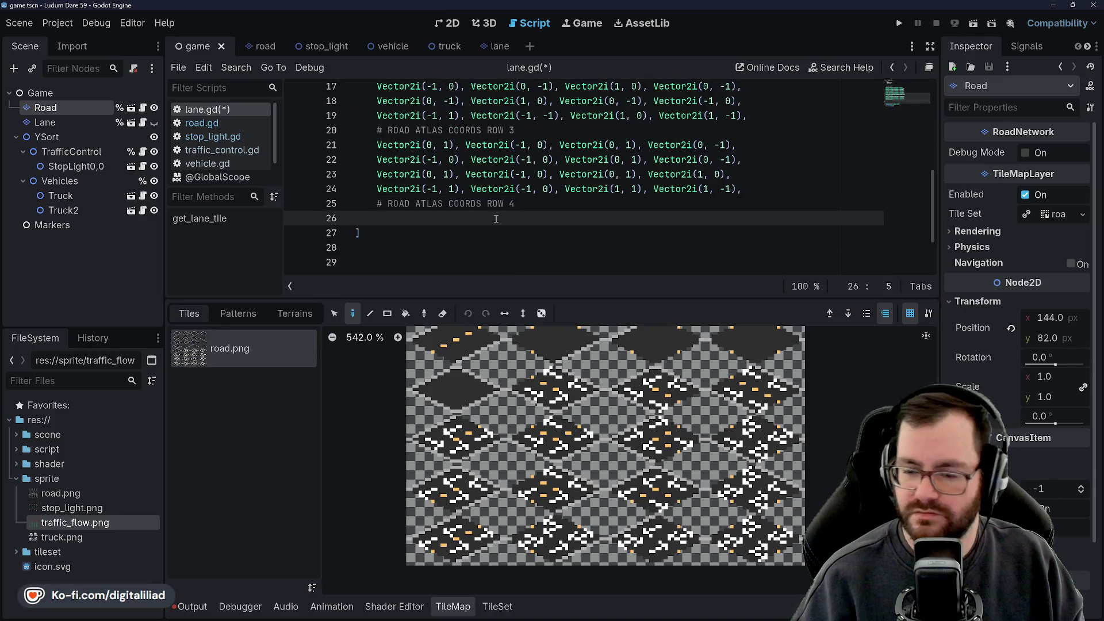
Step: Type the first row-4 line: Vector2i(0, 1), (0, -1), (0, 1), (0, -1)
scroll(587, 540, "up", 2)
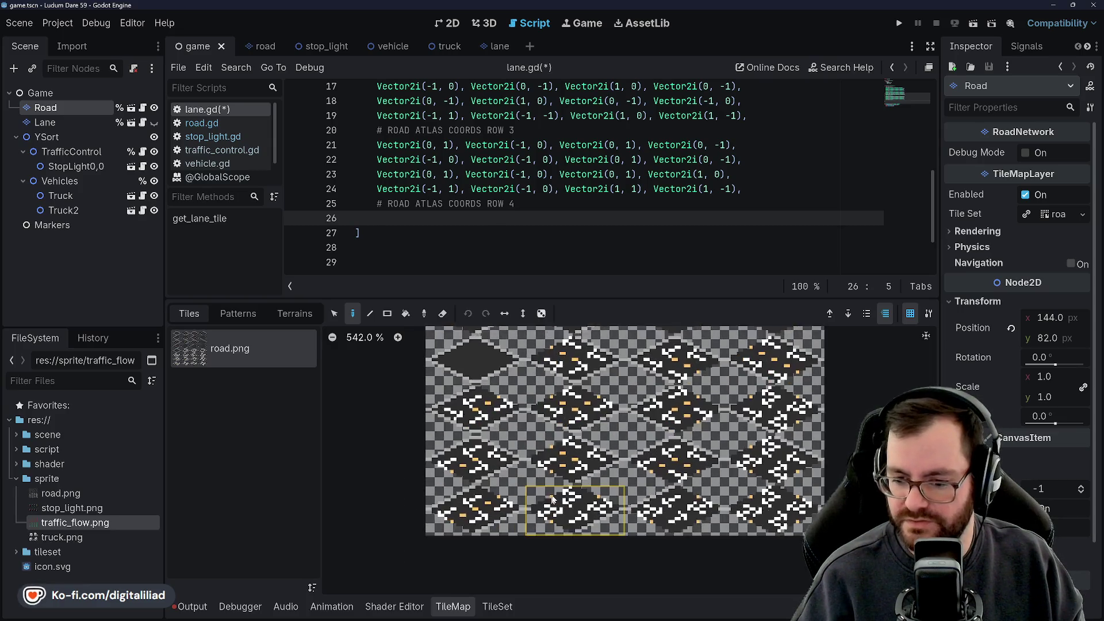
left_click_drag(591, 530, 550, 553)
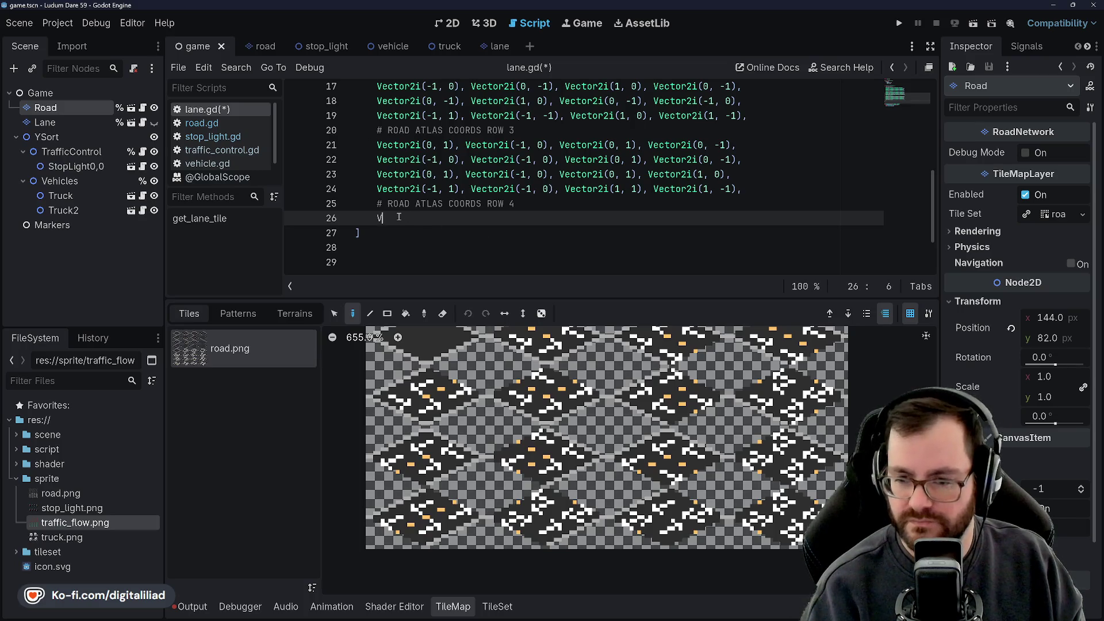
type("ector2i(")
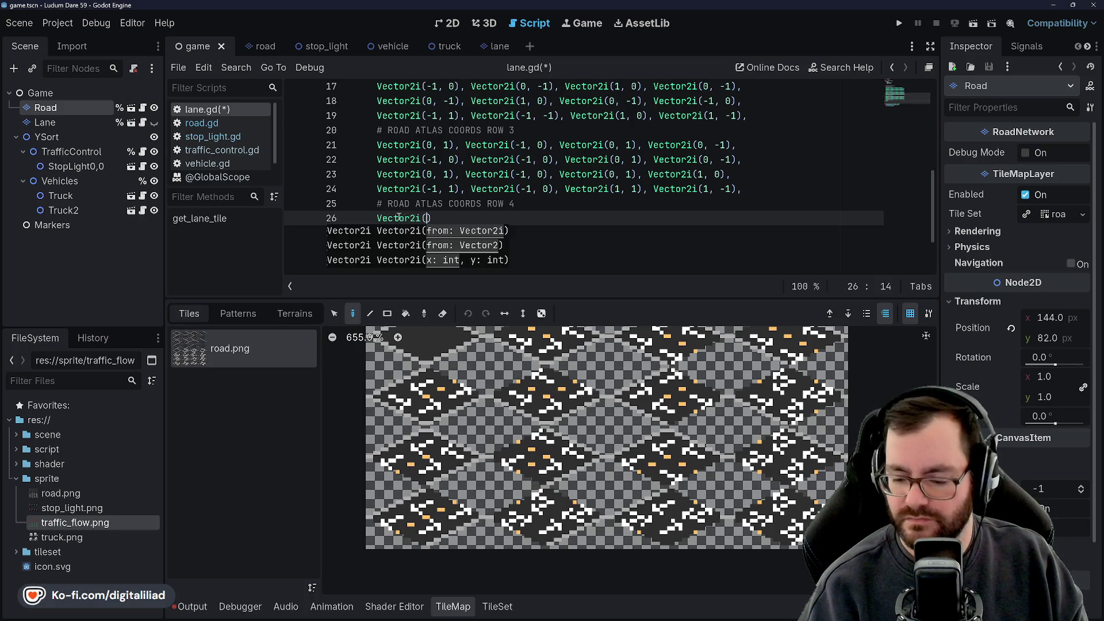
type("0, 1),")
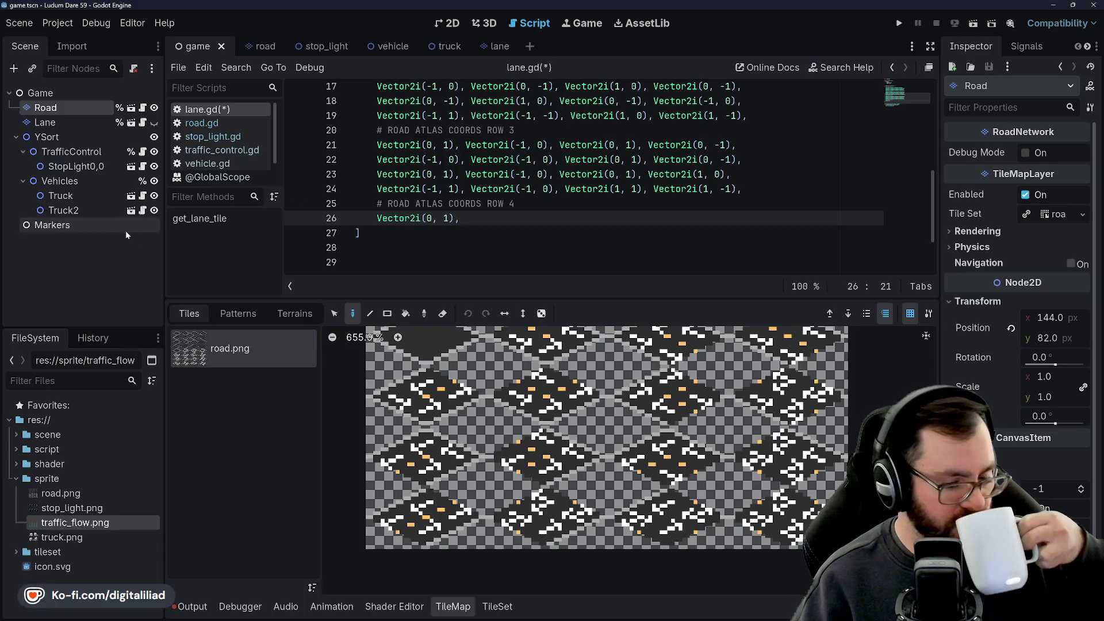
mouse_move(649, 174)
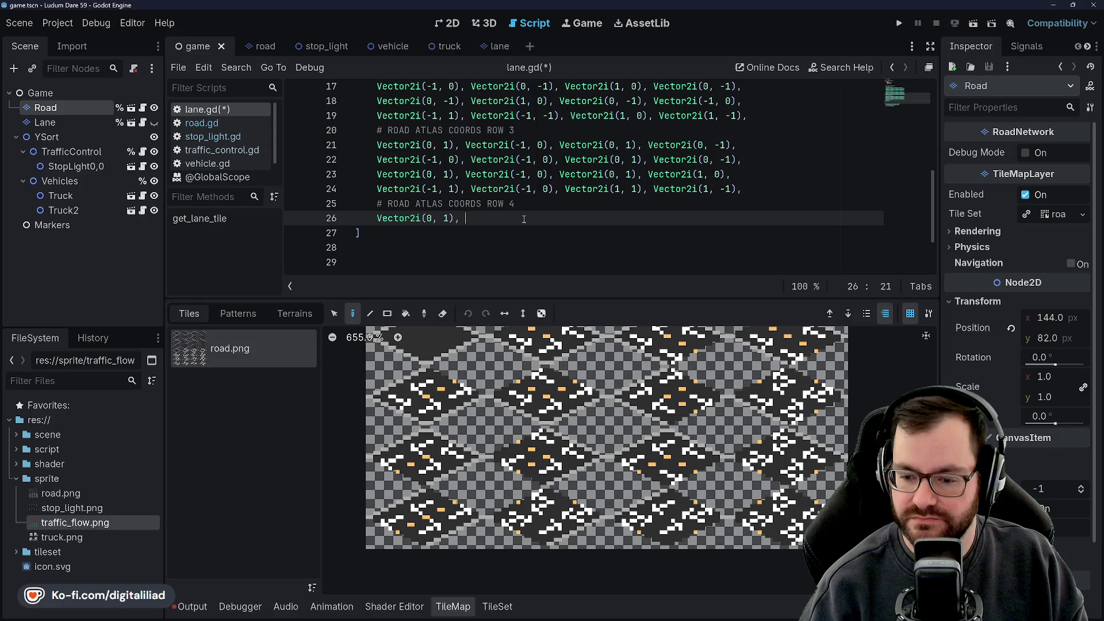
type("Vector2i(")
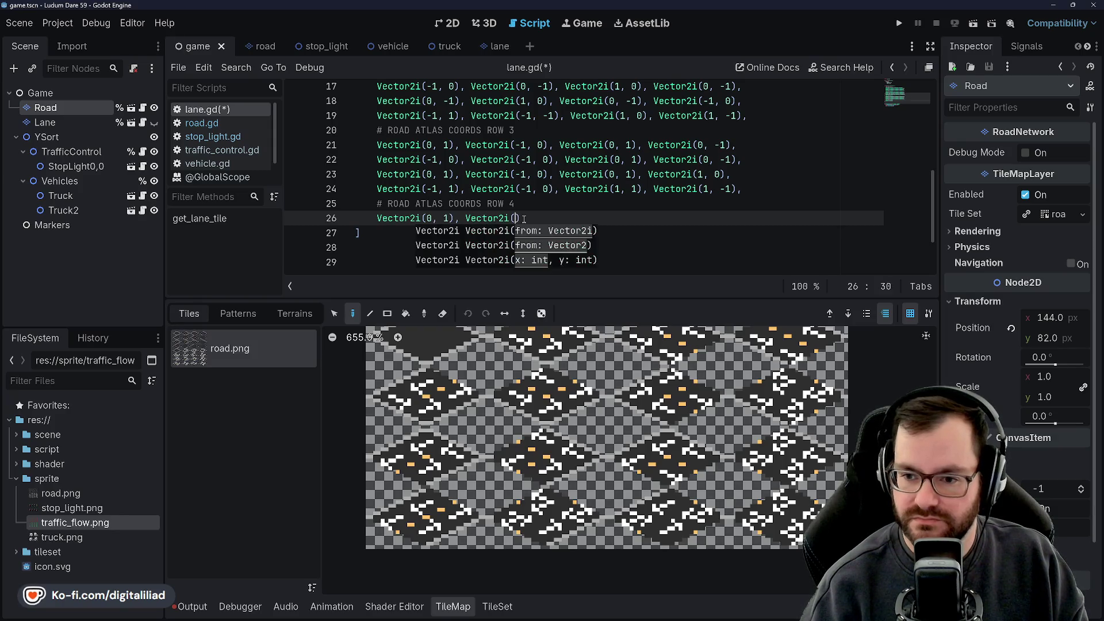
type("0, -1), ")
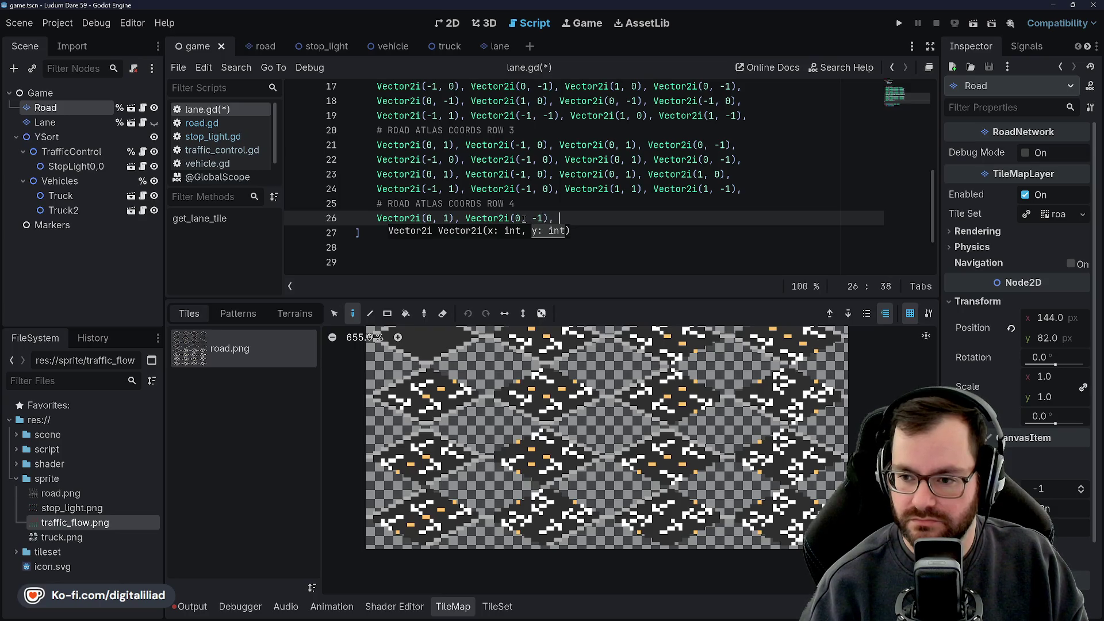
type("Vector2i(")
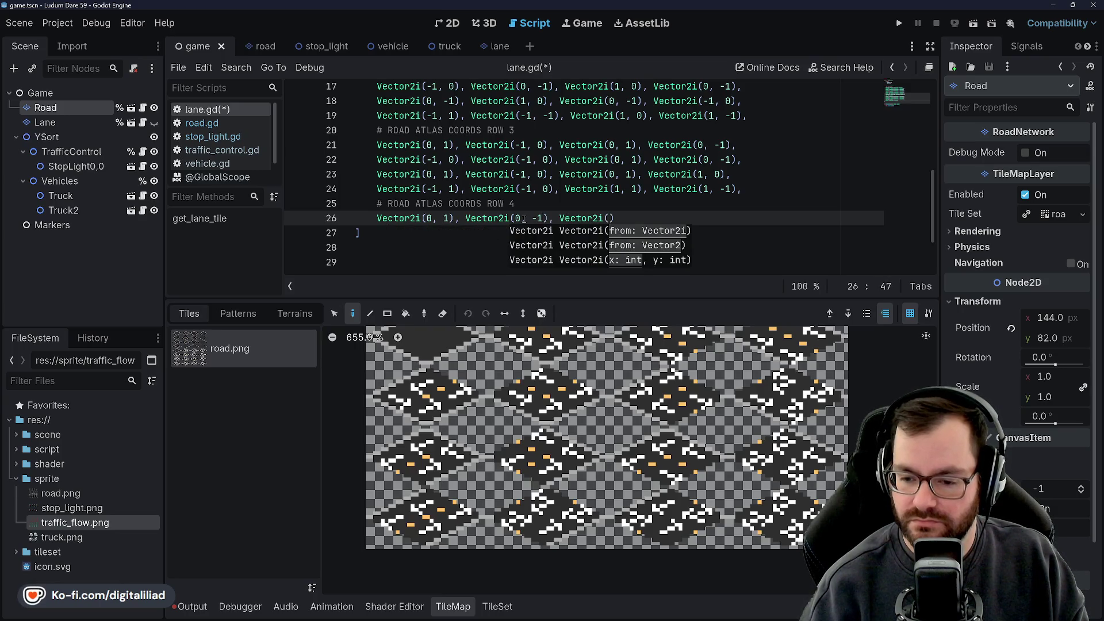
type("0, 1), Vect")
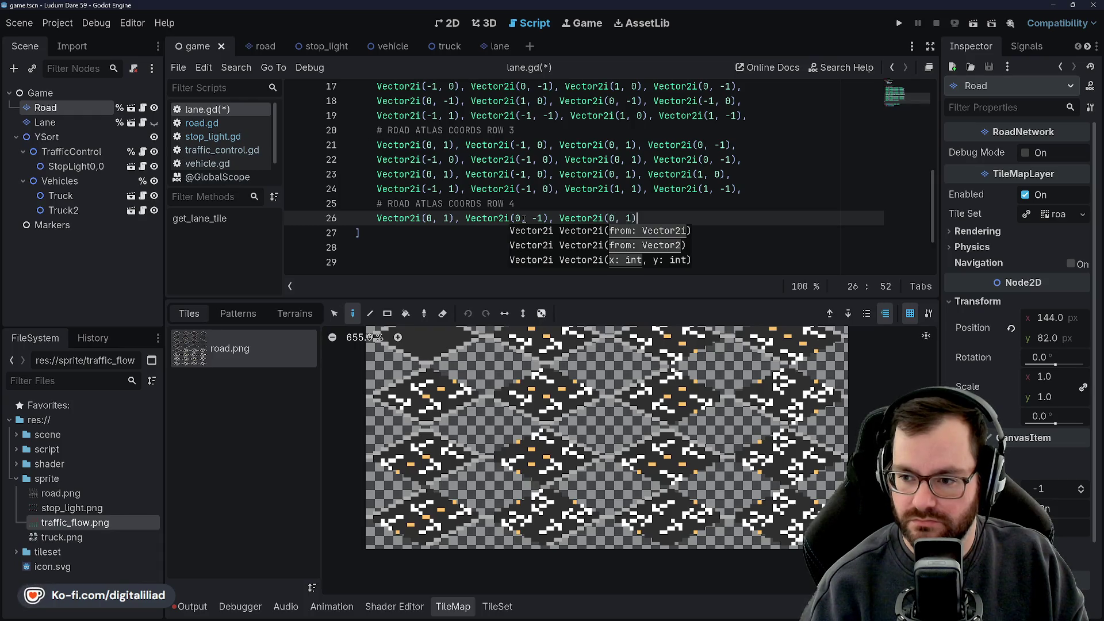
type("or2i(0, ")
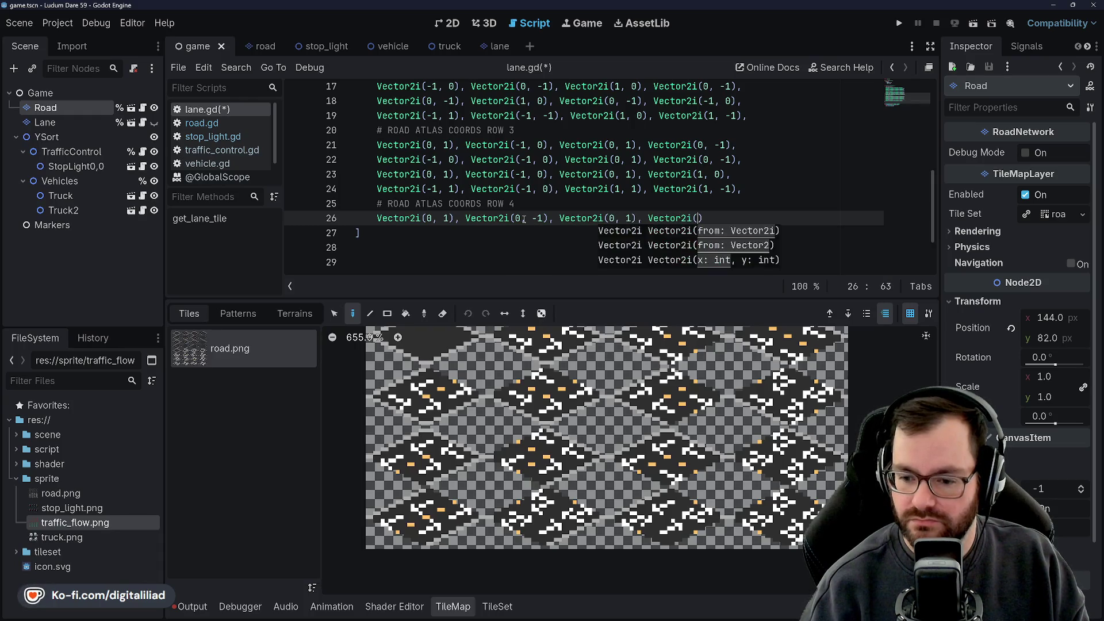
type("-1),")
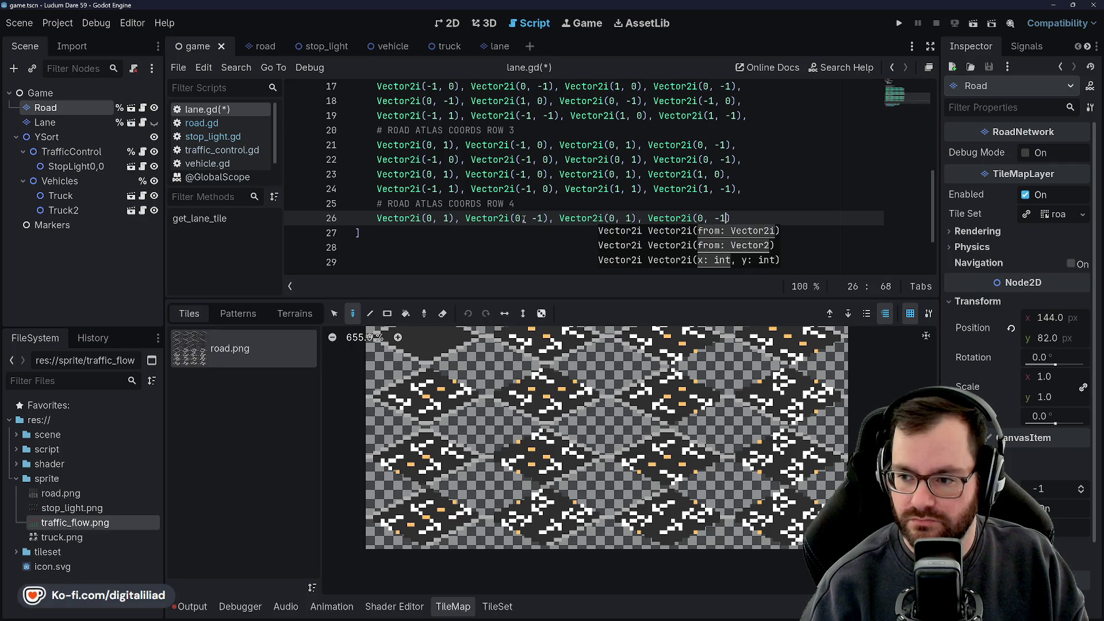
Step: Type the second row-4 line: Vector2i(-1, 1), (-1, -1), (1, 1), (0, -1)
key("Return")
type("Vector2i(")
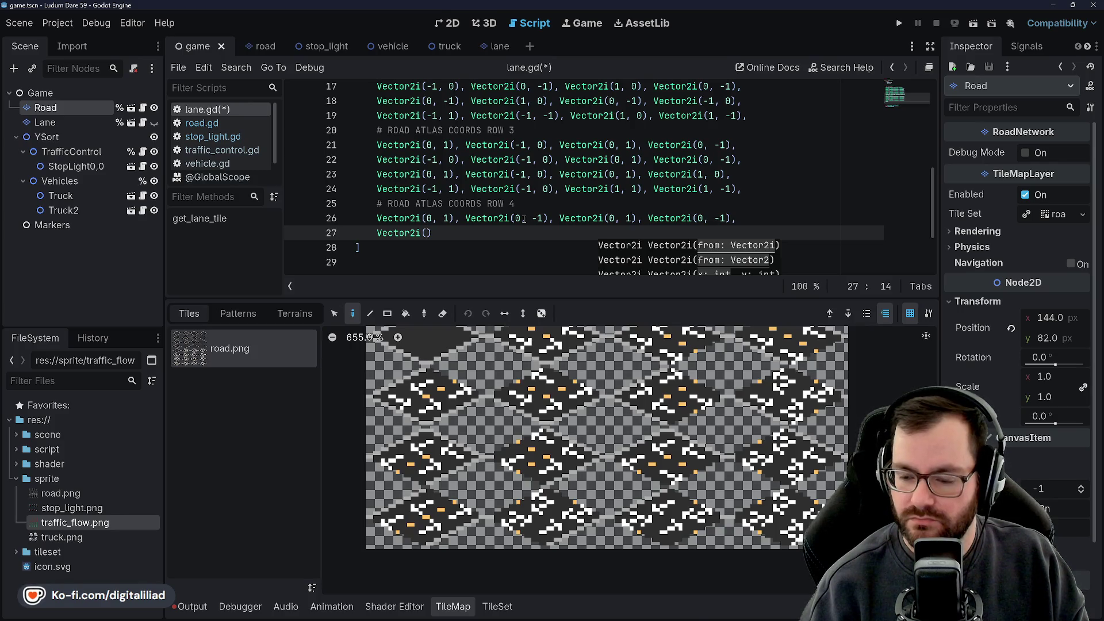
type("-1, 1), ")
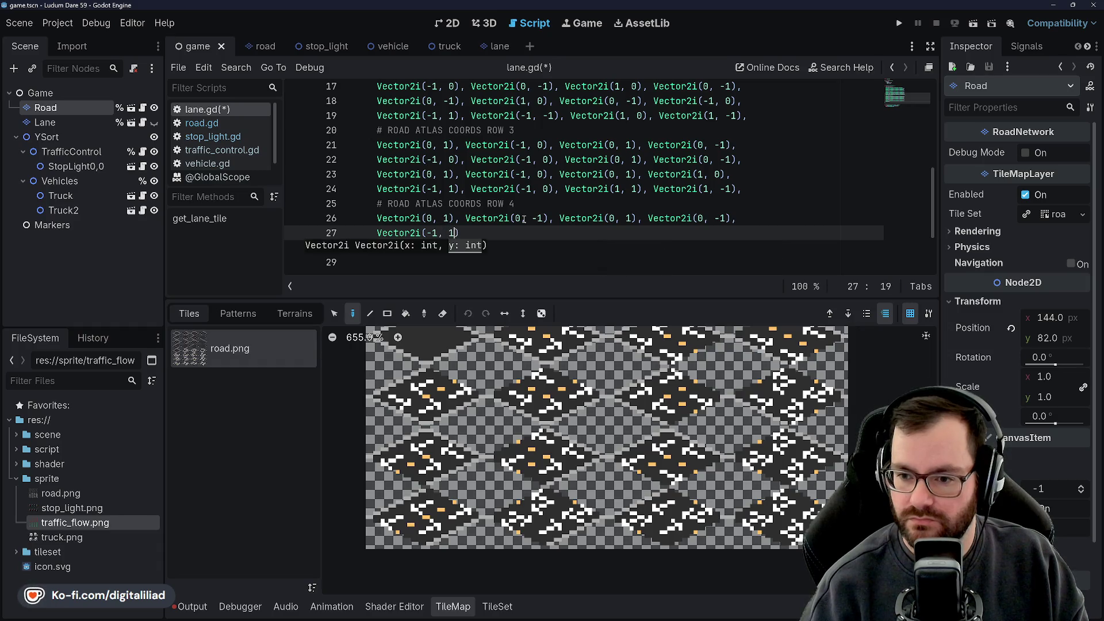
type("Vector2i(-1")
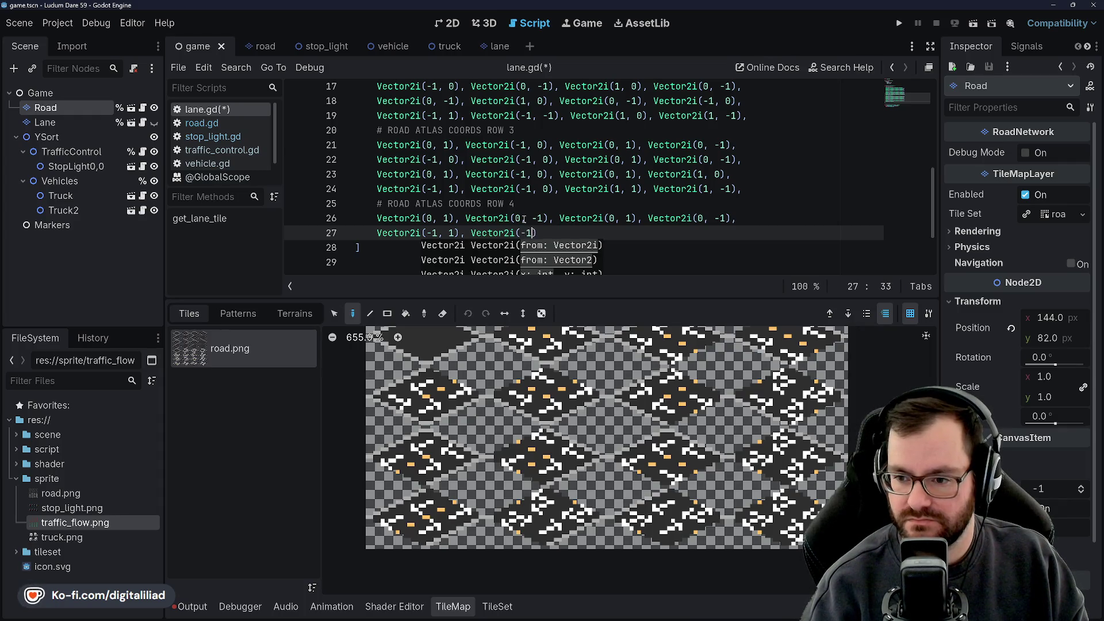
type(", -1), Vector2i(")
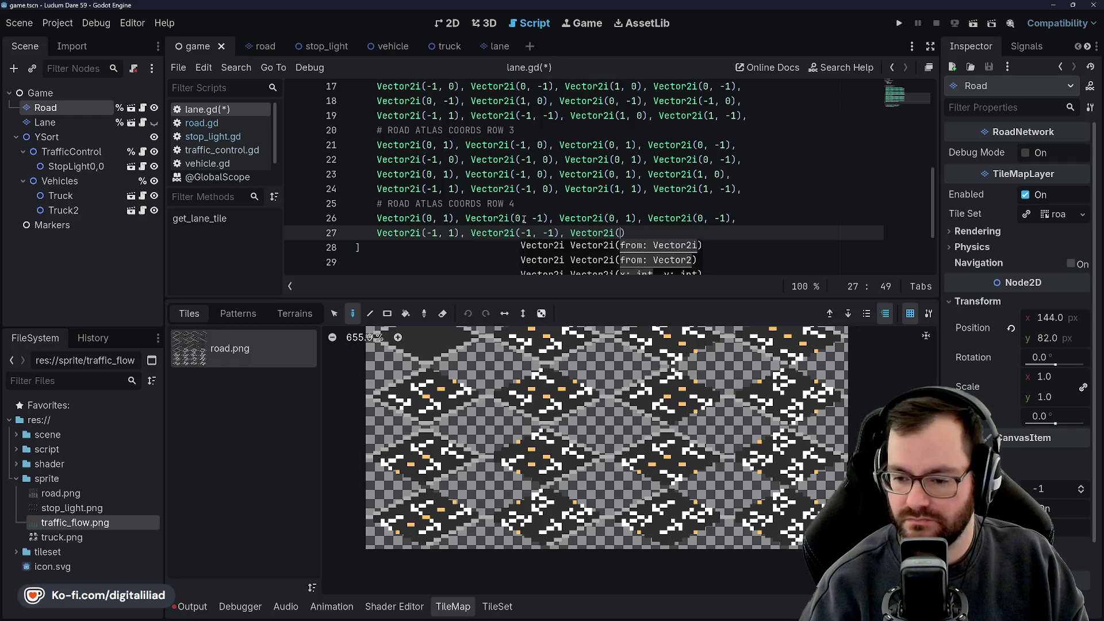
type("1, 1), ")
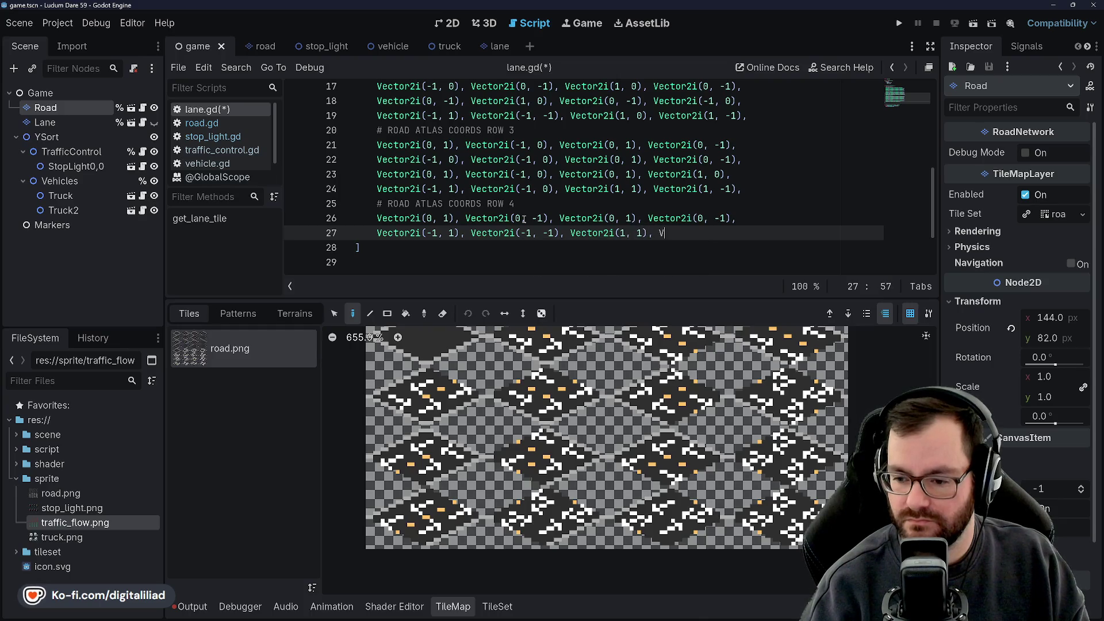
type("Vector2i(0")
type(", -1),")
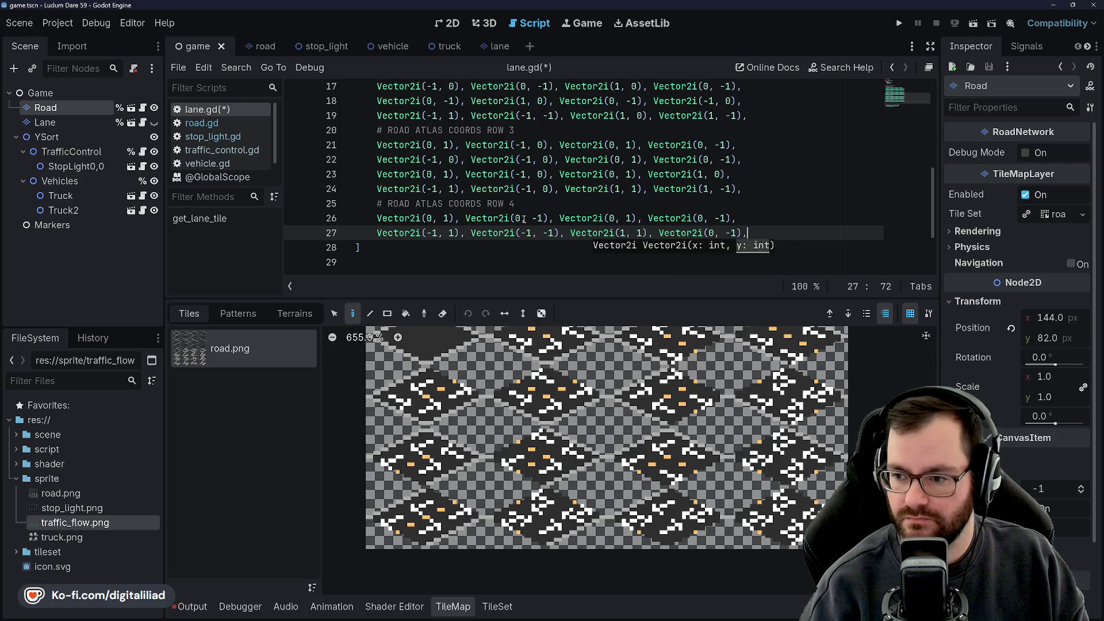
key("Return")
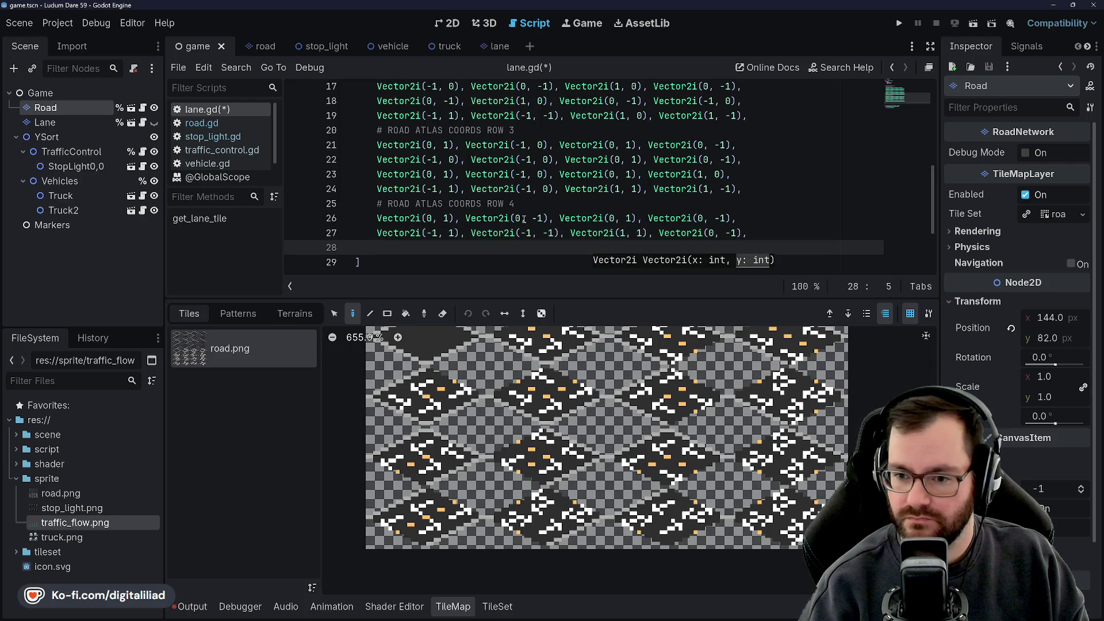
Step: Type line 28: Vector2i(0, 1), (-1, -1), (1, 1), (0 -1)
type("Vector2i(")
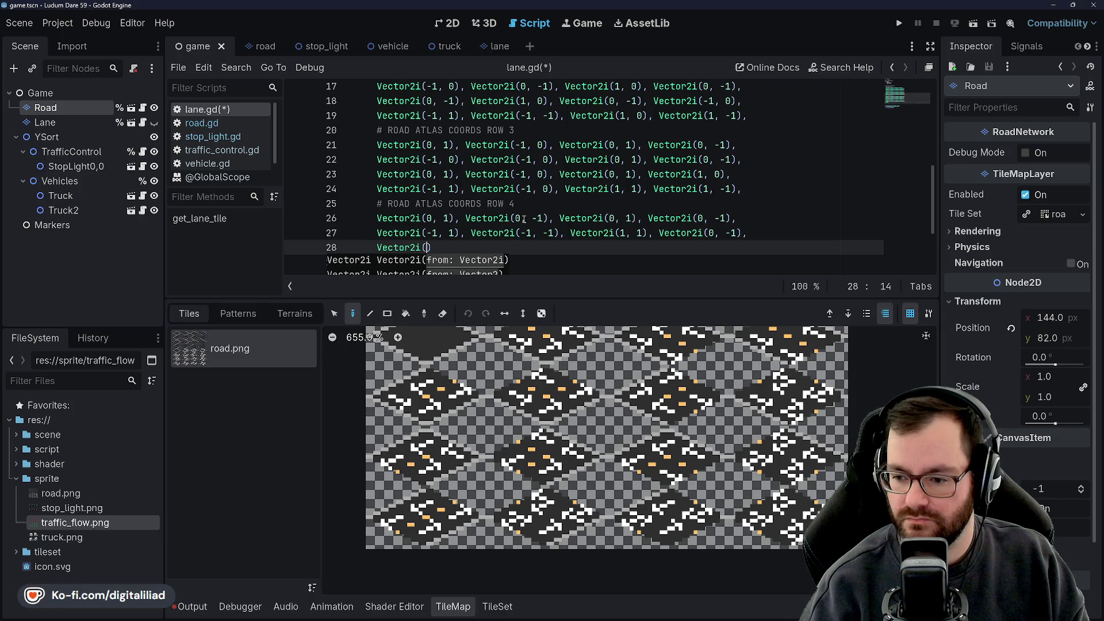
type("Vector2i(0, 1), ")
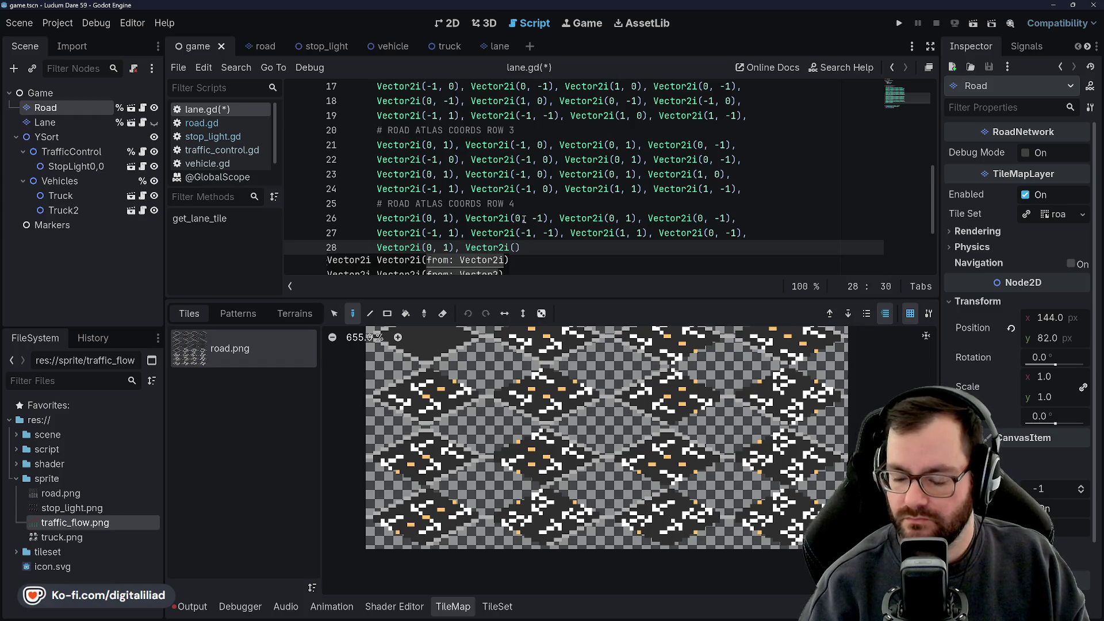
type("-1, -1),")
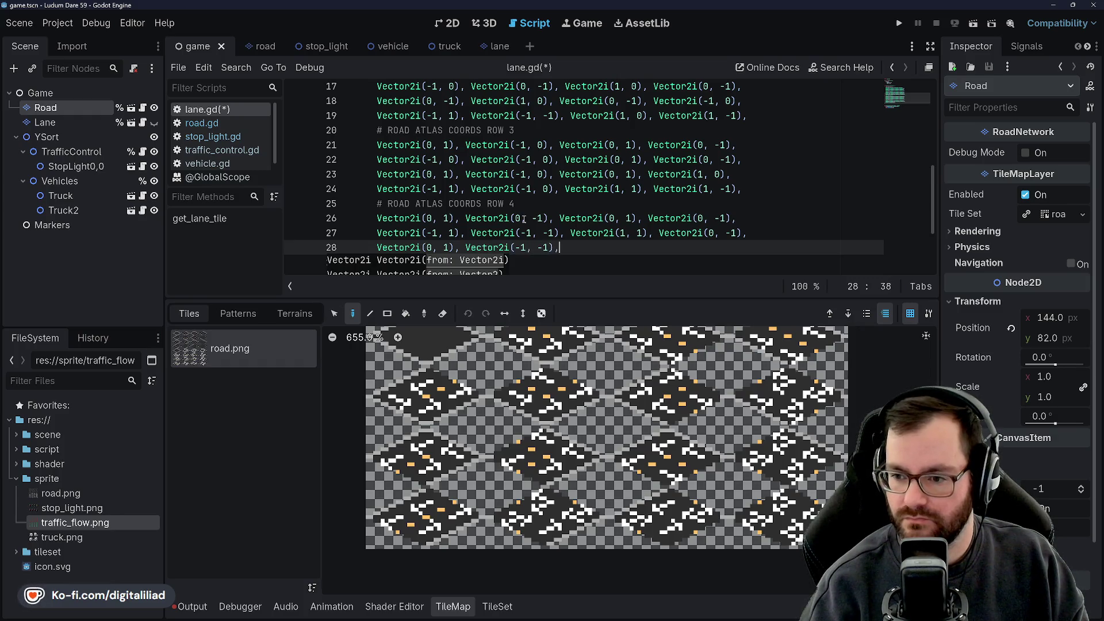
type(" Vector2i(")
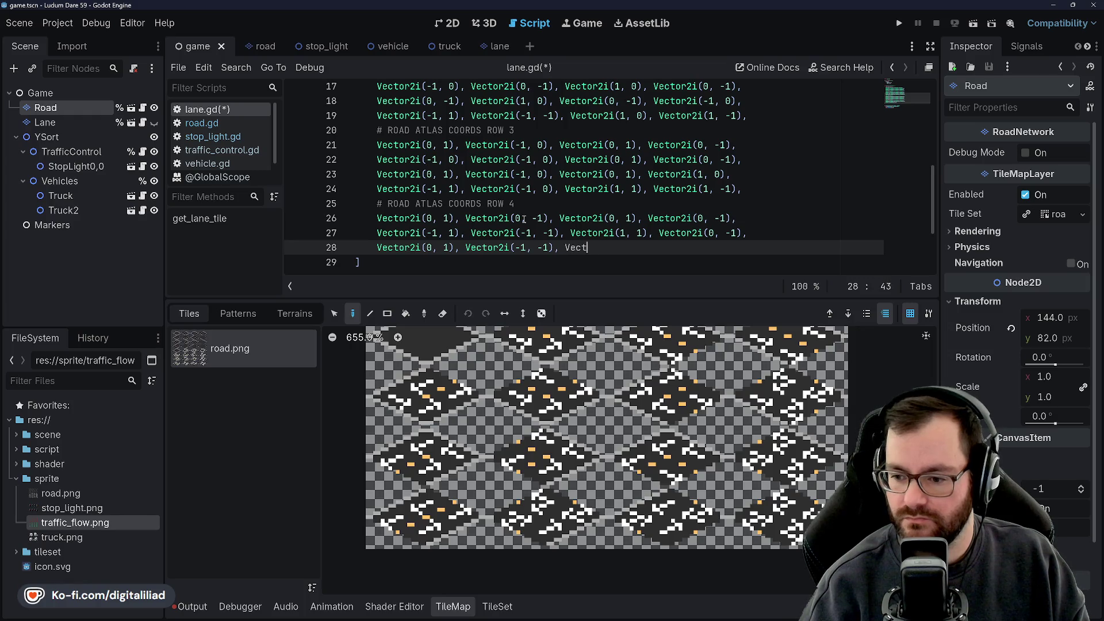
type("1, 1), Vector2")
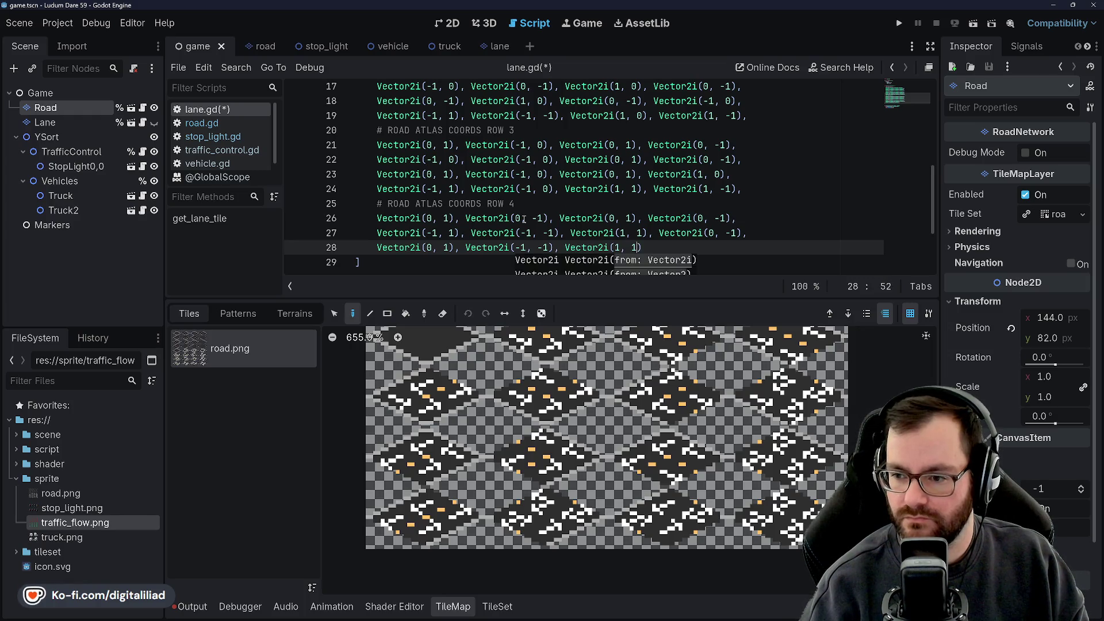
type("i(0 -")
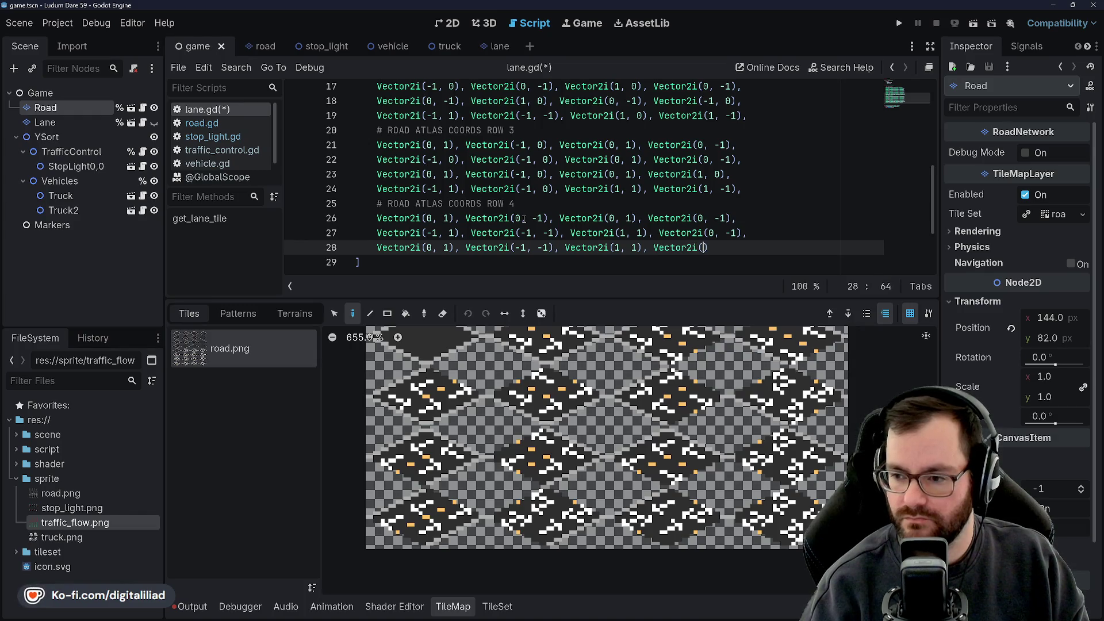
type("1)")
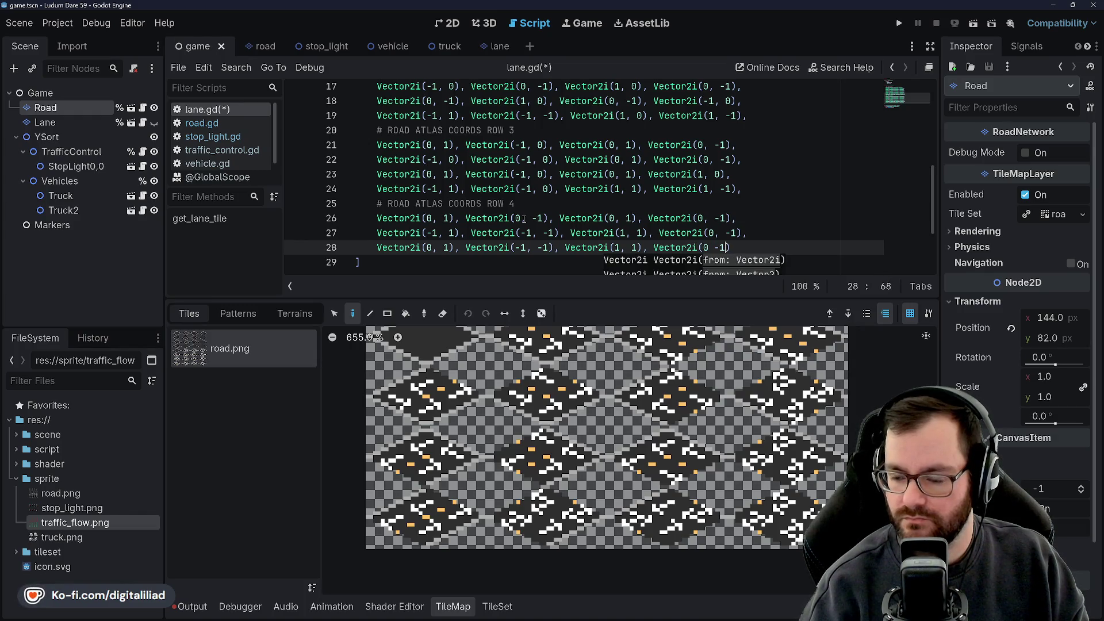
key("Return")
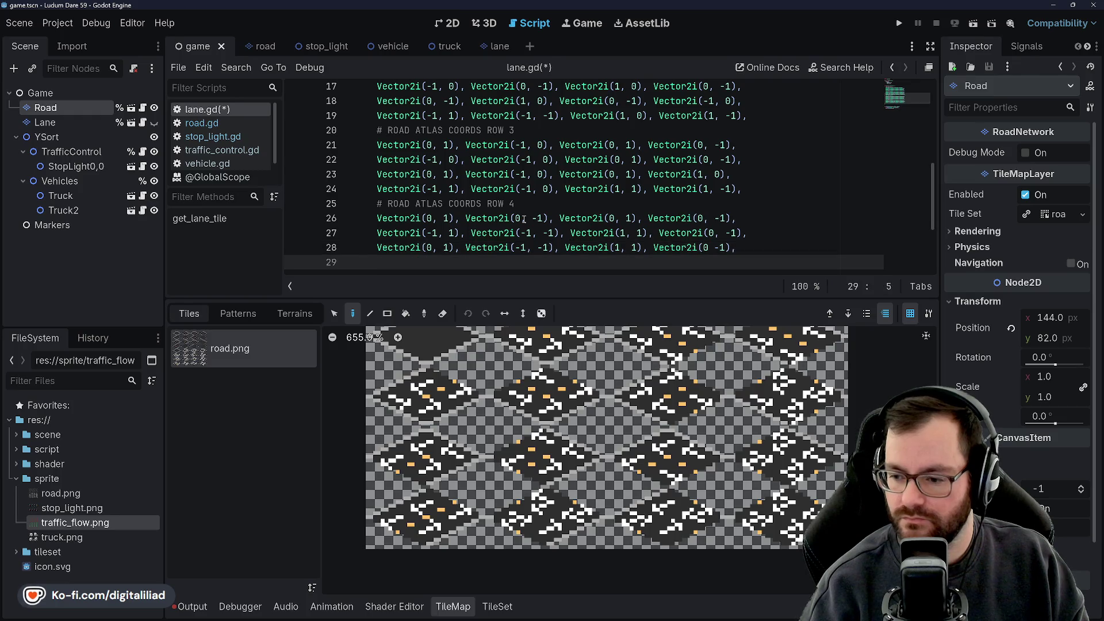
Step: Start line 29 with Vector2i( and add the missing comma in line 28's Vector2i(0, -1)
type("Vector2i(")
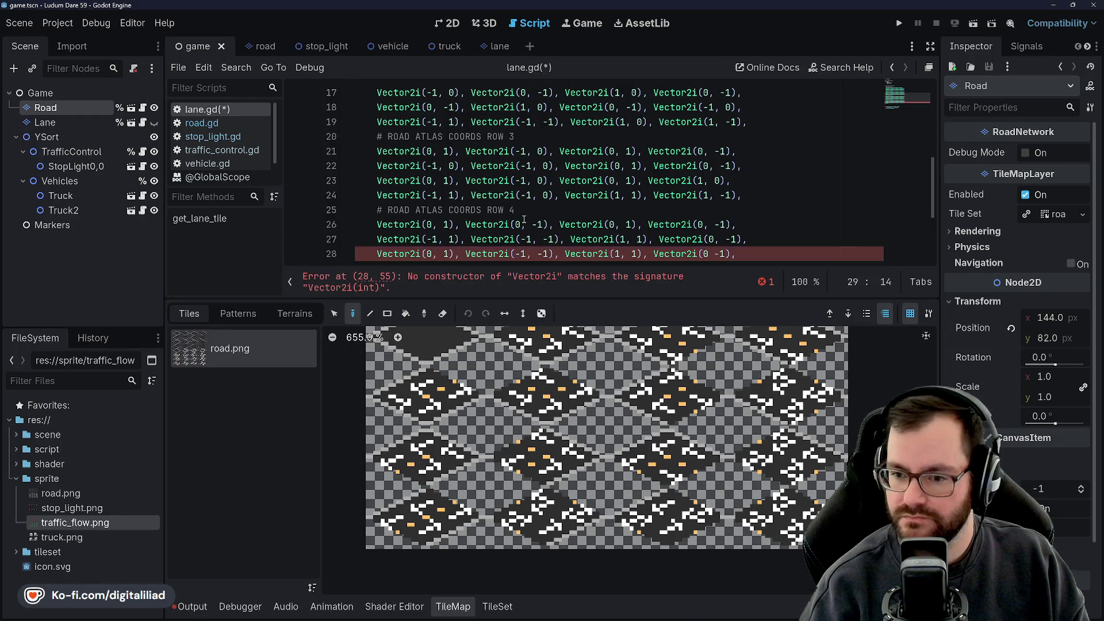
scroll(480, 209, "down", 1)
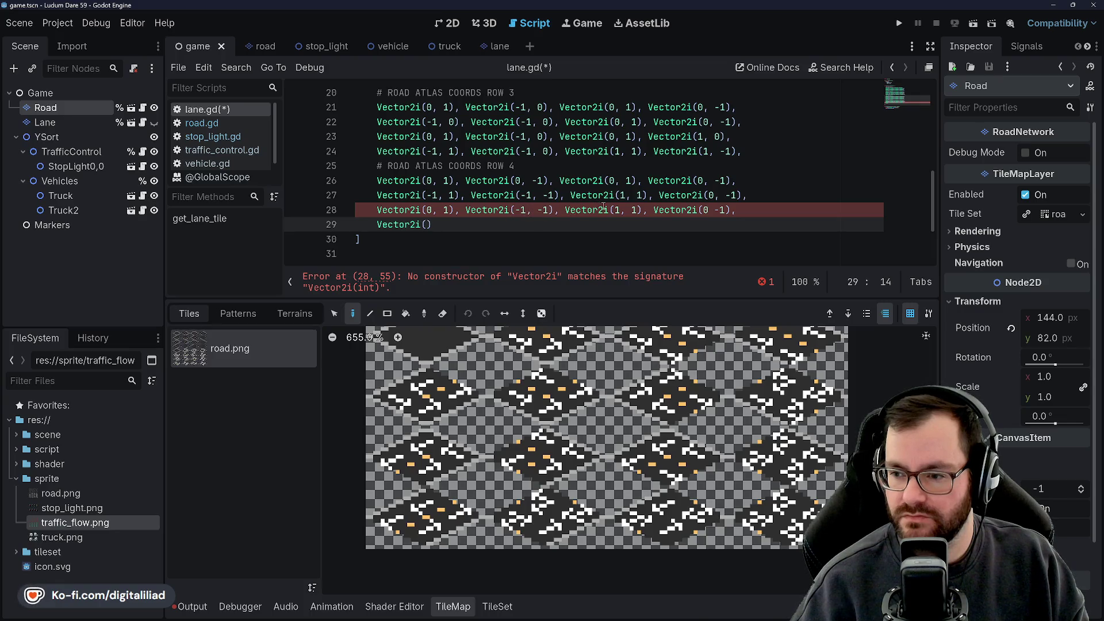
left_click(709, 210)
type(",")
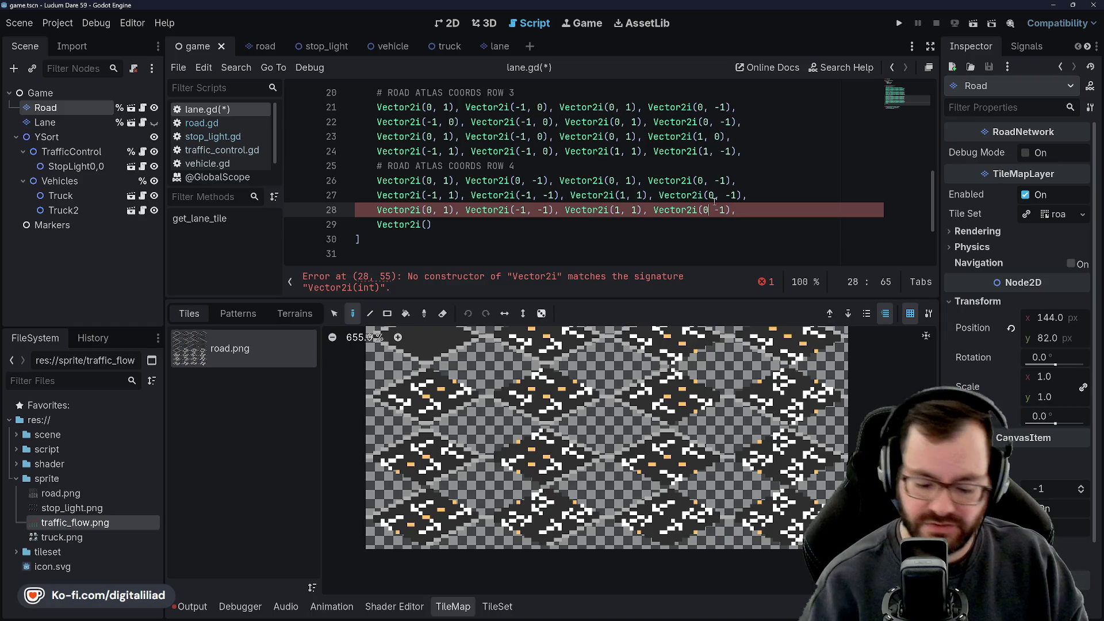
left_click(427, 224)
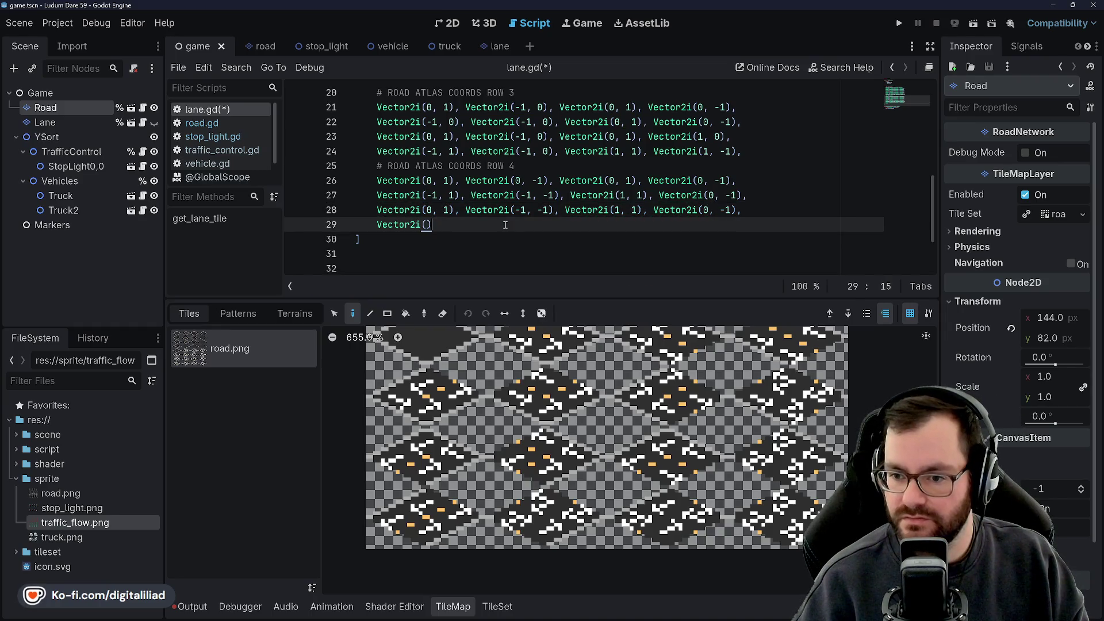
Step: Complete line 29 with Vector2i(-1, 1), (-1, -1), (1, 1), (1, -1) and save lane.gd
type("-1, 1), Vector2i")
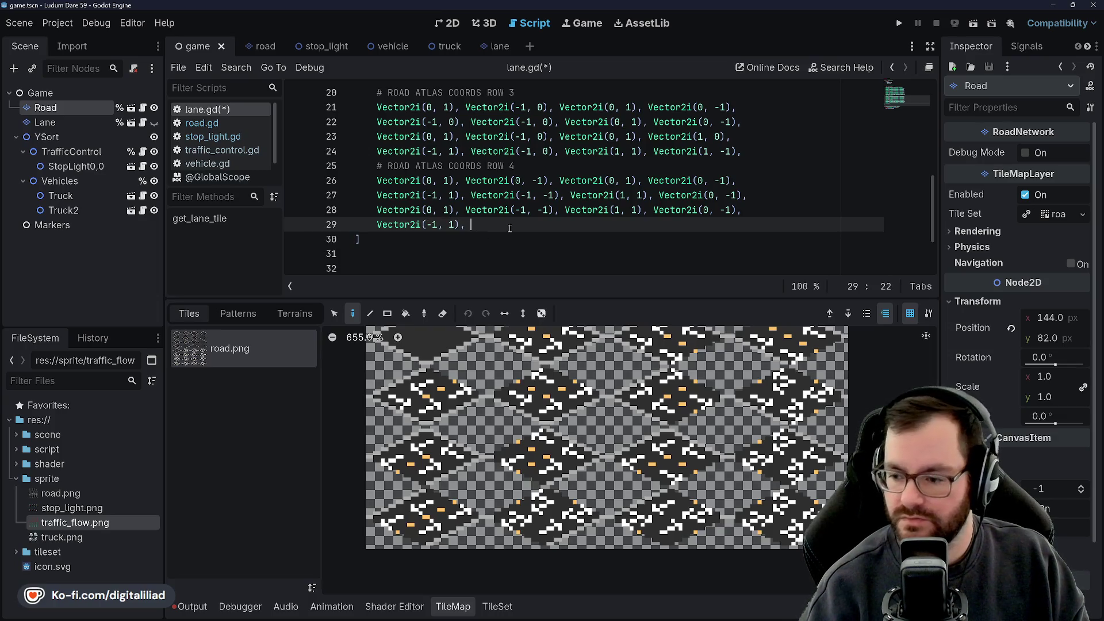
type("(")
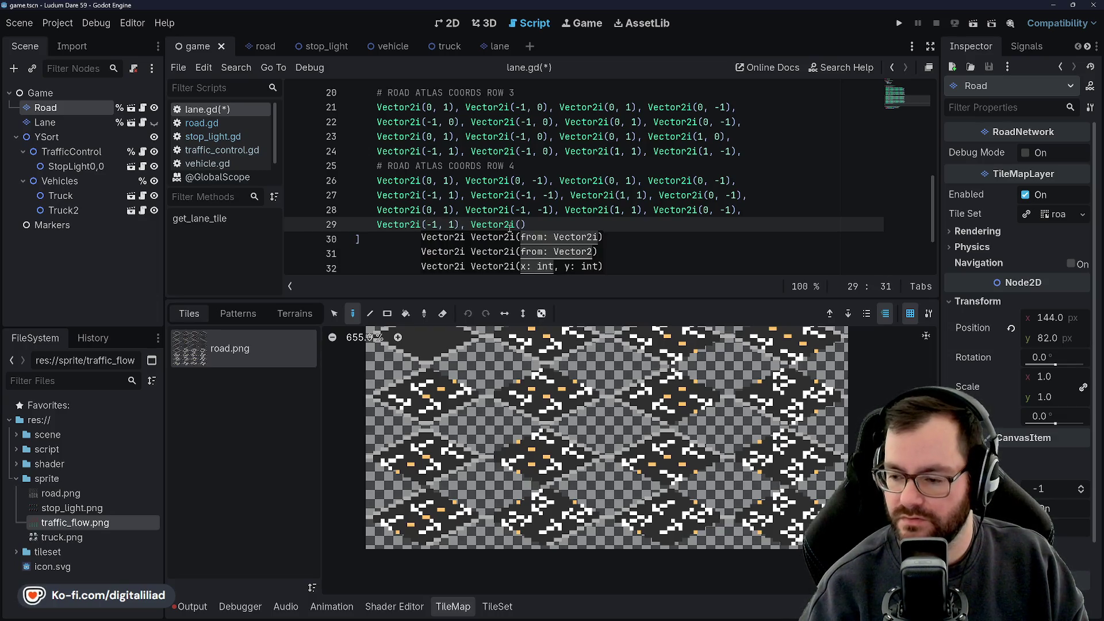
type("-1, -1)")
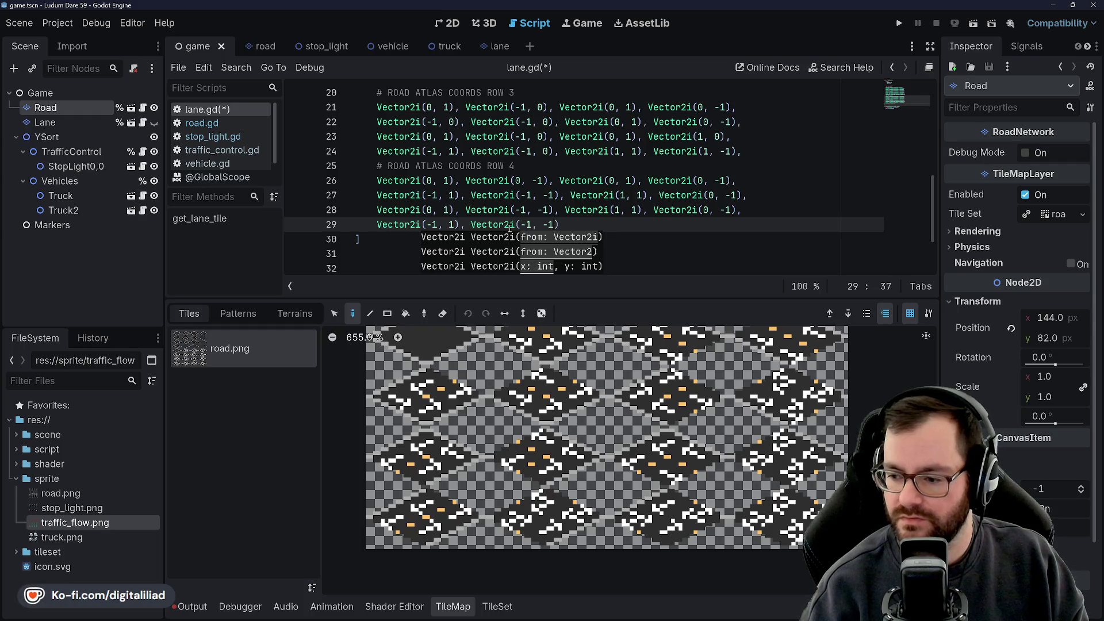
type(", Vector2i(")
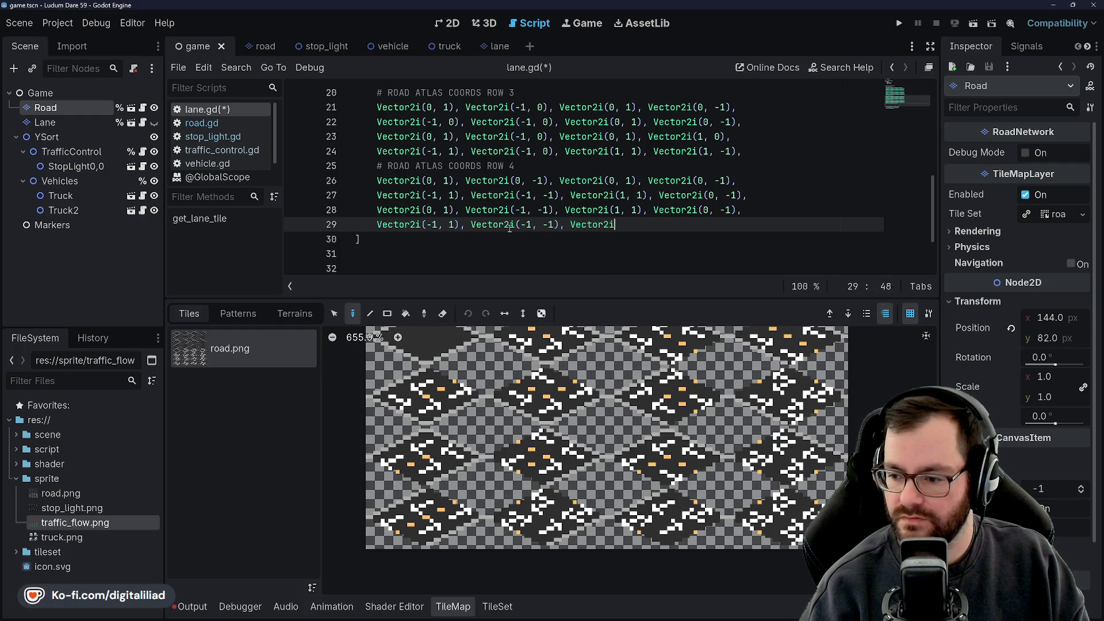
type("1, 1), ")
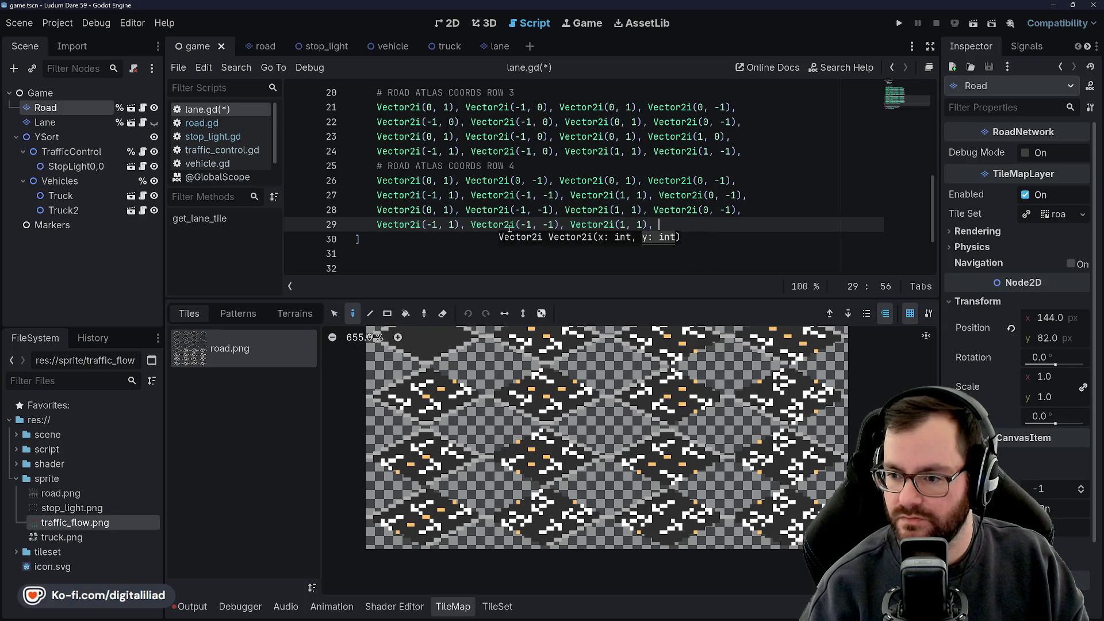
type("Vector2i(1, ")
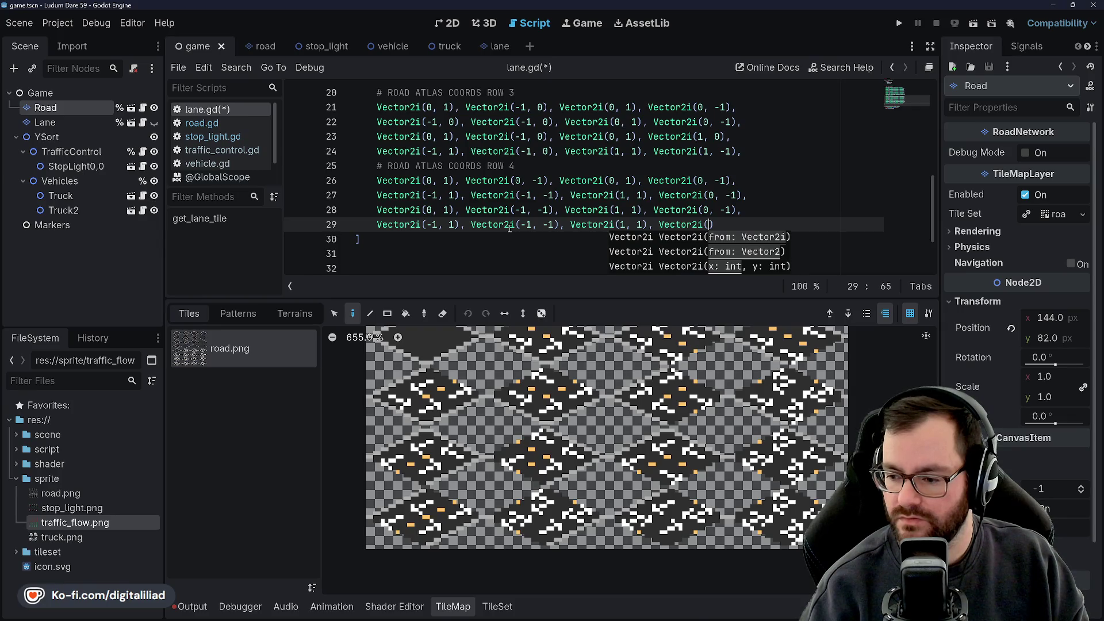
type("-1),")
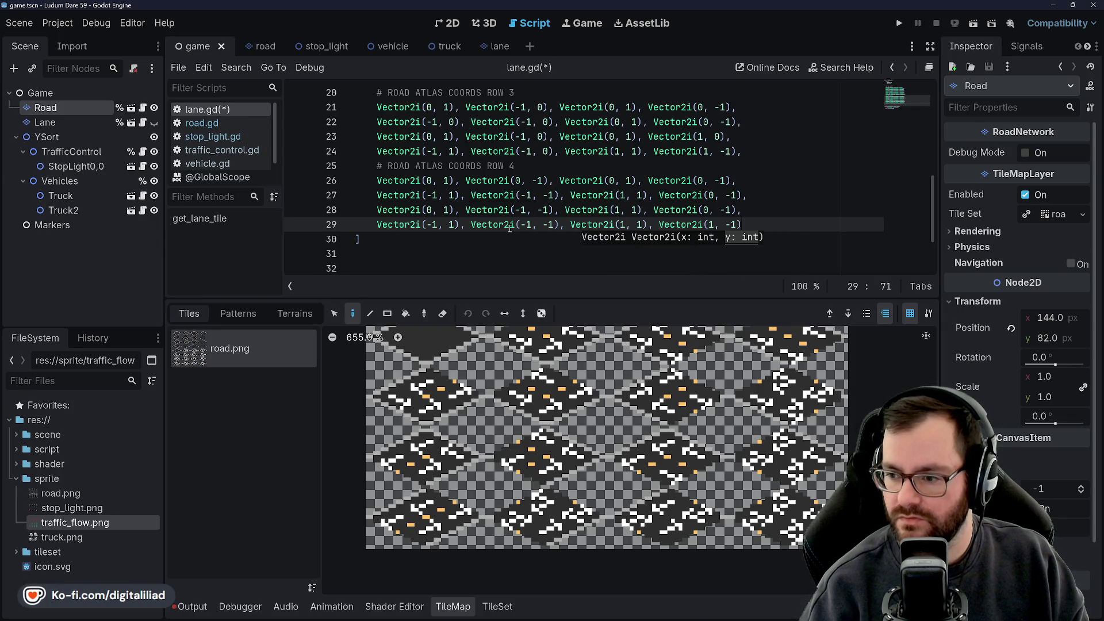
key("ctrl+s")
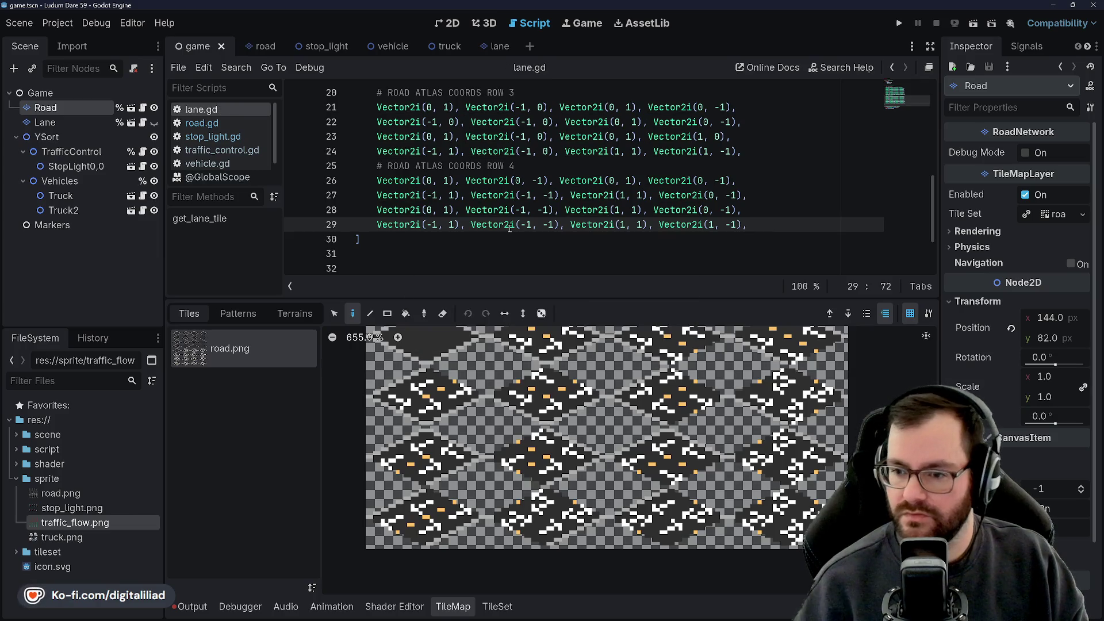
scroll(573, 410, "down", 2)
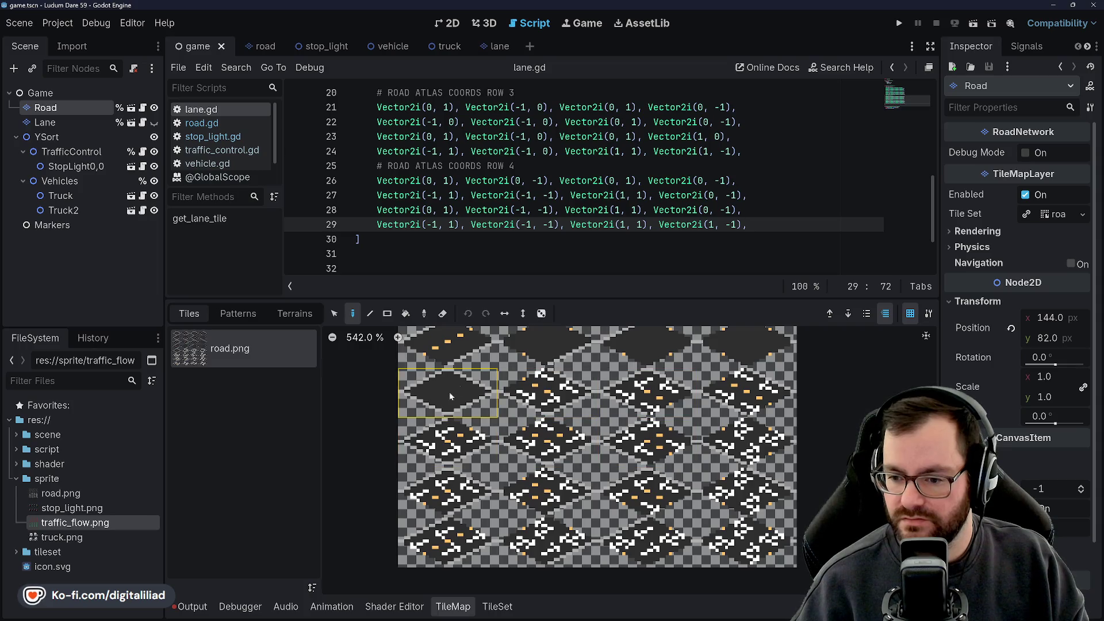
Step: Collapse the TileMap bottom panel so lane.gd fills the editor
left_click(452, 606)
left_click(505, 298)
scroll(501, 272, "up", 1)
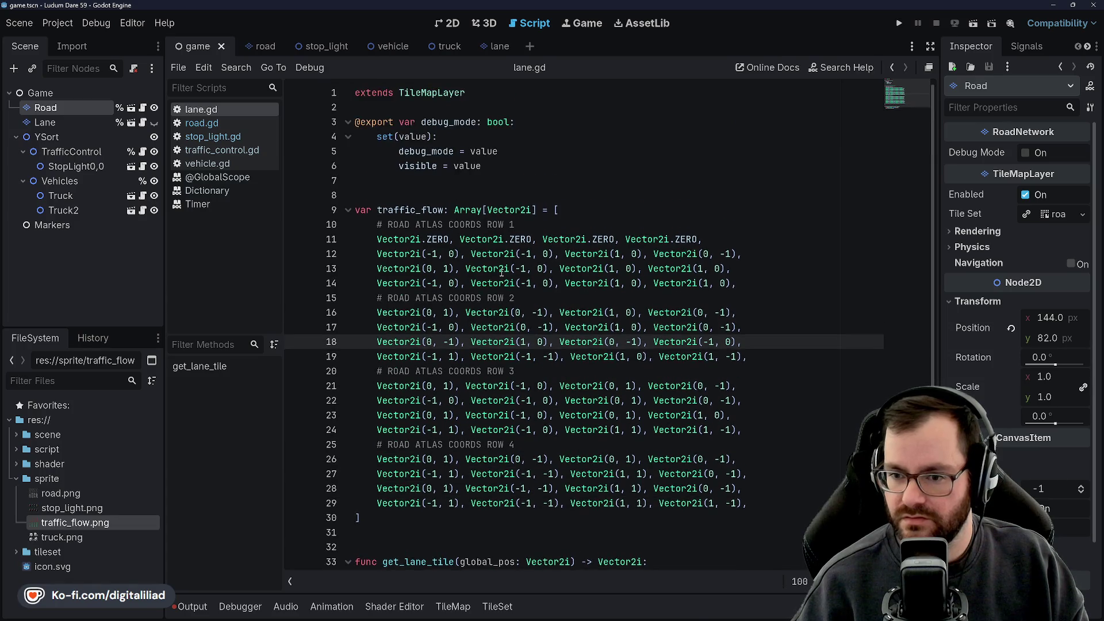
Step: Delete the blank line above traffic_flow and add a new line below the array's closing bracket
left_click(414, 194)
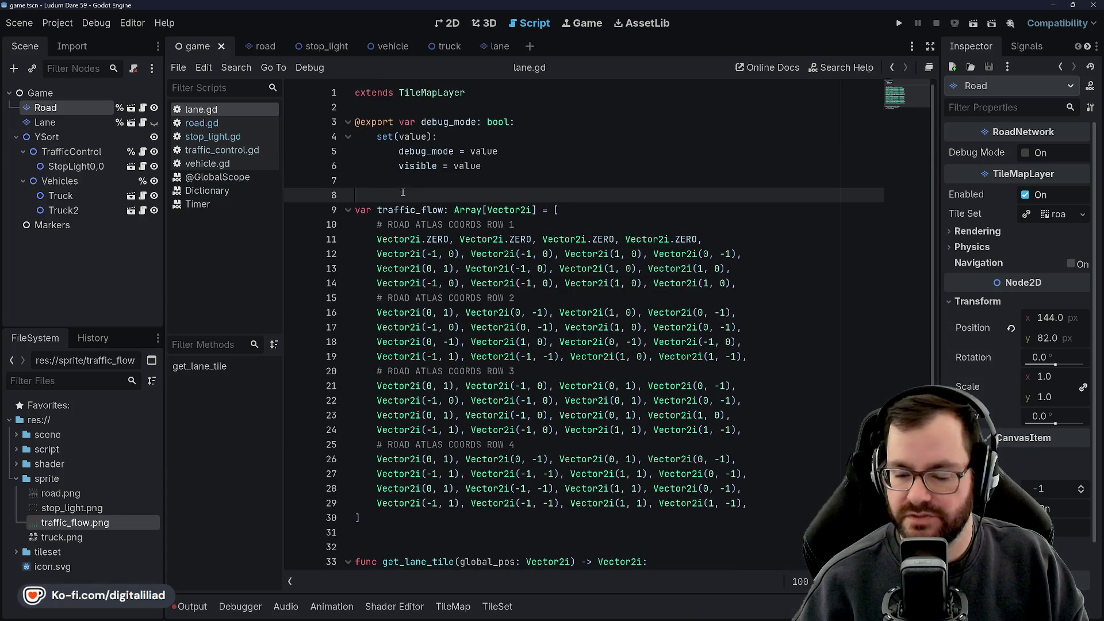
scroll(411, 485, "down", 1)
left_click(411, 488)
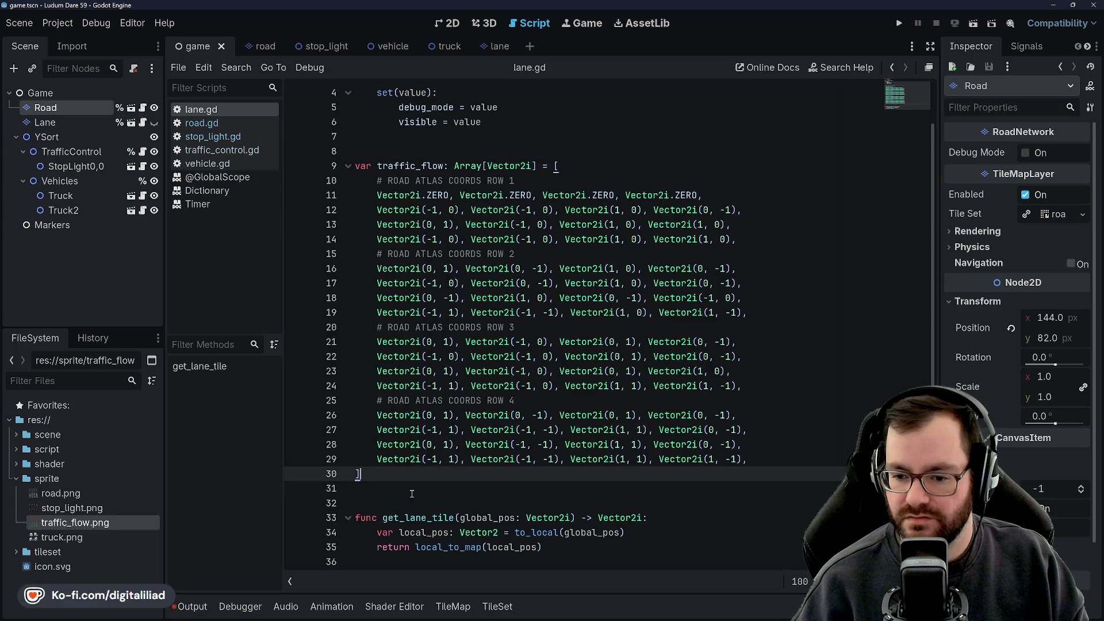
scroll(407, 268, "up", 1)
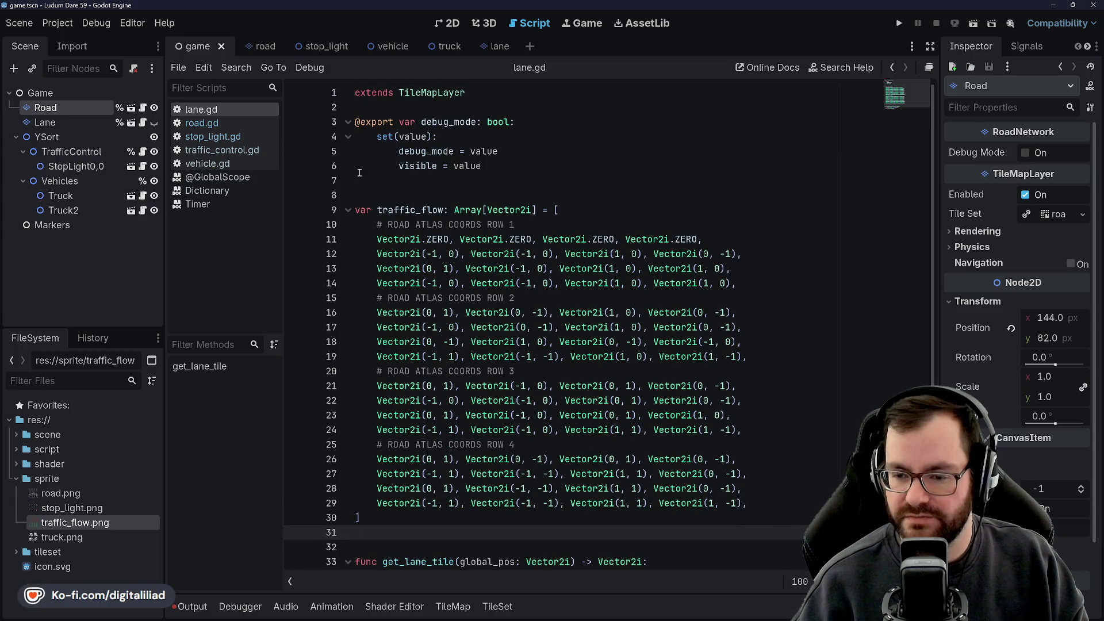
scroll(454, 322, "down", 1)
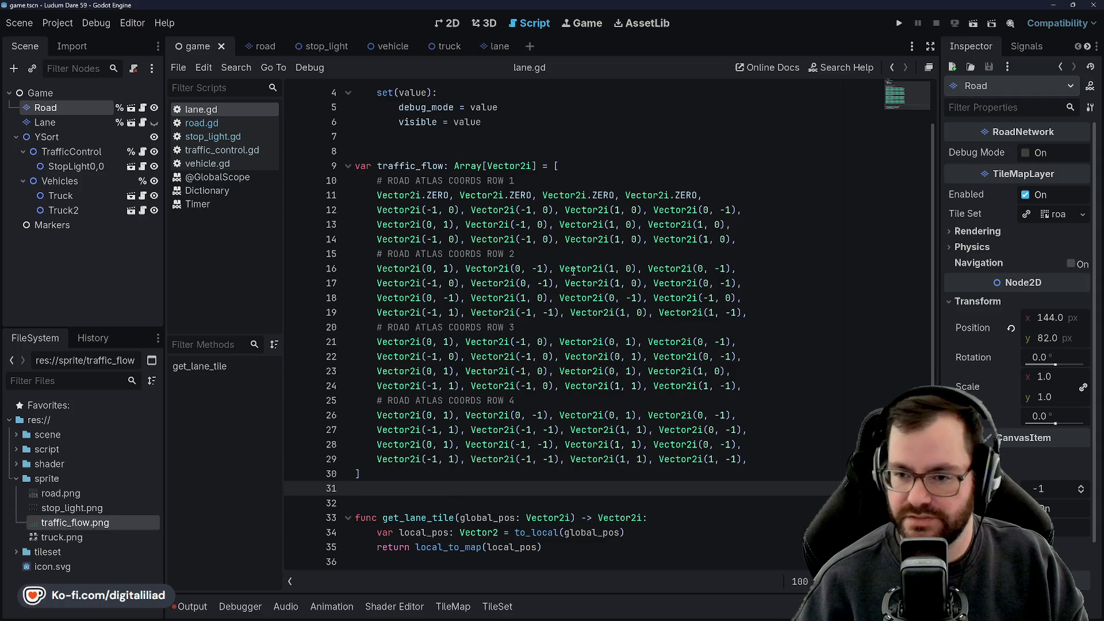
mouse_move(574, 272)
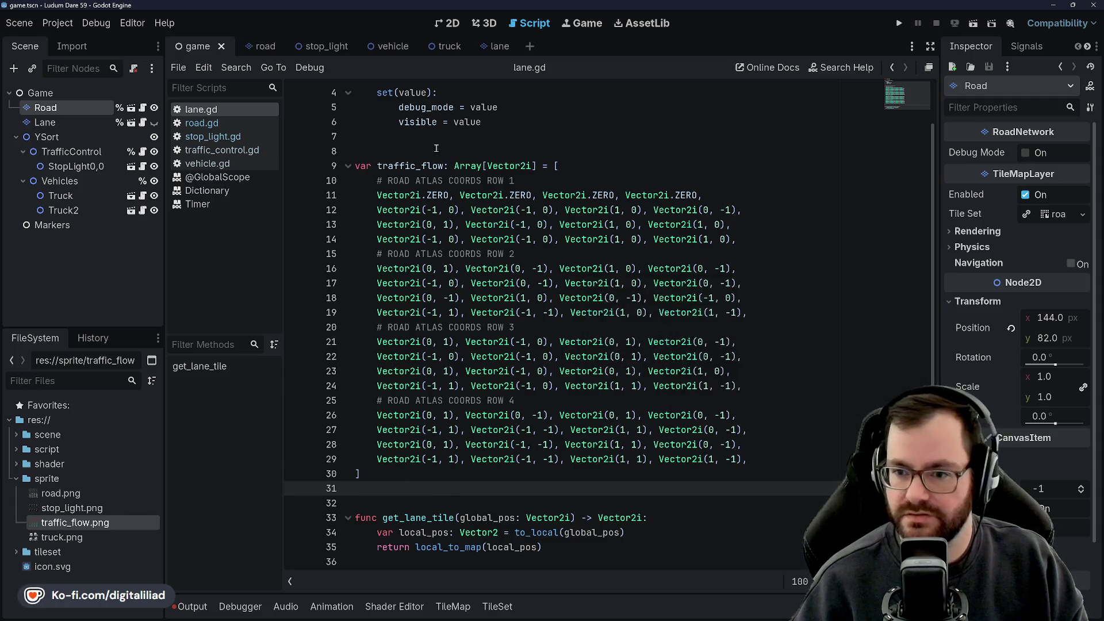
left_click(437, 151)
key("BackSpace")
left_click(454, 470)
key("Return")
key("Return")
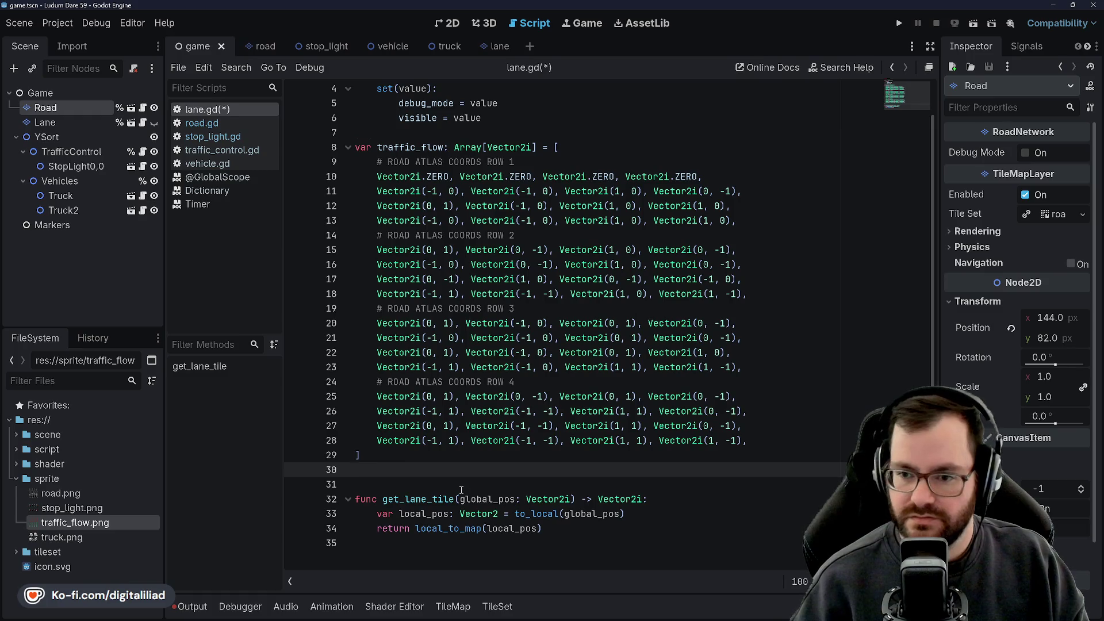
Step: Declare func _ready() -> void: below the traffic_flow array
type("fun")
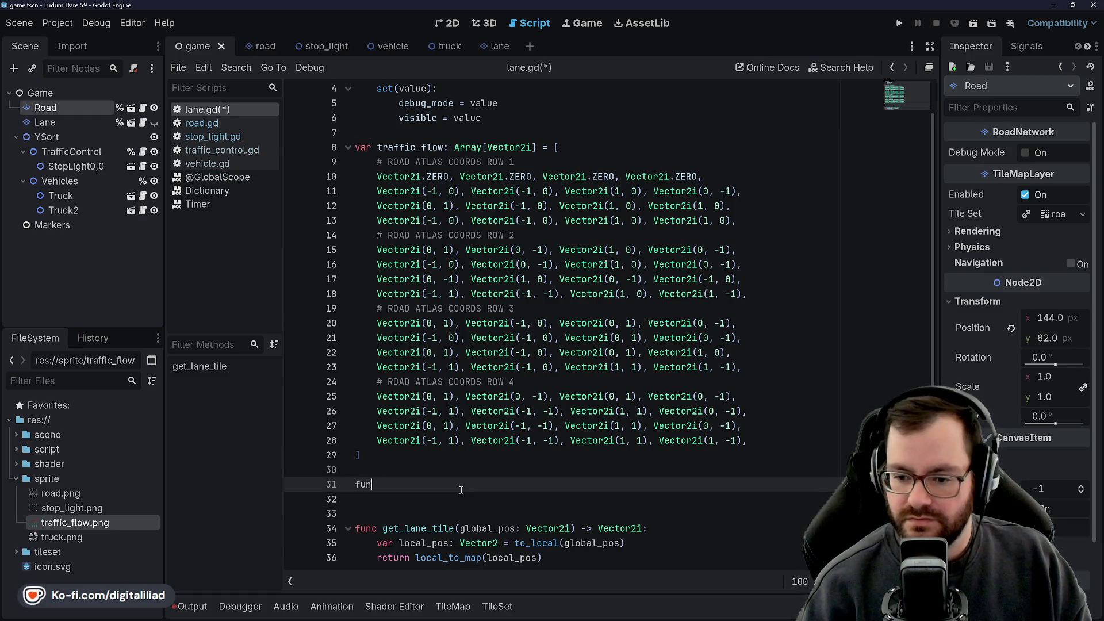
type("c _ready() -> ")
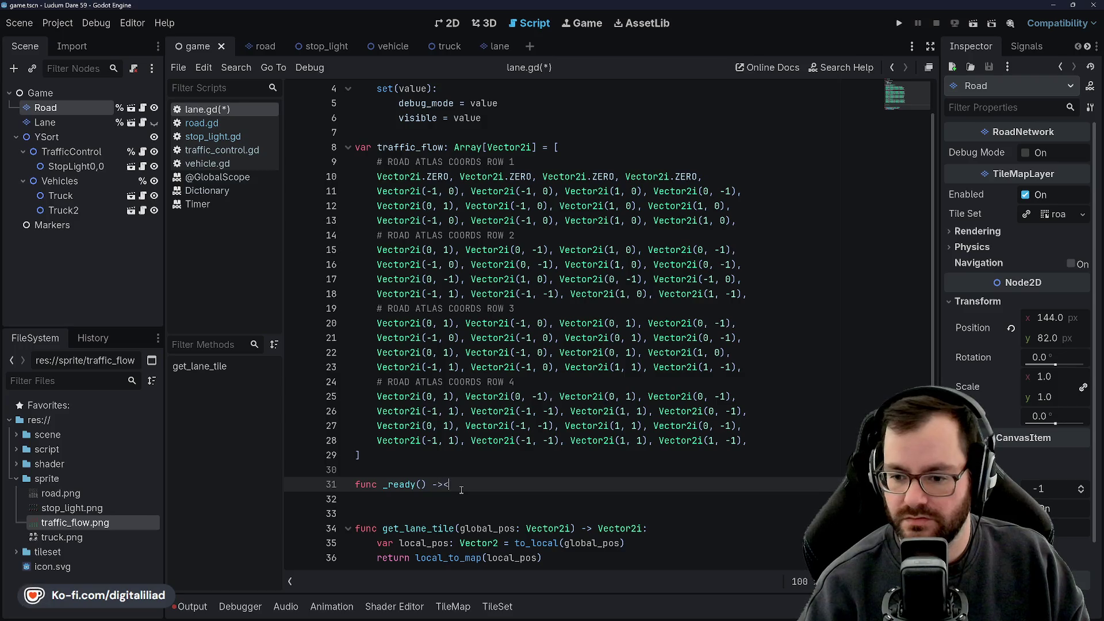
type("void:")
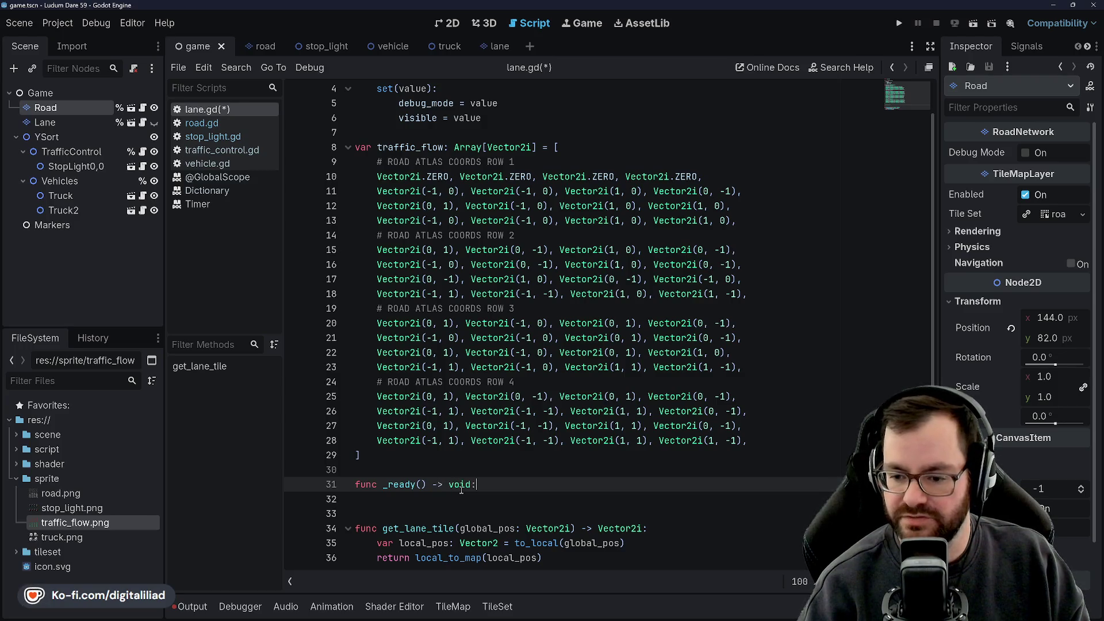
key("Return")
scroll(514, 481, "down", 1)
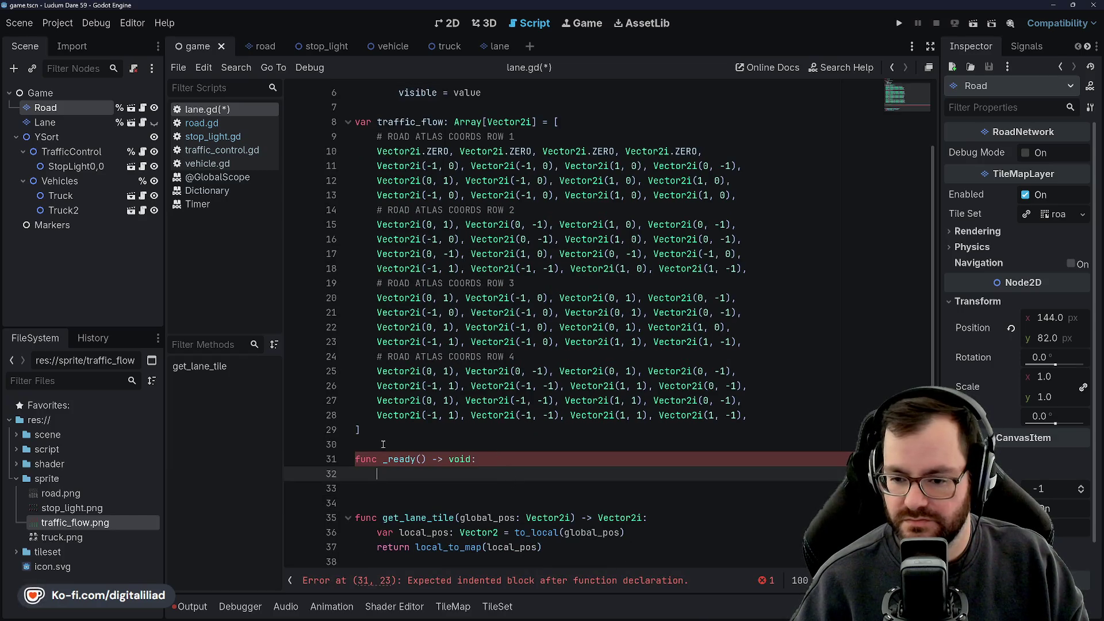
left_click(408, 433)
left_click(423, 469)
scroll(432, 360, "up", 3)
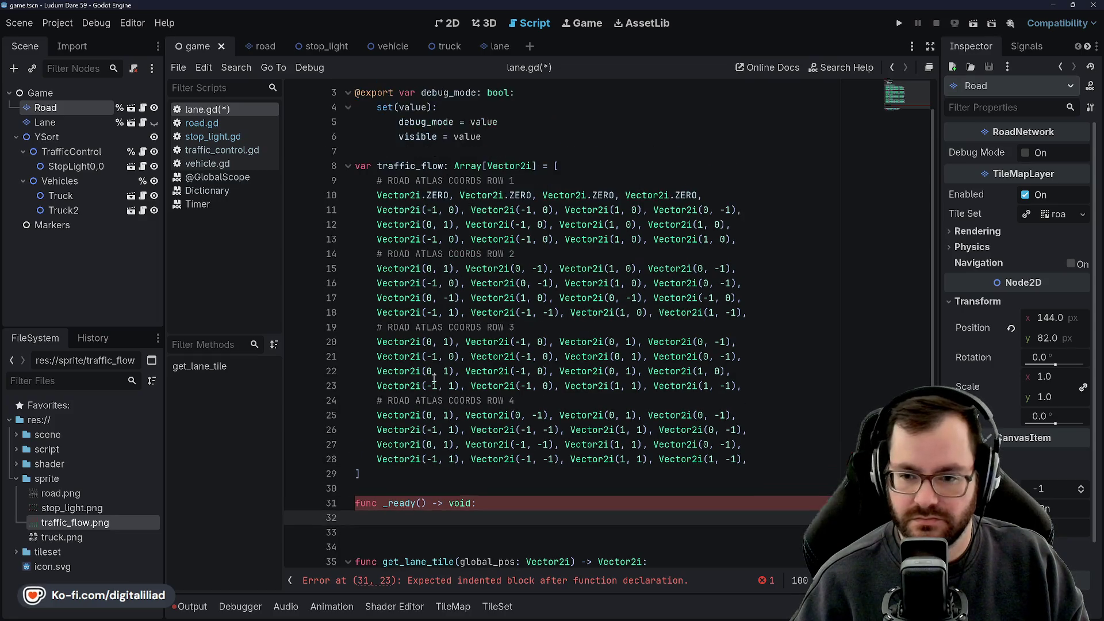
scroll(519, 511, "down", 2)
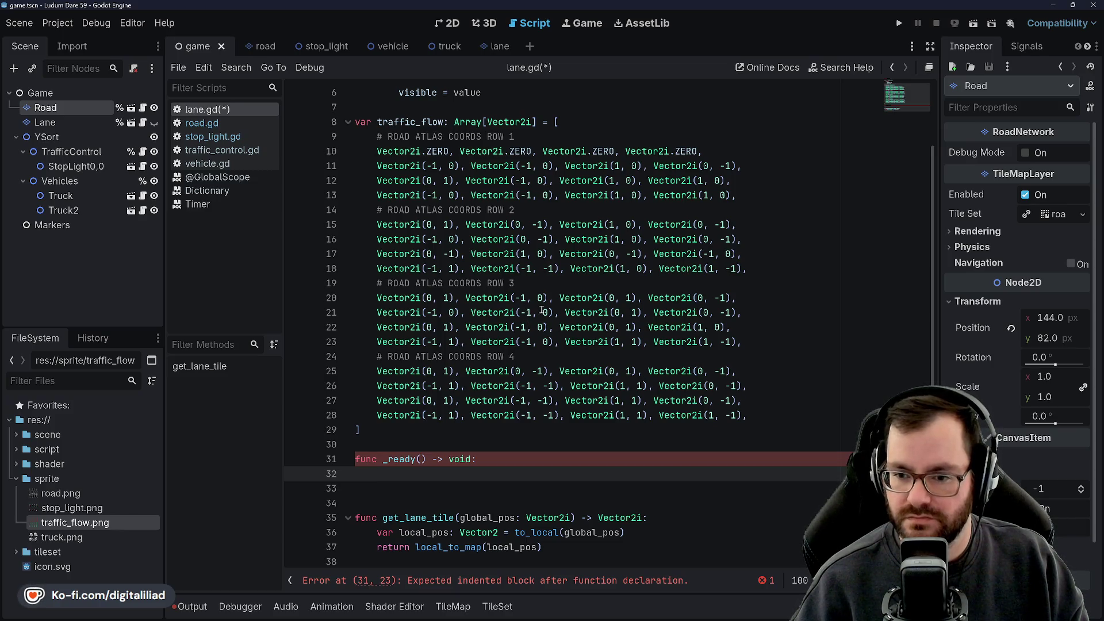
mouse_move(591, 305)
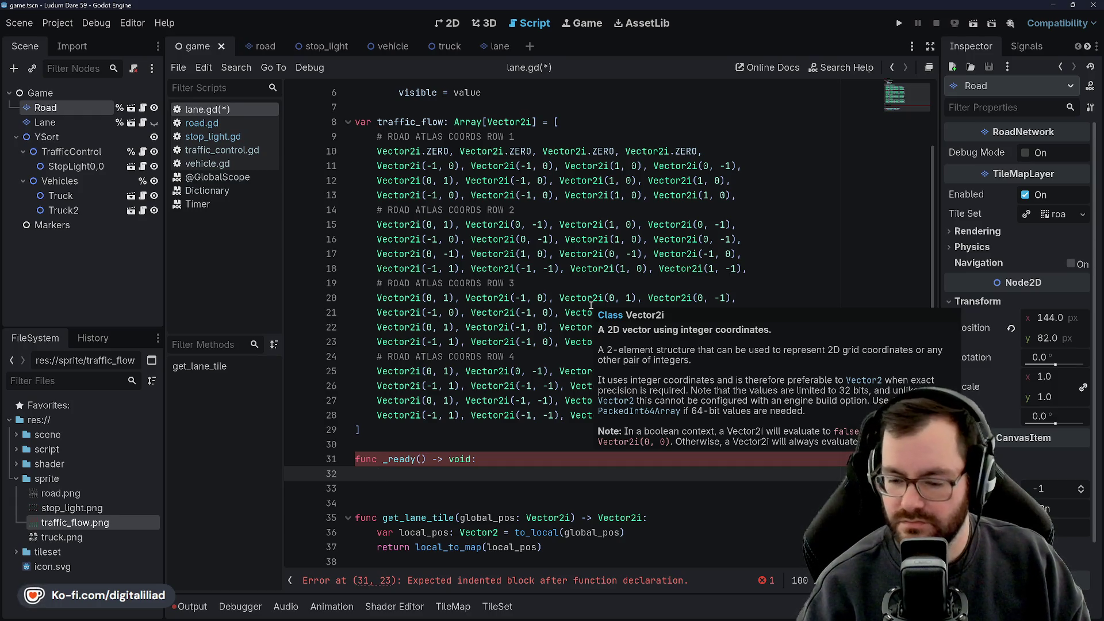
Step: Inside _ready, add the loop 'for cell_coords: Vector2i in get_used_cells():'
key("Tab")
type("for")
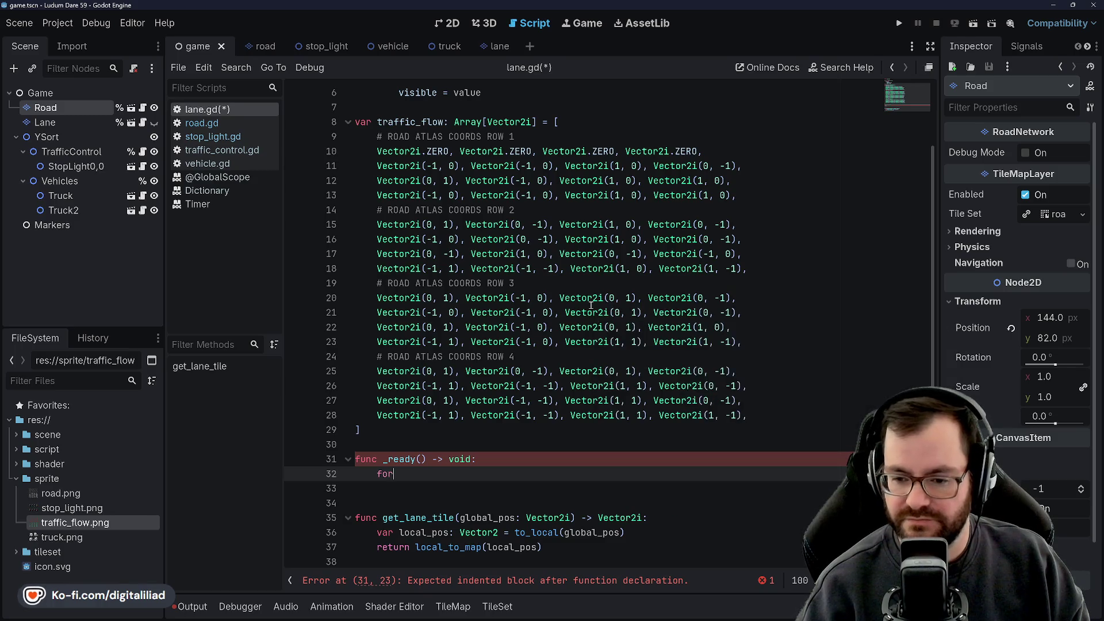
type(" child")
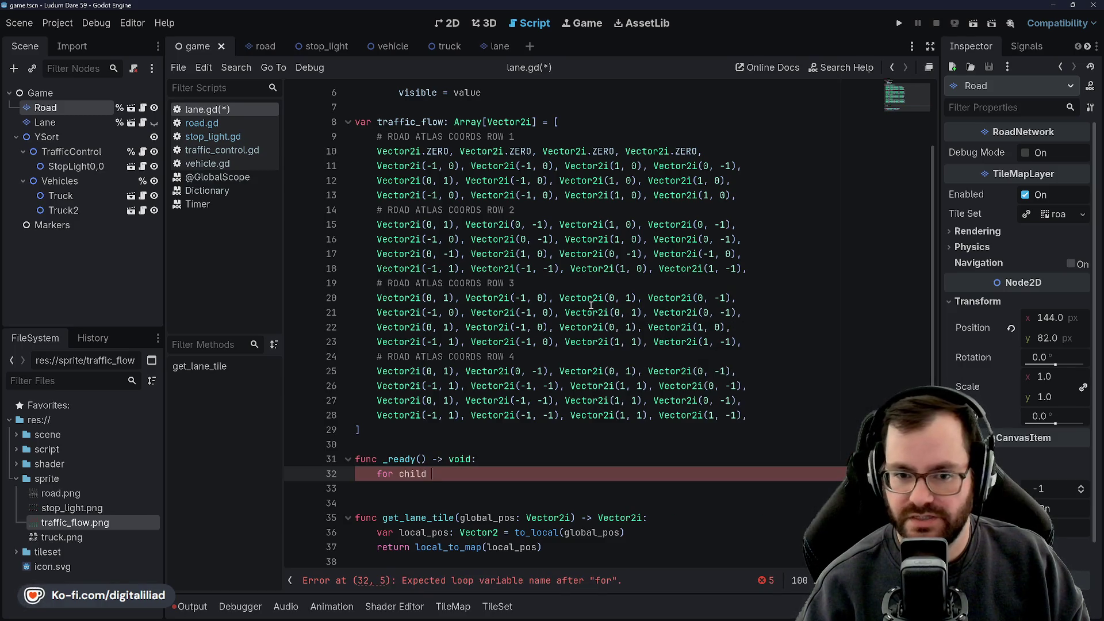
key("BackSpace")
key("BackSpace")
key("BackSpace")
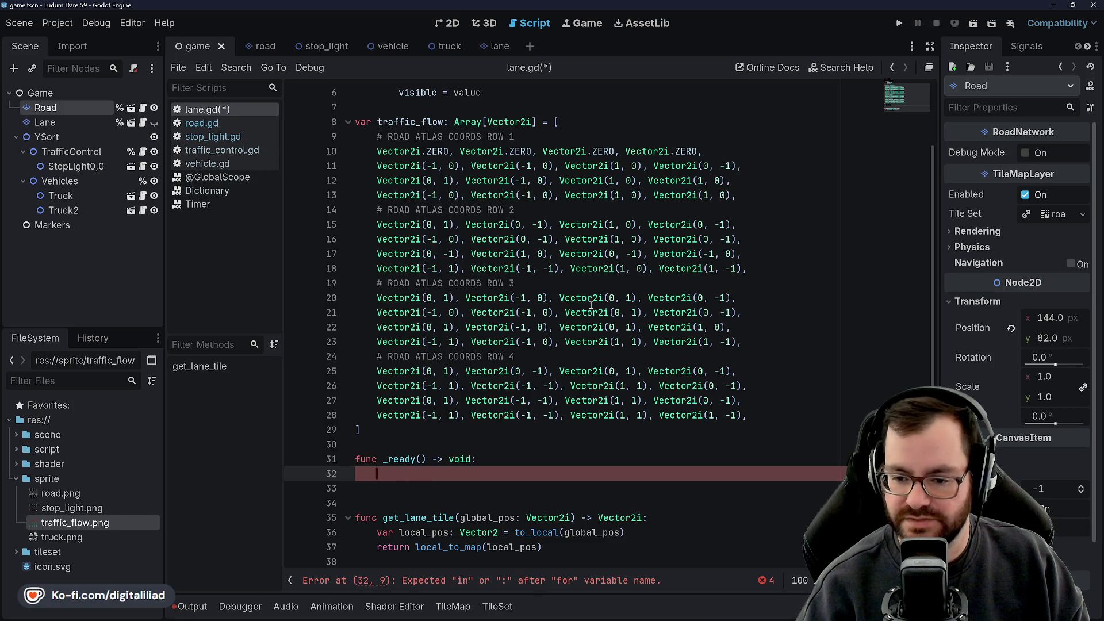
type("for cell_coords: Vector2i in get_used_cells()")
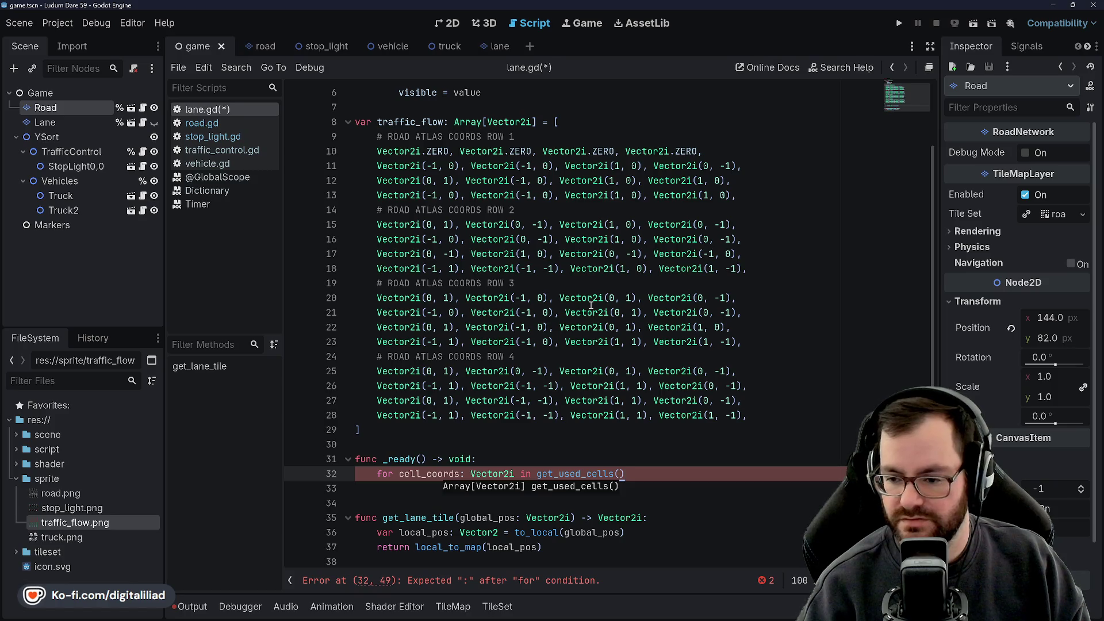
type(":")
key("Return")
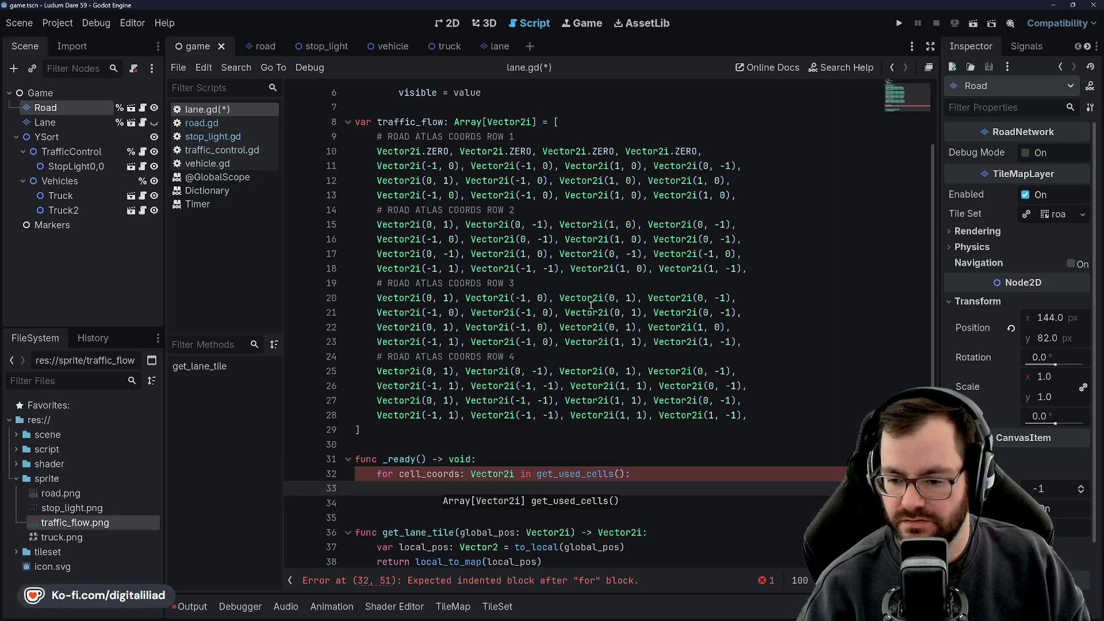
Step: In the loop, assign var atlas_coords: Vector2i = get_cell_atlas_coords(cell_coords)
type("var atlasC-")
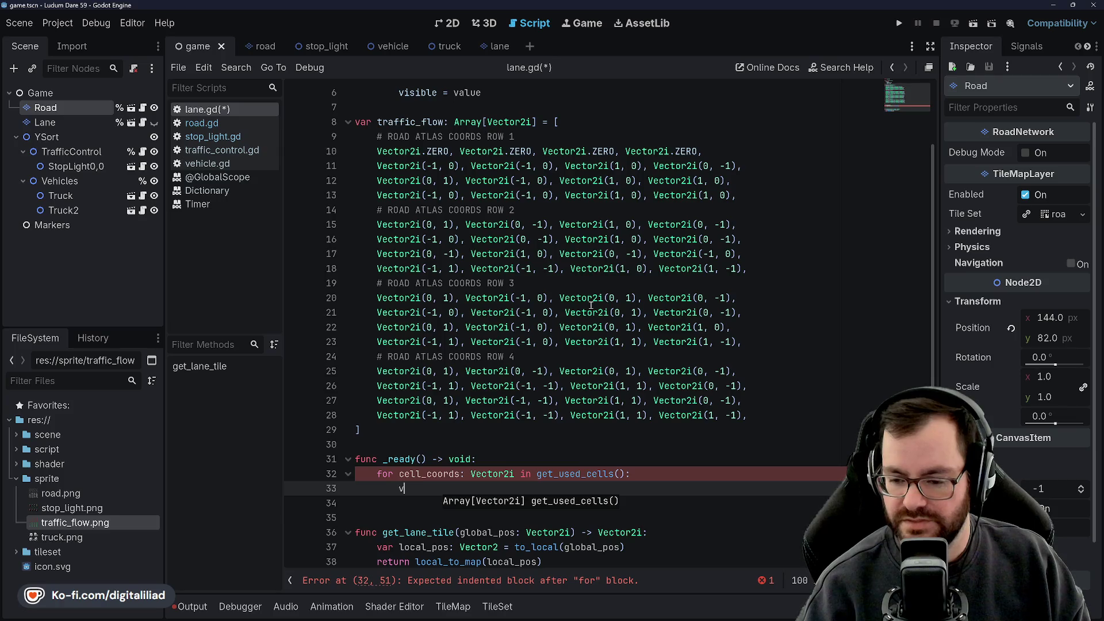
key("BackSpace")
key("BackSpace")
type("_coords: ")
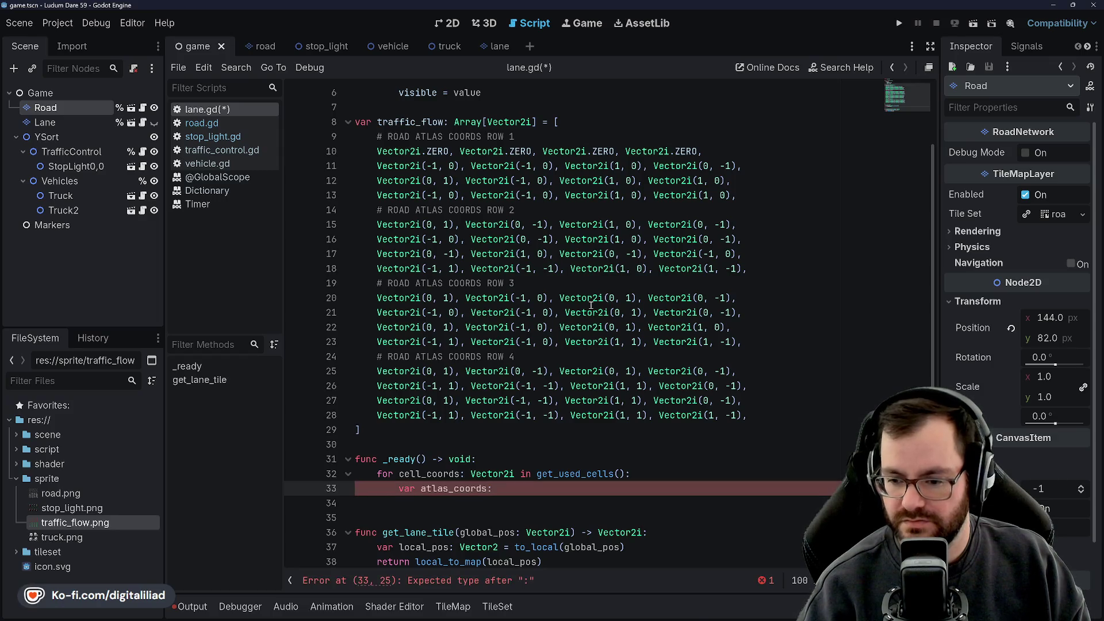
type("Vector2i")
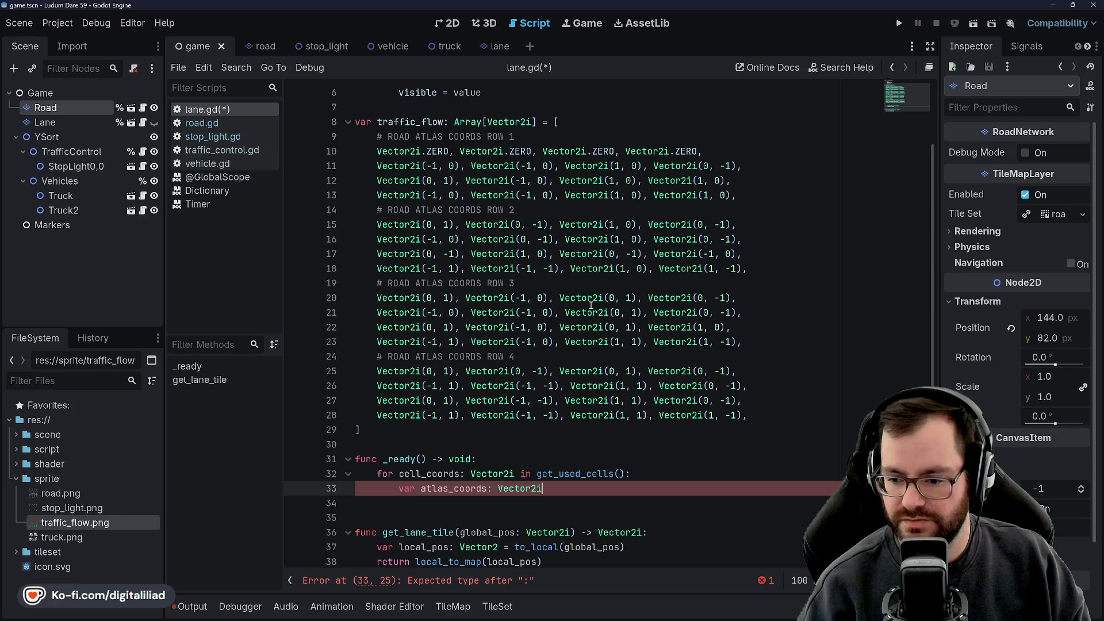
type(" =")
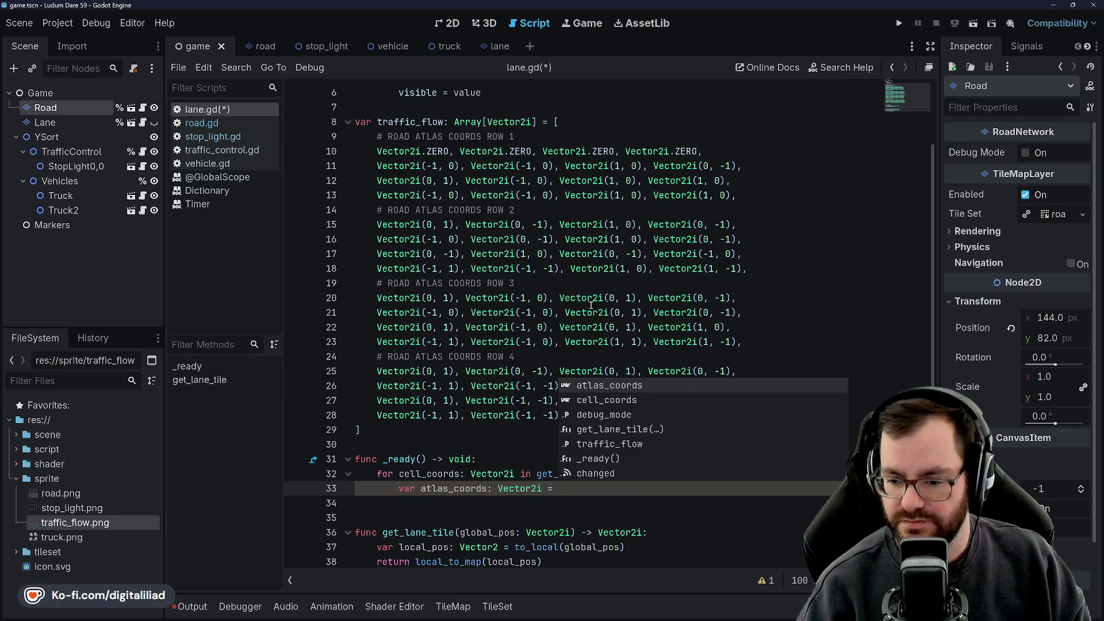
type(" get_atl")
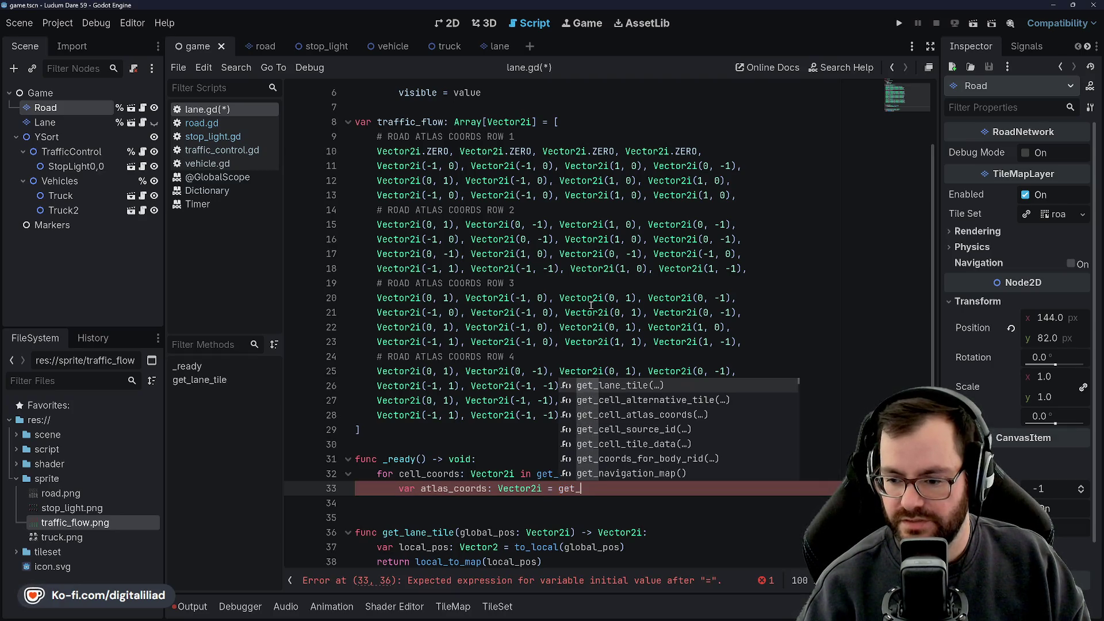
key("Return")
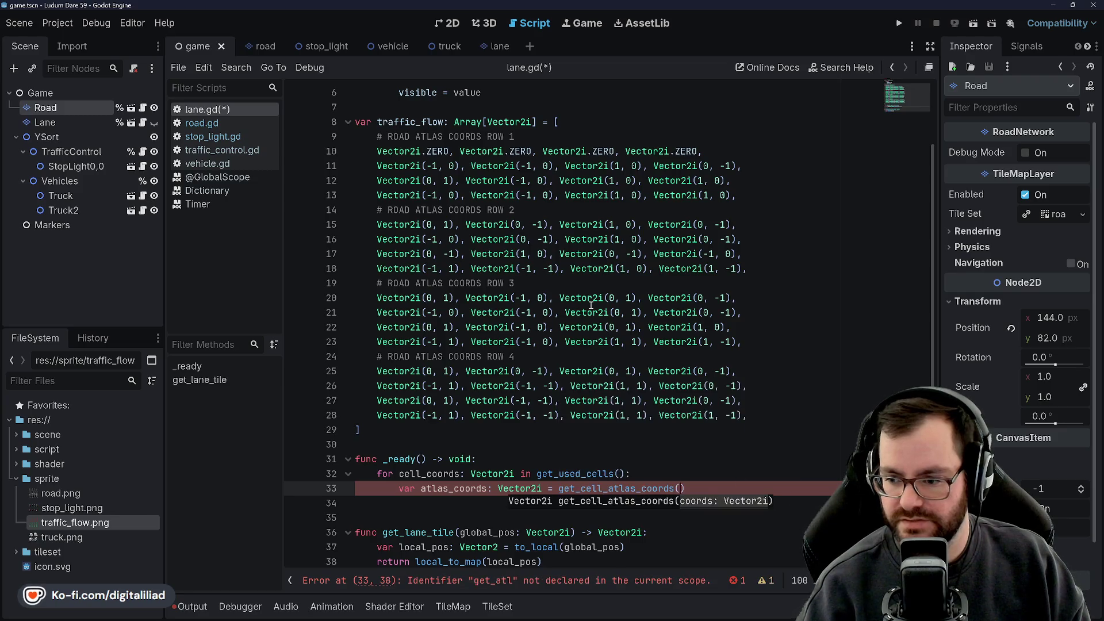
type("cell_coords")
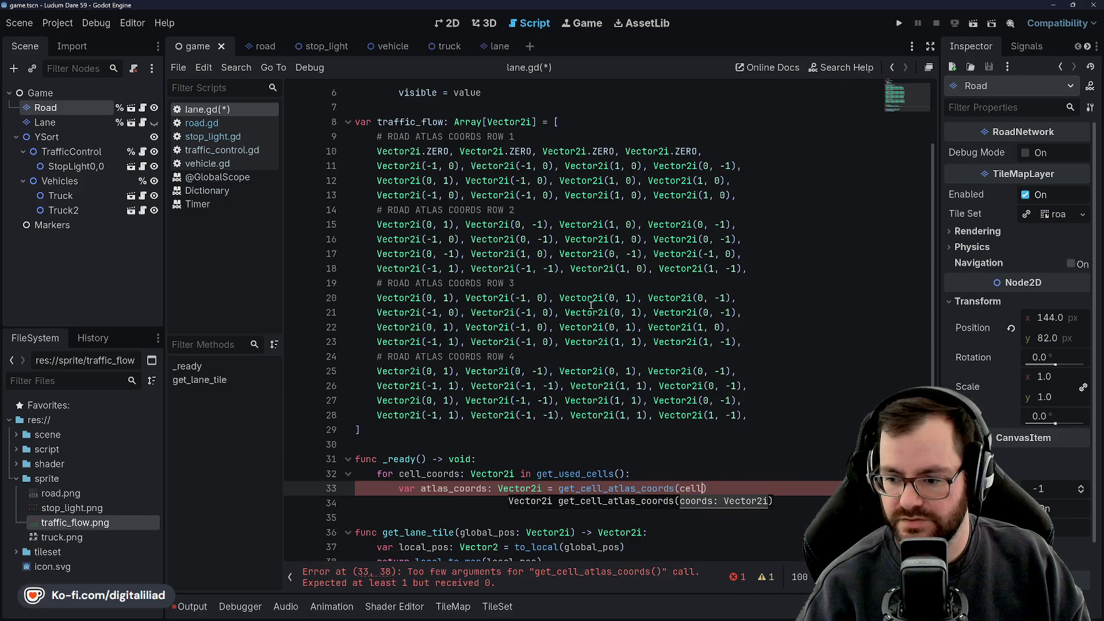
type(")")
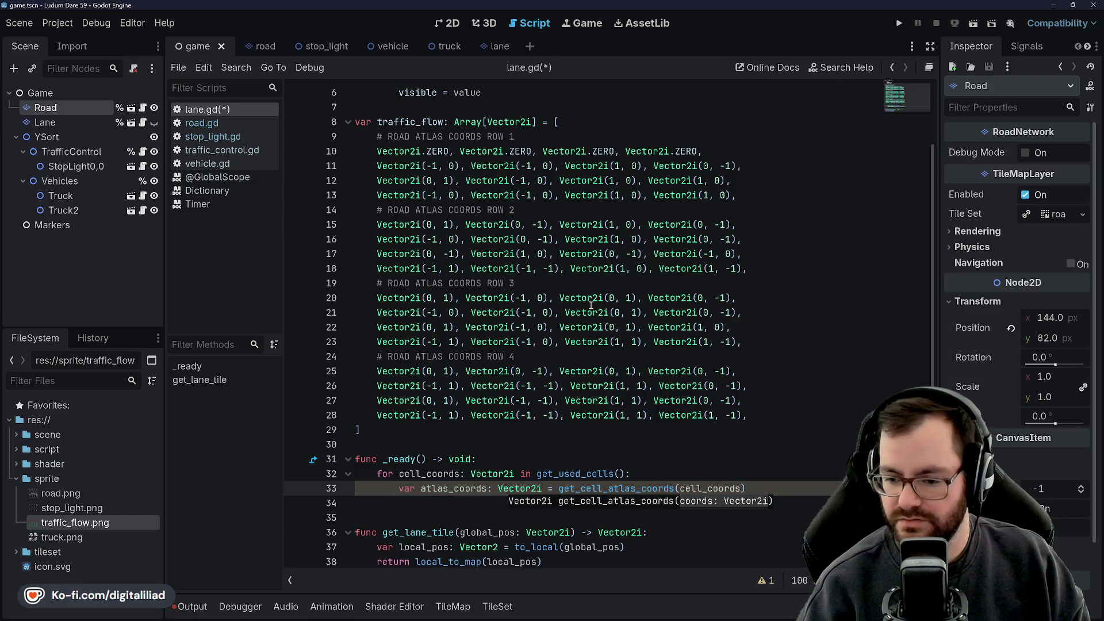
key("Return")
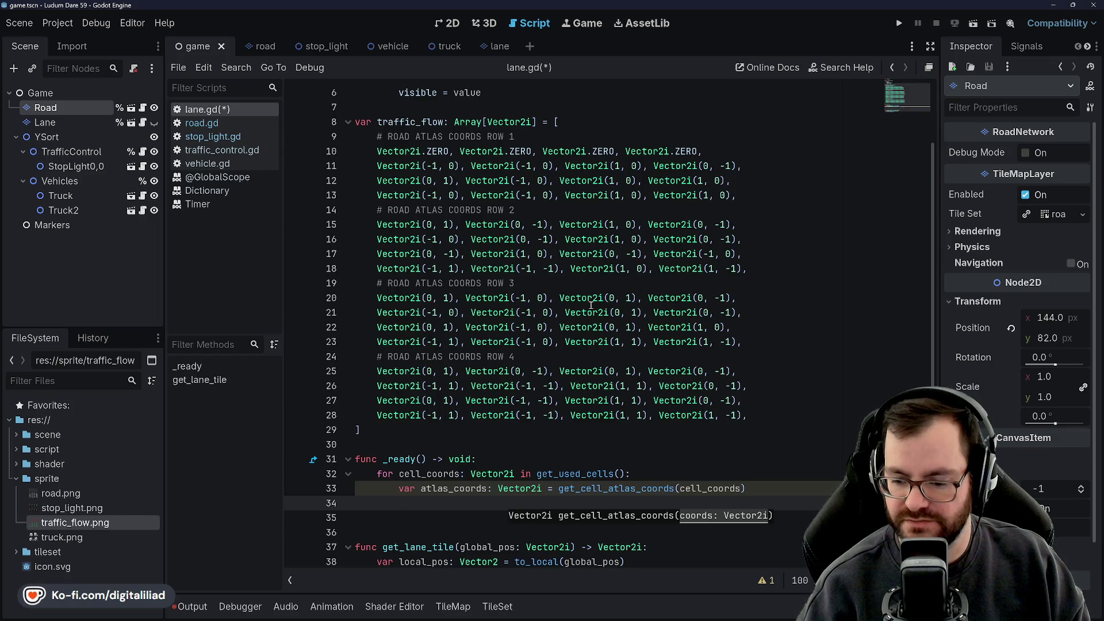
Step: Begin line 34 as 'var flow_index: int = atlas' inside the loop
type("var ")
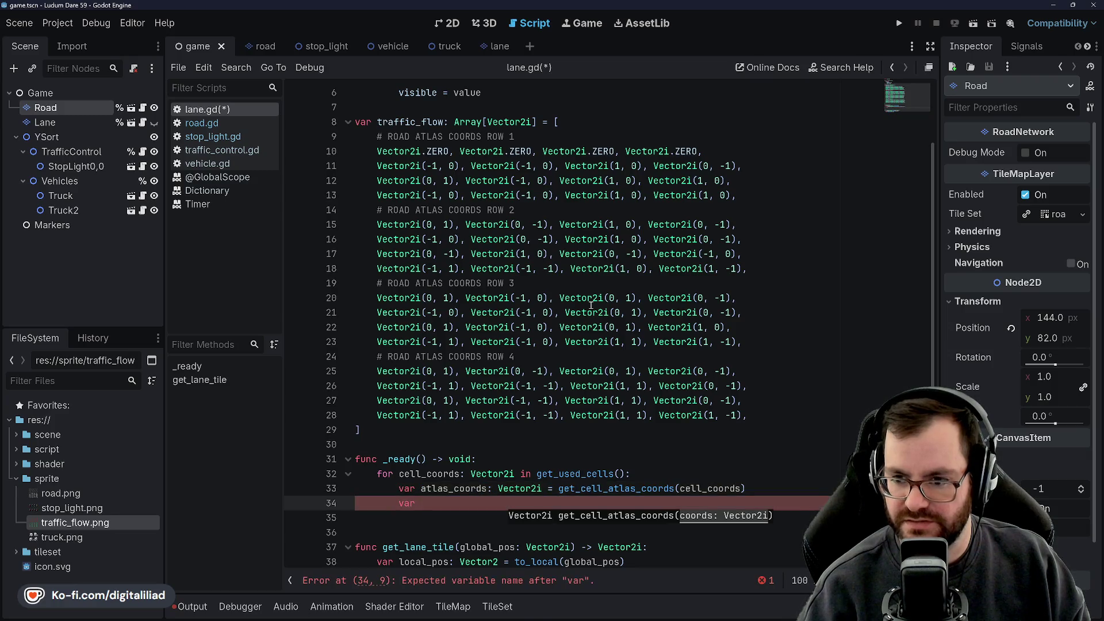
type("lane_index")
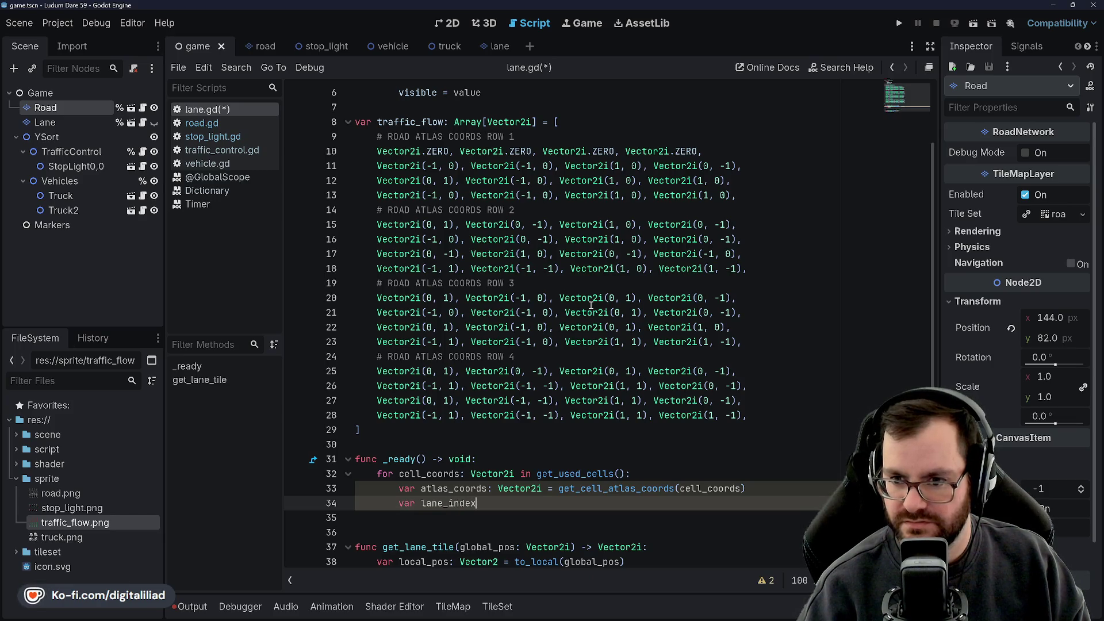
key("BackSpace")
key("BackSpace")
key("BackSpace")
type("low_index")
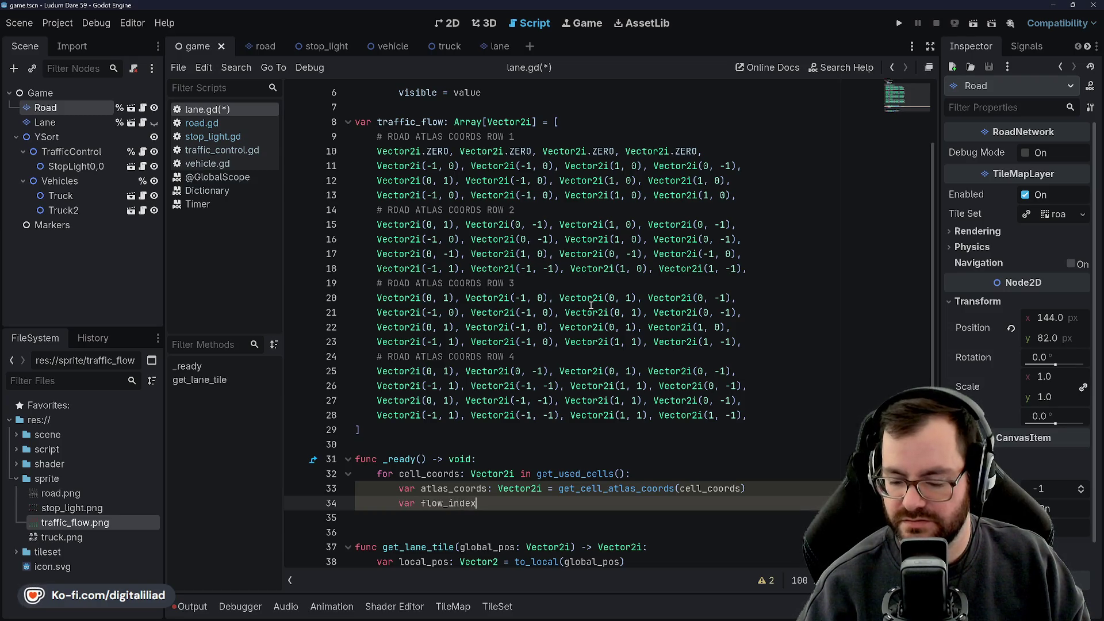
type(": int =")
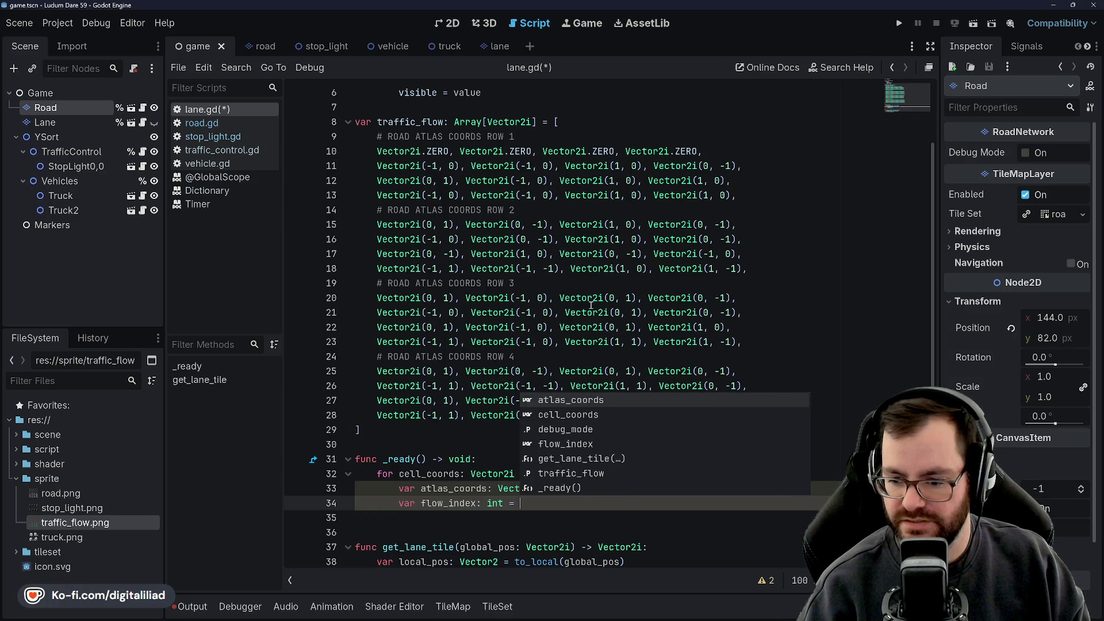
key("Escape")
type("atlas")
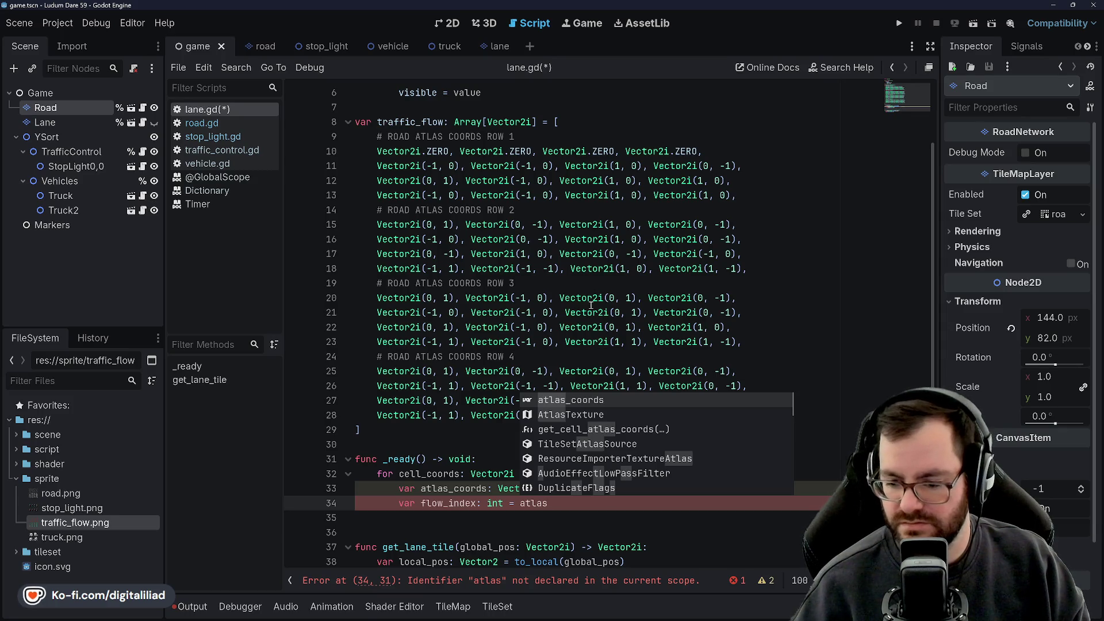
Step: Rename the flow_index variable to coords_index
left_click_drag(420, 503, 471, 503)
type("coords")
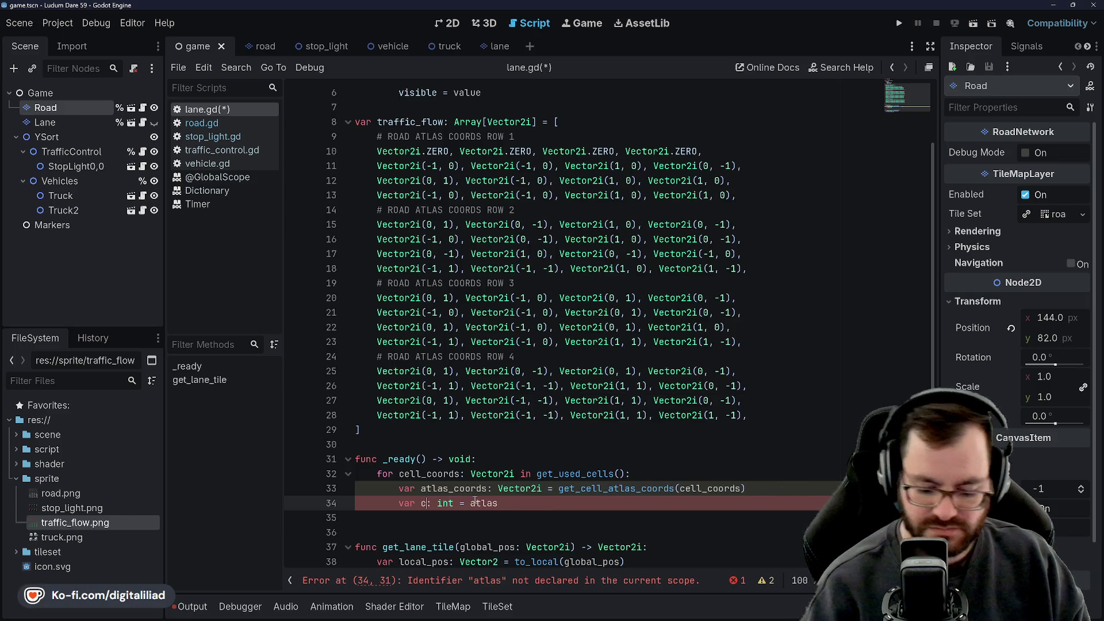
type("_index")
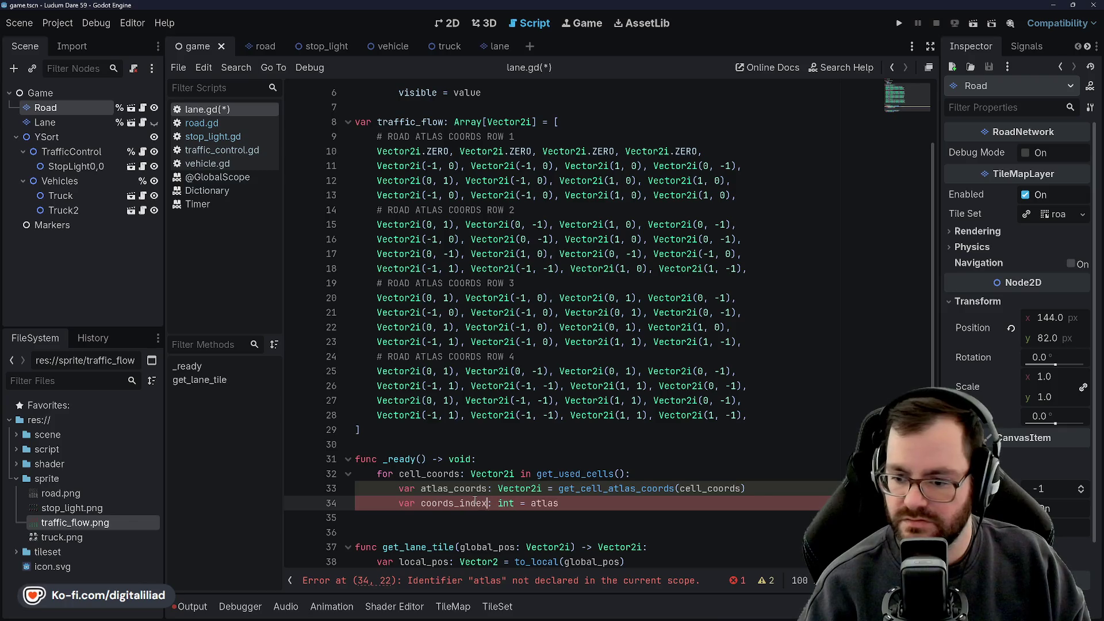
left_click(592, 504)
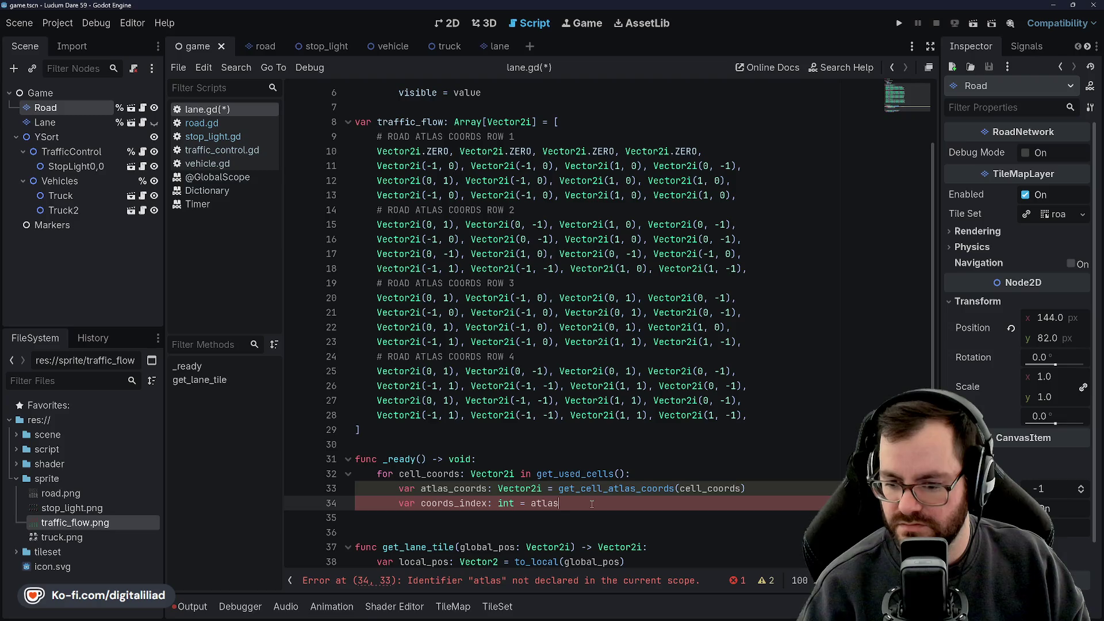
left_click_drag(454, 503, 420, 503)
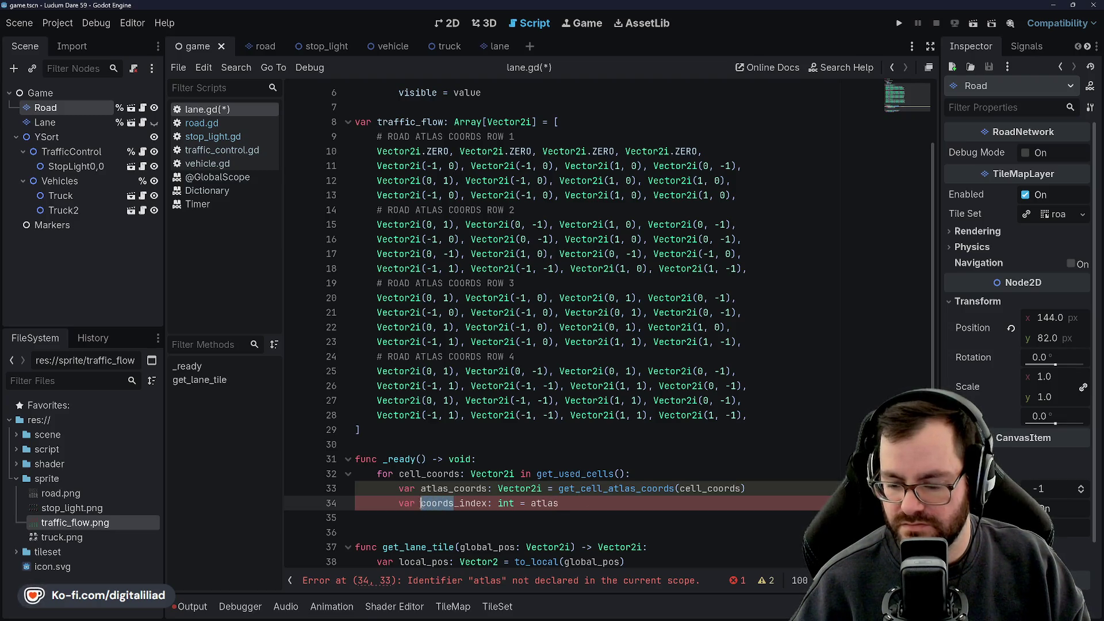
double_click(451, 503)
left_click(451, 503)
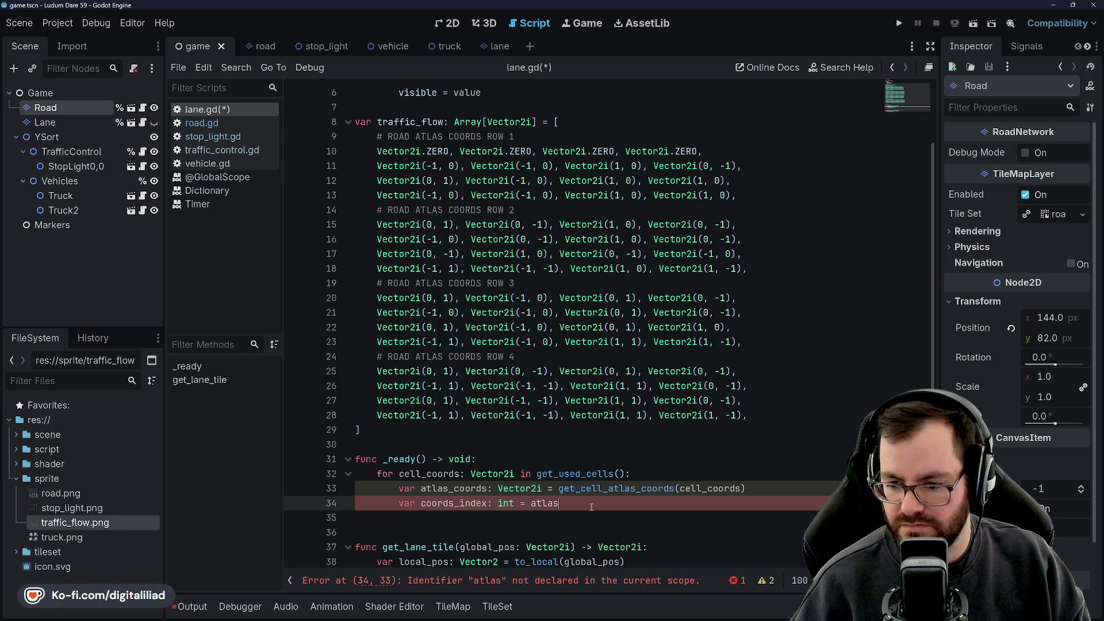
Step: Finish the expression as atlas_coords.x * 4 + atlas_coords.y * 16 and save lane.gd
type("_coords.x")
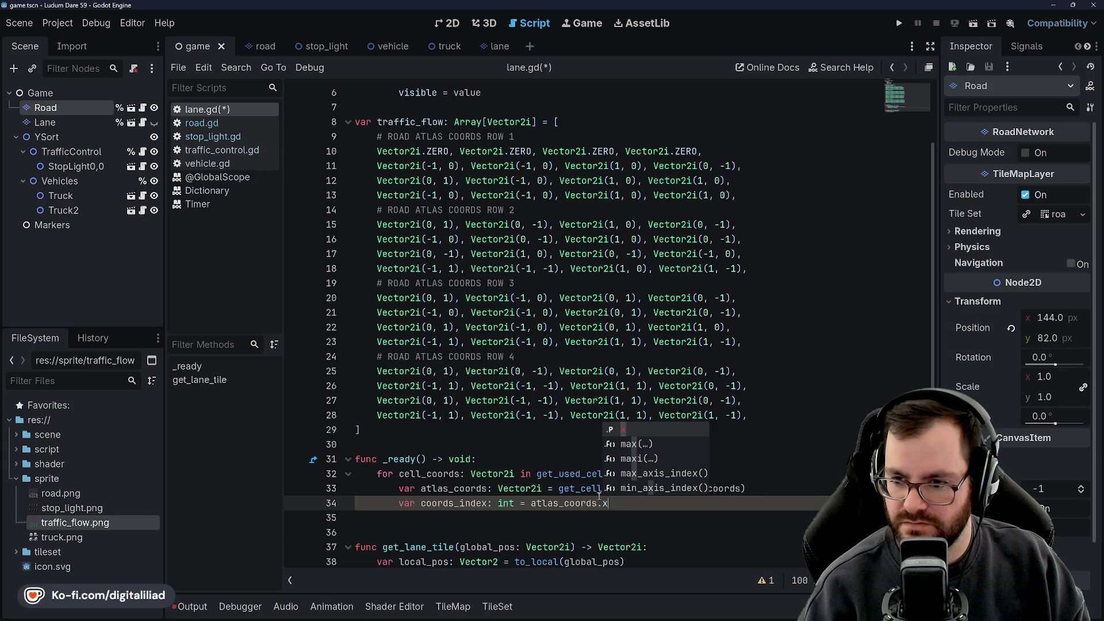
type(" * 4")
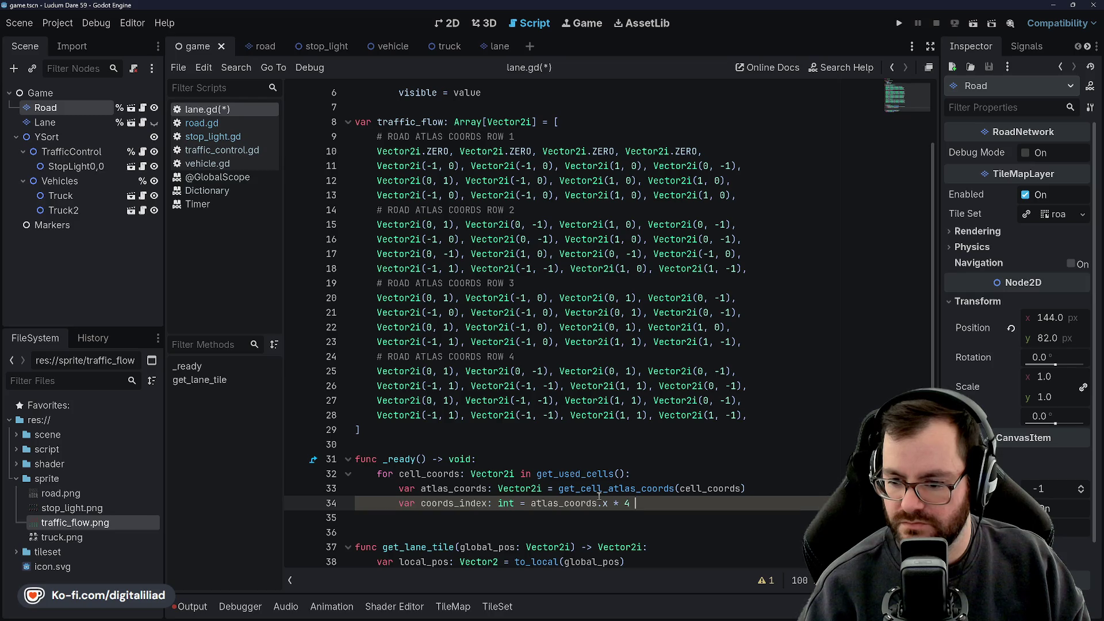
type("atlas_coord")
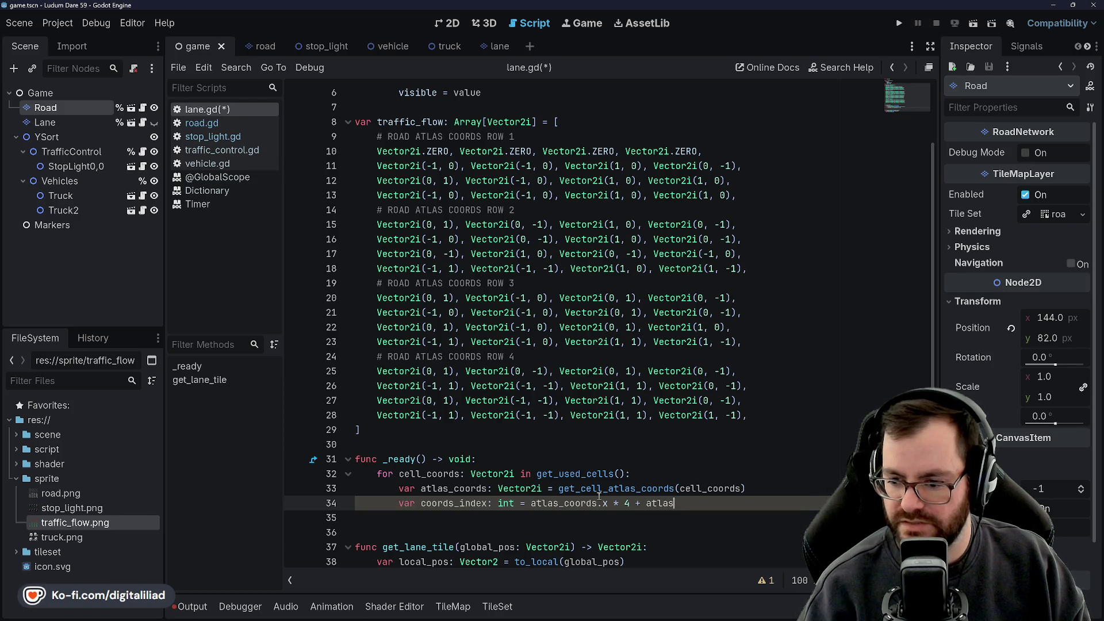
type("s.y ")
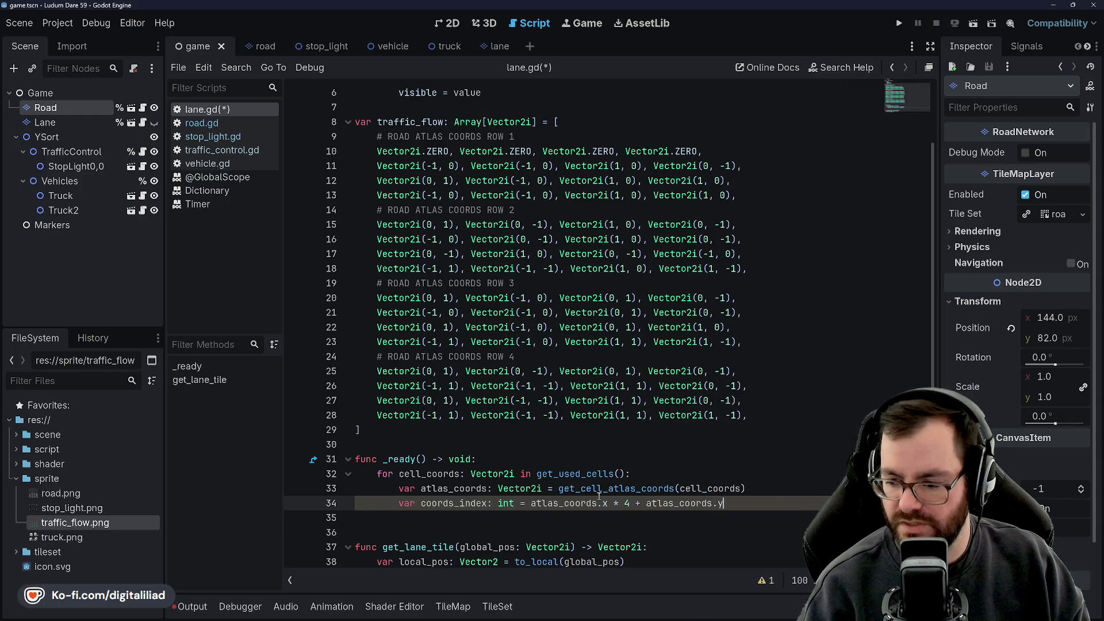
type("* 16")
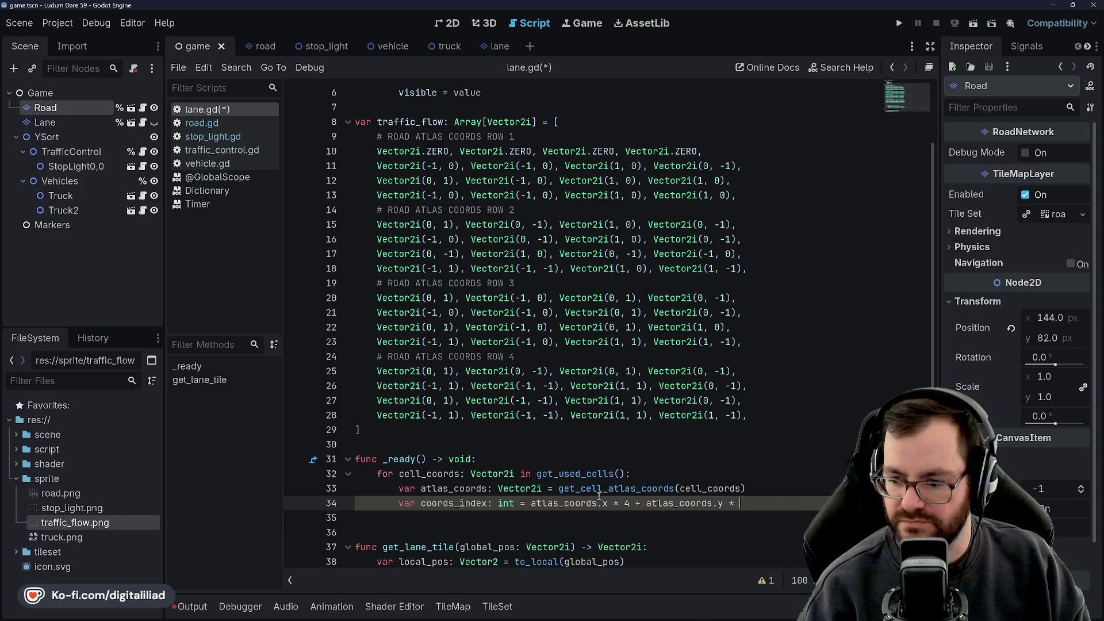
key("ctrl+s")
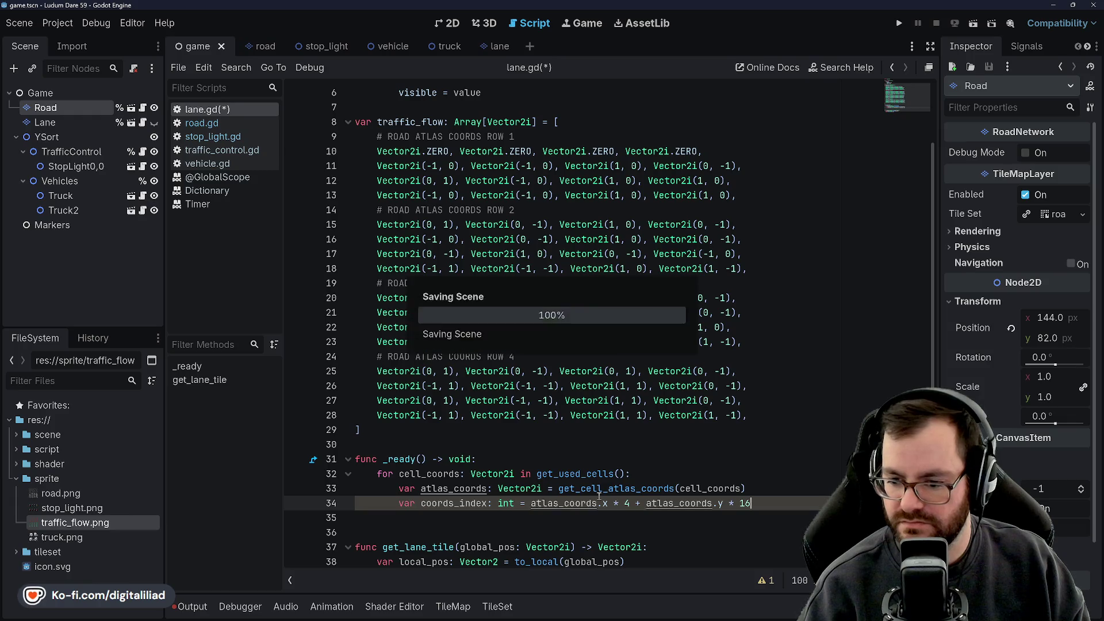
left_click(466, 430)
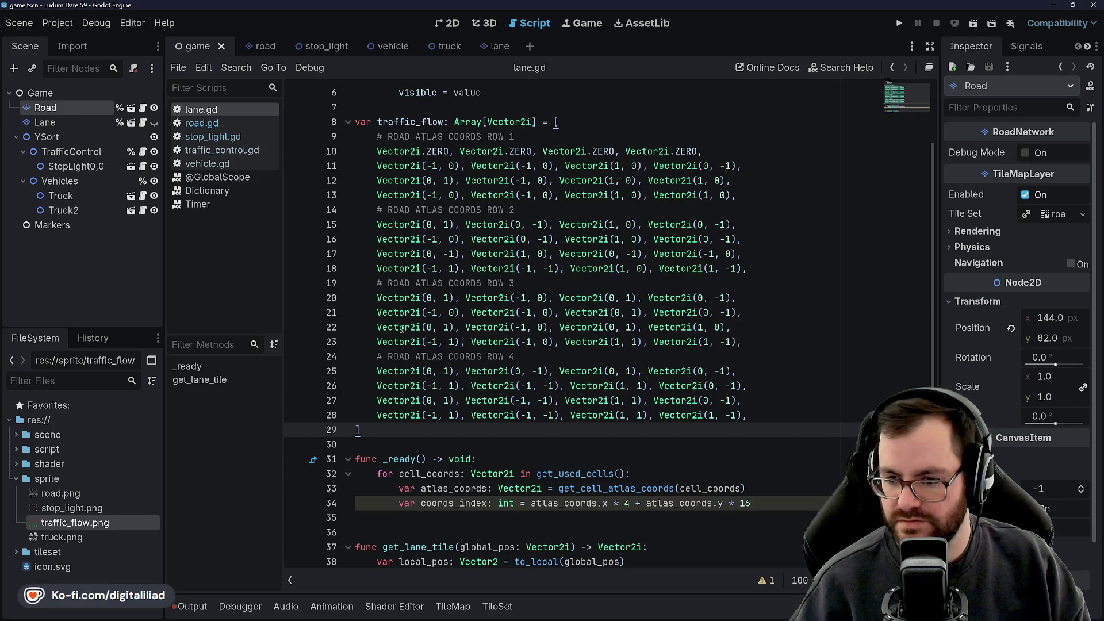
left_click(400, 610)
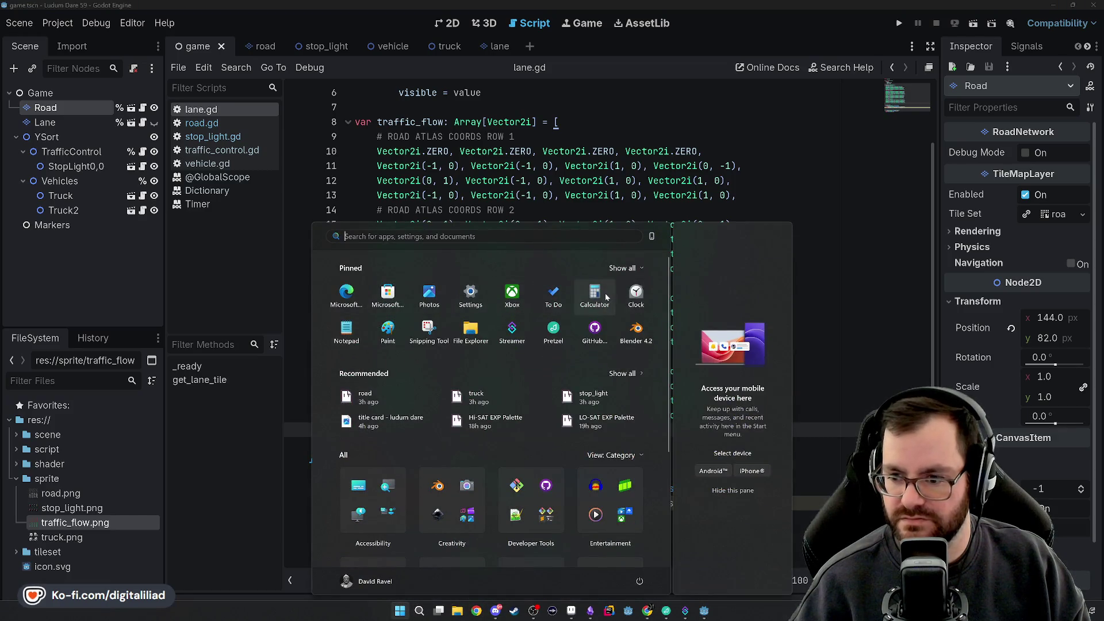
Step: Dismiss the Start menu and scroll back to the _ready loop in lane.gd
key("Escape")
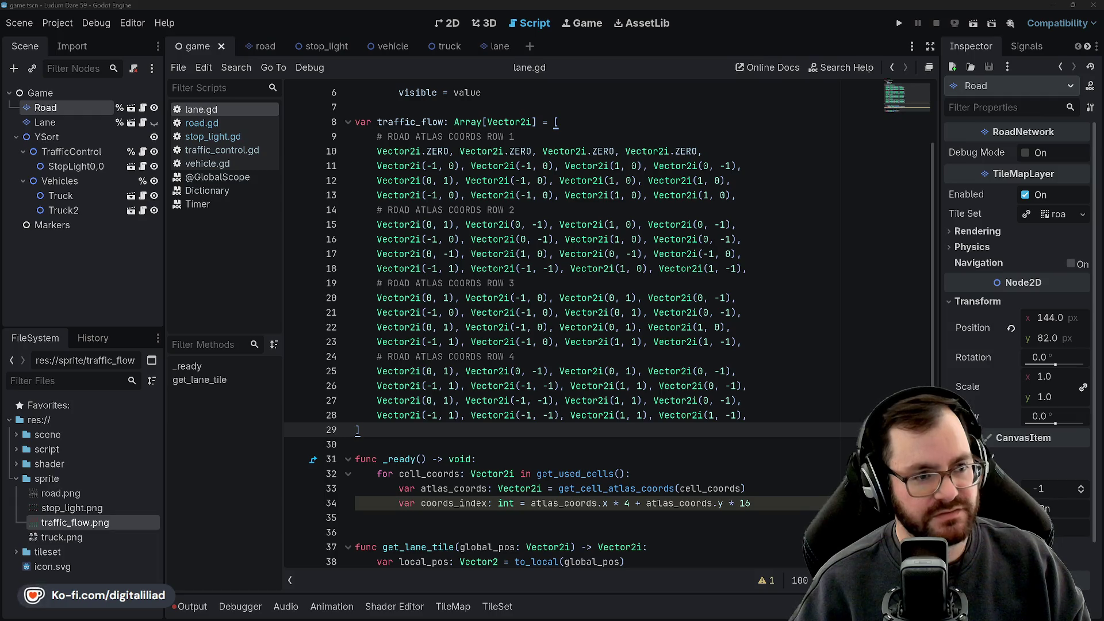
scroll(465, 446, "down", 1)
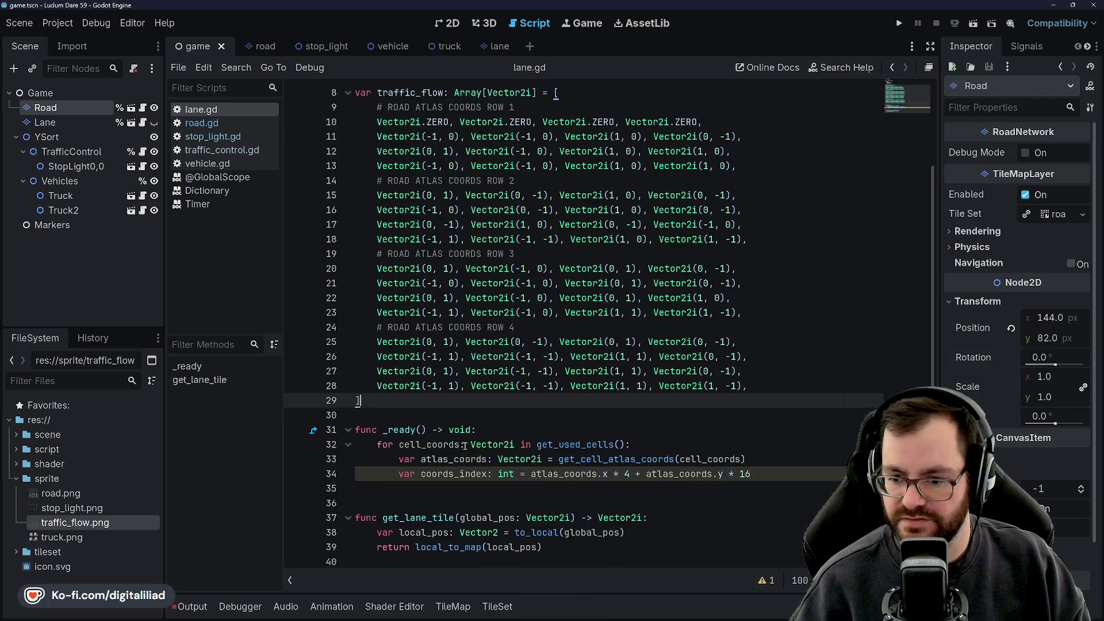
Step: Rename coords_index to atlas_index on line 34 and save lane.gd
left_click(458, 479)
key("Up")
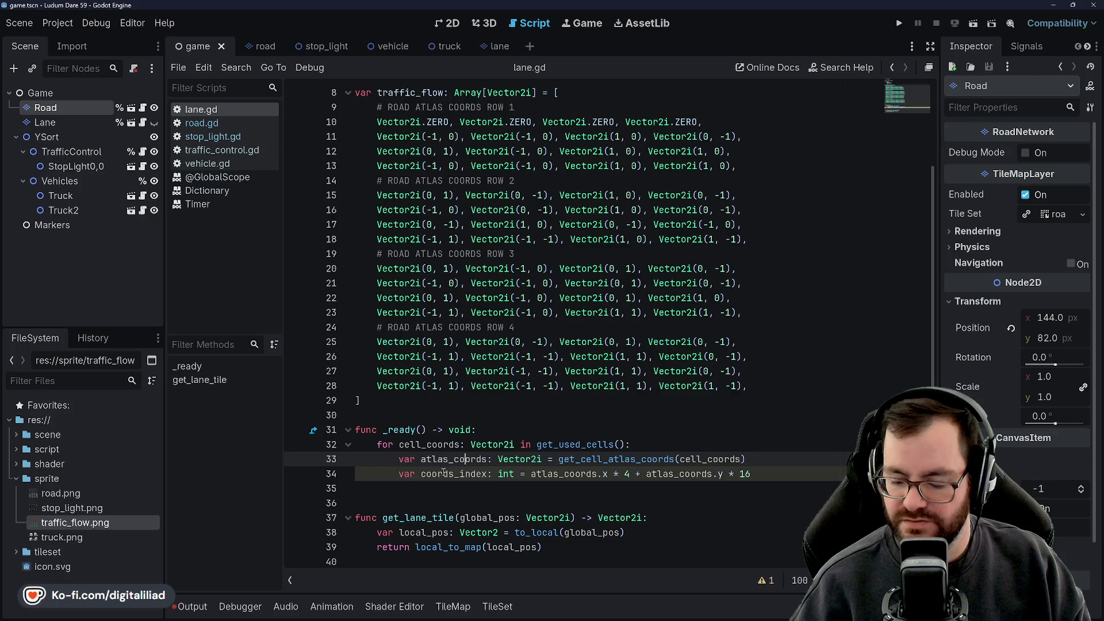
left_click(453, 474)
key("shift+Left")
key("shift+Left")
key("shift+Left")
type("at")
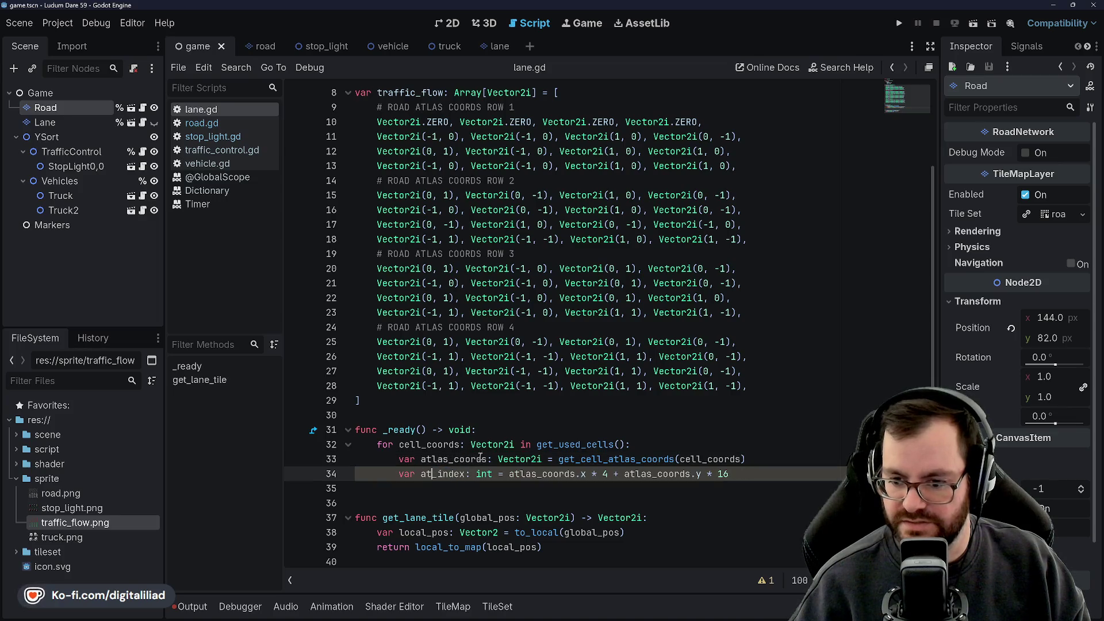
type("las")
left_click(536, 420)
key("ctrl+s")
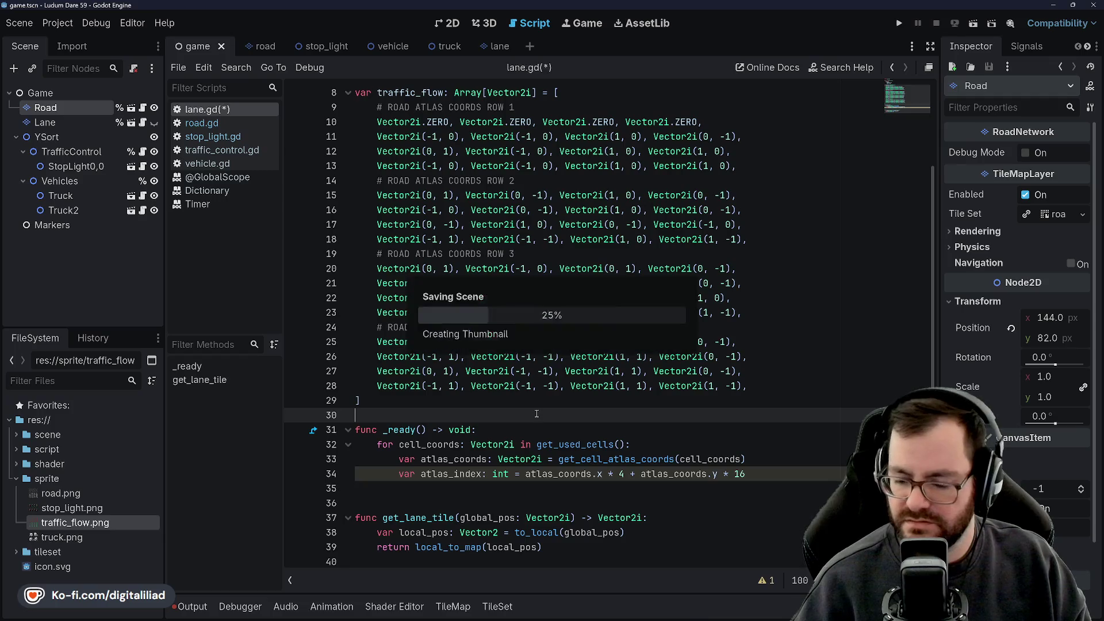
Step: Start line 35 as 'for lane_index: int in range(' and check the range() documentation
left_click(468, 490)
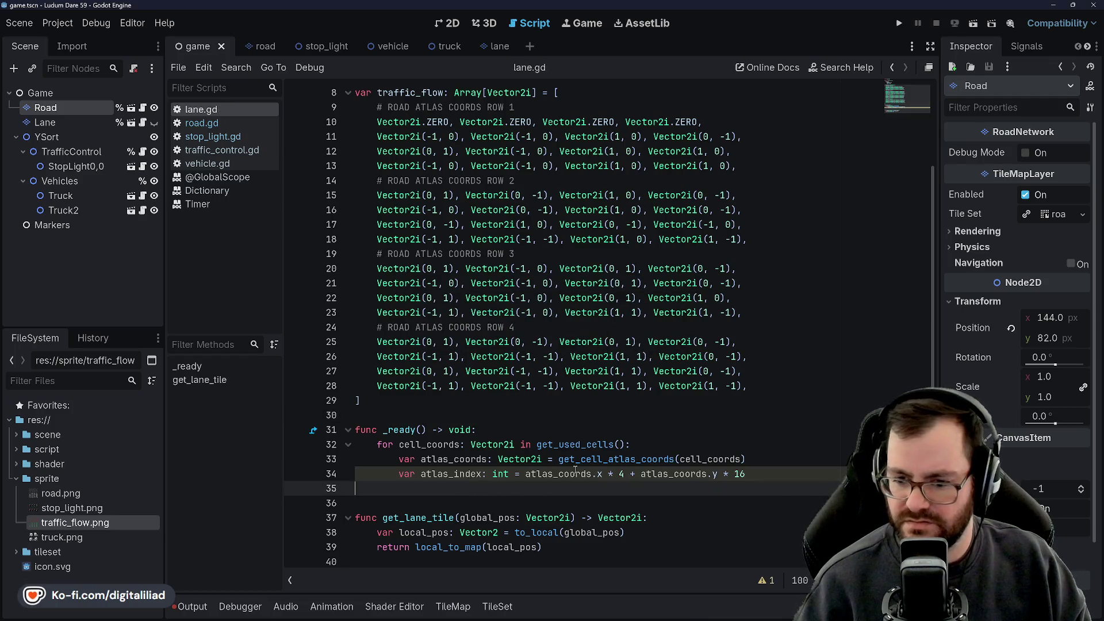
key("Tab")
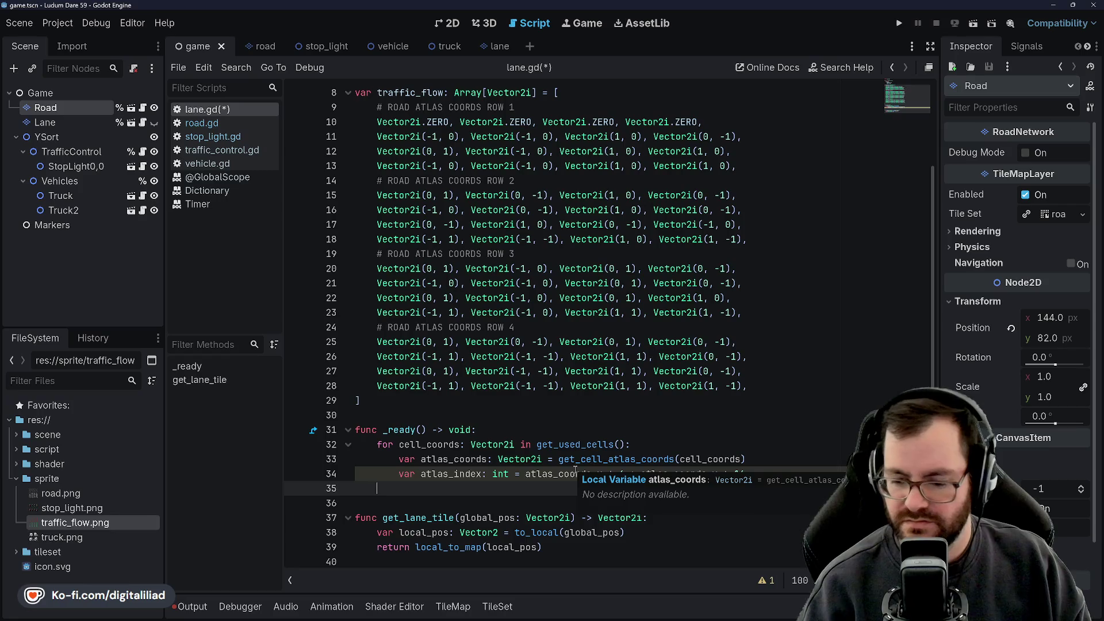
type("far")
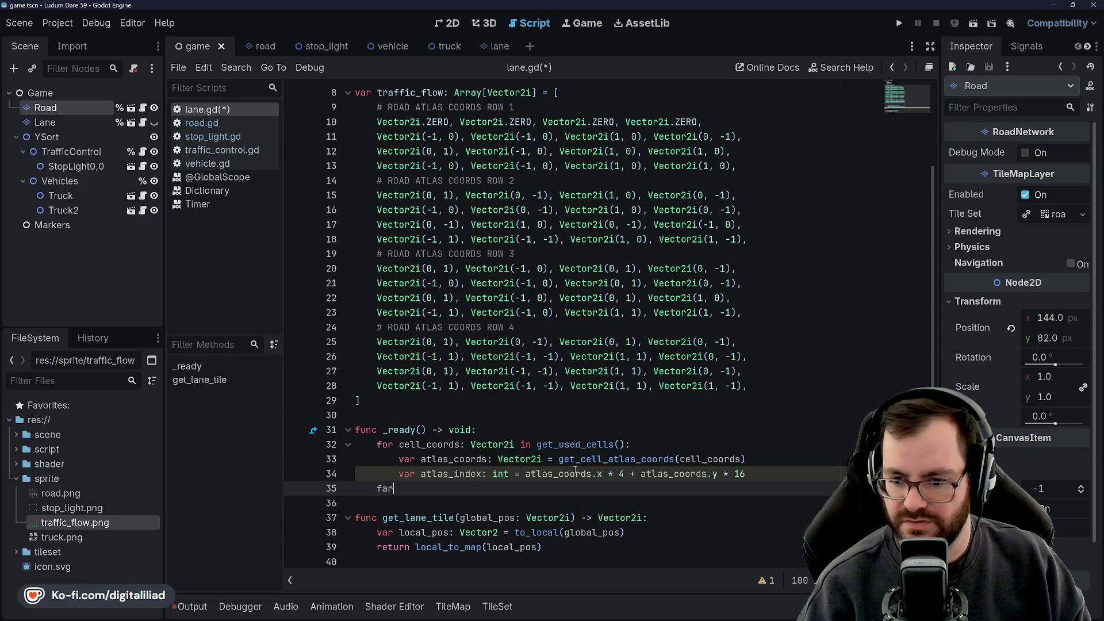
type("lane:in")
key("BackSpace")
key("BackSpace")
type("_")
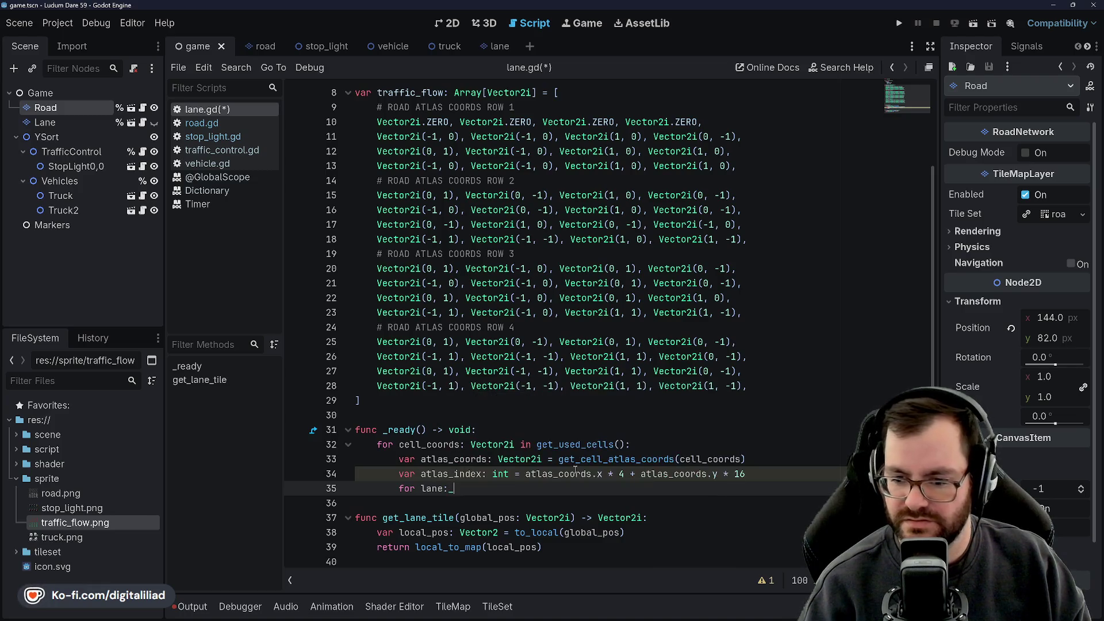
type("_index")
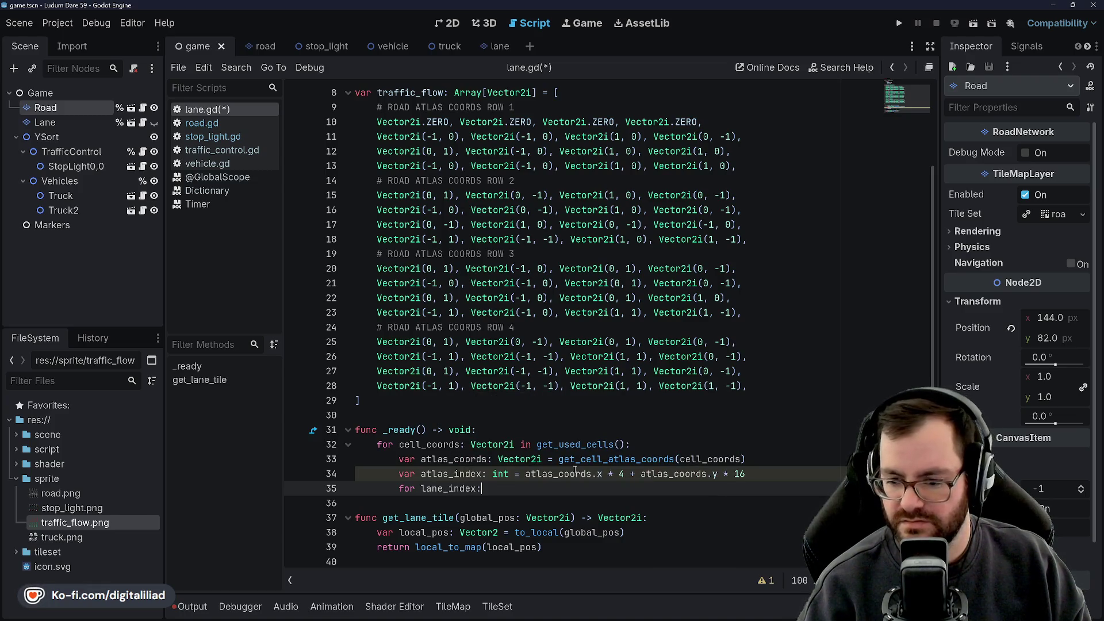
type("=")
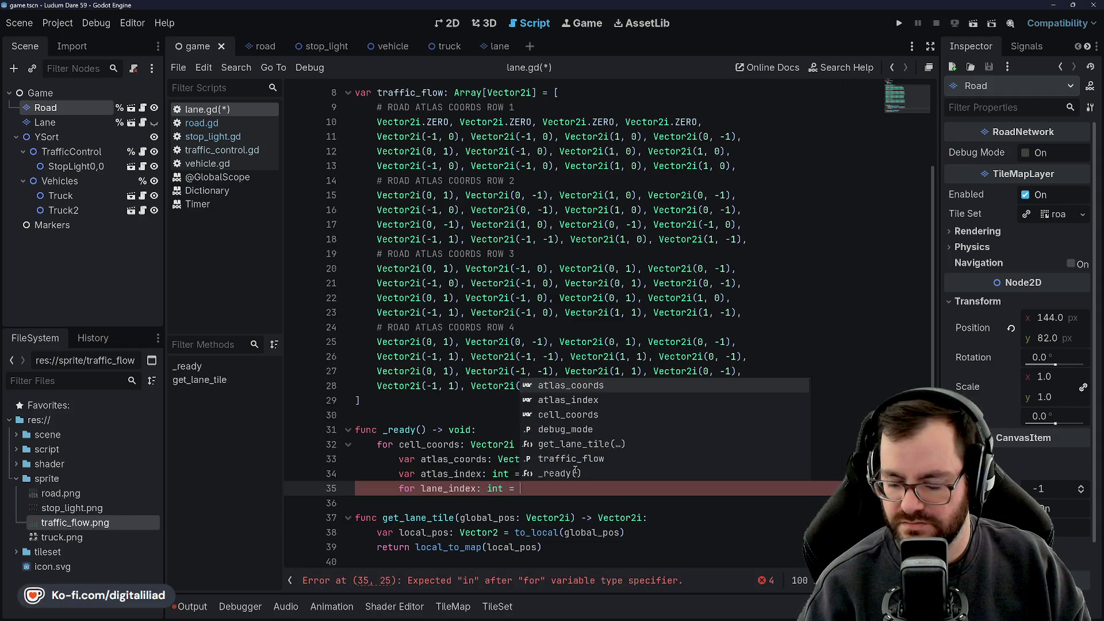
key("BackSpace")
key("BackSpace")
type("in range")
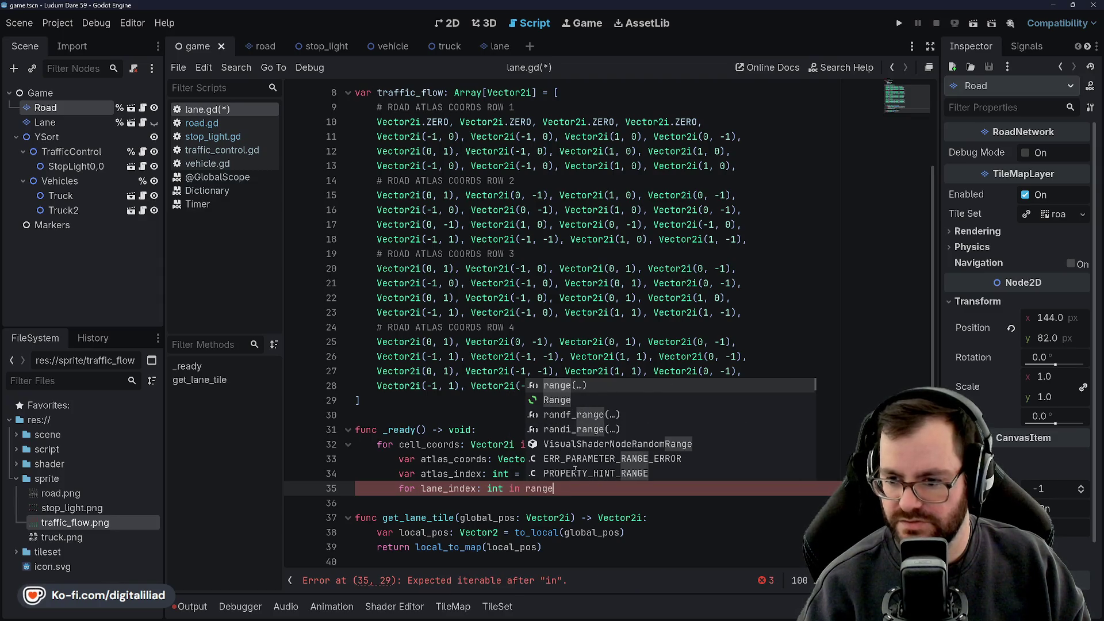
key("Return")
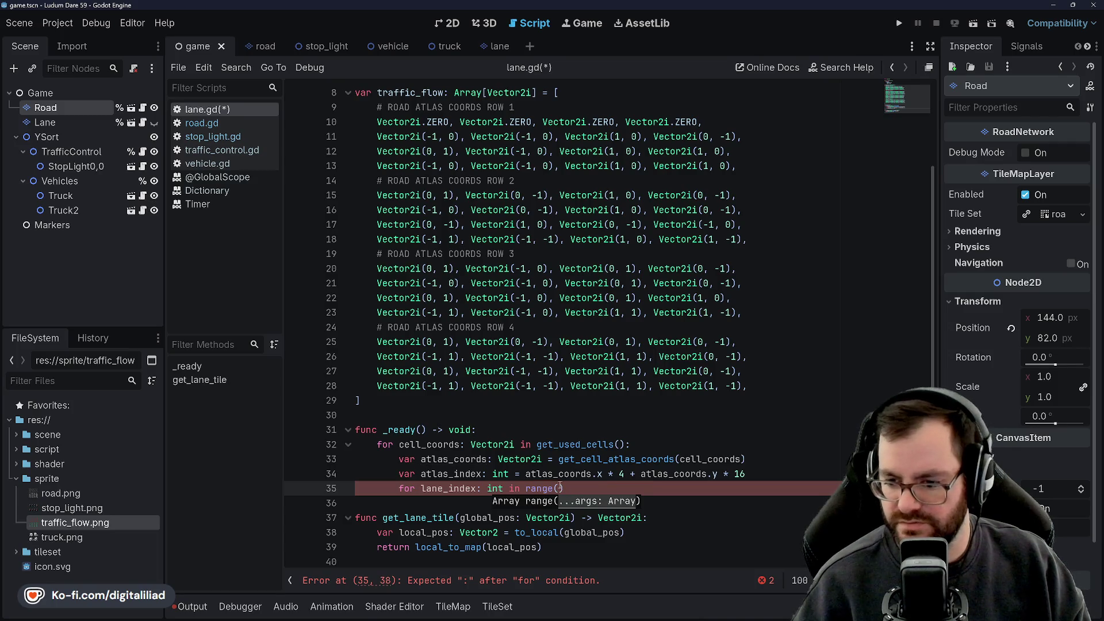
left_click(538, 489, "ctrl")
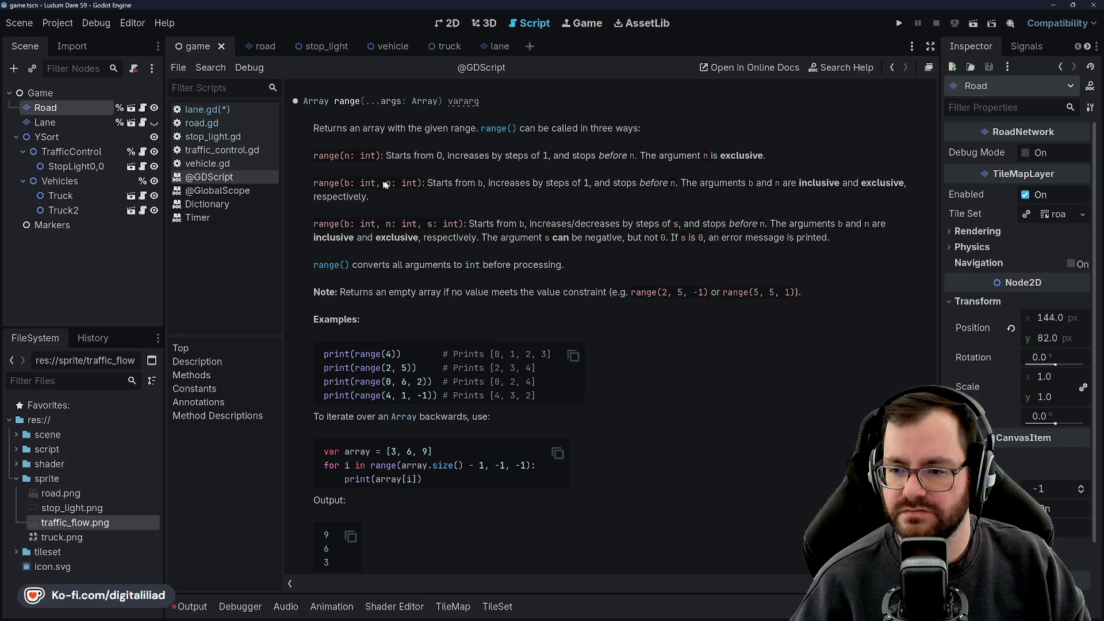
left_click(198, 109)
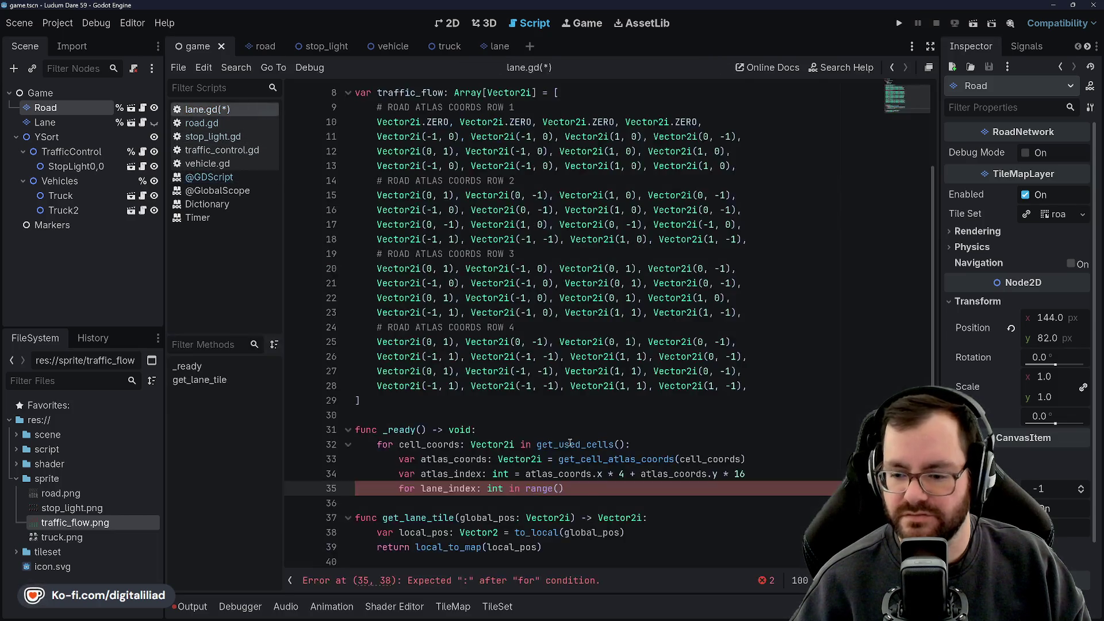
Step: Complete line 35 as 'for lane_index: int in range(4):' with an indented empty body line
type("4)")
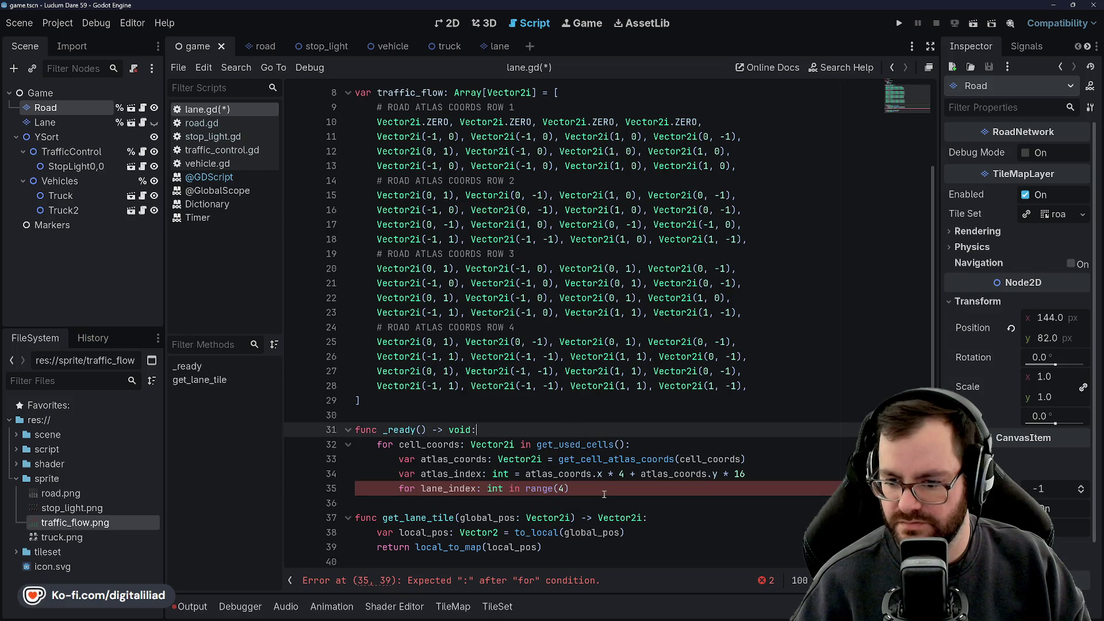
type(":")
key("Return")
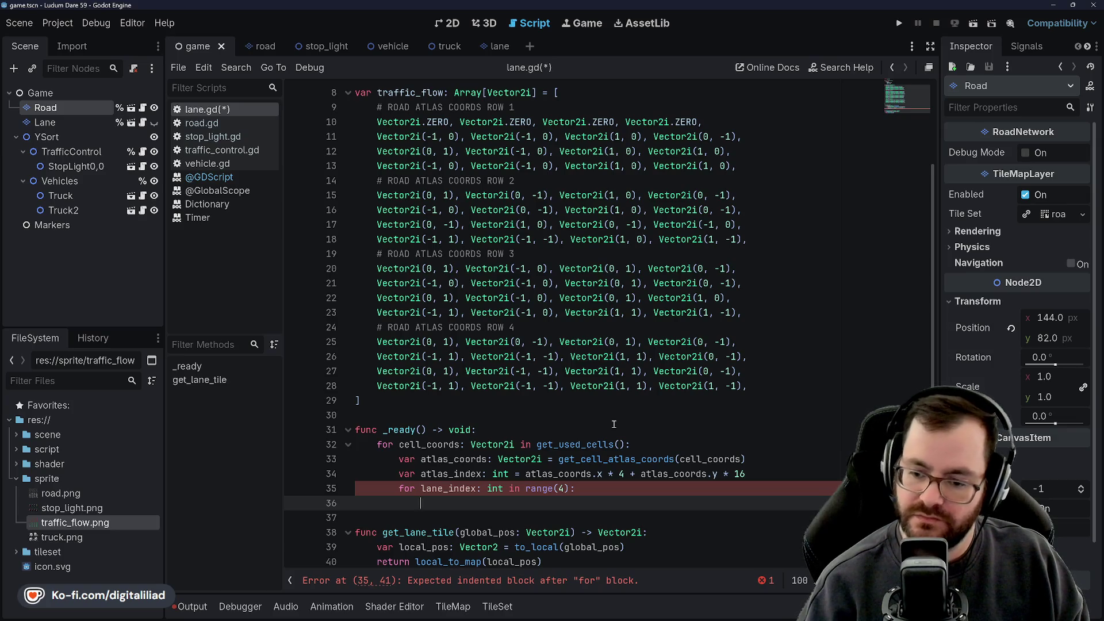
key("Return")
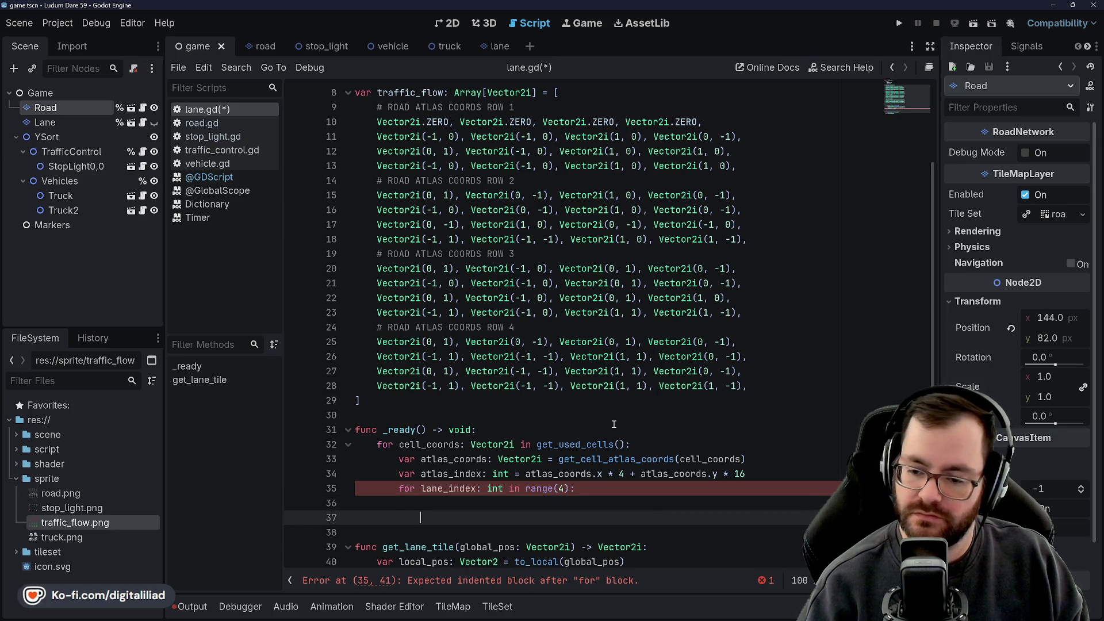
key("ctrl+z")
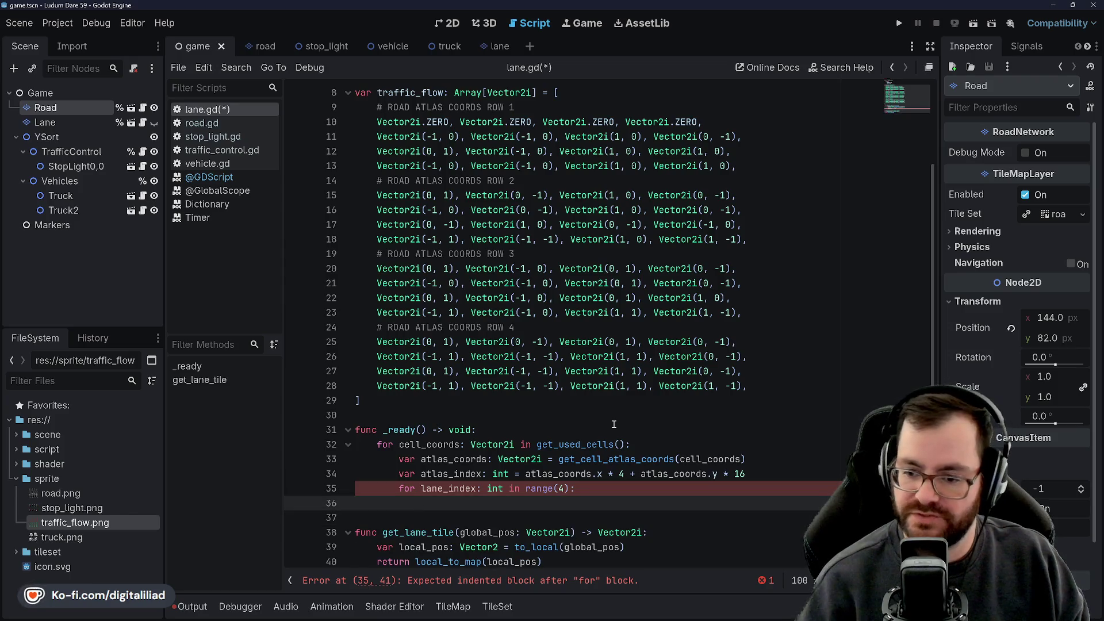
scroll(614, 424, "down", 1)
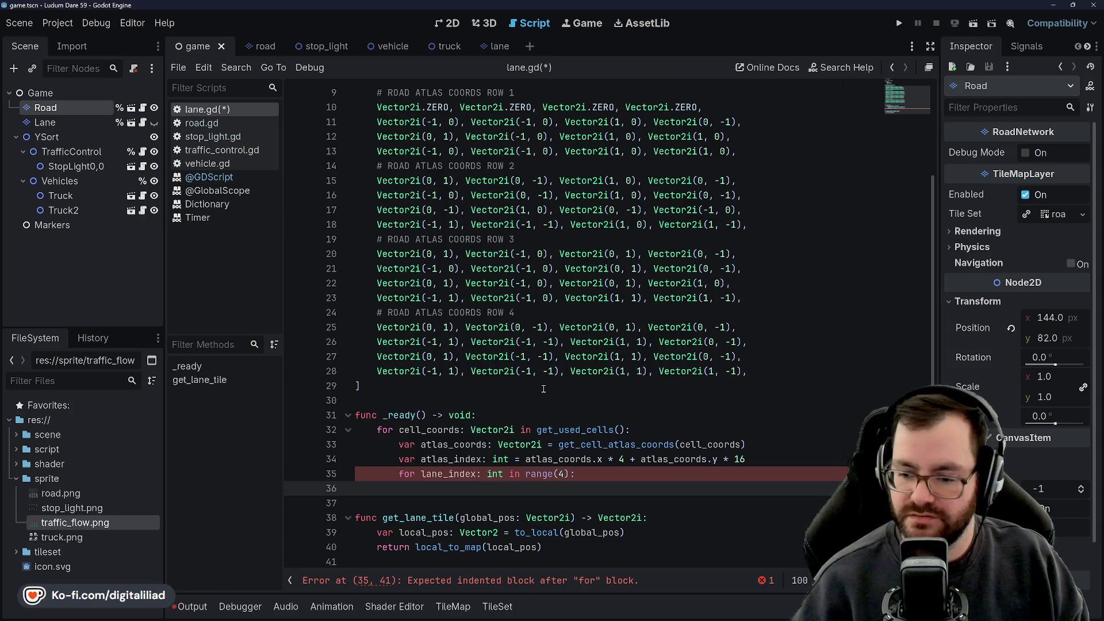
Step: Add a %Lane.set_cell(cell_coords) call as the lane_index loop body
scroll(544, 389, "up", 3)
scroll(484, 303, "down", 3)
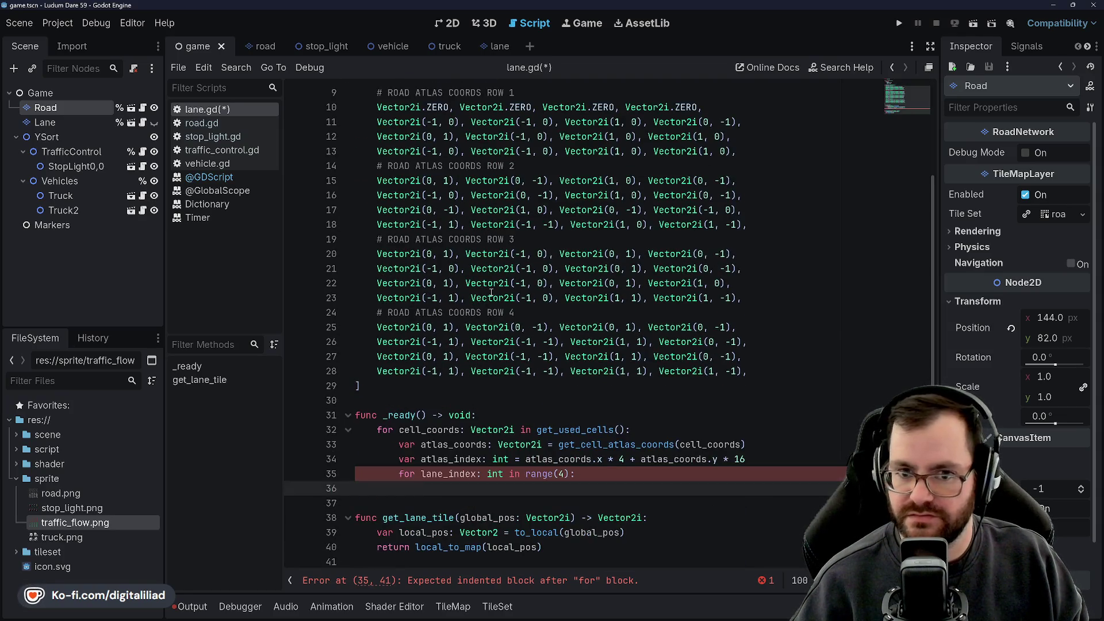
scroll(444, 326, "up", 3)
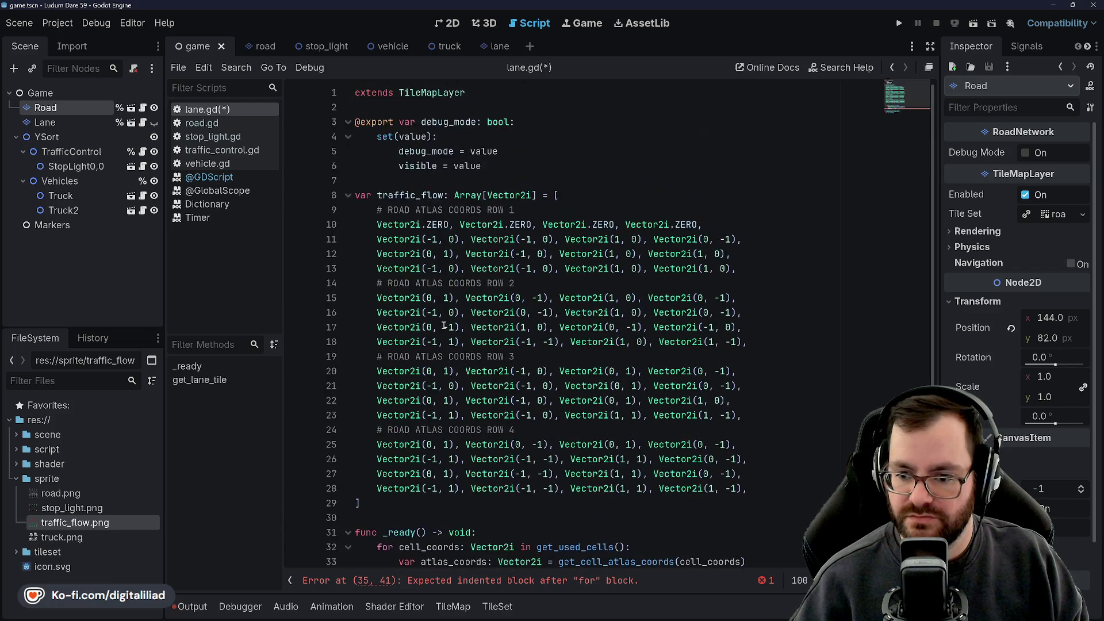
scroll(480, 308, "down", 3)
type("%Lane.")
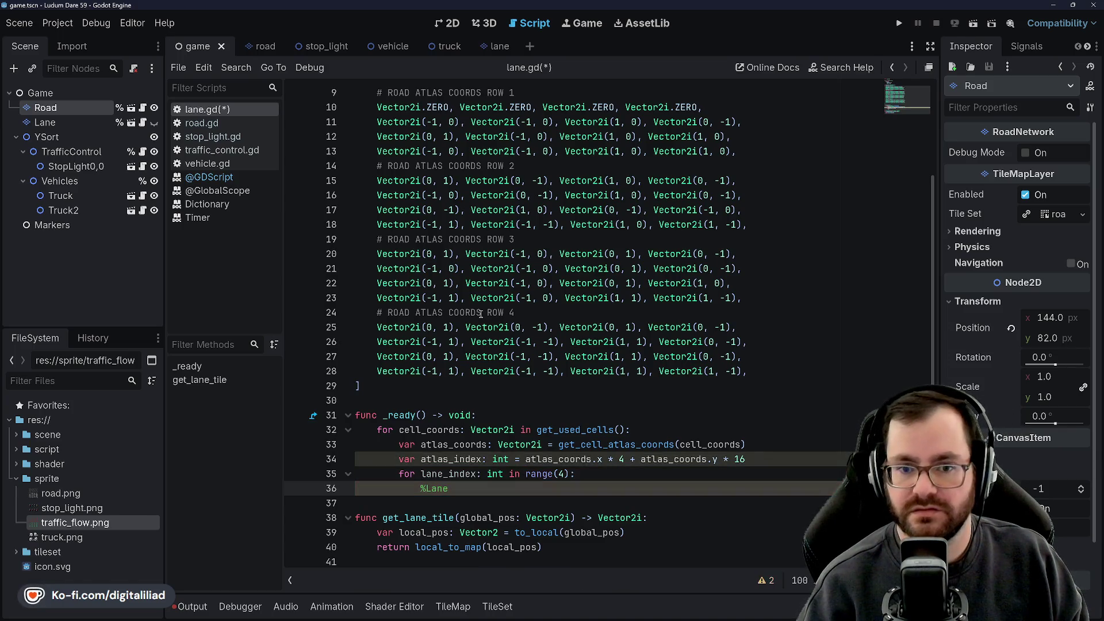
type("set_cell")
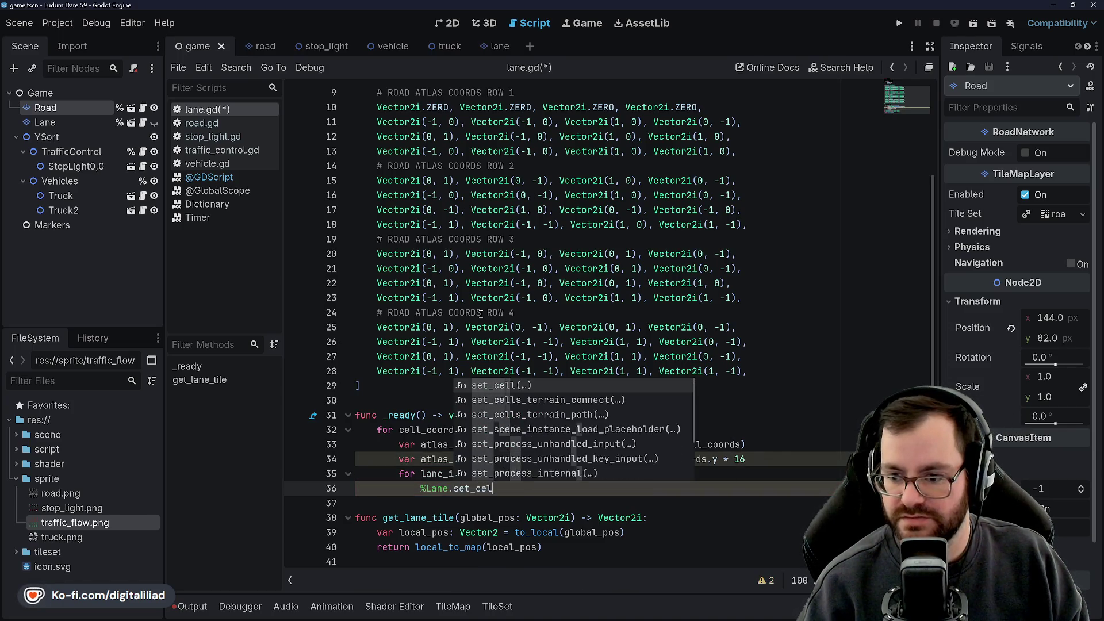
key("Return")
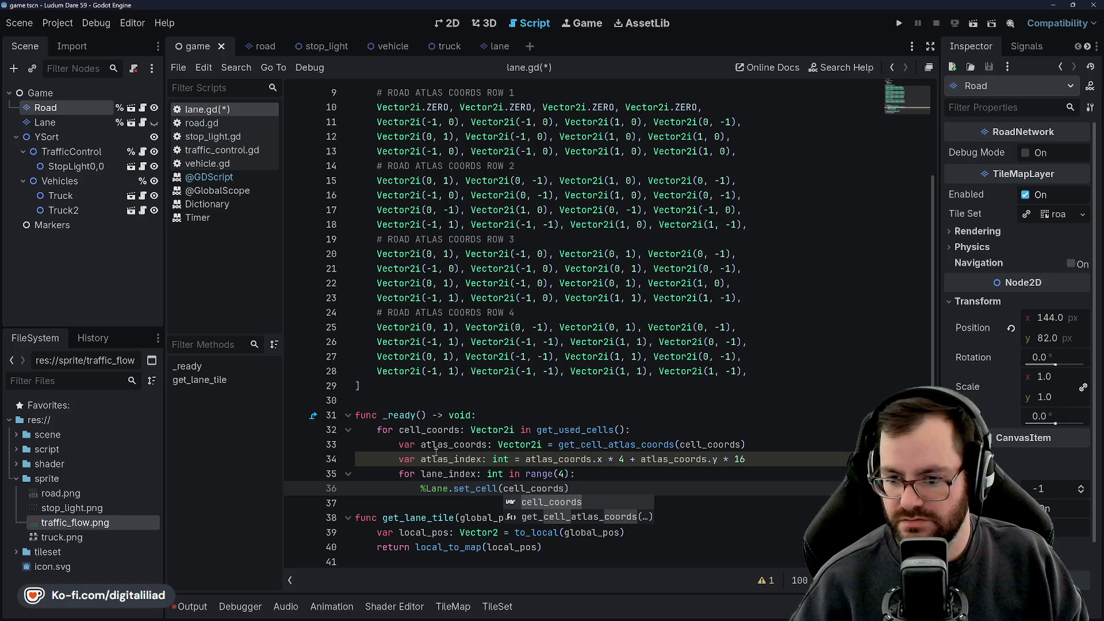
Step: Insert new blank lines at line 7, above the traffic_flow array declaration
scroll(435, 451, "up", 3)
left_click(393, 181)
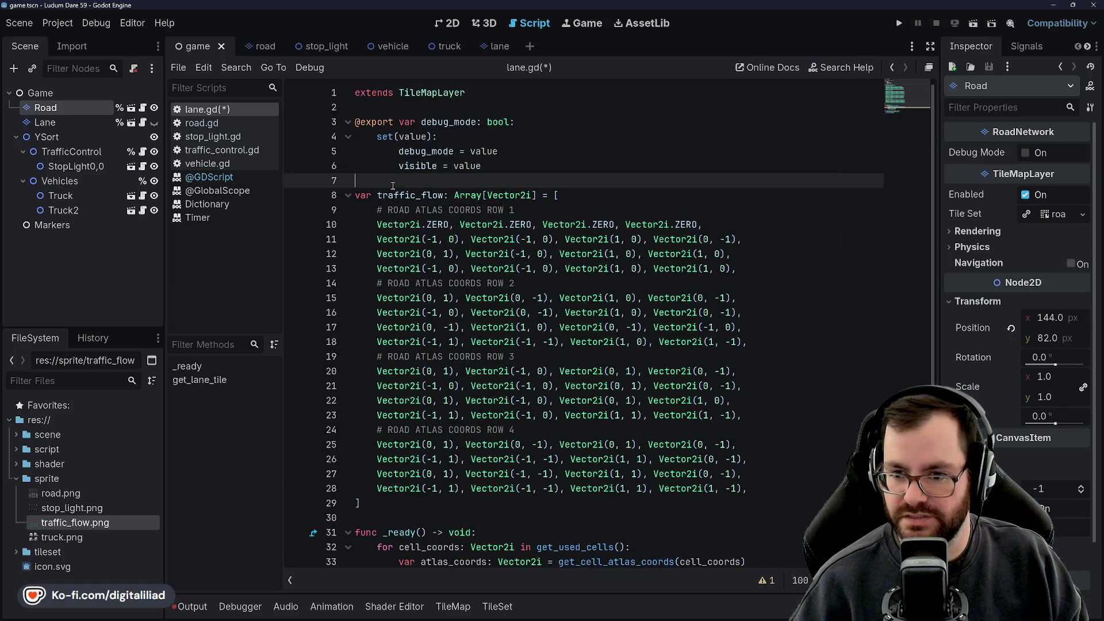
scroll(393, 186, "down", 2)
left_click(394, 415)
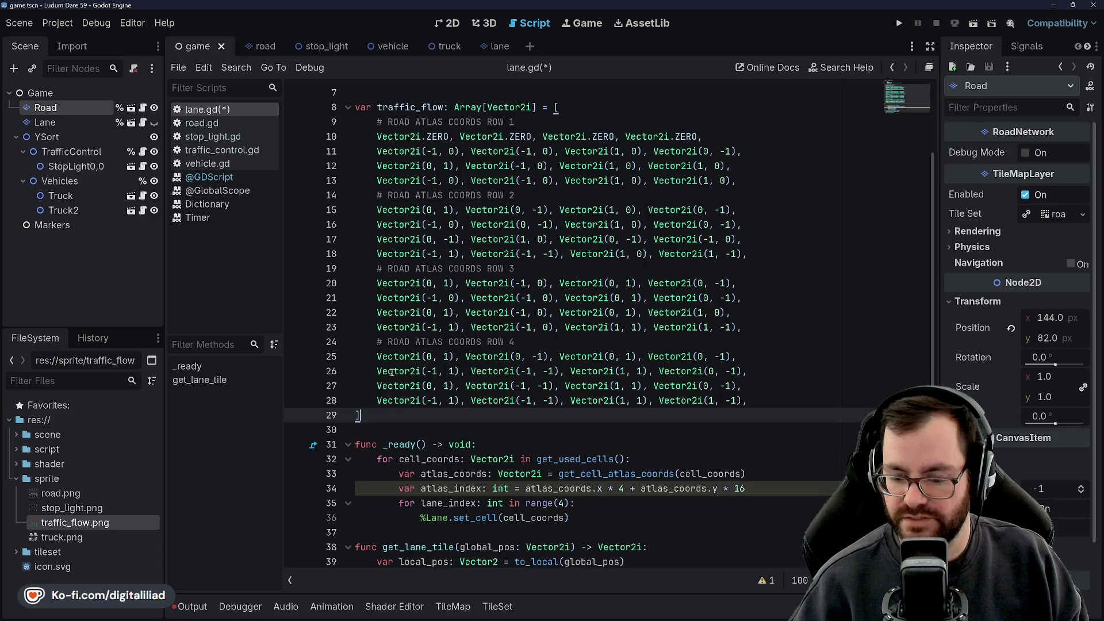
scroll(391, 372, "up", 2)
left_click(369, 170)
left_click(421, 186)
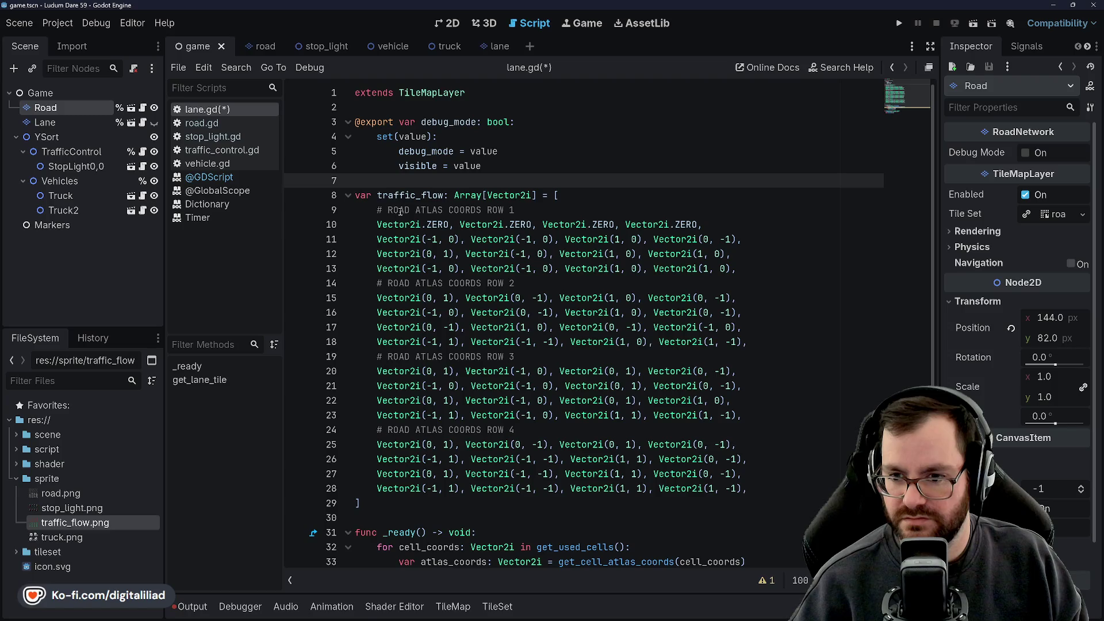
scroll(374, 241, "down", 2)
left_click(385, 414)
scroll(396, 385, "up", 1)
scroll(396, 386, "up", 2)
left_click(391, 179)
key("Return")
key("Return")
key("Return")
Step: Declare var lane_vectors: Array[Vector2i] on line 8 with its four offset vectors, and save
key("Up")
key("Up")
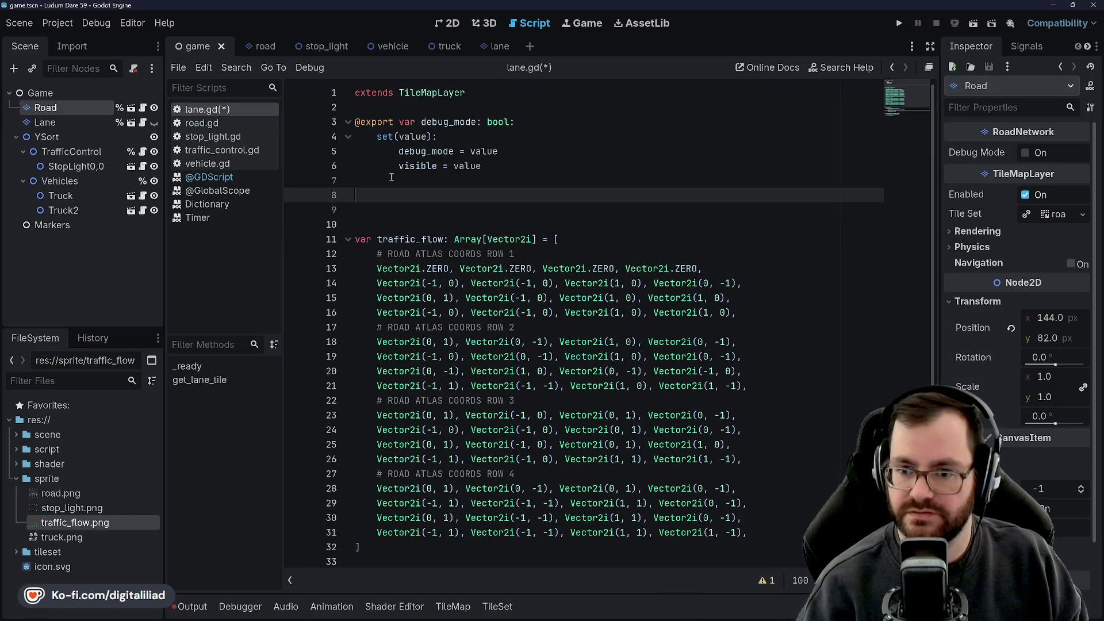
type("var ")
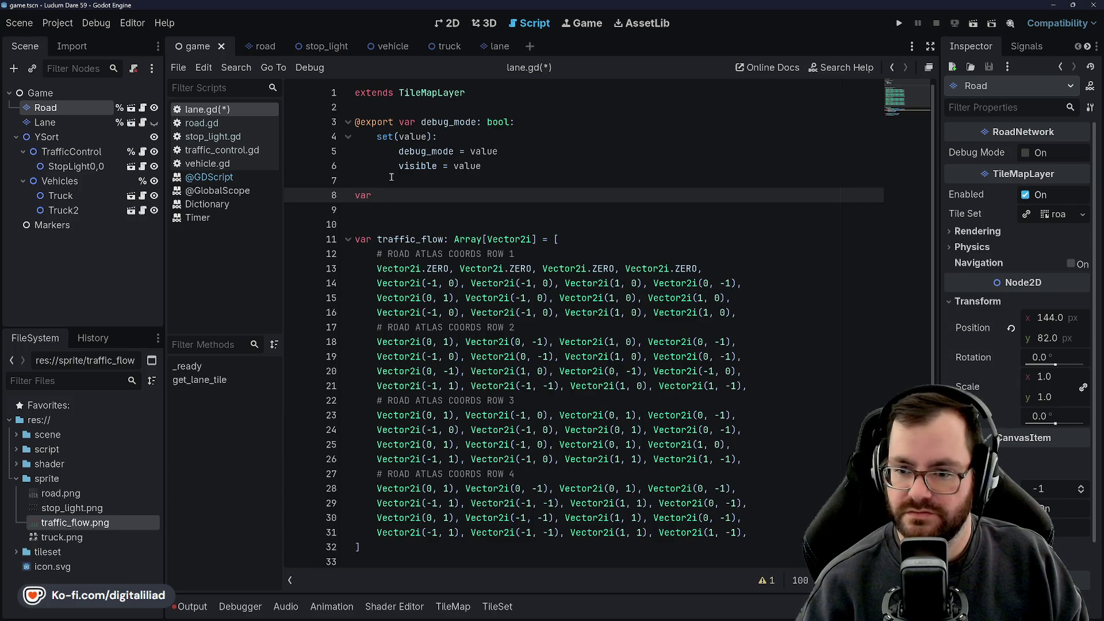
type("lane")
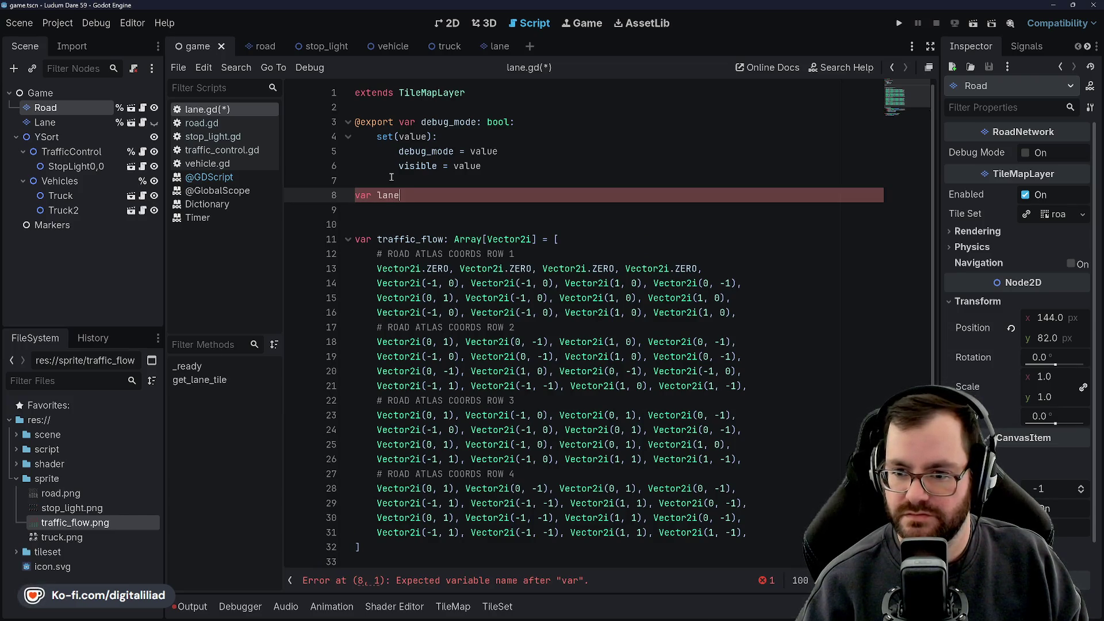
type("_vectors:")
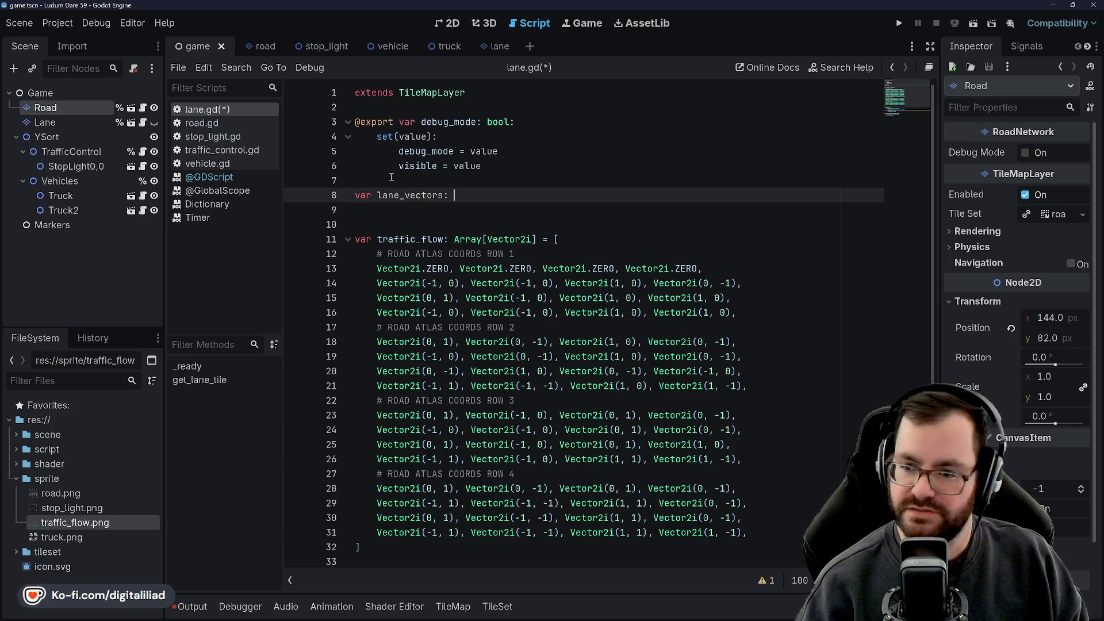
type(" Array[")
type("Vector")
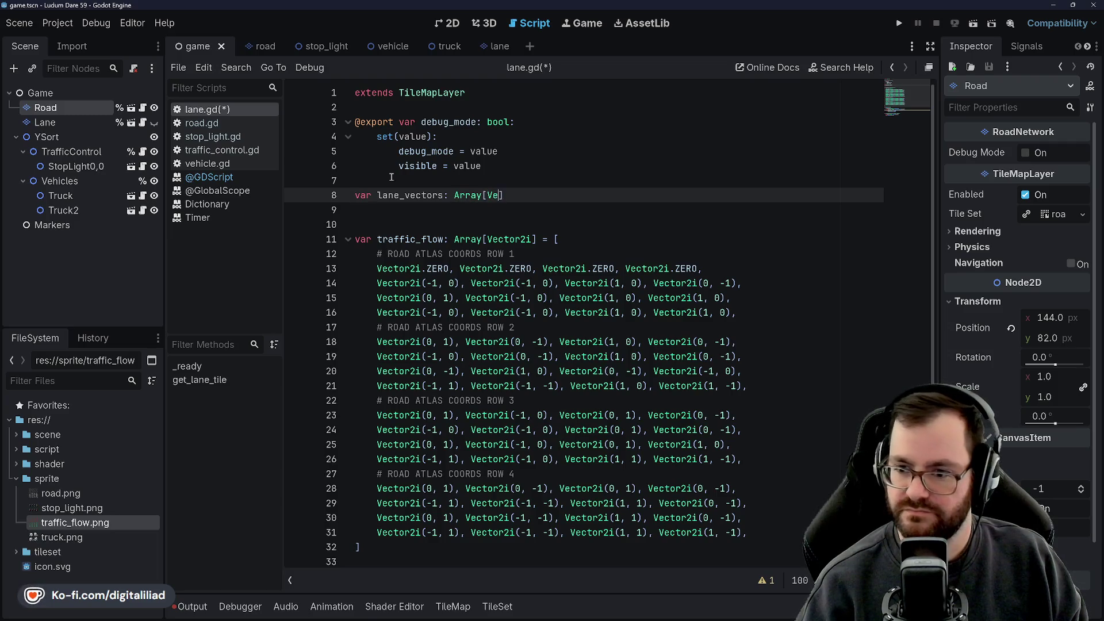
type("2i] = [")
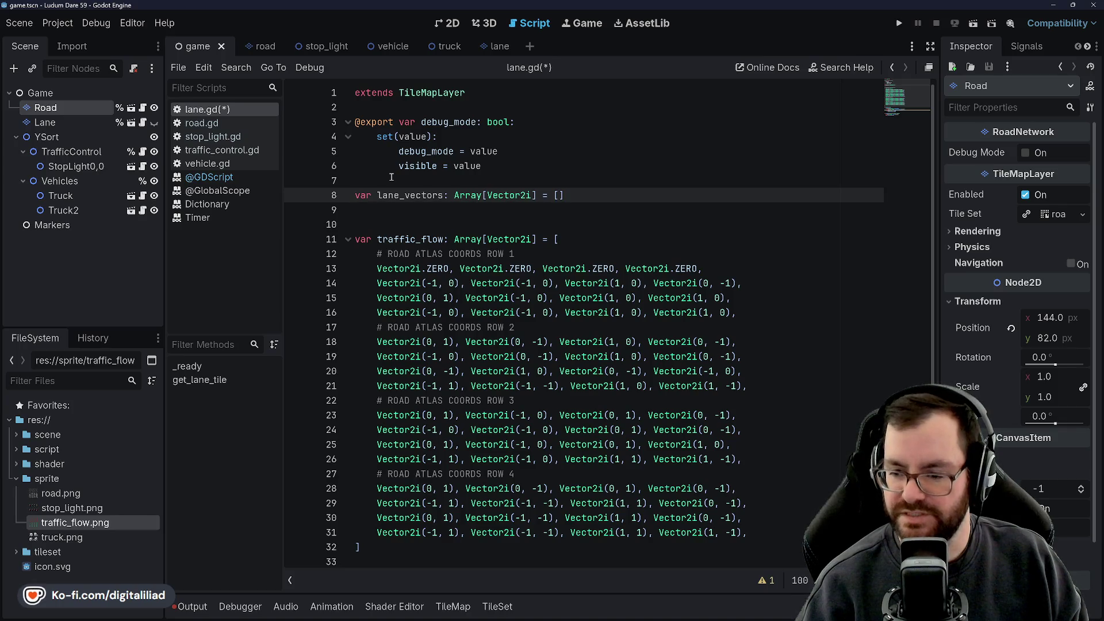
type("Vector2i.Z")
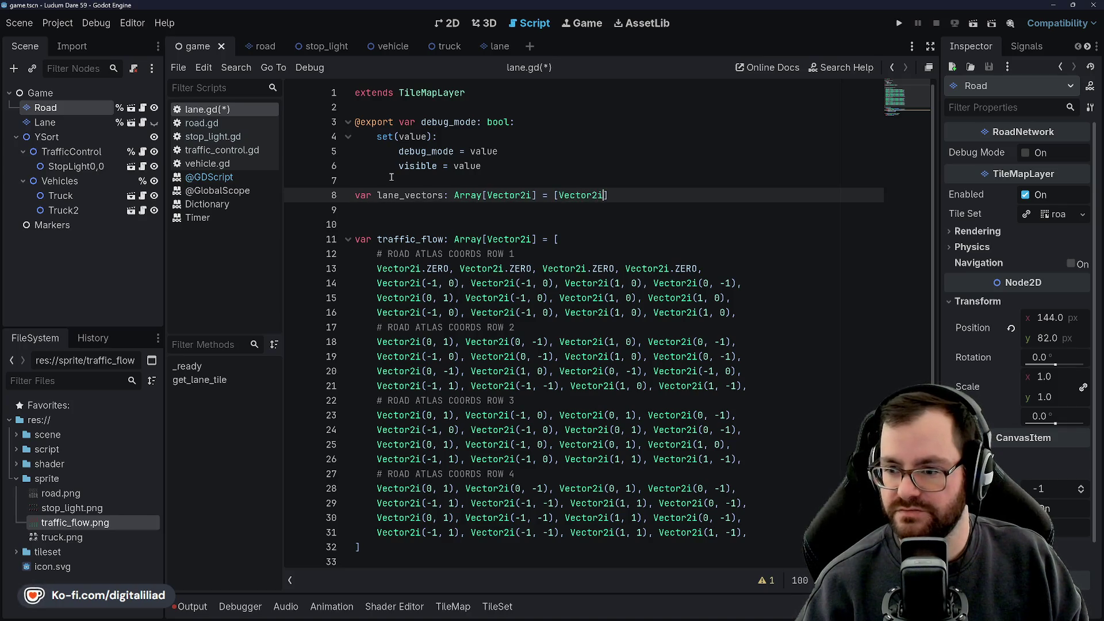
type("ERO, V")
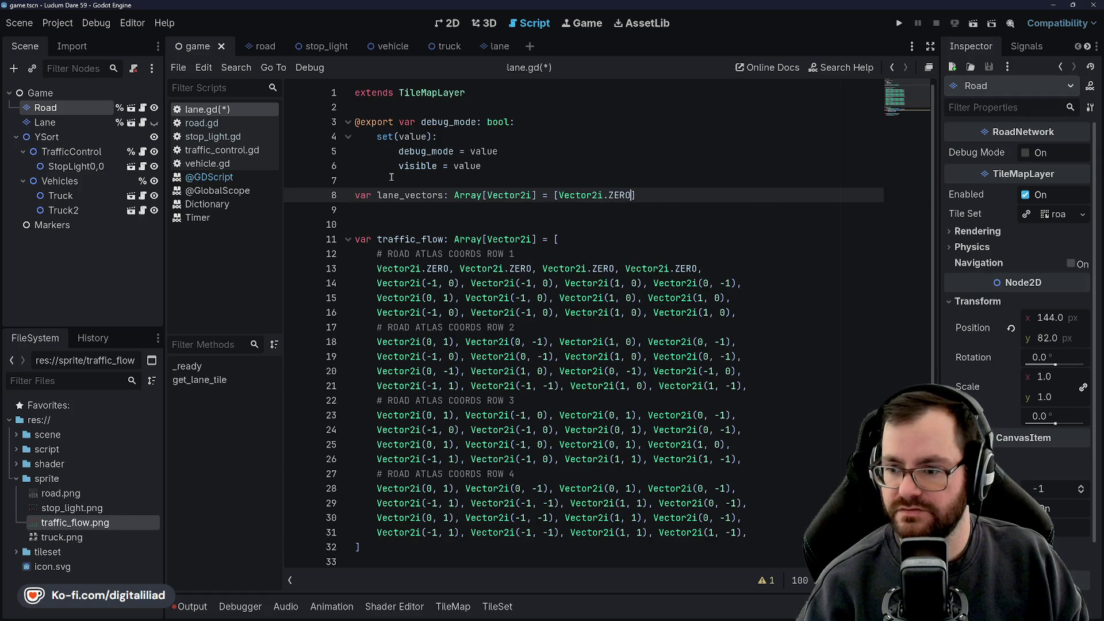
type("ector2i(")
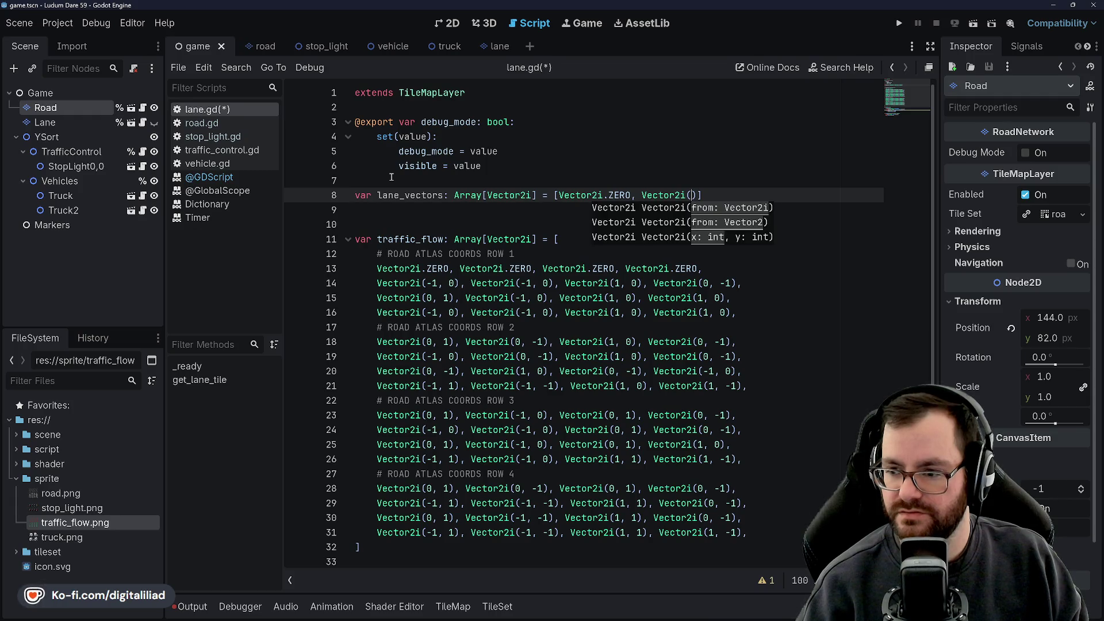
key("Right")
key("Right")
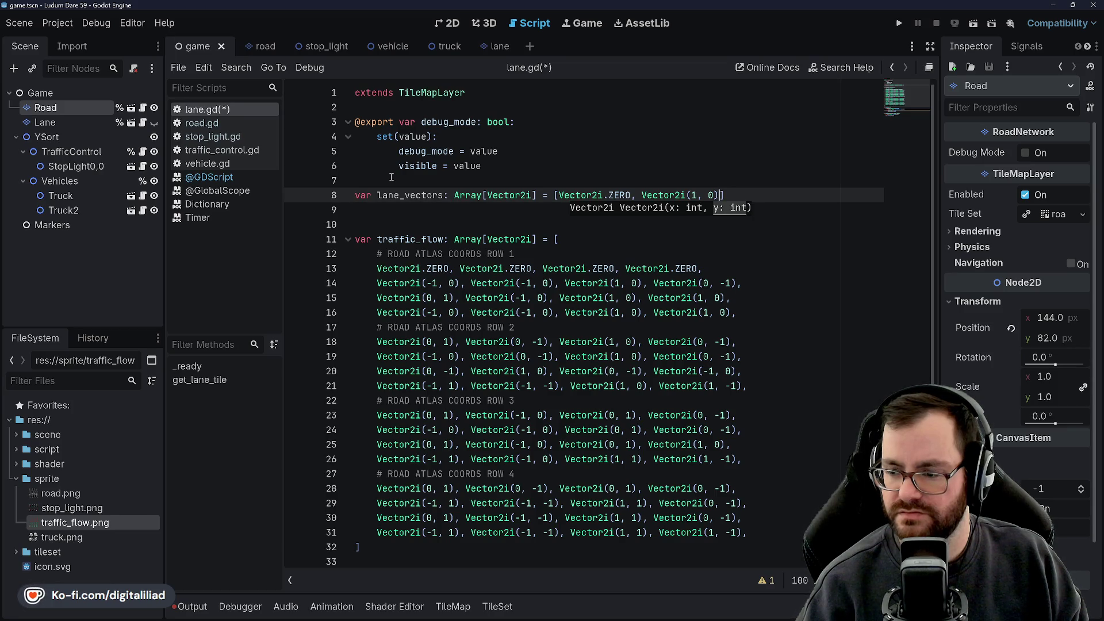
type("Vector2i(")
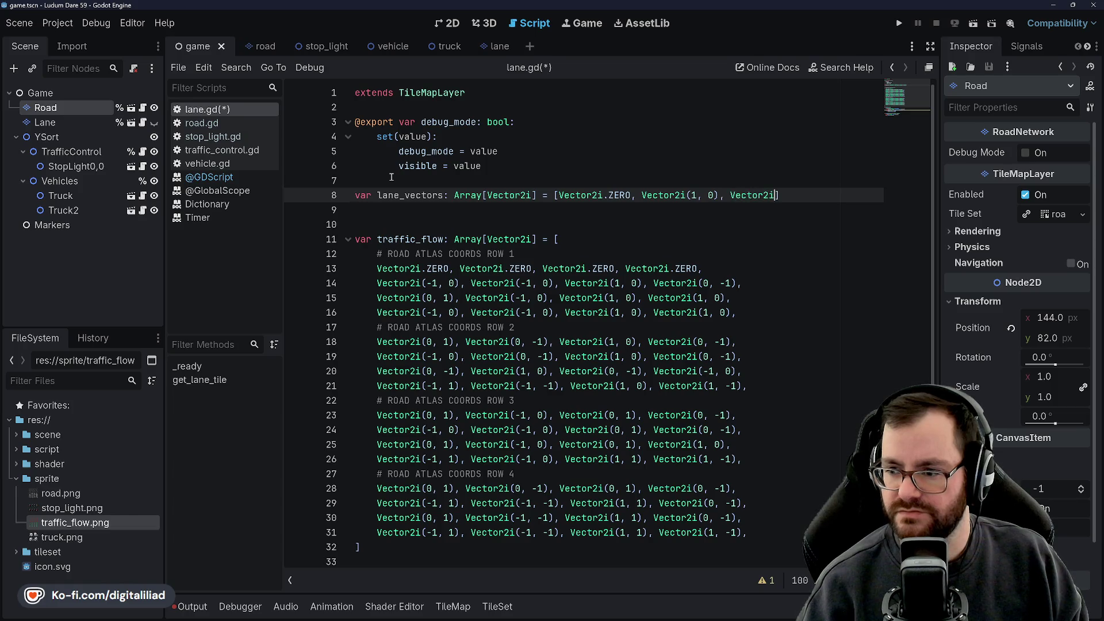
type("0, 1), Ve")
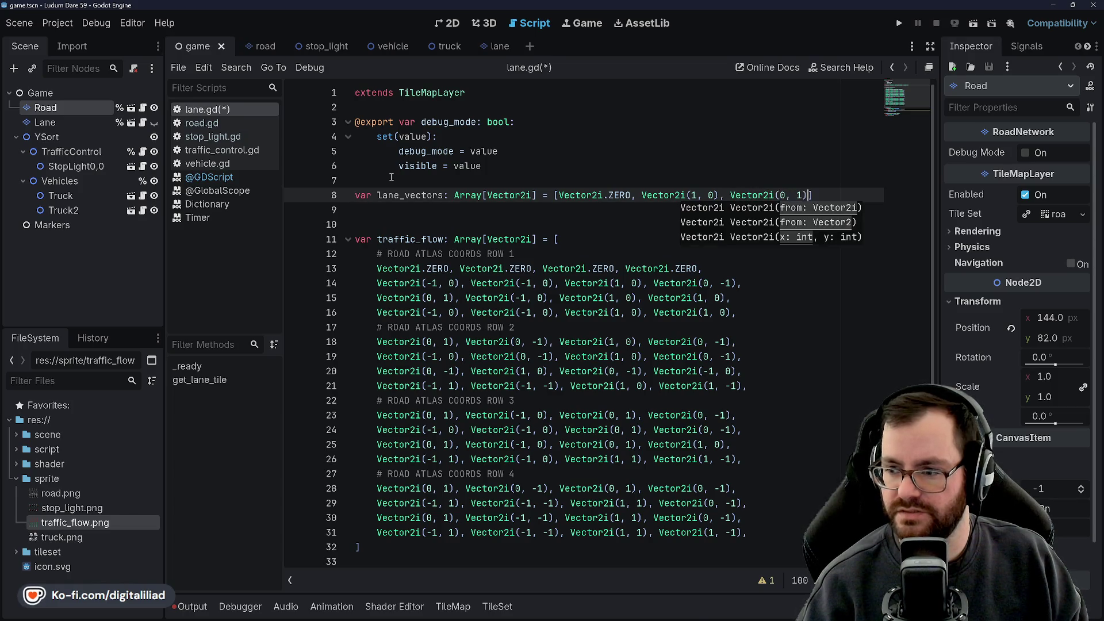
type("ctor2i(2")
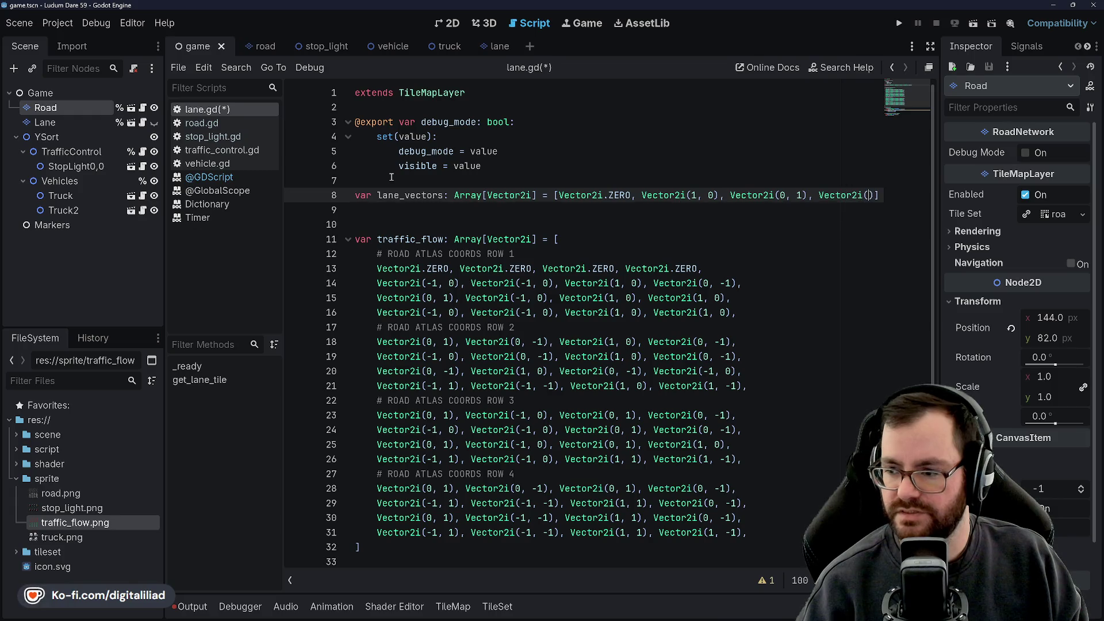
type(", 1)")
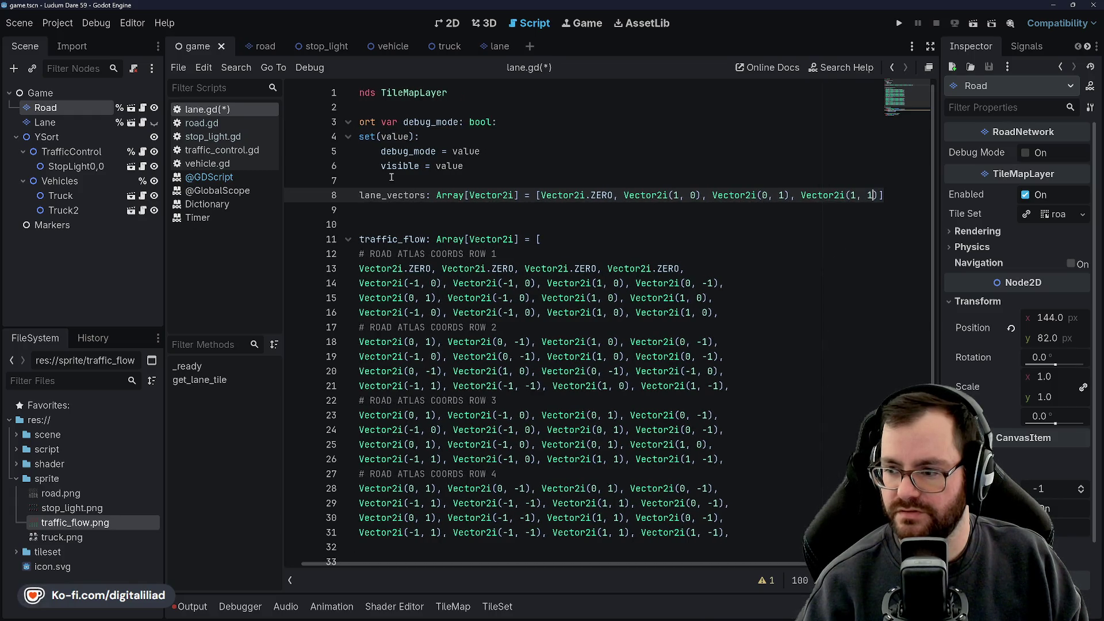
left_click(370, 231)
key("ctrl+s")
Step: Restore the first lane_vectors entry to Vector2i.ZERO and save the script again
left_click(483, 180)
scroll(492, 270, "down", 1)
scroll(493, 269, "up", 1)
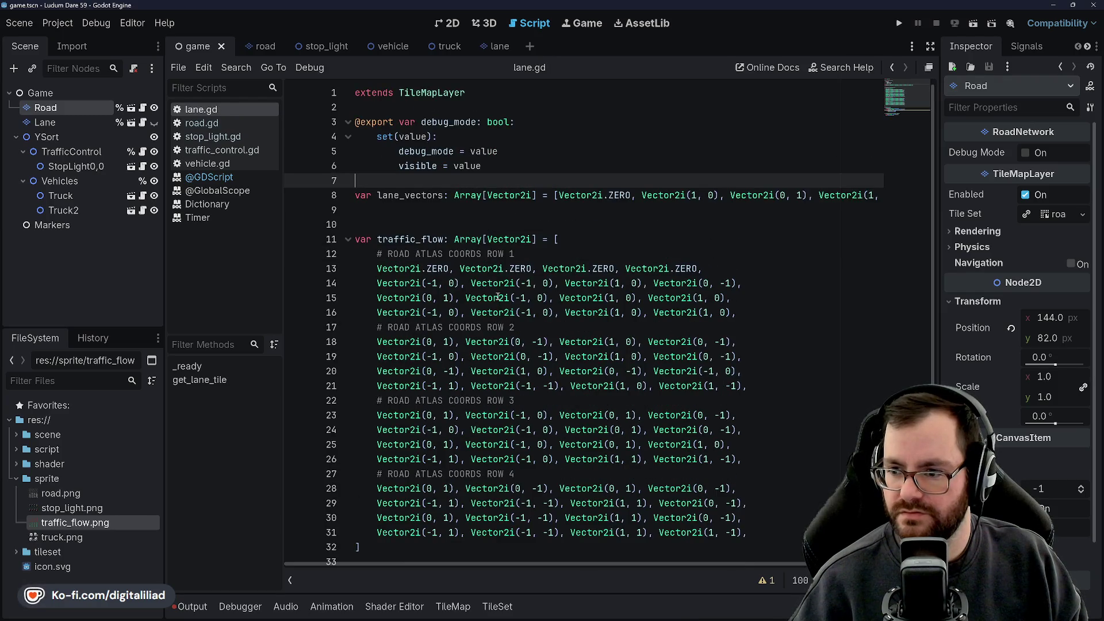
scroll(507, 275, "down", 1)
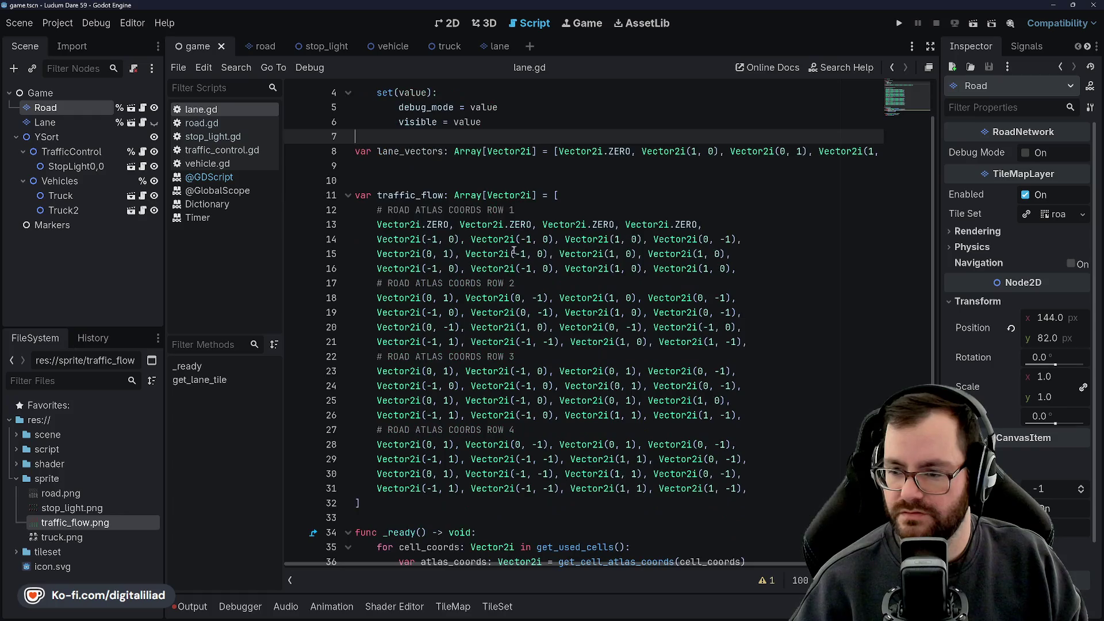
scroll(524, 260, "up", 1)
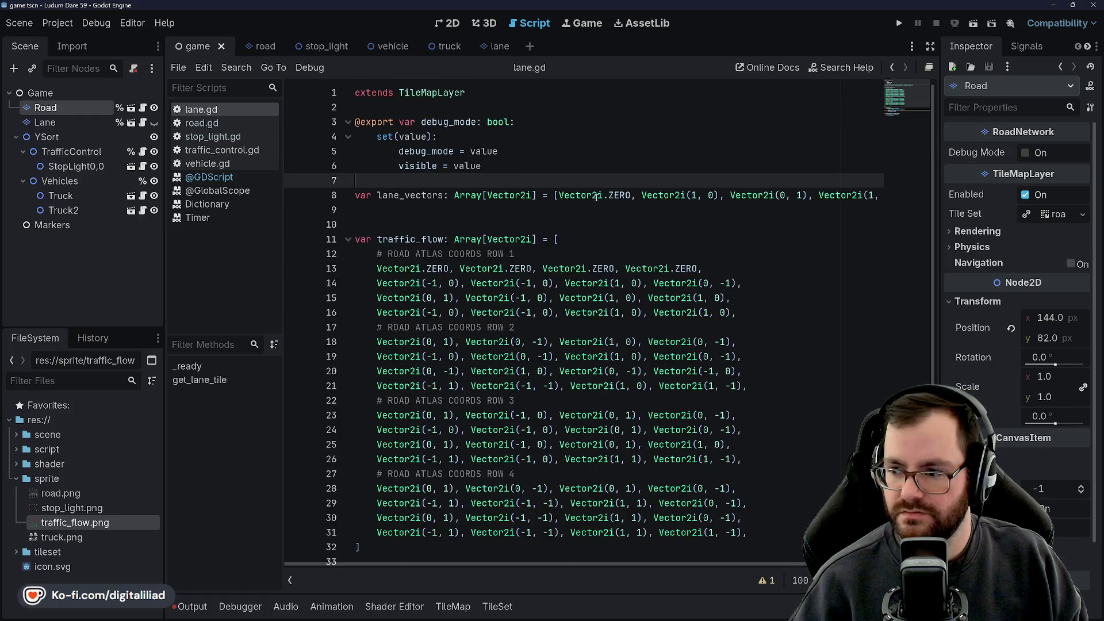
double_click(619, 195)
key("BackSpace")
key("BackSpace")
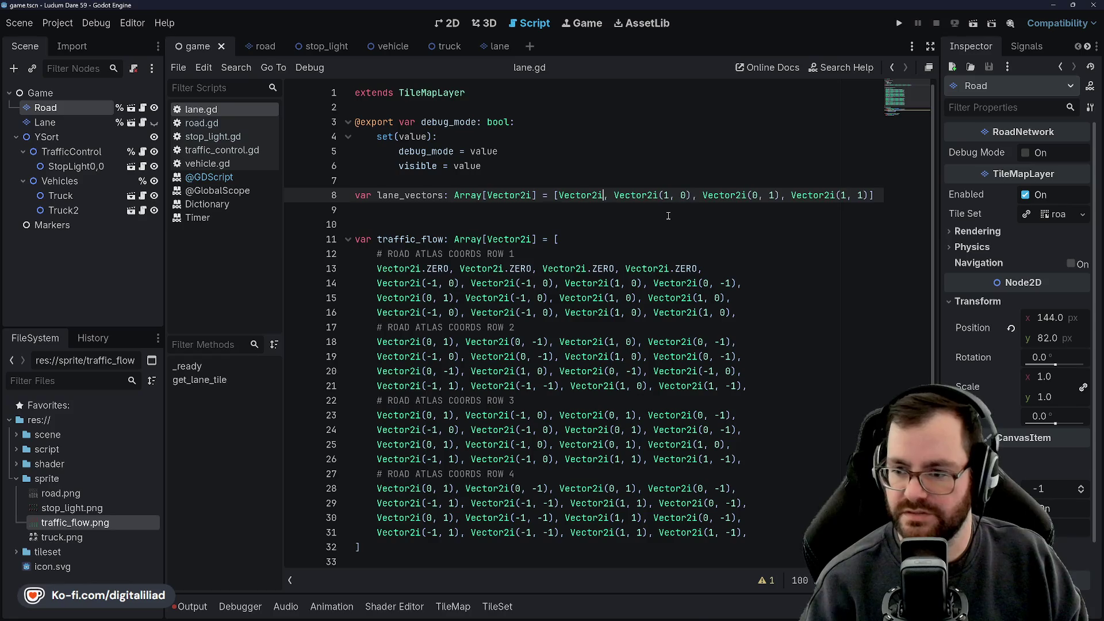
type("(0")
key("Down")
key("Down")
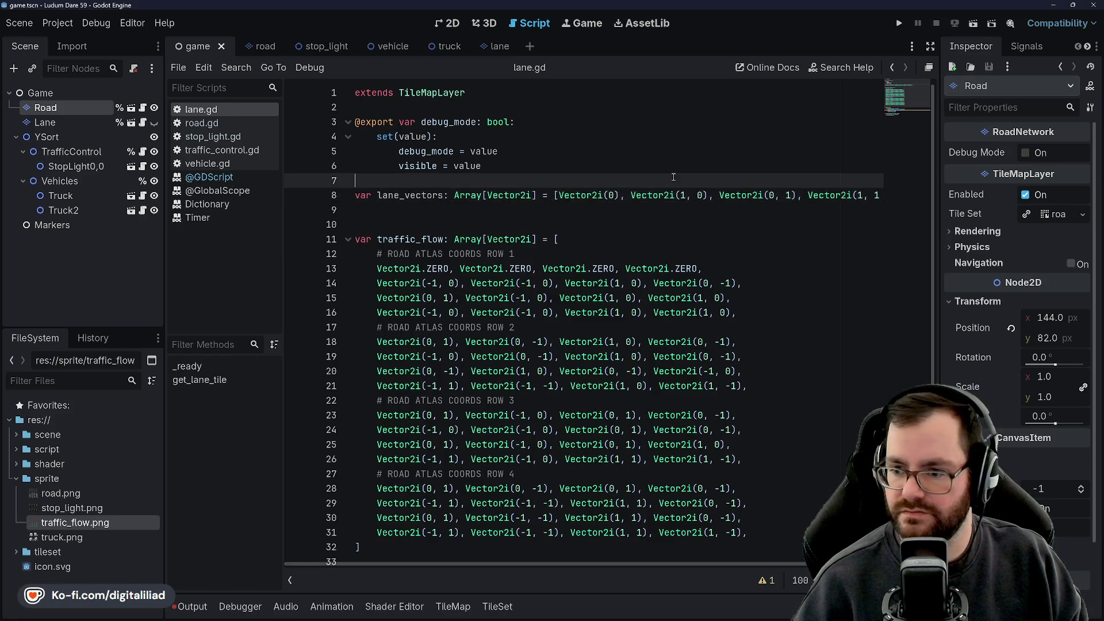
type(".ZERO")
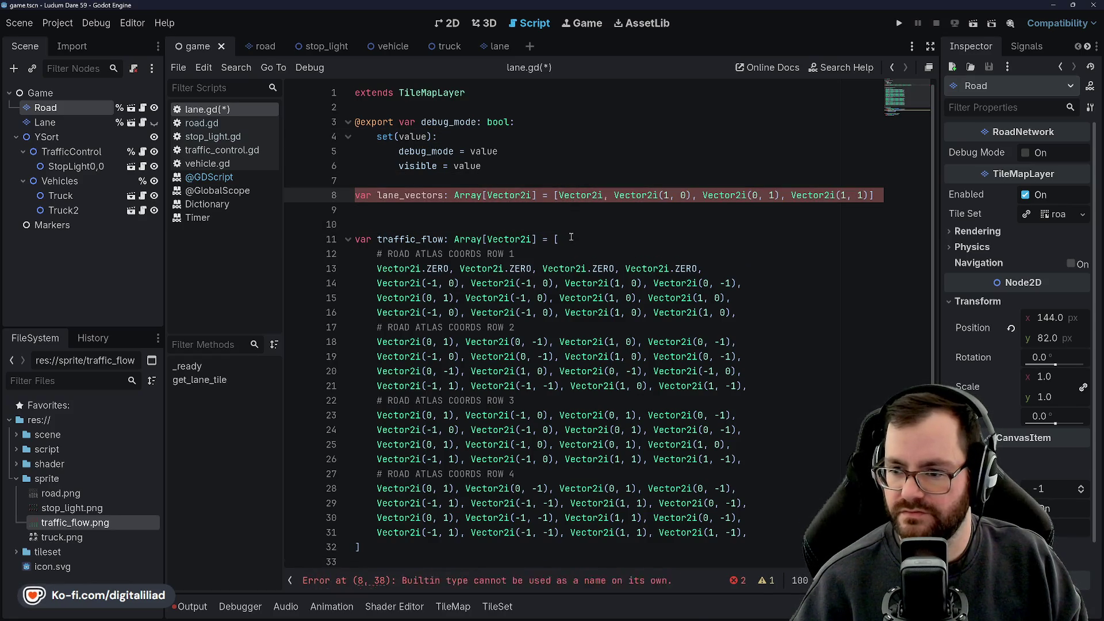
key("ctrl+s")
left_click(558, 239)
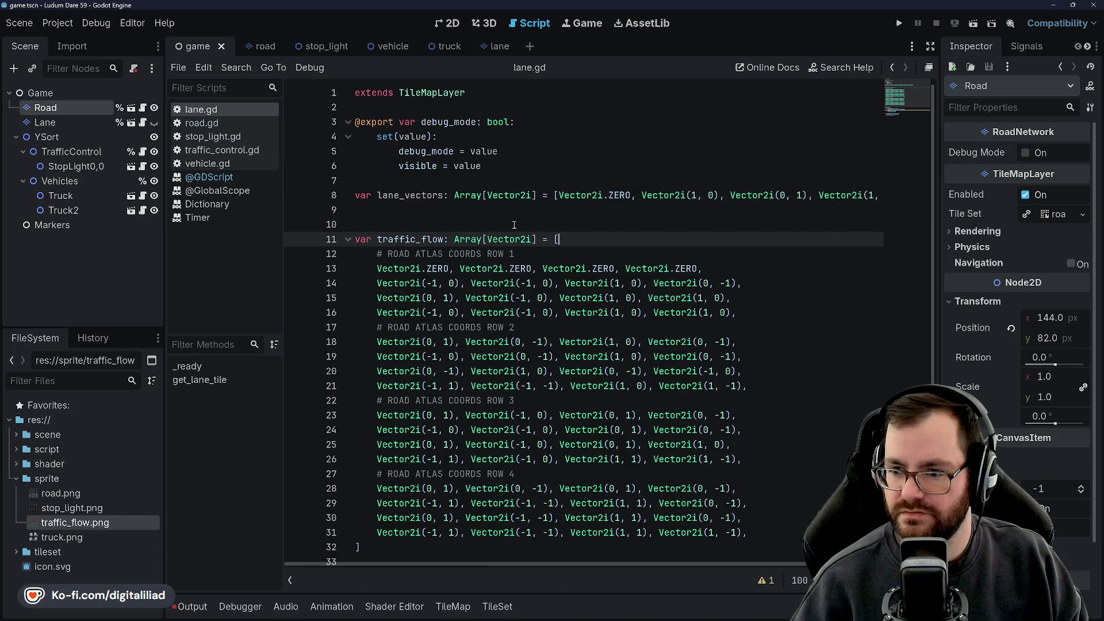
Step: Append '+ lane_vector2i' after cell_coords in the set_cell call on line 39
scroll(494, 247, "down", 3)
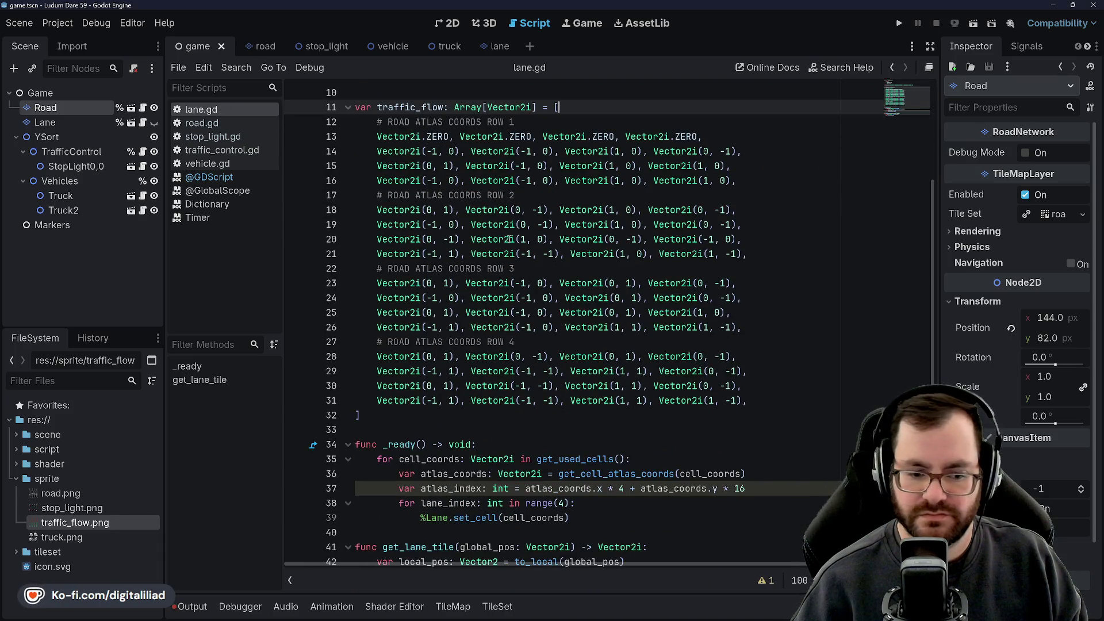
scroll(510, 239, "down", 1)
left_click(499, 474)
double_click(540, 475)
double_click(448, 474)
left_click(480, 474)
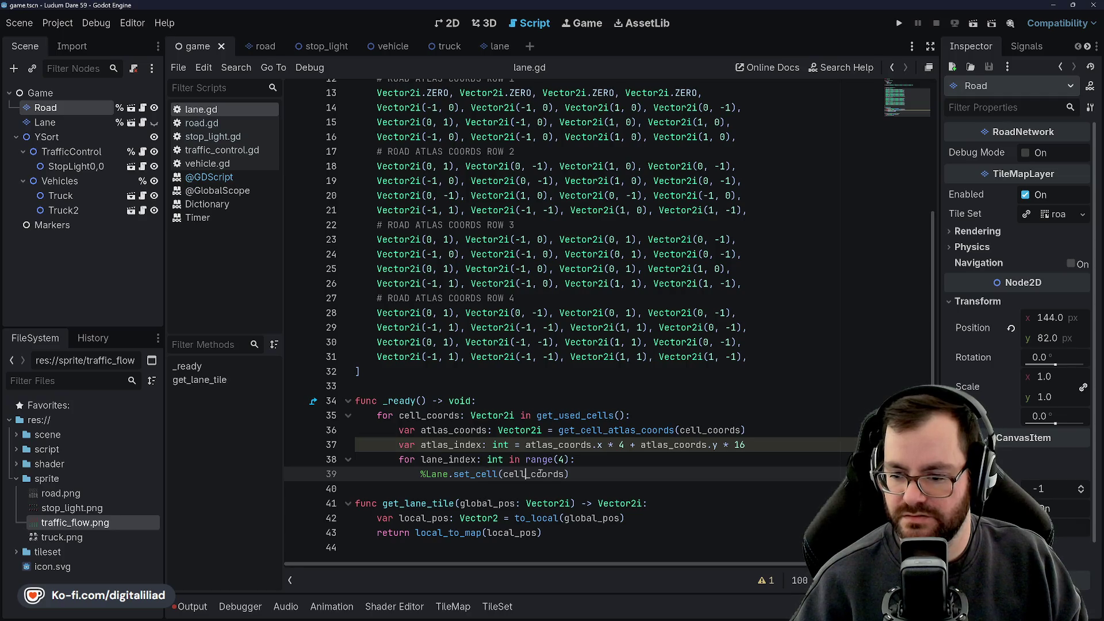
double_click(540, 474)
key("Right")
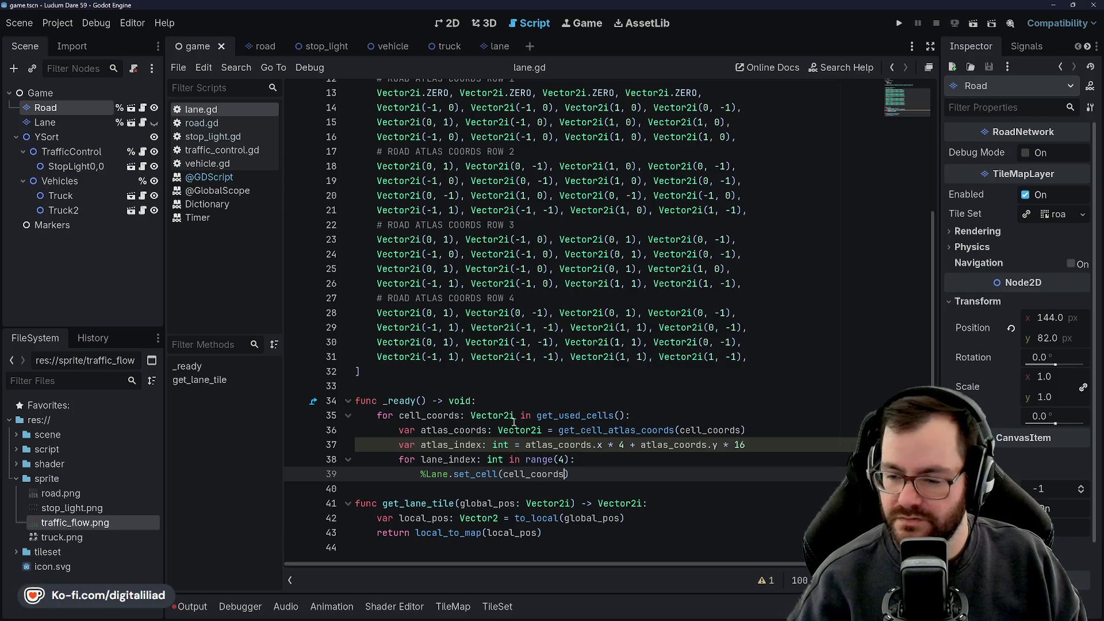
type("+ lane_")
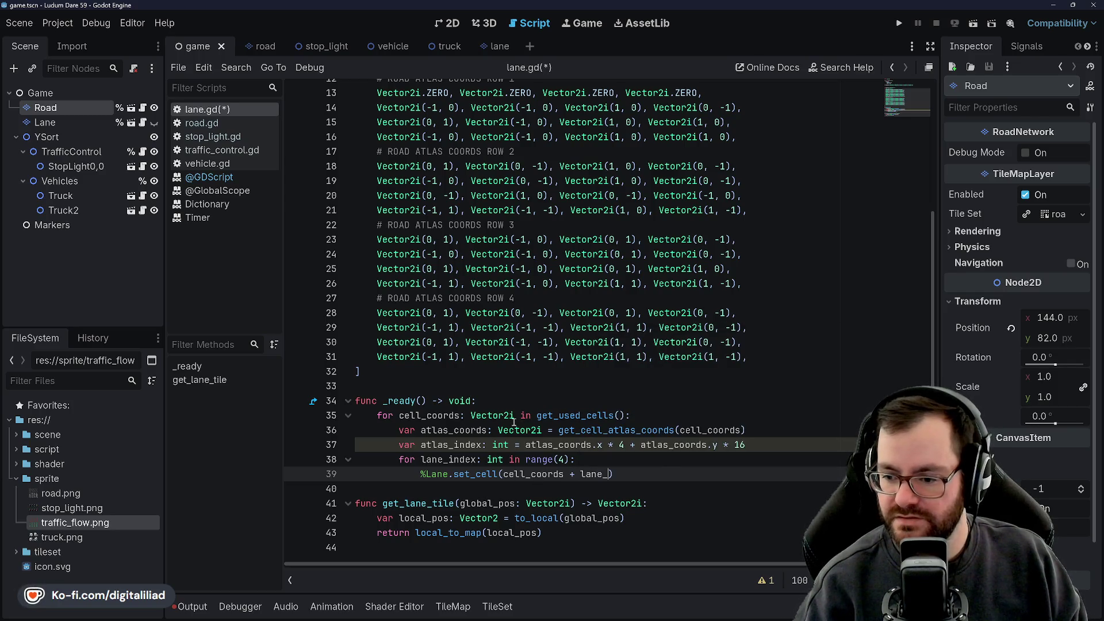
type("vector2i")
Step: Rename the lane_vectors array to lane_offset and save
scroll(513, 422, "up", 4)
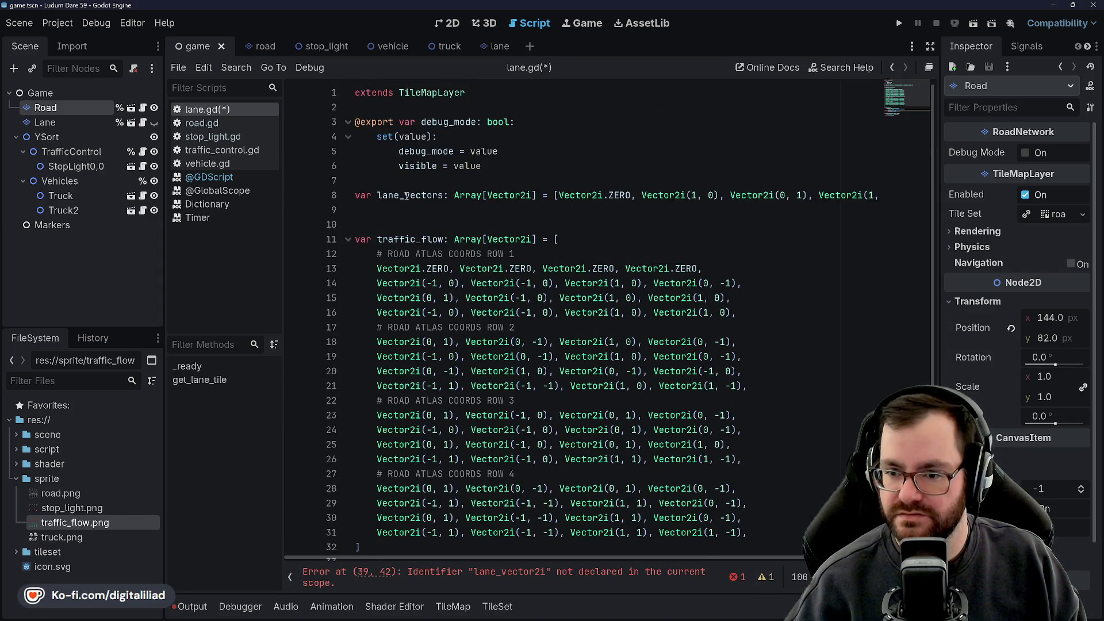
left_click_drag(405, 196, 428, 196)
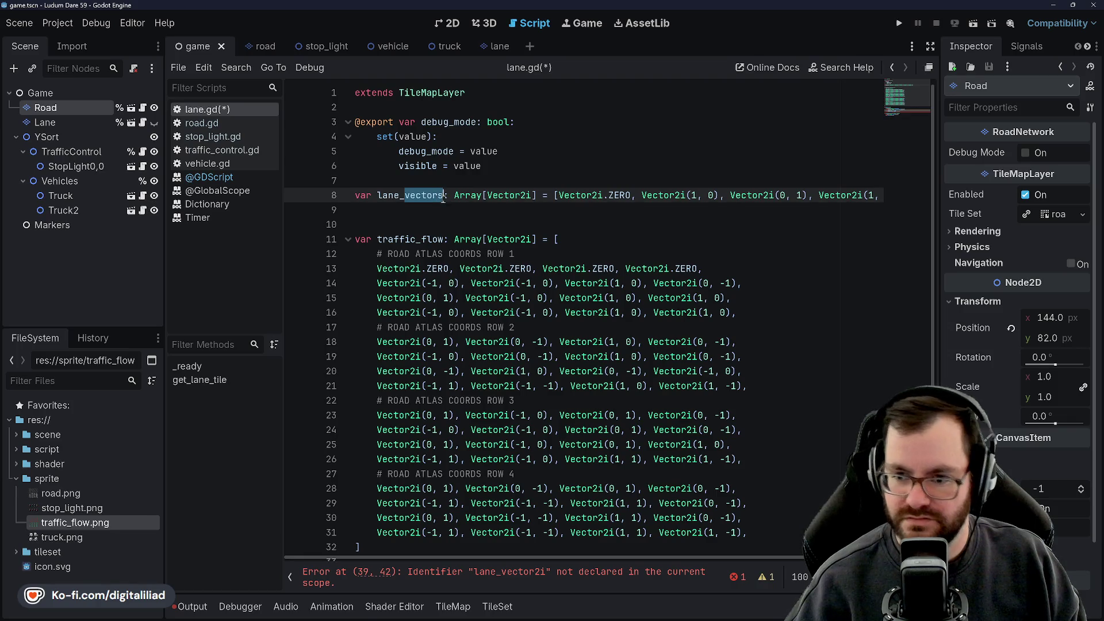
type("offset")
left_click(415, 137)
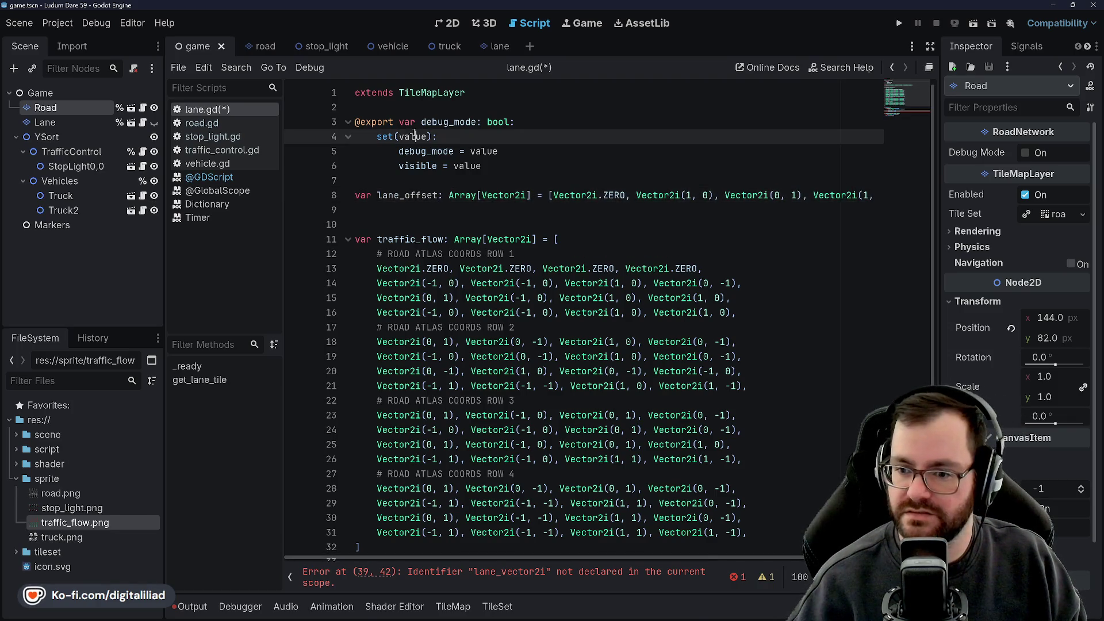
key("ctrl+s")
left_click(444, 196)
type("s")
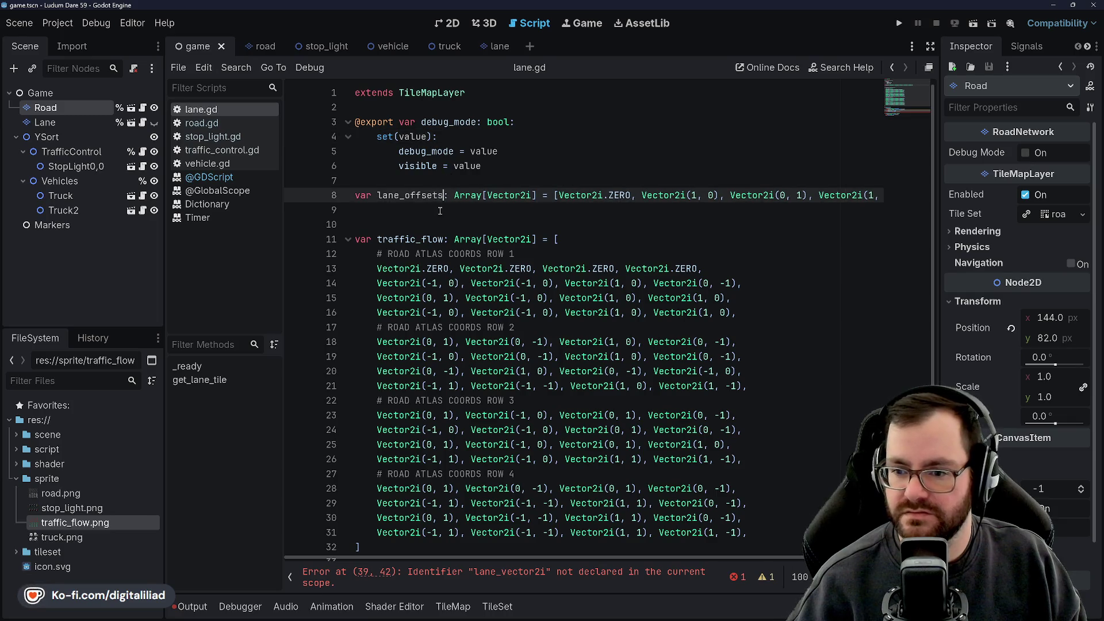
left_click(440, 211)
left_click(386, 179)
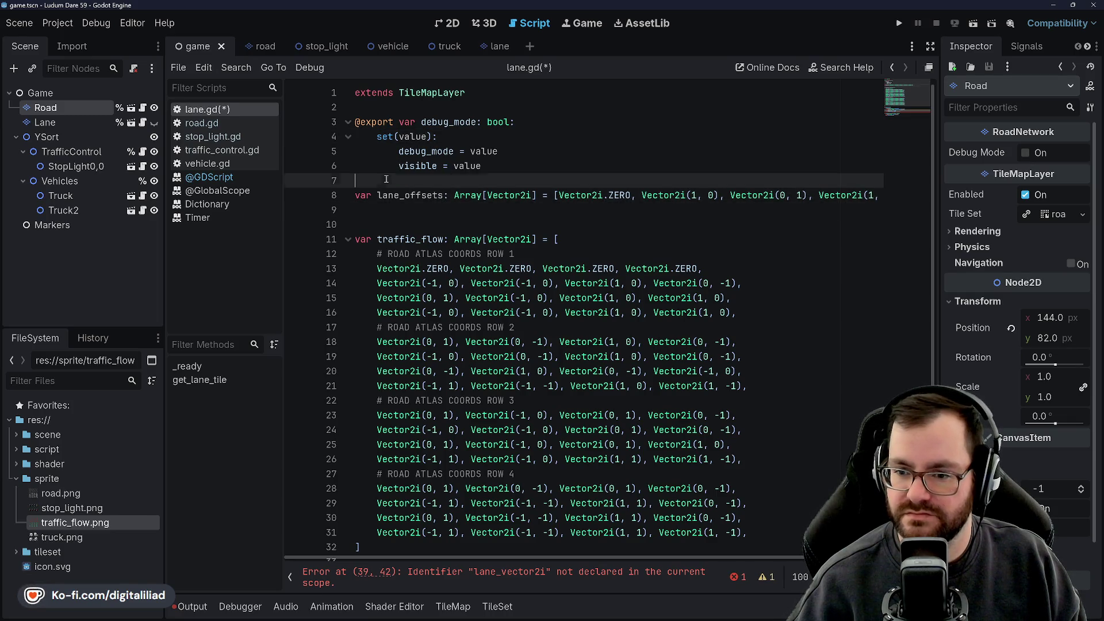
left_click(398, 223)
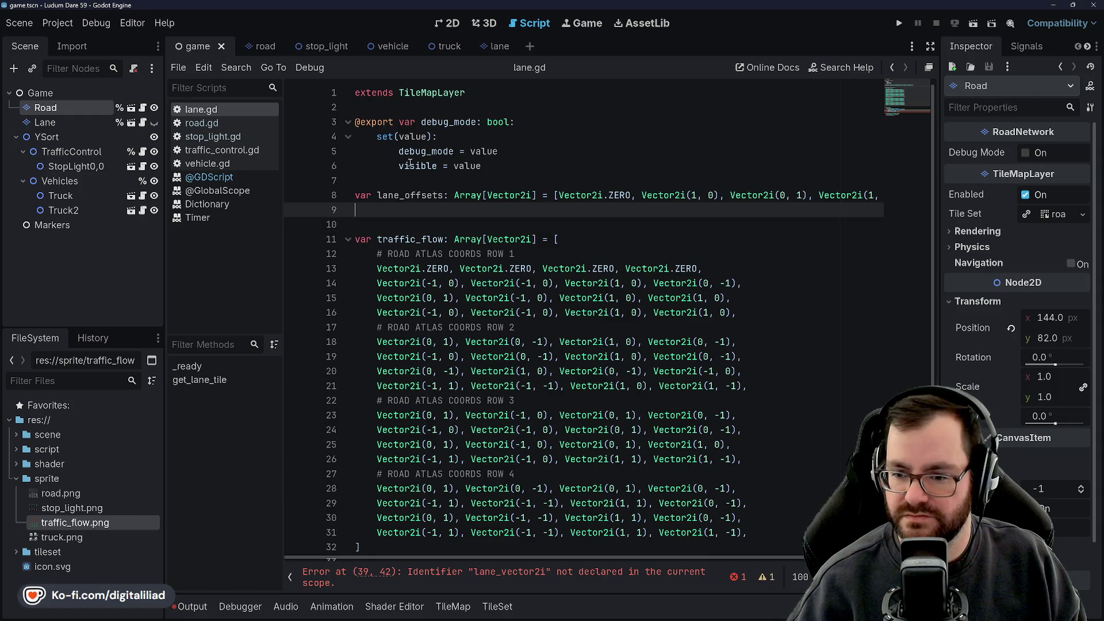
left_click(401, 226)
key("Up")
key("Up")
key("End")
key("BackSpace")
left_click(400, 226)
scroll(415, 188, "down", 1)
Step: Replace lane_vector2i with lane_offset[lane_index] on line 39, save, and add source 0
double_click(412, 152)
key("ctrl+c")
scroll(575, 345, "down", 3)
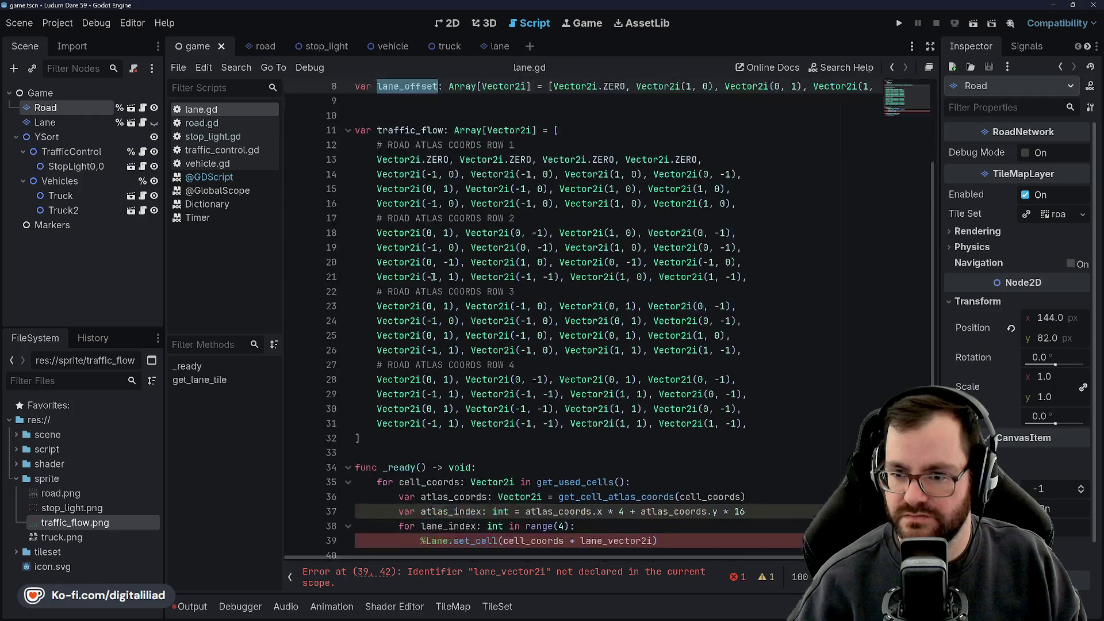
left_click(638, 453)
double_click(589, 471)
key("ctrl+v")
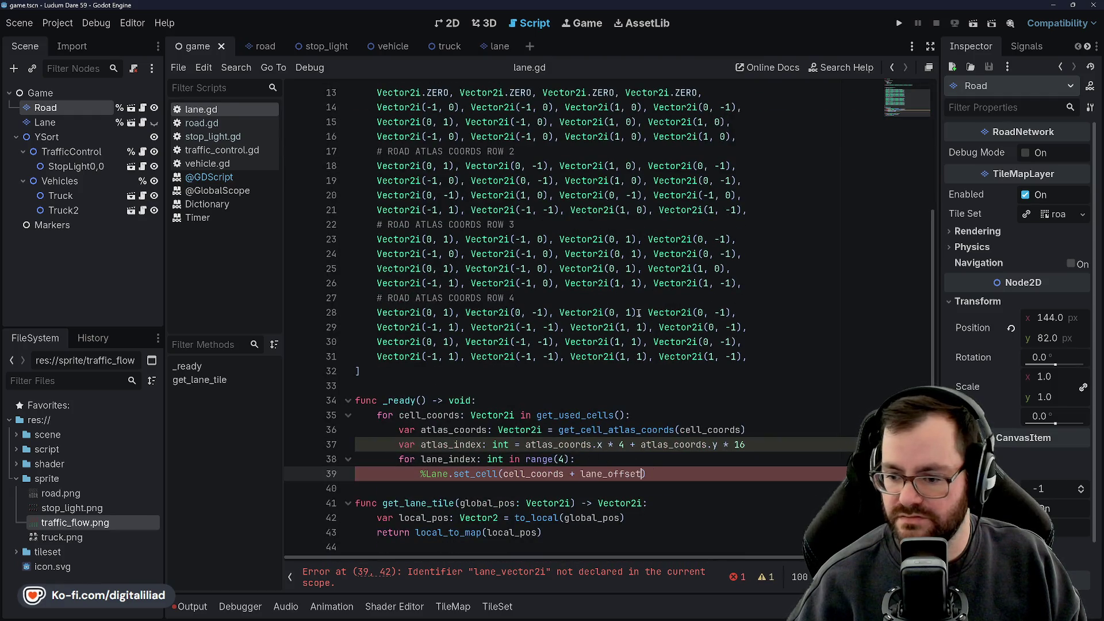
type("[lane_index")
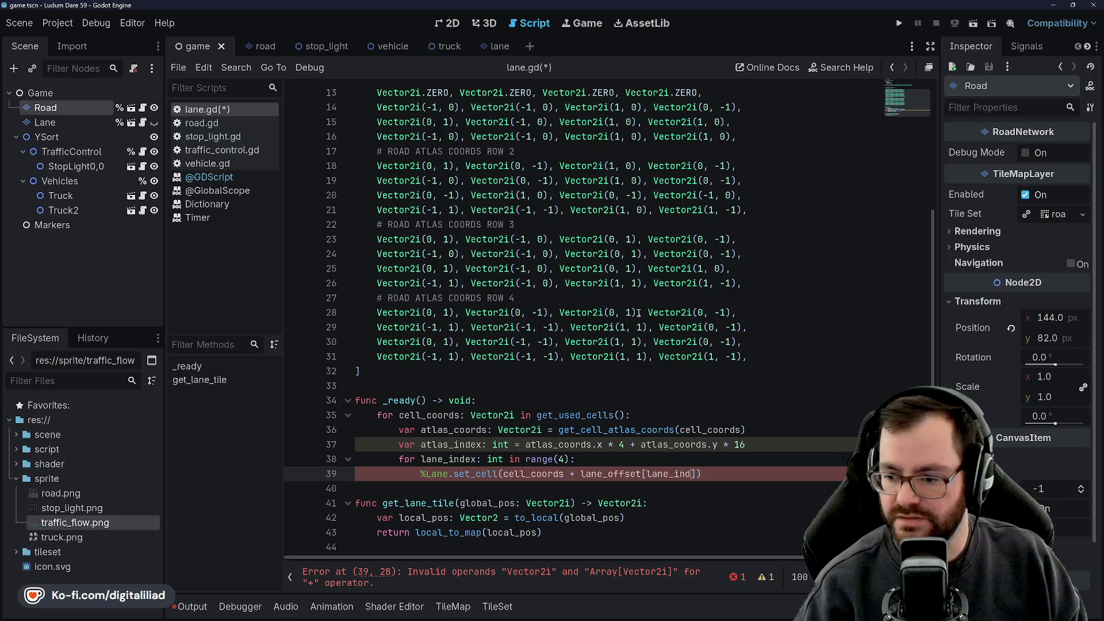
type("]")
key("ctrl+s")
type("0,")
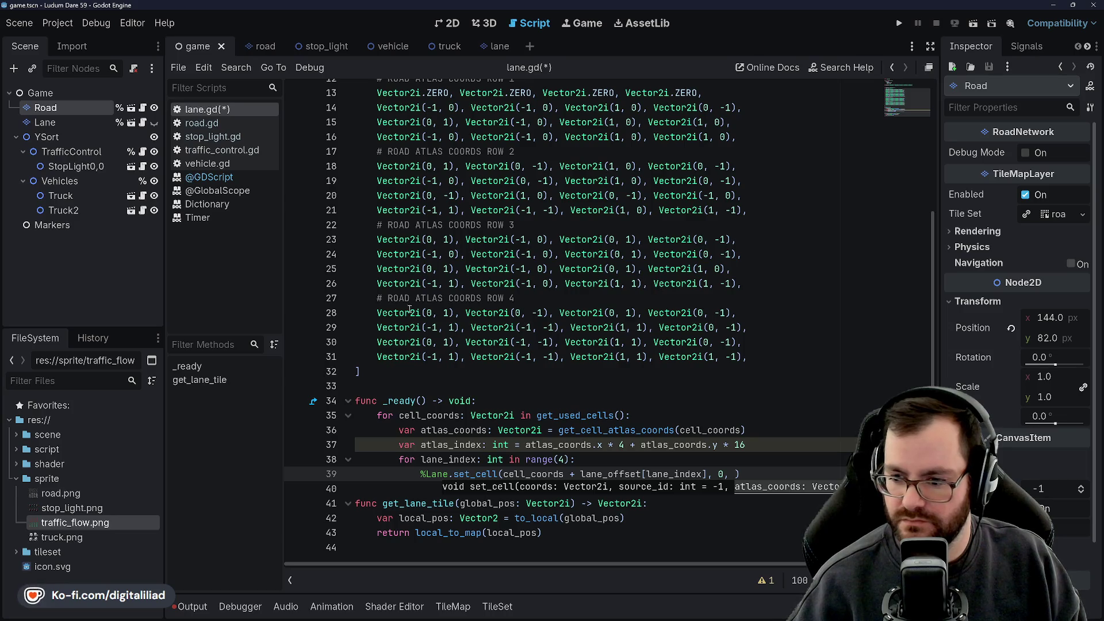
Step: Review the finished set_cell call on line 39, then switch over to Aseprite
scroll(474, 285, "up", 3)
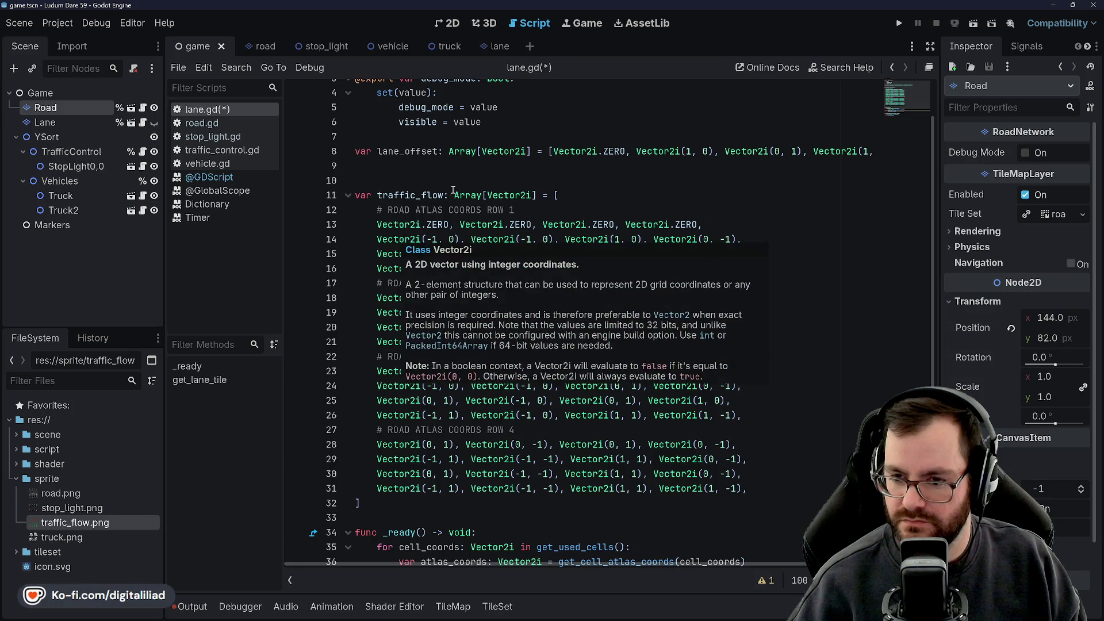
scroll(515, 349, "down", 1)
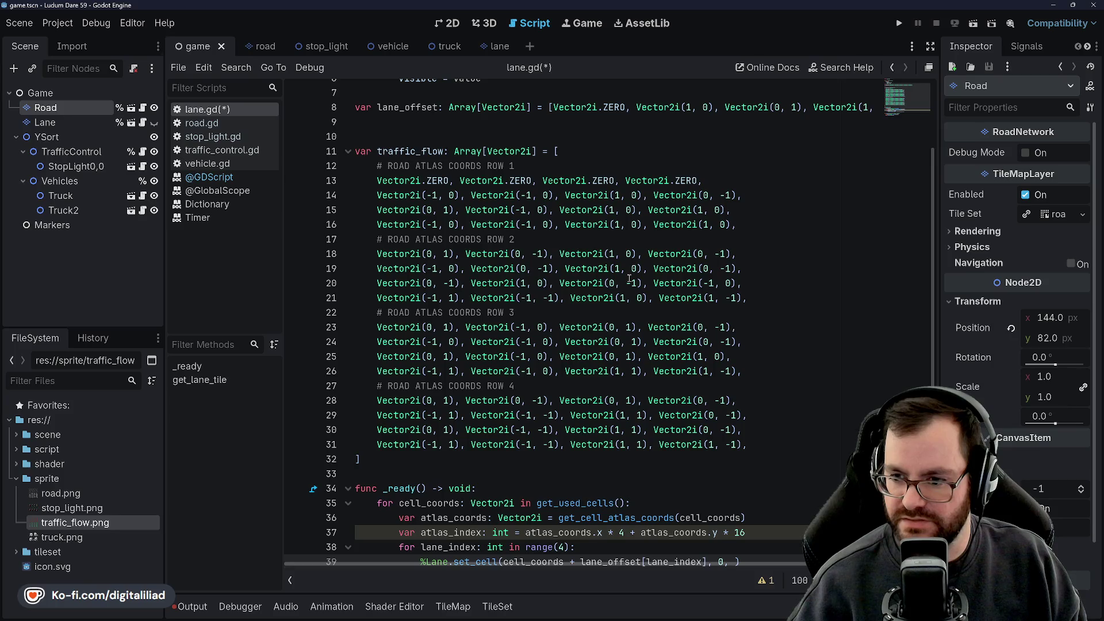
scroll(633, 288, "down", 1)
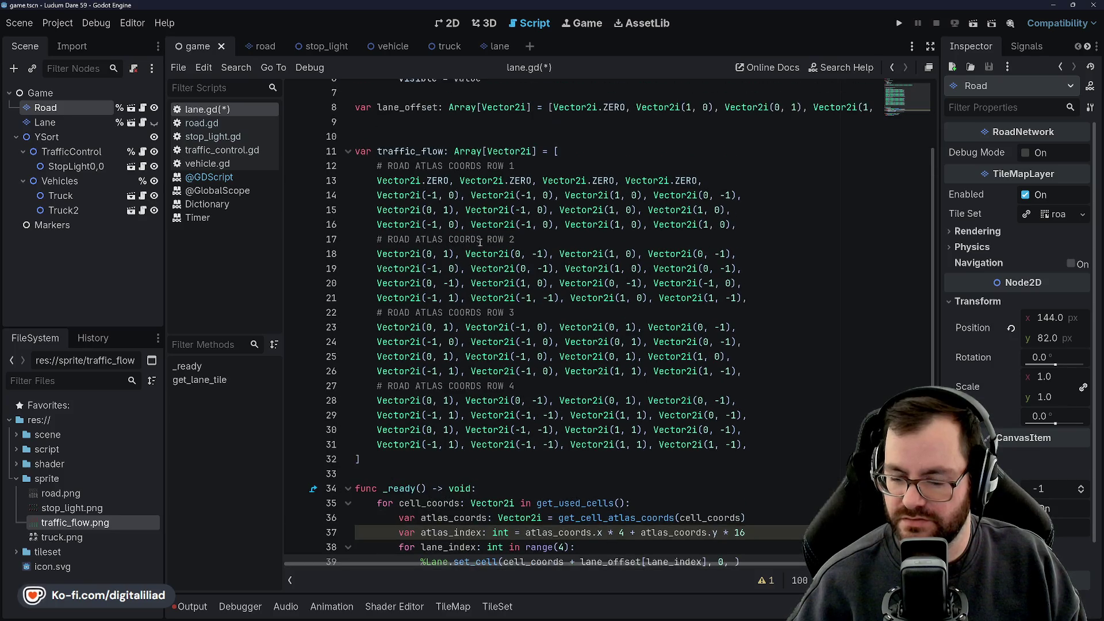
scroll(437, 227, "down", 1)
scroll(449, 228, "up", 1)
scroll(509, 431, "down", 1)
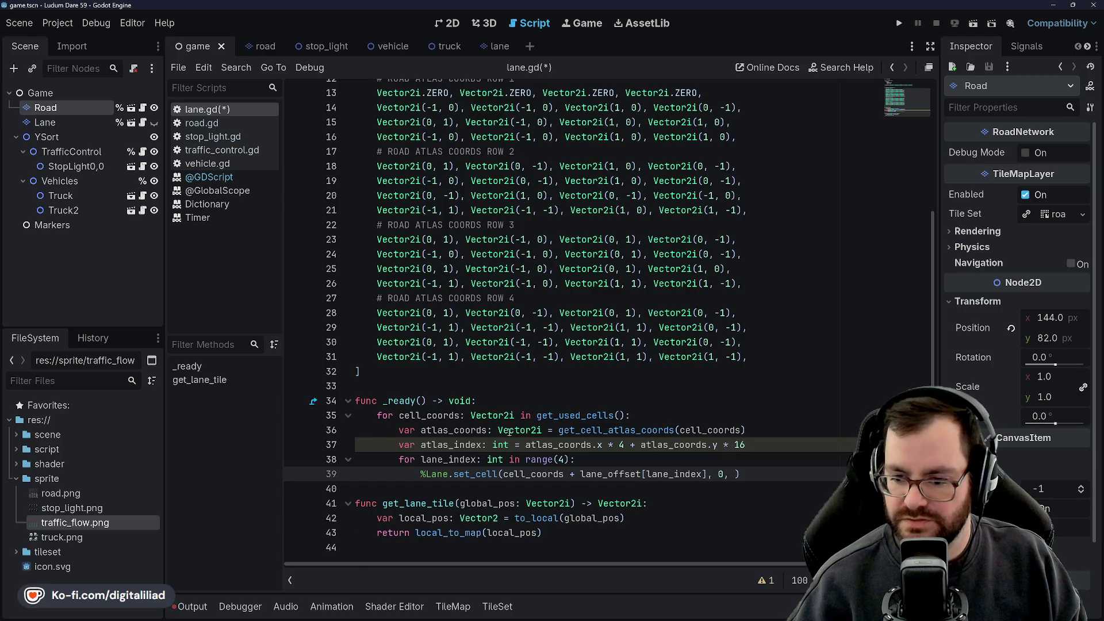
mouse_move(796, 470)
left_mouse_down()
mouse_move(575, 463)
mouse_move(520, 479)
mouse_move(415, 474)
left_mouse_up()
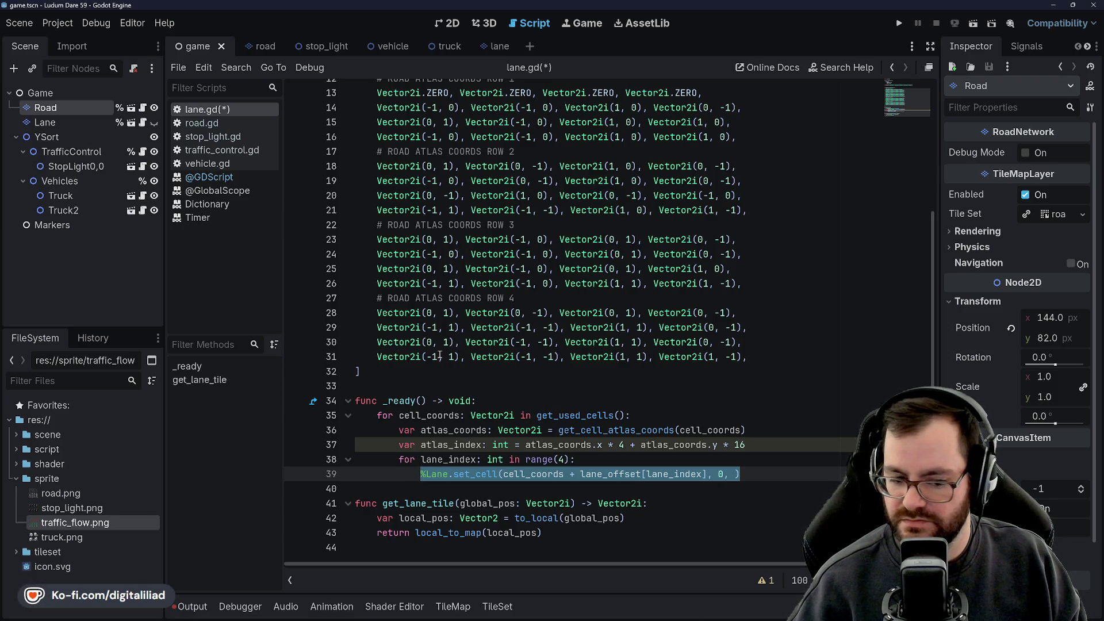
left_click(410, 372)
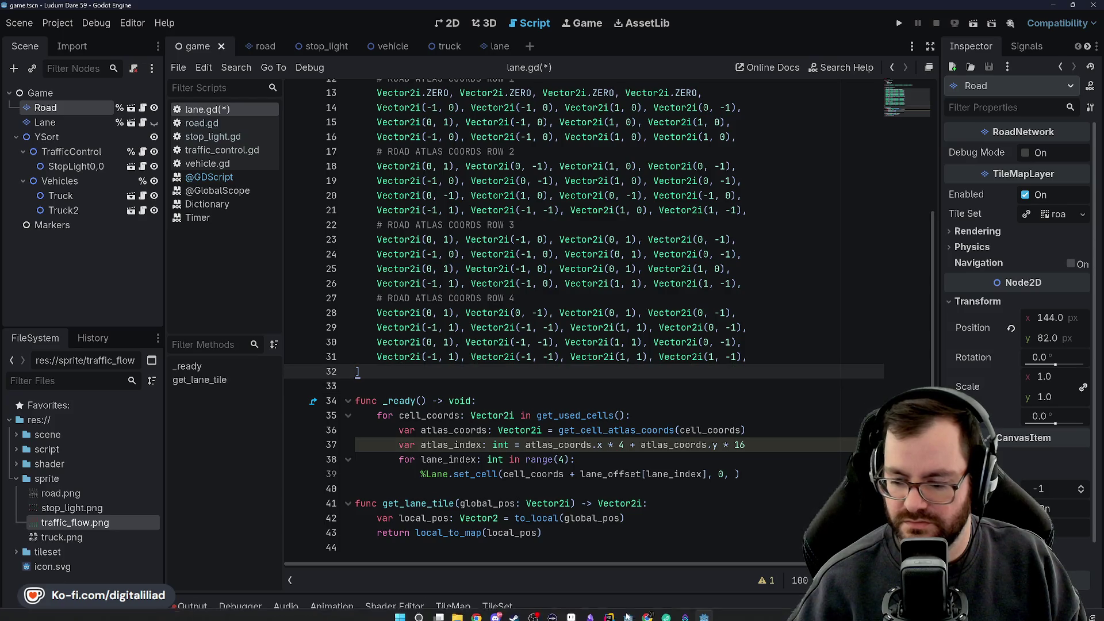
left_click(573, 616)
key("ctrl+z")
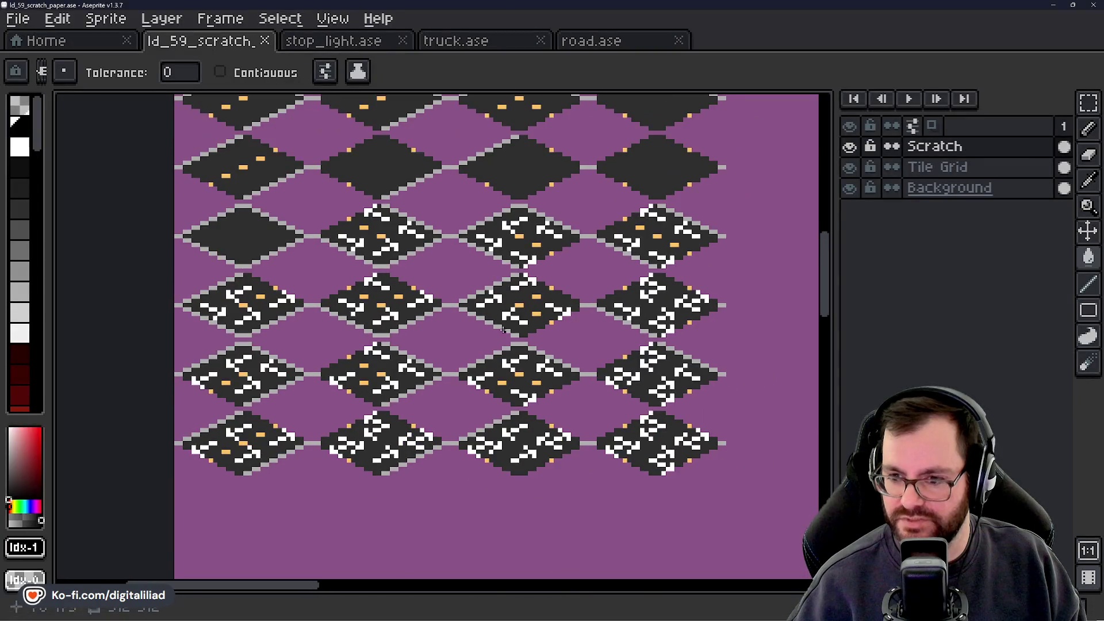
Step: Open traffic_flow.ase from recent files, select the Flow layer and the Rectangular Marquee tool
key("ctrl+y")
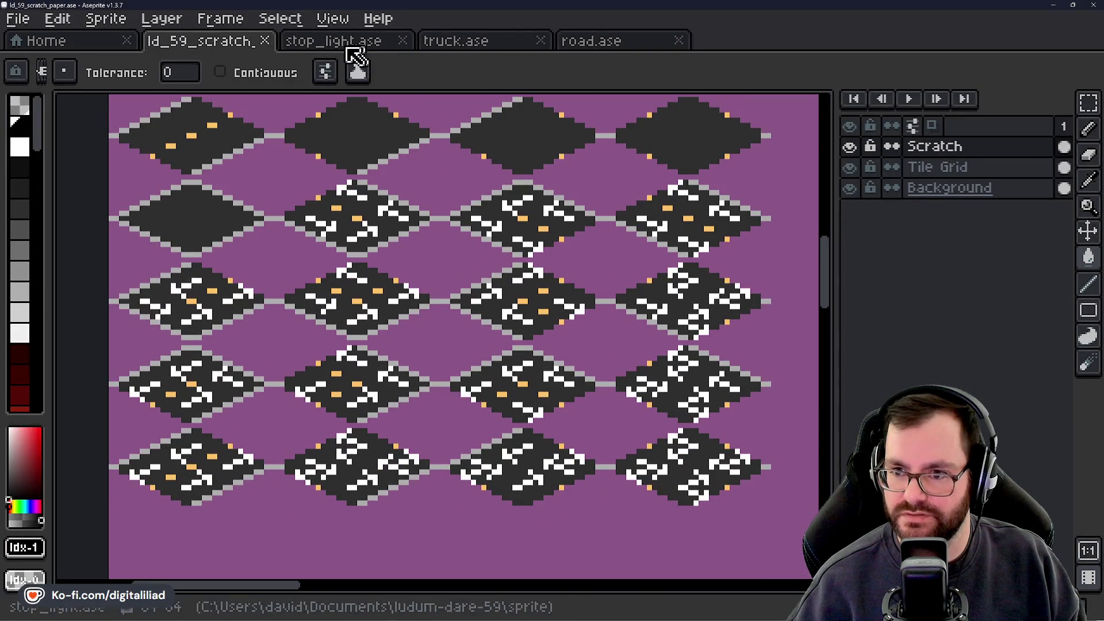
scroll(566, 420, "down", 1)
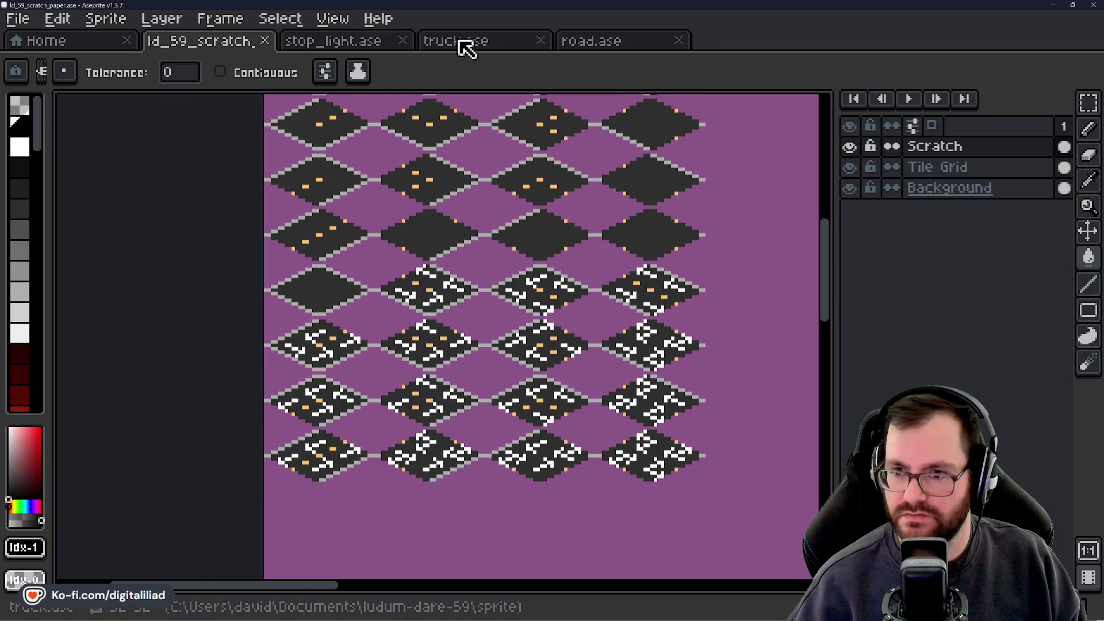
left_click(23, 41)
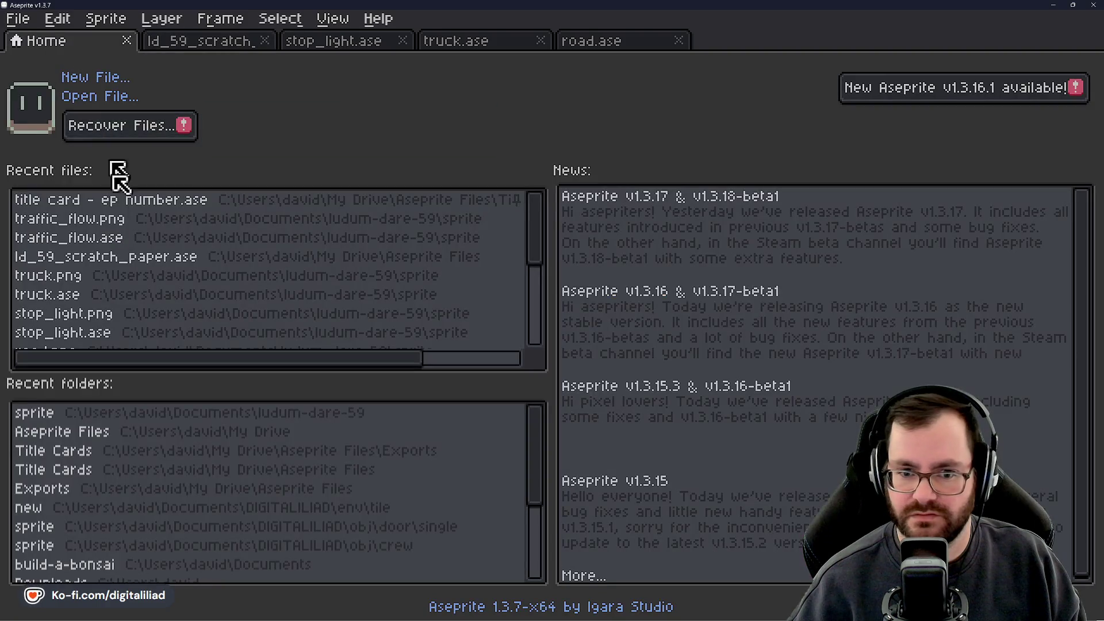
left_click(149, 238)
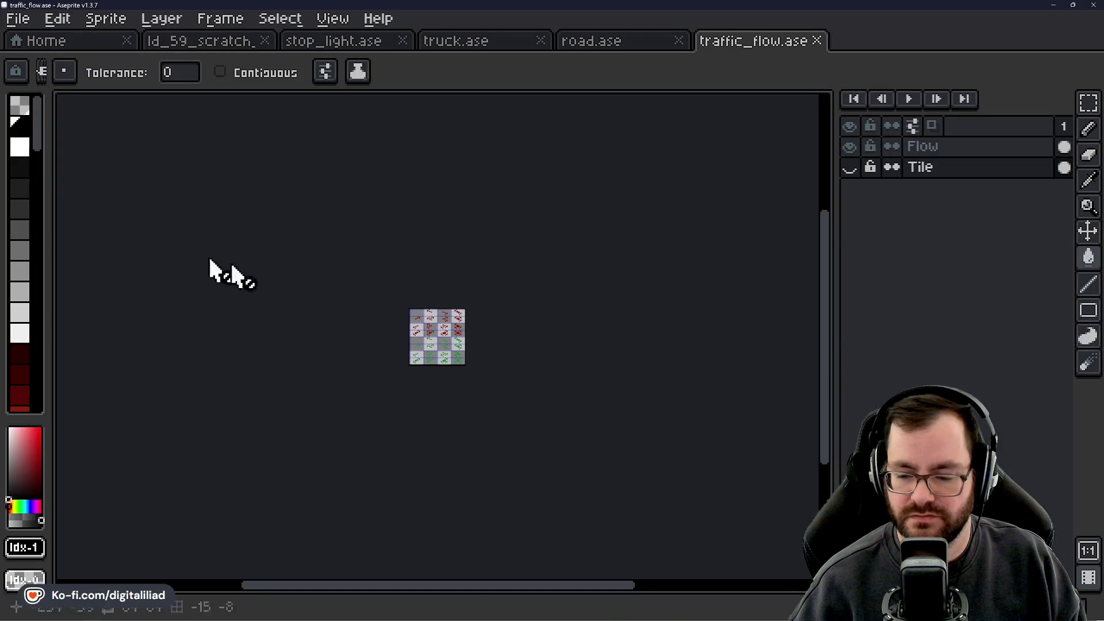
scroll(426, 354, "down", 1)
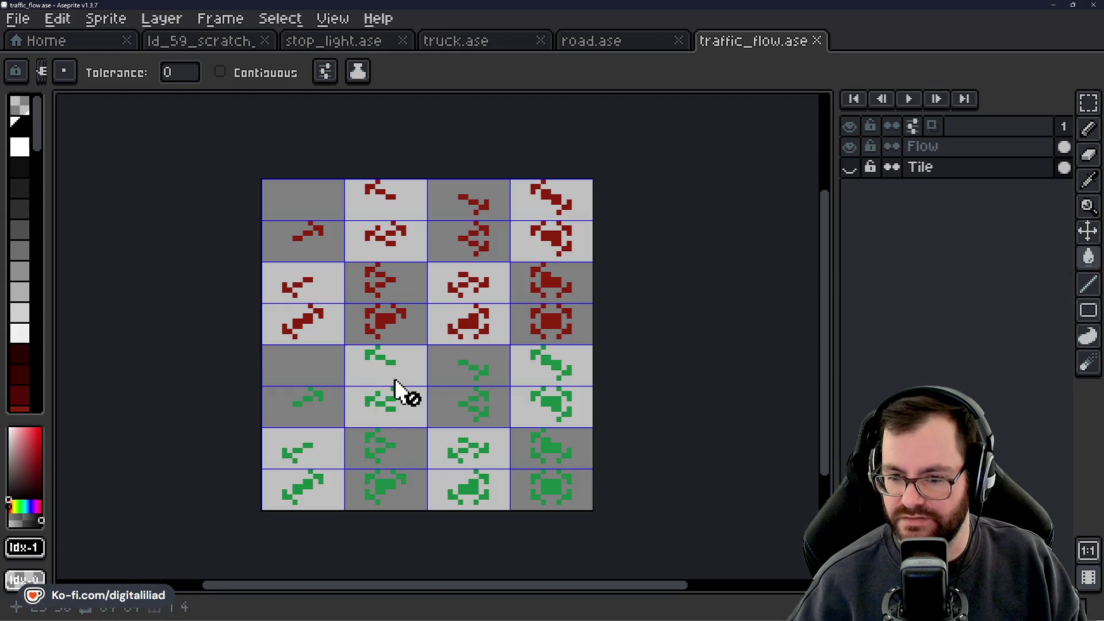
left_click_drag(410, 367, 423, 369)
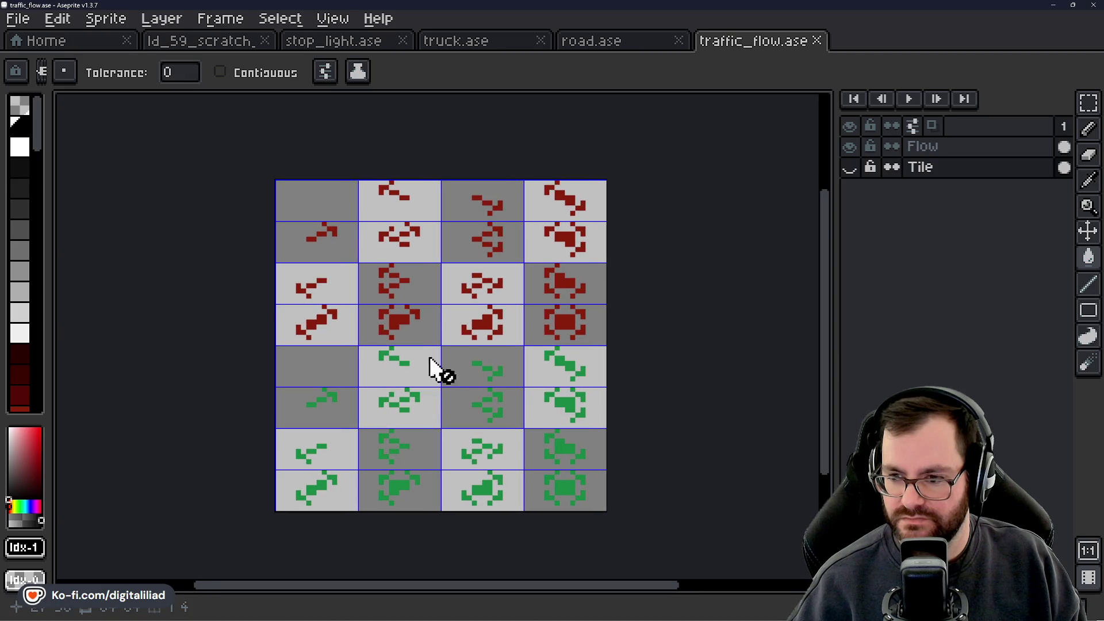
left_click(960, 146)
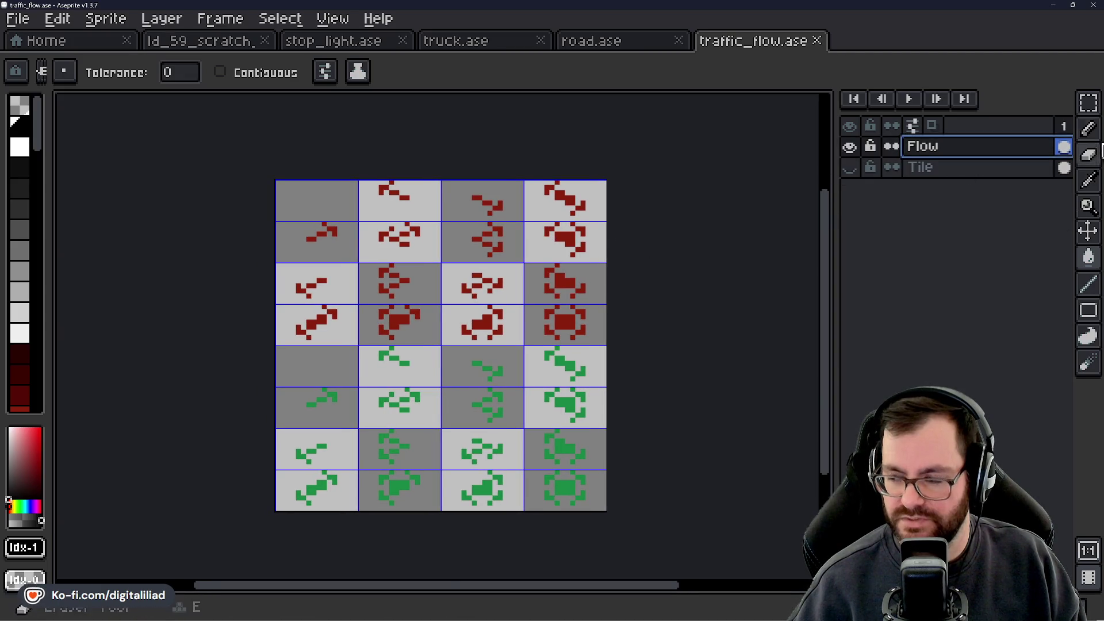
left_click(1088, 103)
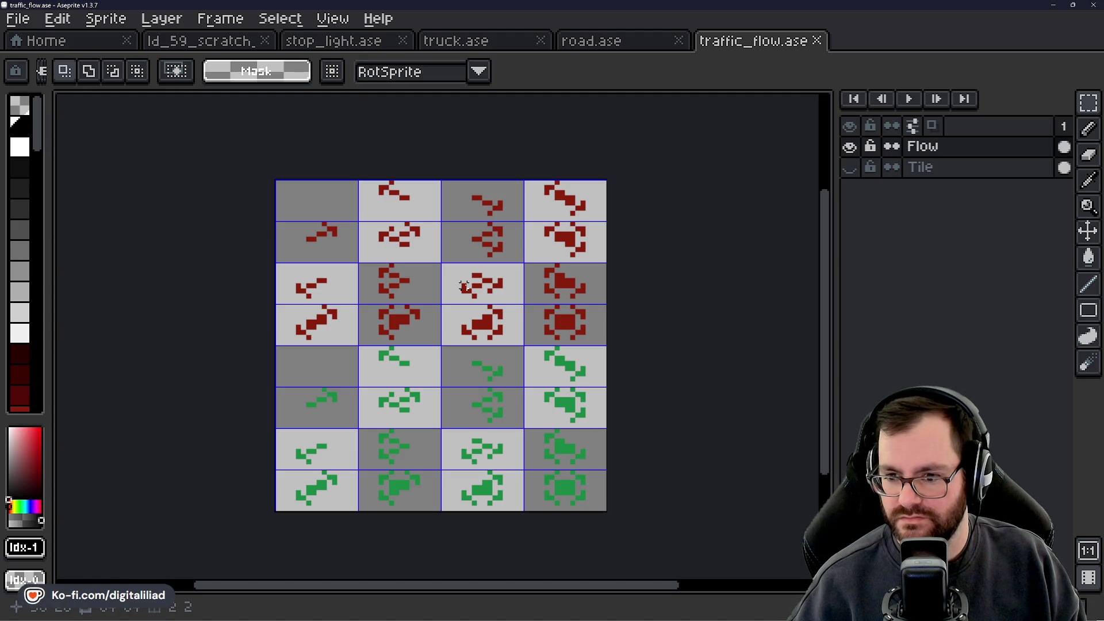
Step: Open autotile_mapping.ase from the Aseprite Files folder
left_click(110, 46)
left_click(102, 95)
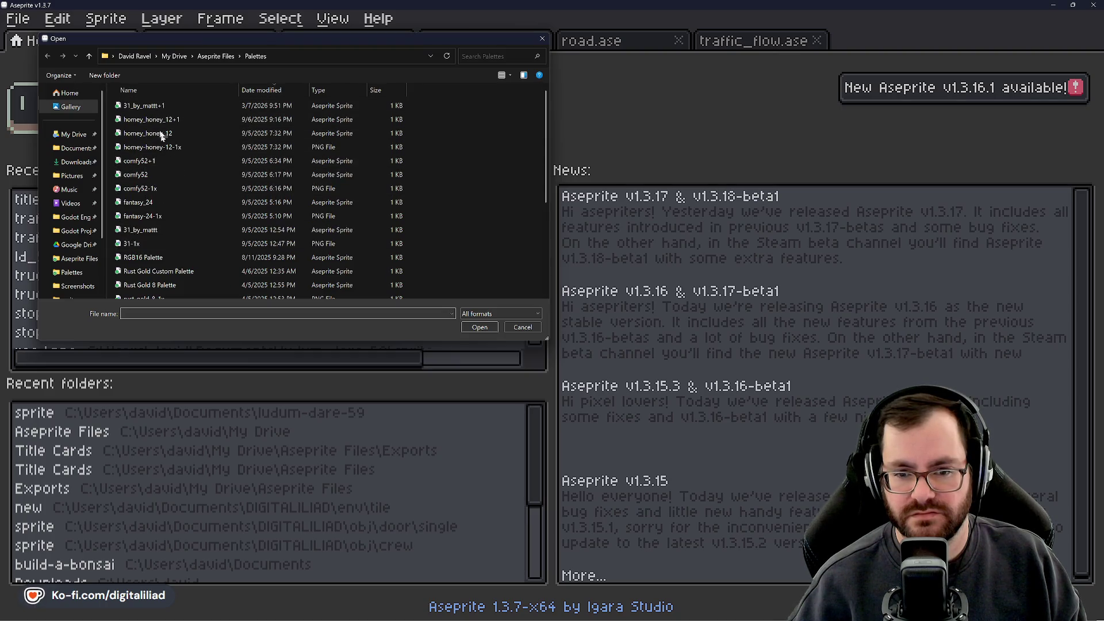
scroll(161, 181, "down", 1)
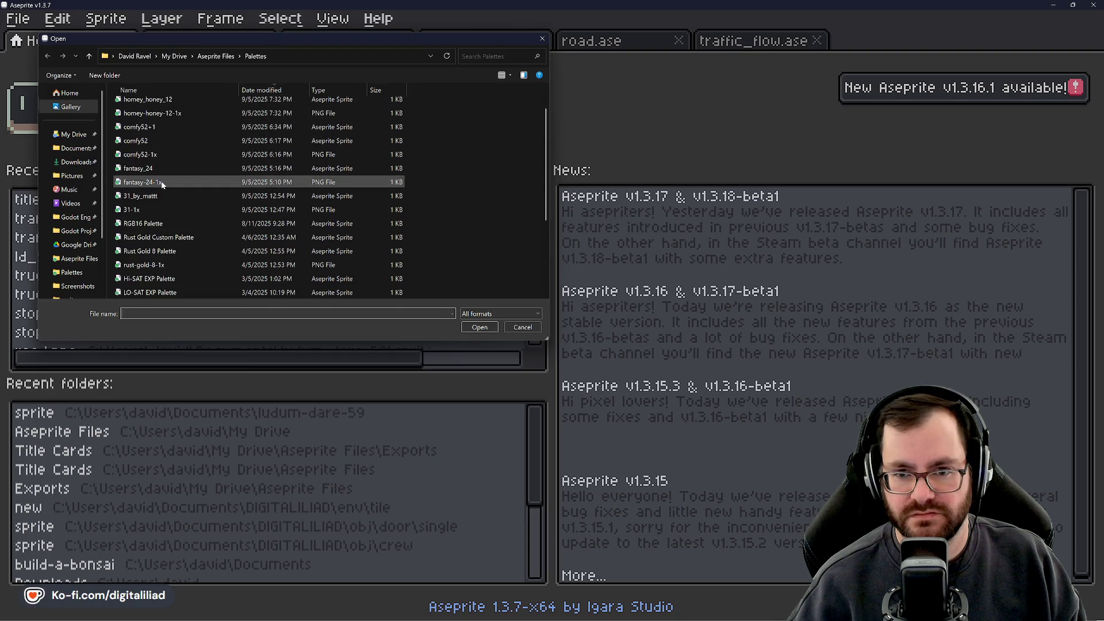
left_click(216, 56)
double_click(508, 117)
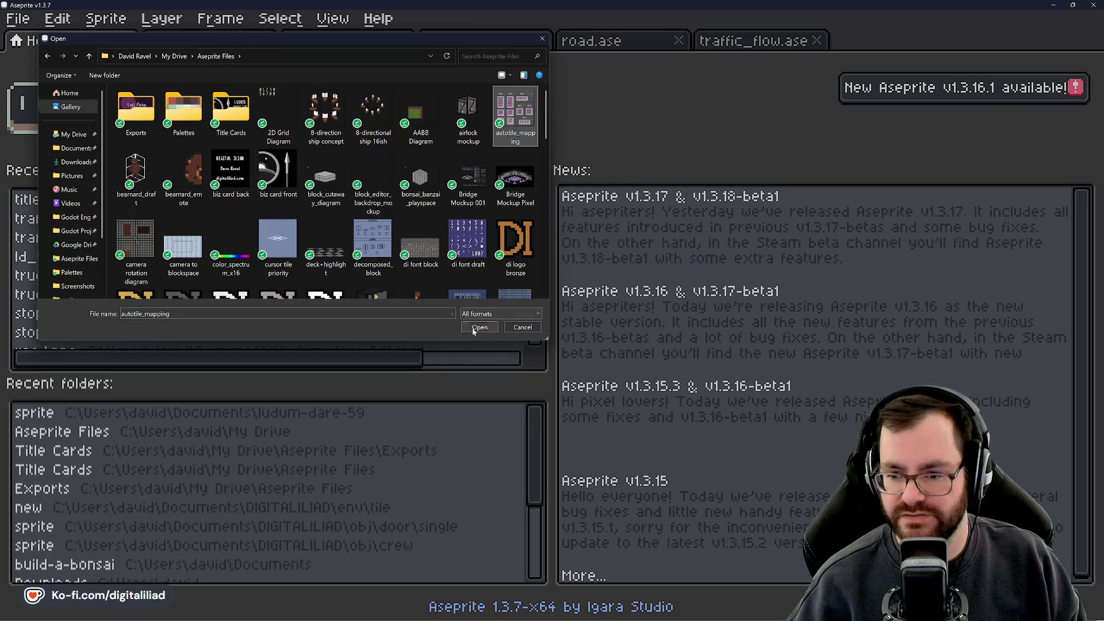
Step: Zoom and pan to inspect the X-MAP and Y-MAP tile index grids
scroll(491, 283, "down", 3)
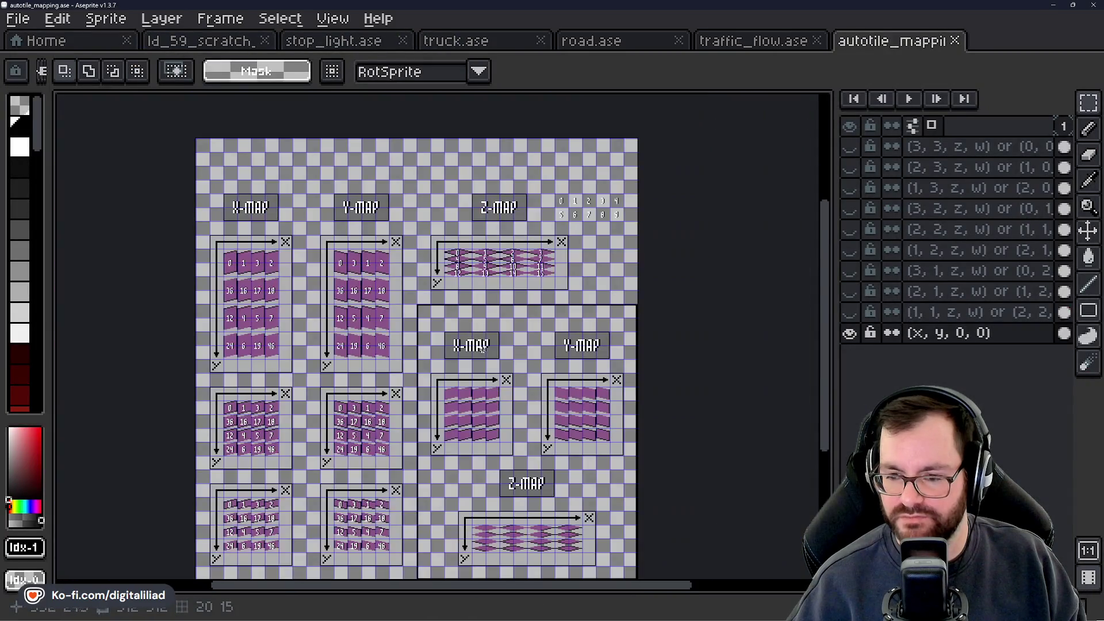
scroll(499, 338, "up", 3)
scroll(499, 338, "down", 5)
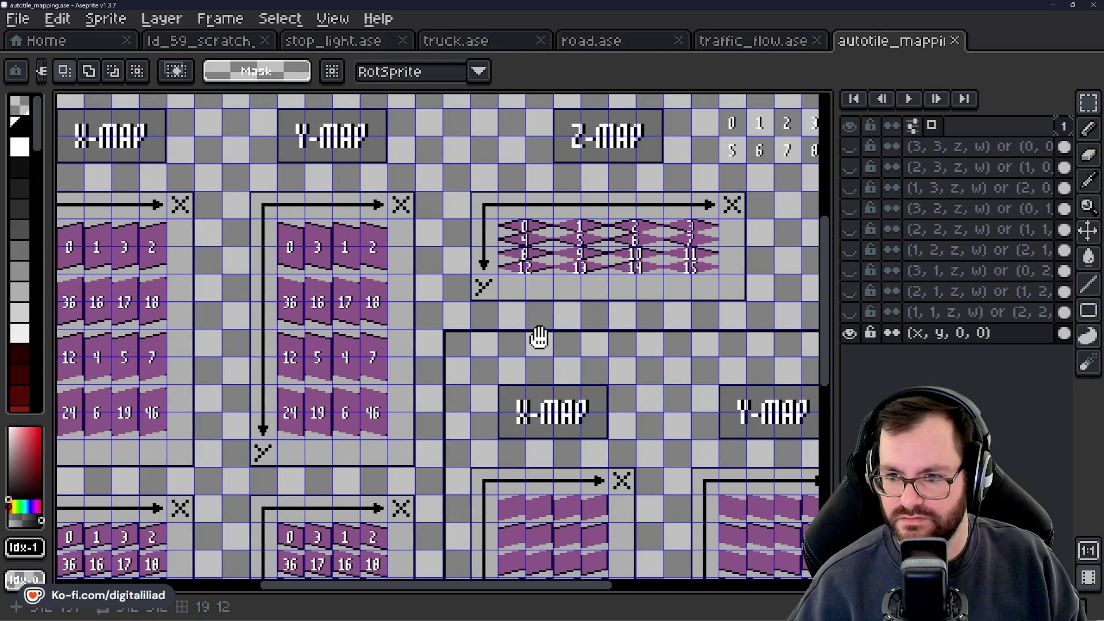
left_click_drag(538, 335, 417, 152)
scroll(443, 236, "down", 2)
scroll(468, 357, "up", 2)
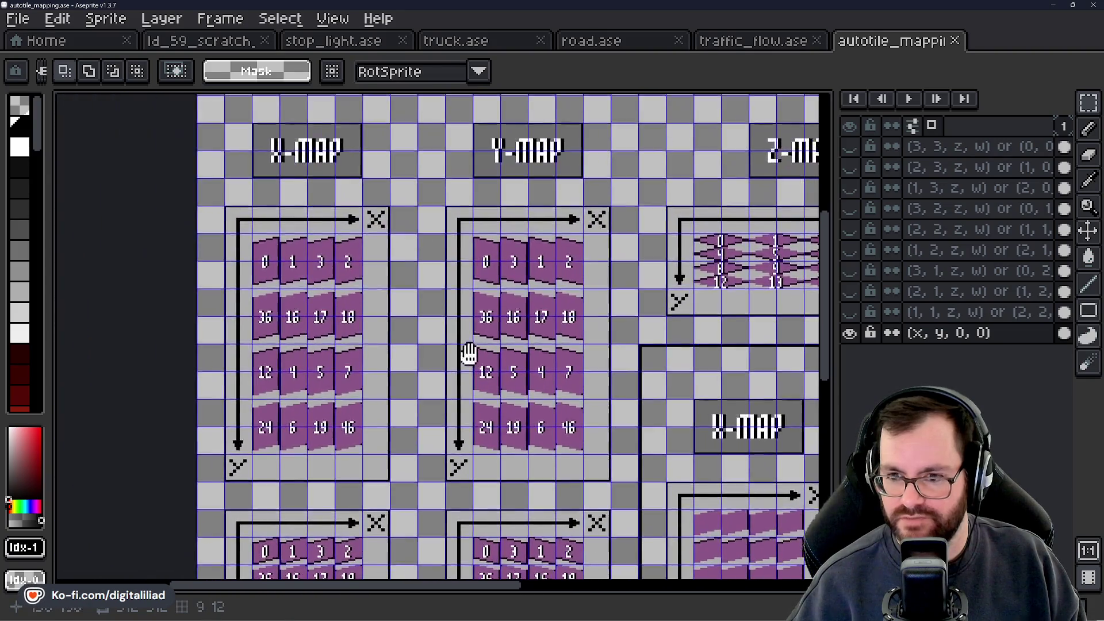
scroll(394, 280, "up", 1)
scroll(395, 279, "down", 1)
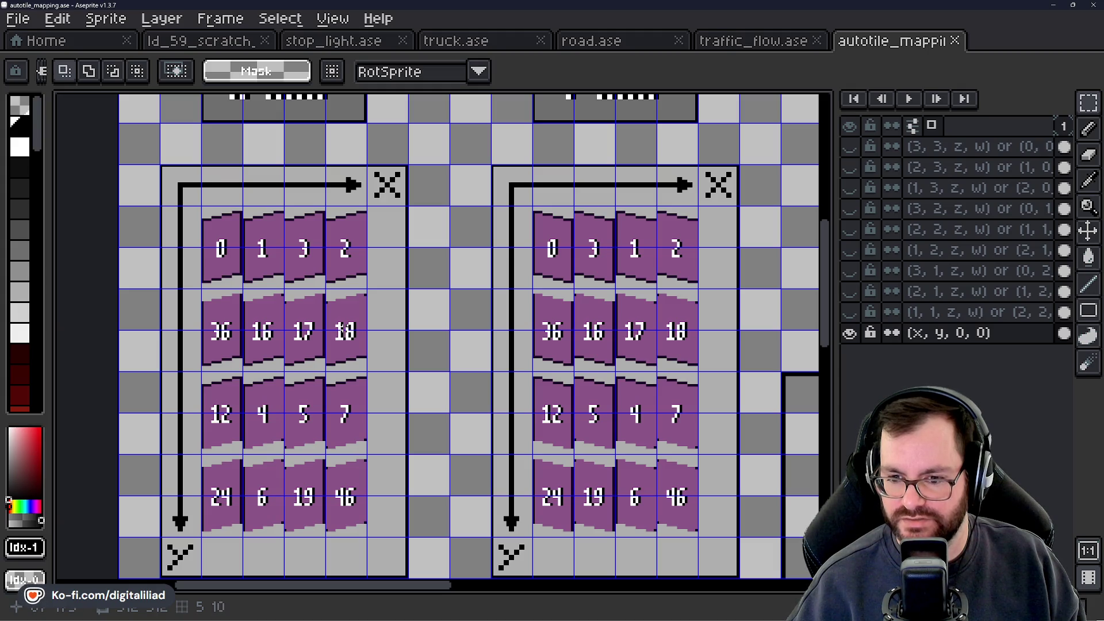
scroll(345, 331, "down", 4)
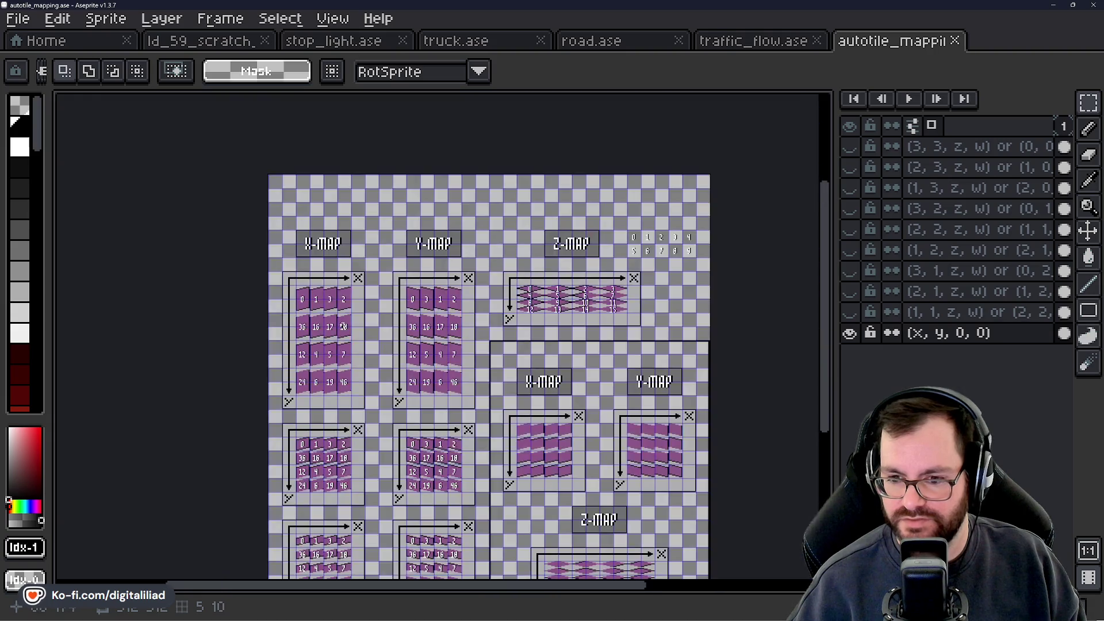
scroll(388, 326, "up", 2)
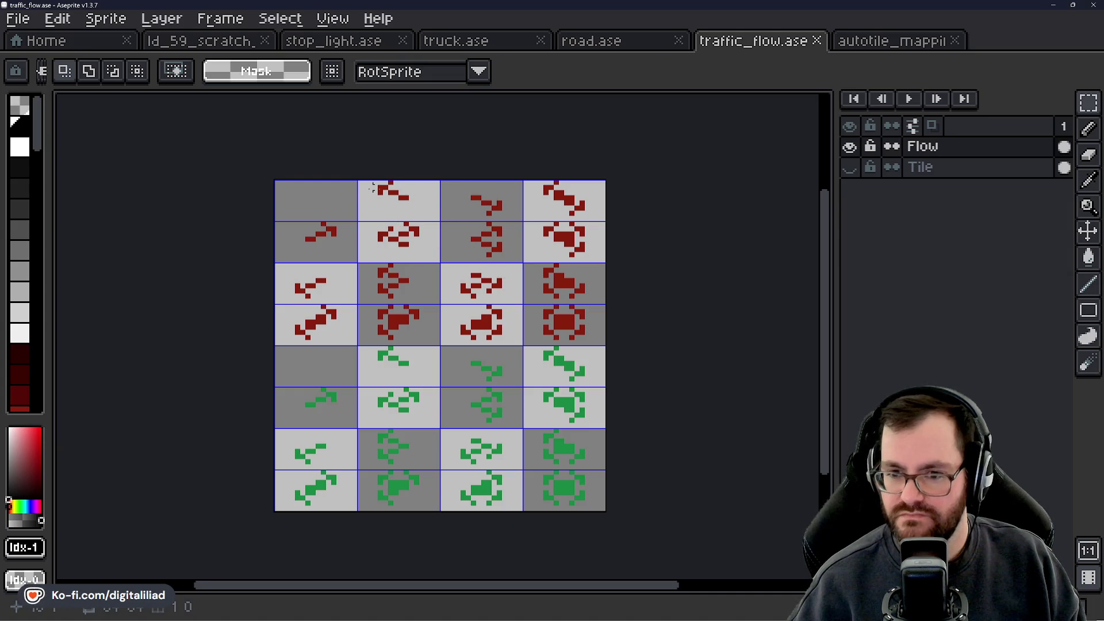
scroll(397, 267, "right", 2)
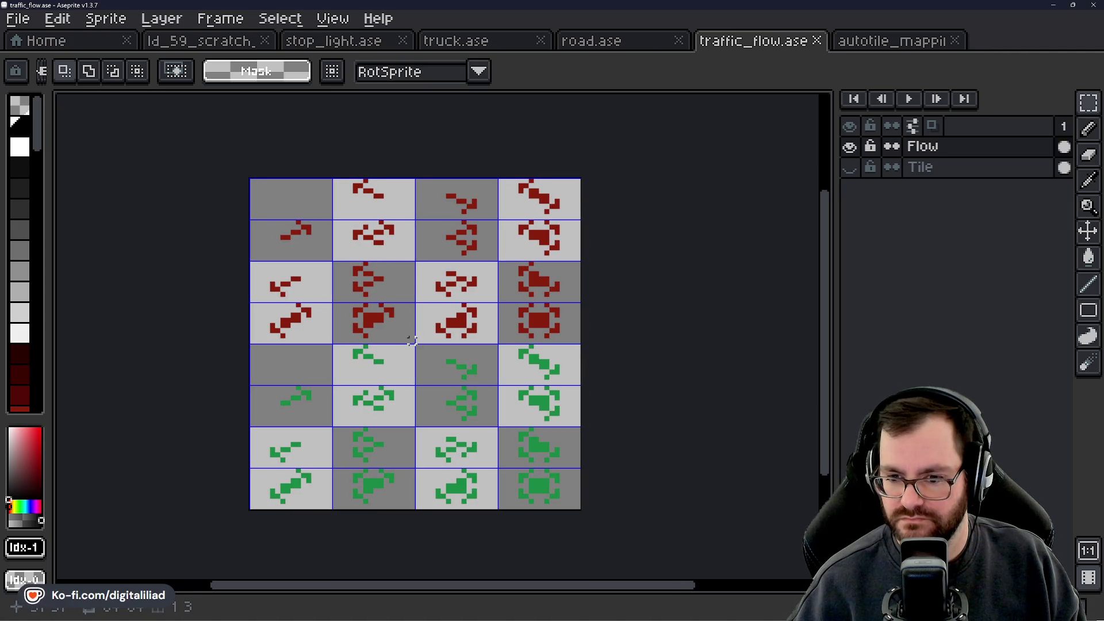
left_click_drag(412, 340, 384, 335)
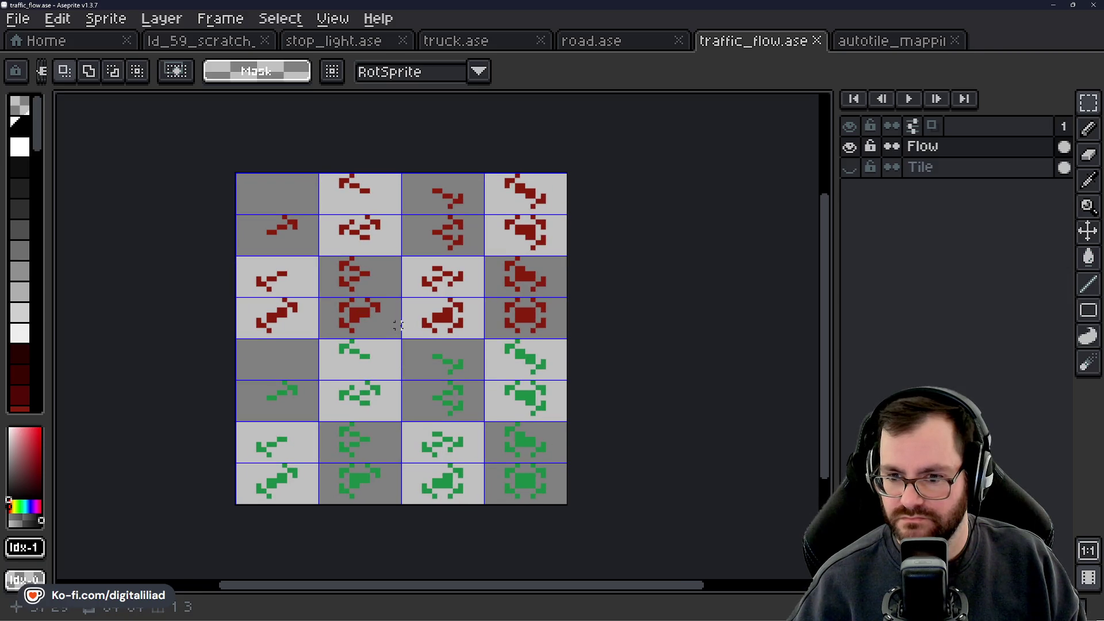
mouse_move(280, 320)
left_mouse_down()
mouse_move(368, 306)
mouse_move(520, 322)
left_mouse_up()
key("Delete")
left_click_drag(518, 177, 543, 269)
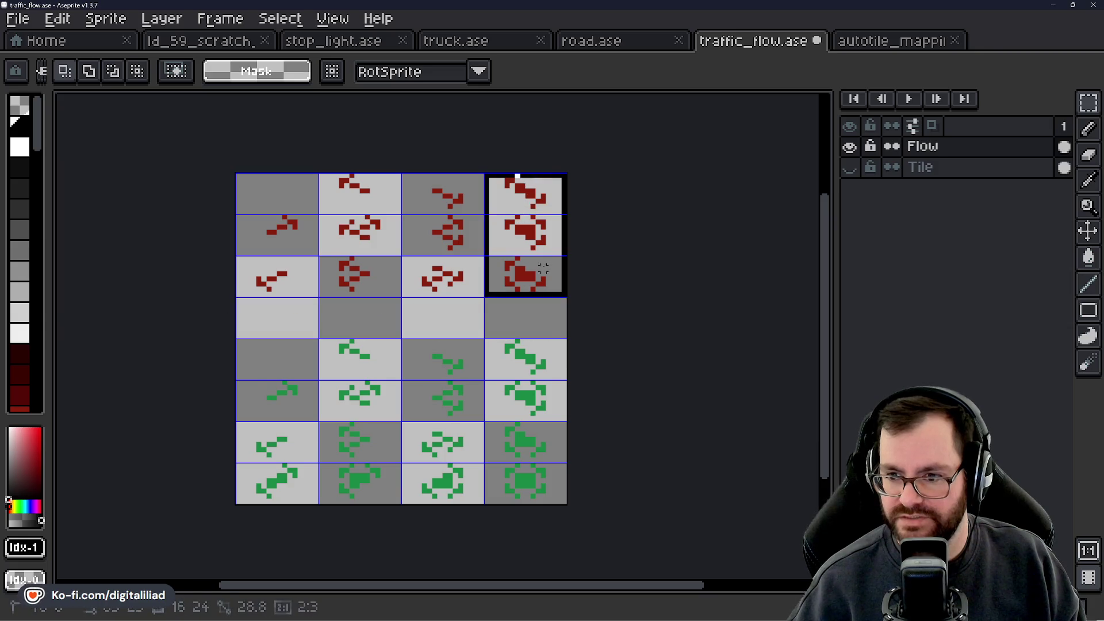
key("Delete")
left_click_drag(518, 310, 529, 295)
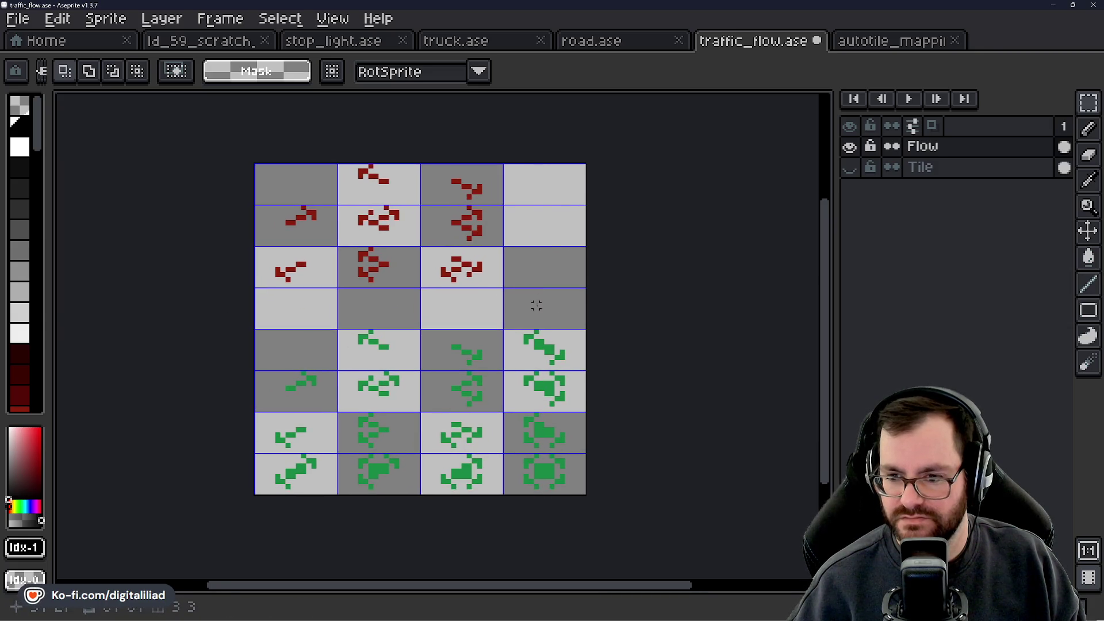
key("ctrl+z")
key("ctrl+z")
key("ctrl+z")
key("ctrl+z")
left_click_drag(658, 288, 580, 264)
scroll(517, 299, "down", 1)
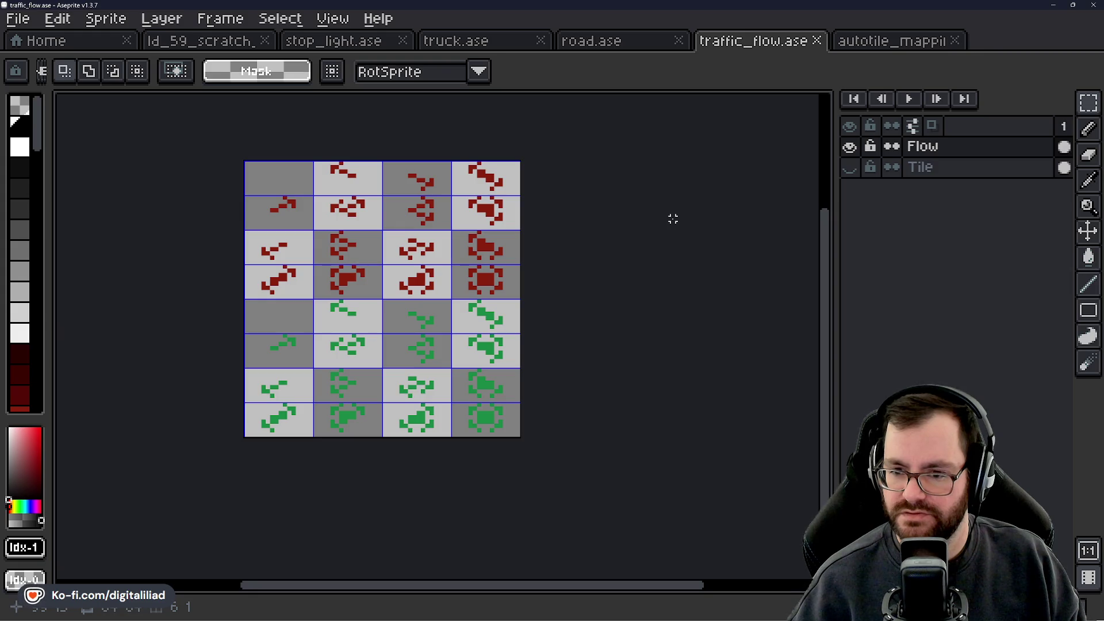
left_click(106, 19)
Step: Resize the canvas to 128×128 pixels, anchored at the top-left corner
left_click(155, 131)
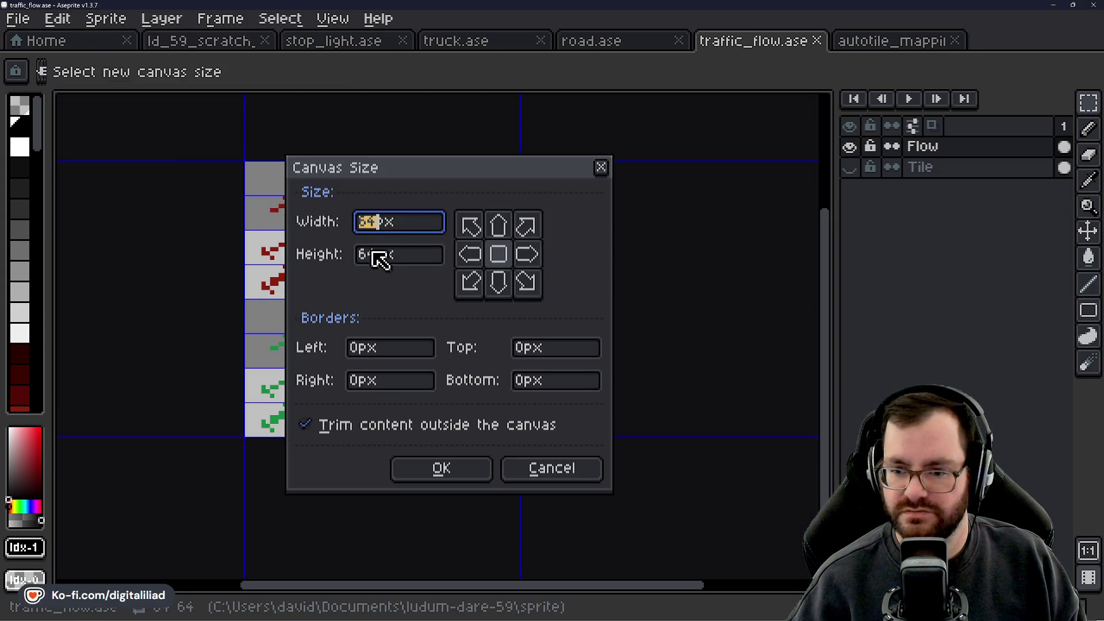
type("128")
key("Tab")
type("128")
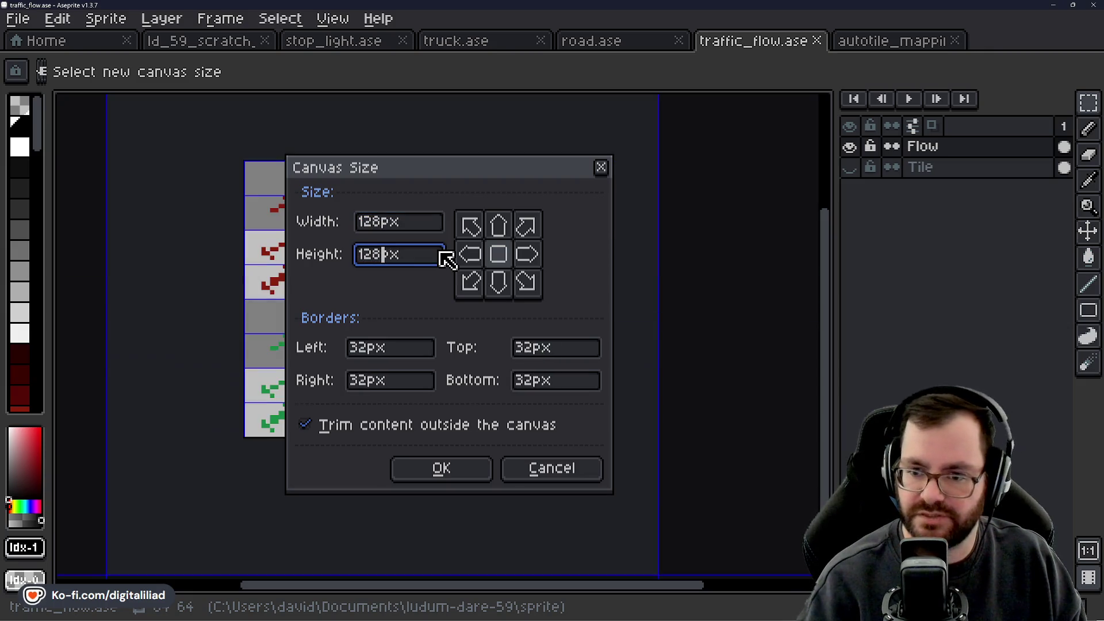
left_click(470, 226)
left_click(451, 452)
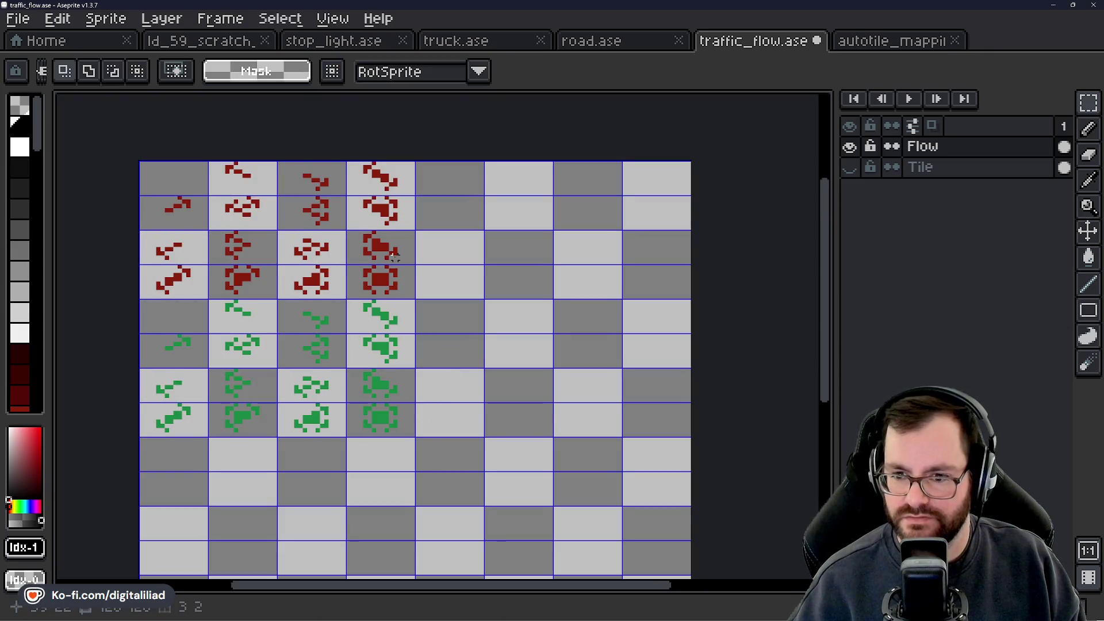
Step: Try copying the whole arrow block right and below, then undo the copies and deselect
scroll(321, 222, "up", 2)
scroll(335, 199, "down", 1)
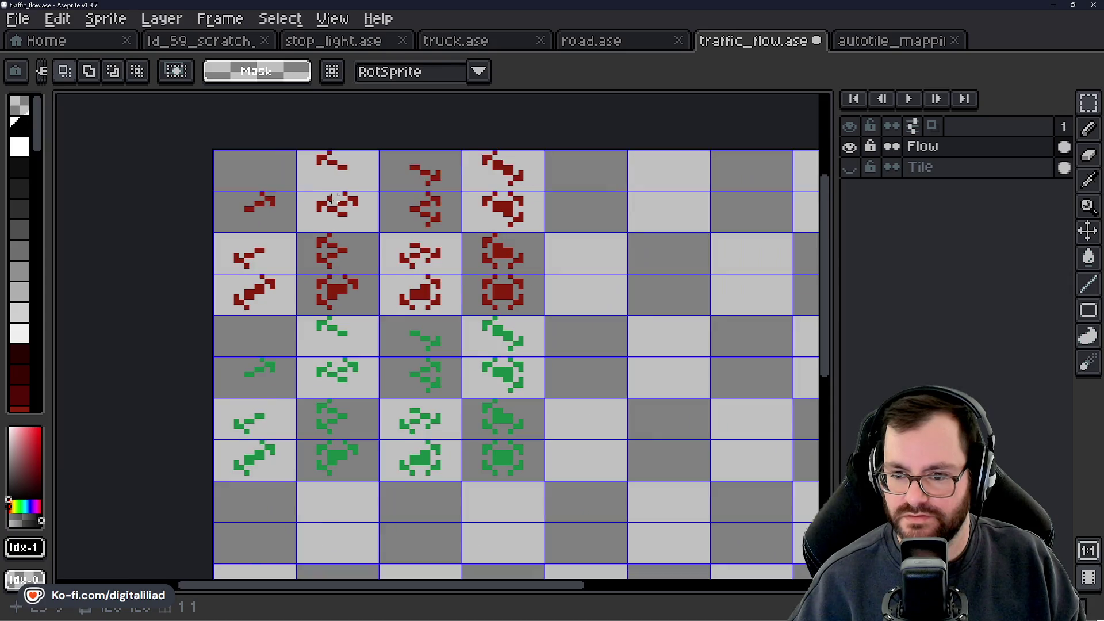
mouse_move(226, 179)
left_mouse_down()
mouse_move(289, 186)
mouse_move(537, 308)
mouse_move(540, 392)
mouse_move(557, 442)
left_mouse_up()
scroll(557, 441, "up", 1)
scroll(488, 345, "down", 1)
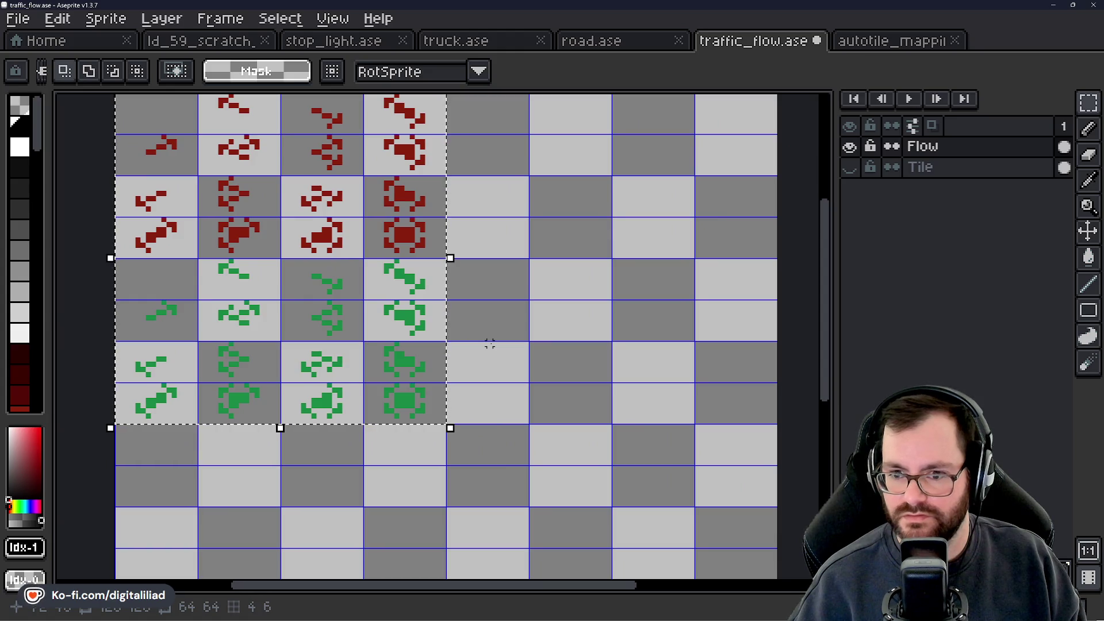
scroll(491, 343, "down", 1)
mouse_move(399, 333)
left_mouse_down()
mouse_move(604, 335)
mouse_move(494, 242)
mouse_move(407, 213)
mouse_move(426, 451)
left_mouse_up()
mouse_move(447, 251)
left_mouse_down()
mouse_move(355, 242)
mouse_move(545, 420)
mouse_move(545, 399)
left_mouse_up()
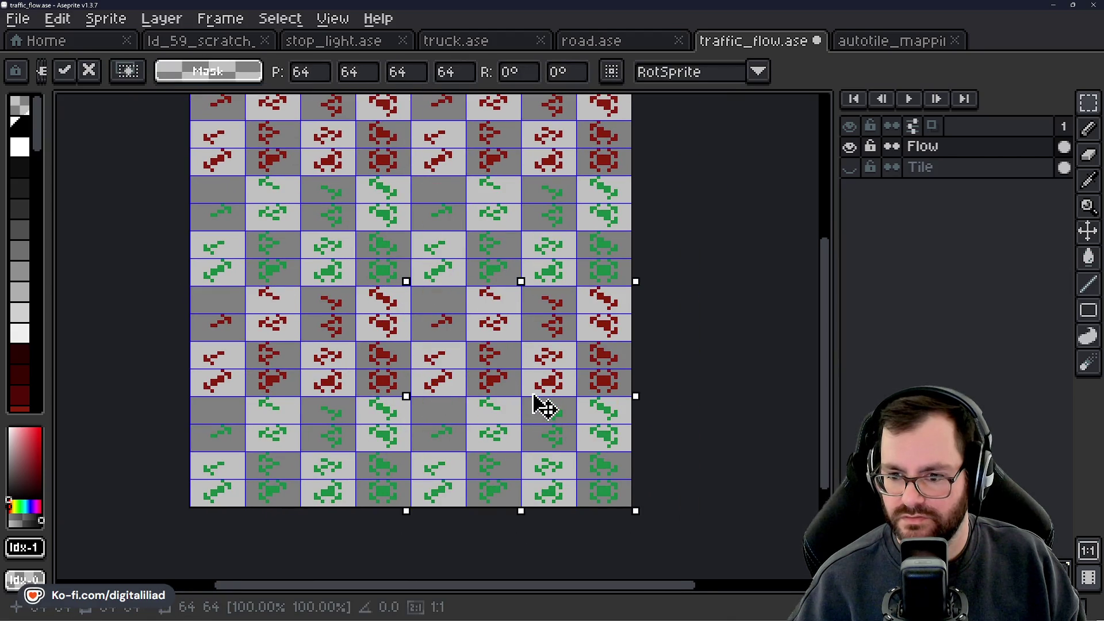
left_click(771, 319)
scroll(512, 331, "up", 2)
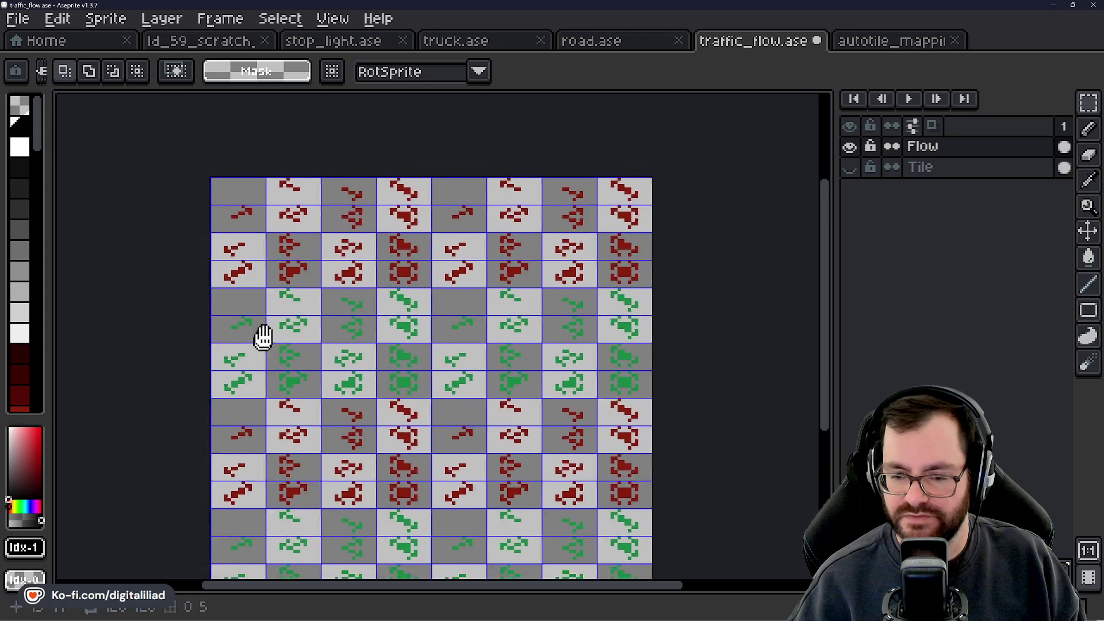
key("ctrl+z")
key("ctrl+z")
key("ctrl+z")
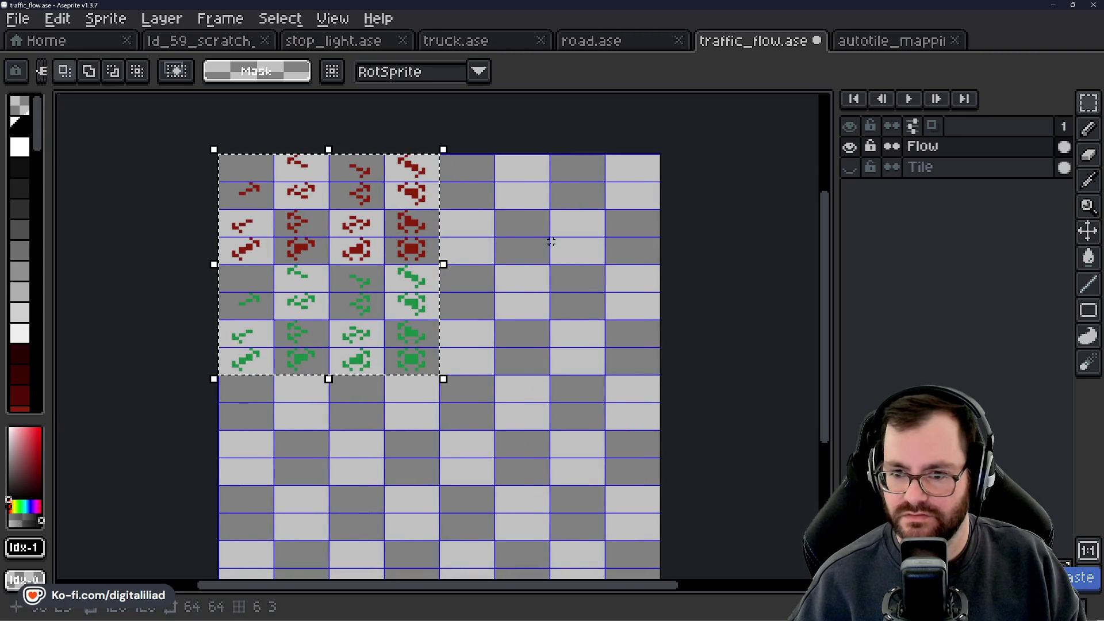
key("ctrl+d")
Step: Cut the column 4 and row 4 red arrows, the row 8 greens, and column 4 greens
mouse_move(402, 171)
left_mouse_down()
mouse_move(420, 185)
mouse_move(423, 256)
left_mouse_up()
key("ctrl+x")
left_click_drag(242, 251, 354, 256)
key("ctrl+x")
mouse_move(256, 352)
left_mouse_down()
mouse_move(246, 374)
mouse_move(301, 387)
mouse_move(264, 373)
mouse_move(435, 374)
left_mouse_up()
key("ctrl+x")
left_click_drag(384, 265, 436, 348)
key("ctrl+x")
Step: Check the top-middle and top-left tile cells, clearing each selection afterwards
left_click_drag(416, 391, 449, 396)
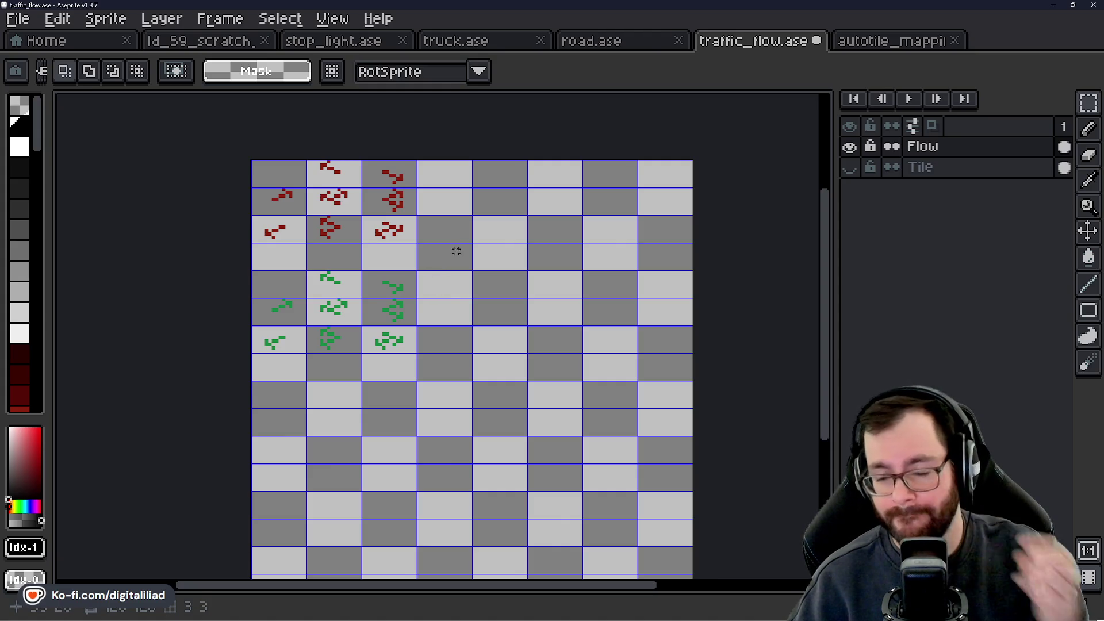
scroll(422, 225, "up", 1)
left_click_drag(443, 258, 451, 253)
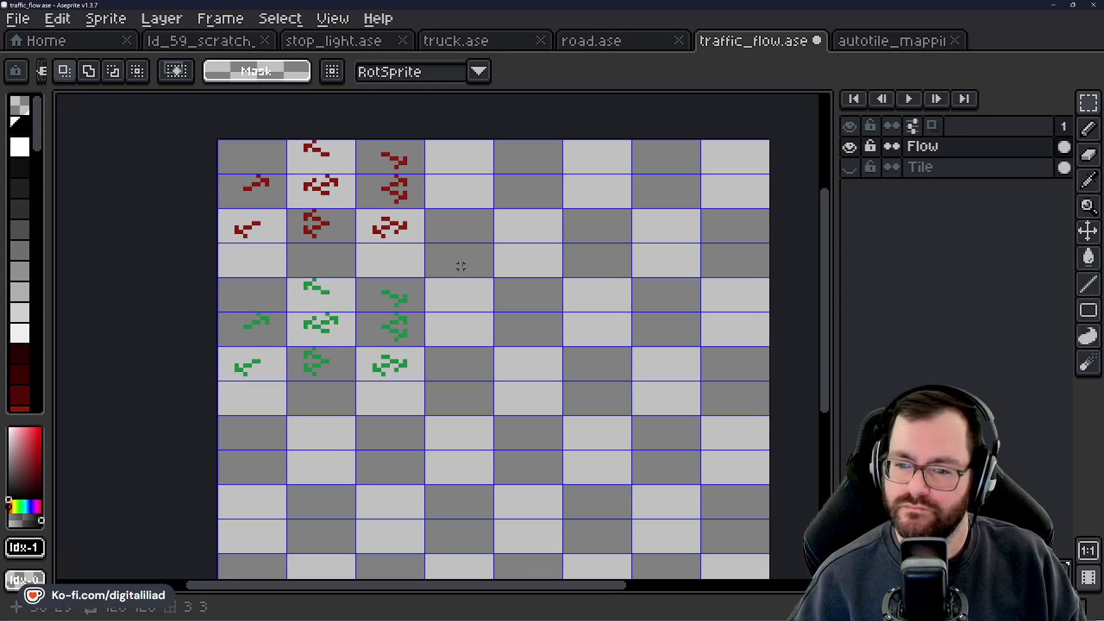
left_click_drag(318, 158, 357, 175)
left_click(351, 200)
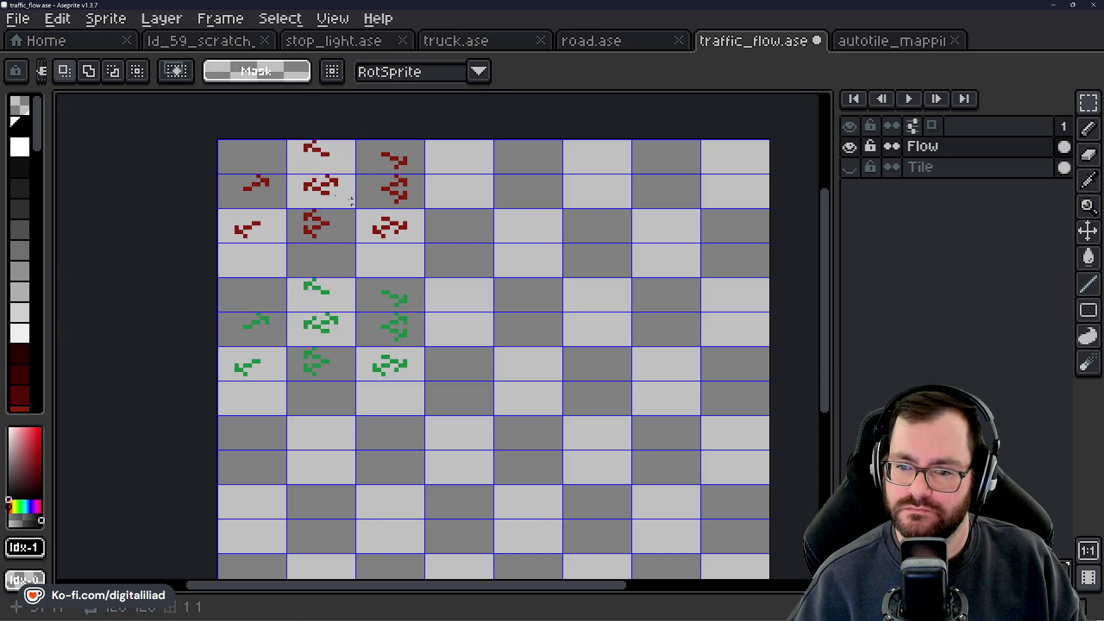
left_click_drag(267, 154, 270, 162)
left_click(520, 229)
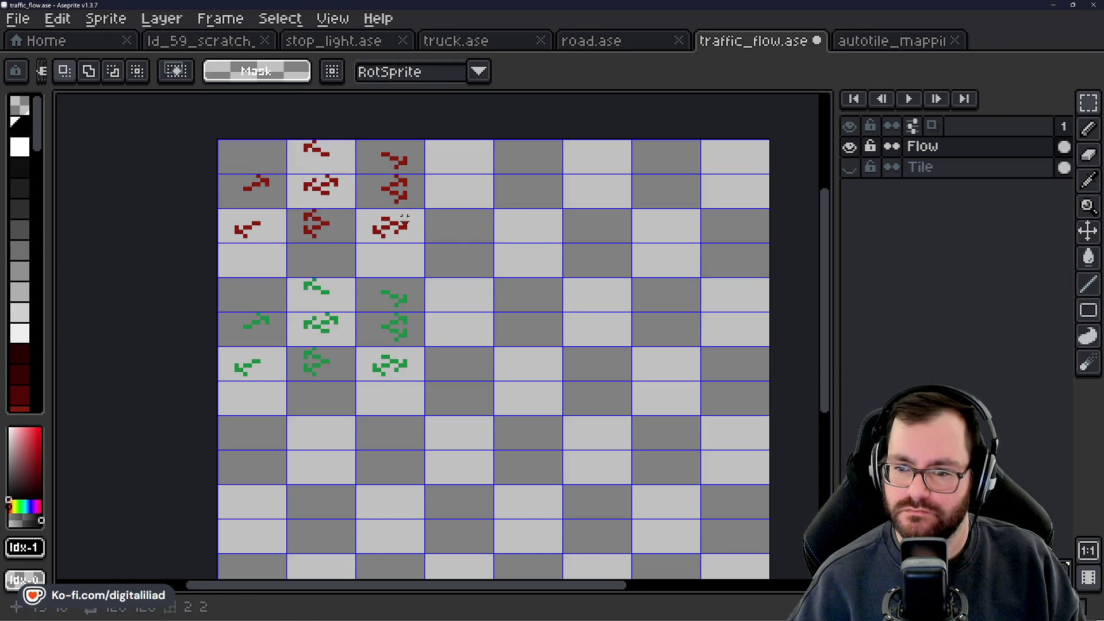
left_click_drag(402, 261, 405, 275)
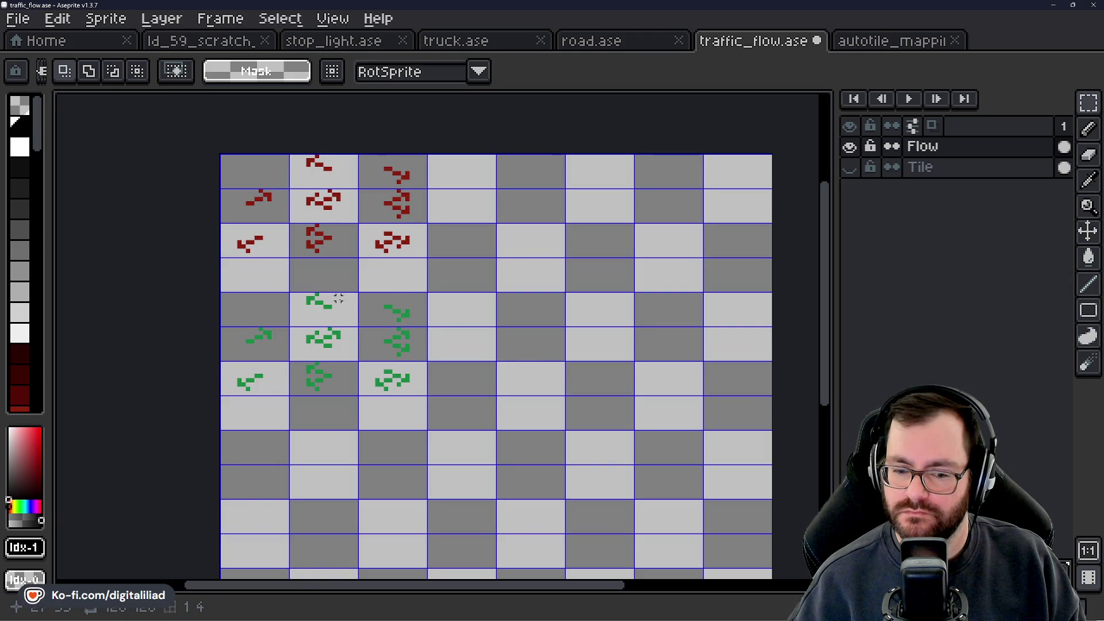
Step: Duplicate the 3×3 red arrow block four cells to the right
left_click_drag(273, 178, 394, 247)
left_click_drag(532, 273, 382, 278)
left_click_drag(230, 249, 506, 256)
left_click(503, 387)
scroll(477, 290, "up", 1)
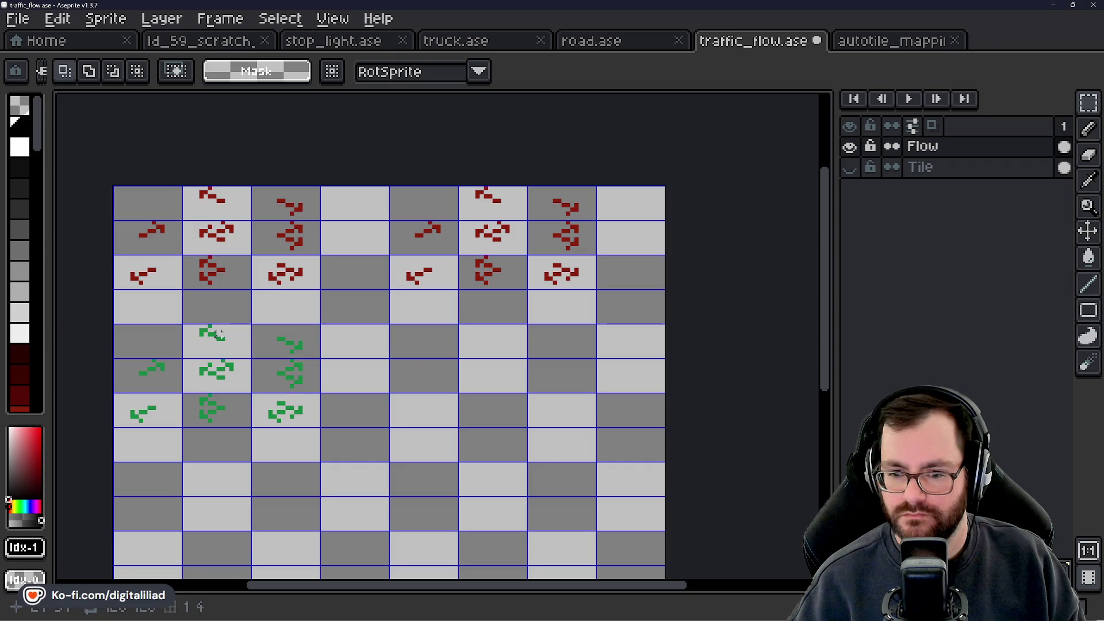
left_click_drag(402, 362, 415, 362)
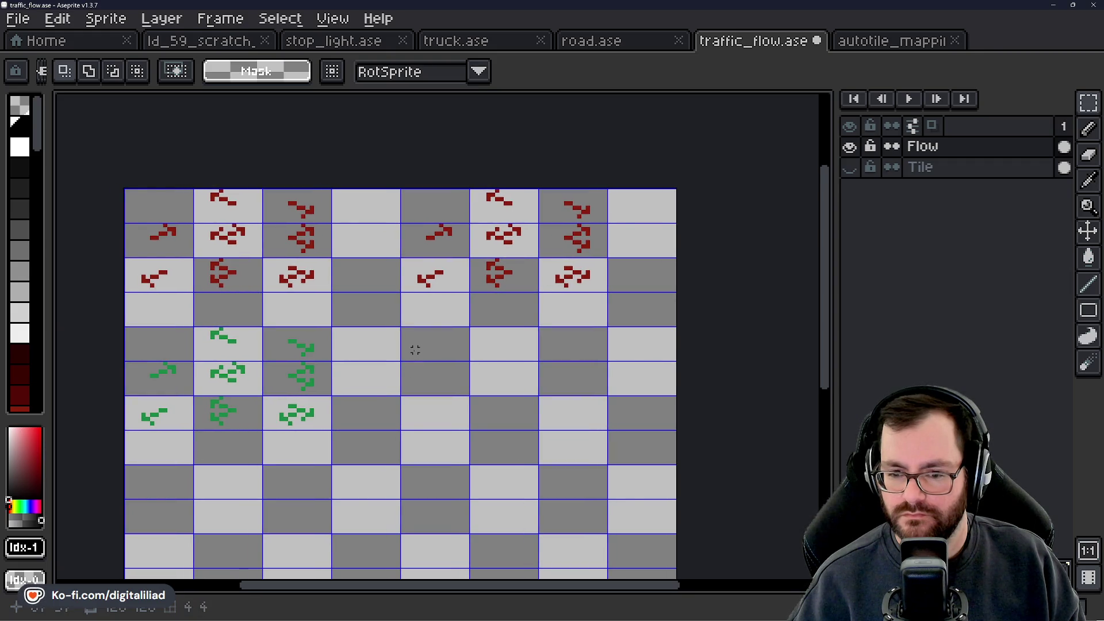
scroll(416, 350, "down", 1)
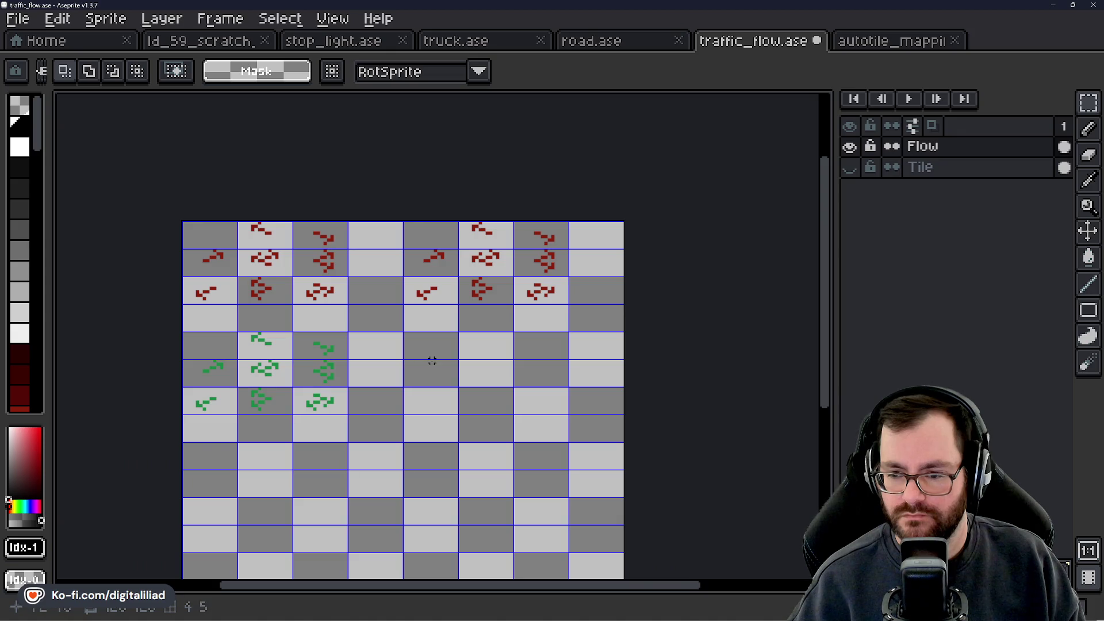
mouse_move(428, 367)
left_mouse_down()
mouse_move(492, 294)
mouse_move(479, 317)
left_mouse_up()
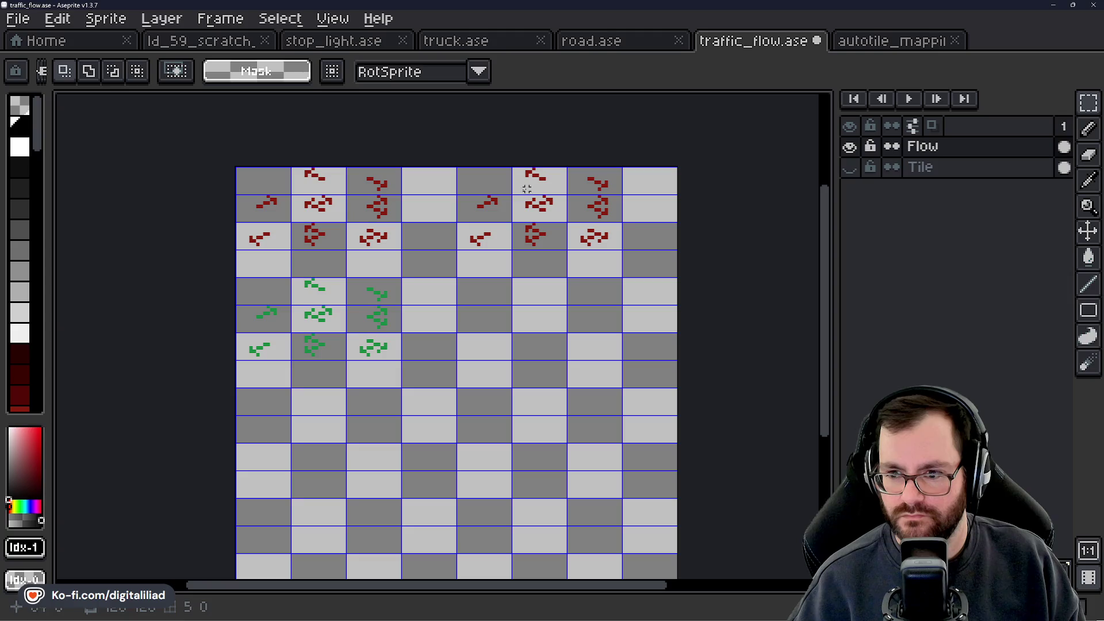
left_click_drag(440, 248, 446, 301)
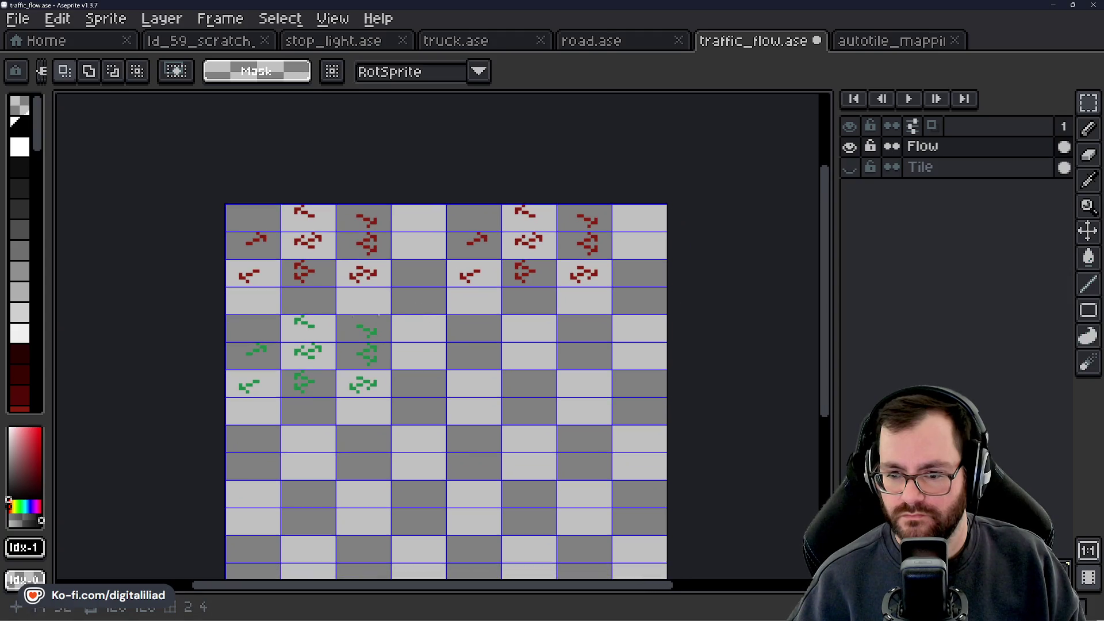
Step: Delete the upper row of green arrows
left_click_drag(320, 326, 444, 339)
key("Delete")
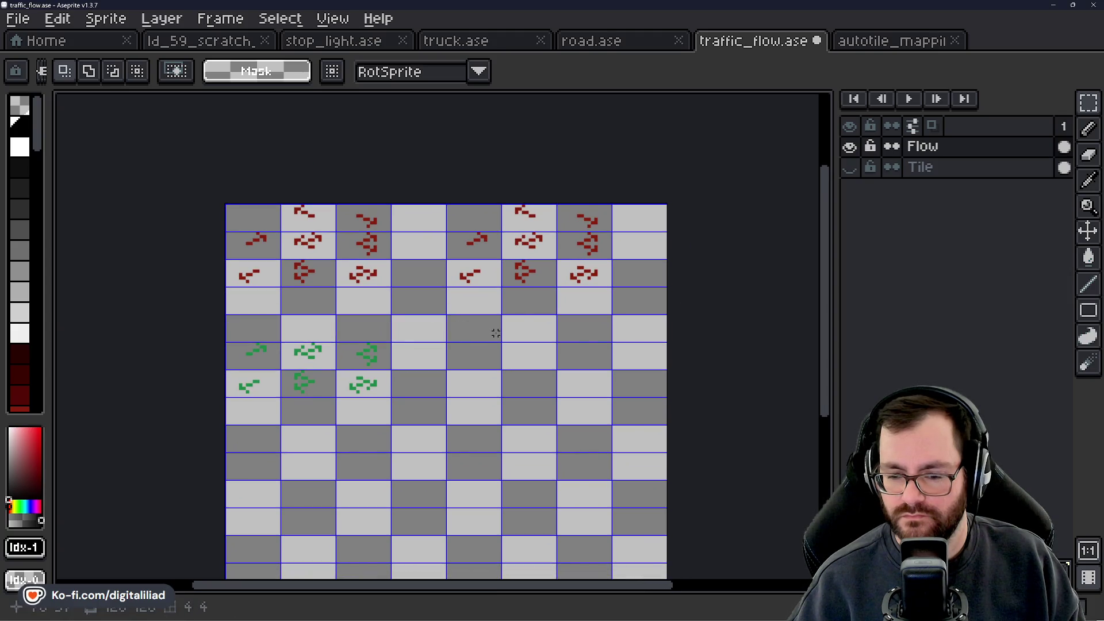
left_click_drag(420, 240, 393, 255)
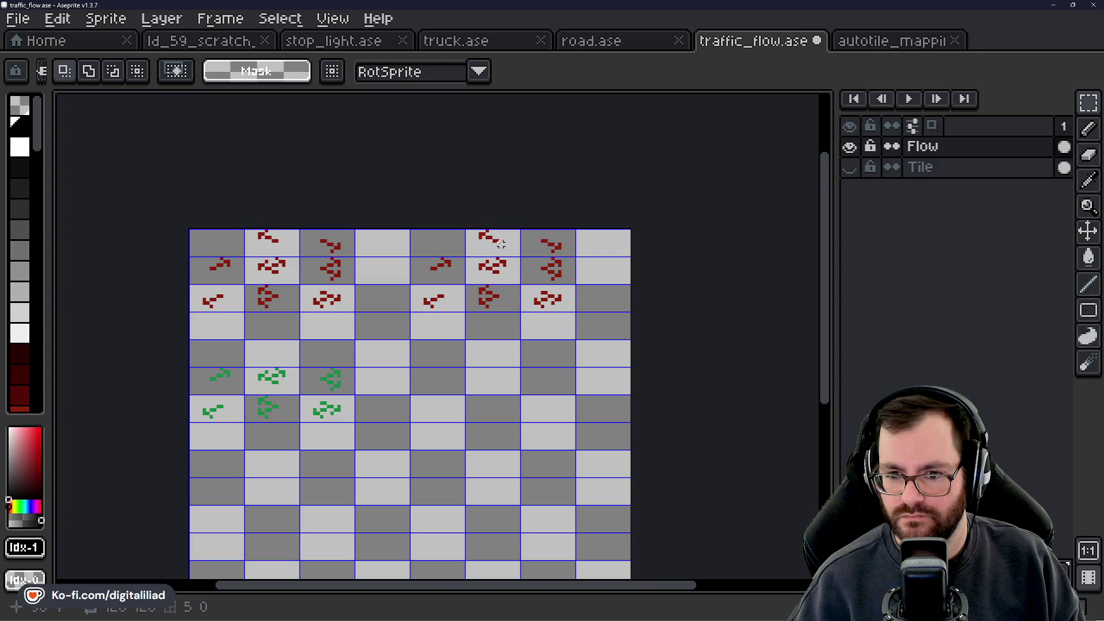
Step: Pick up the green arrow colour, then undo a test pixel painted on a red arrow
scroll(216, 365, "up", 2)
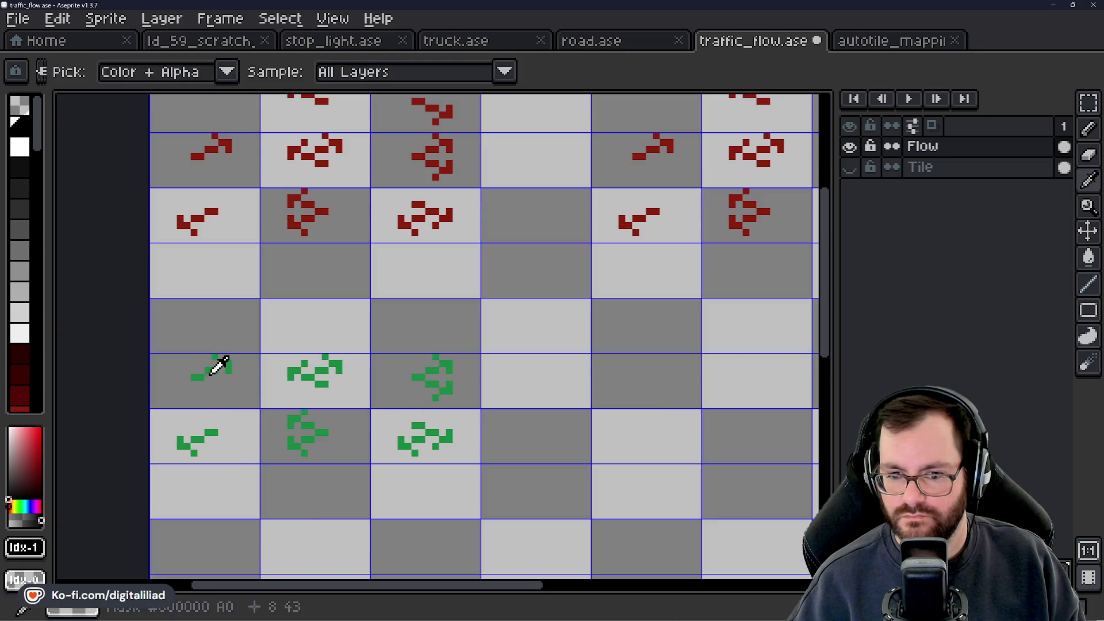
left_click(217, 364, "alt")
scroll(363, 302, "down", 2)
scroll(625, 184, "up", 1)
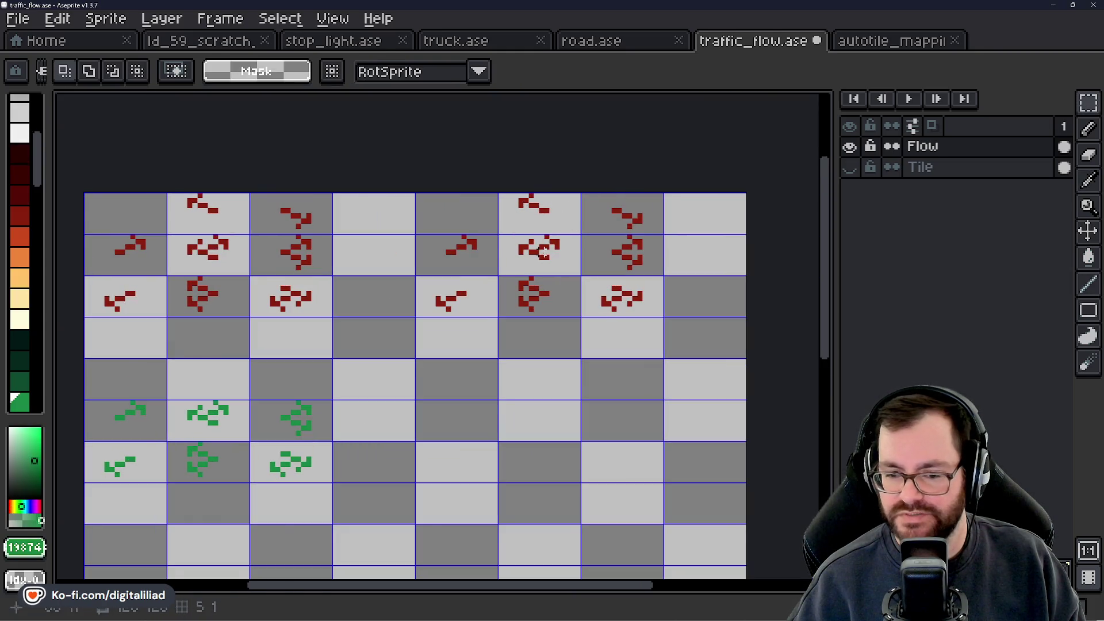
scroll(521, 303, "down", 1)
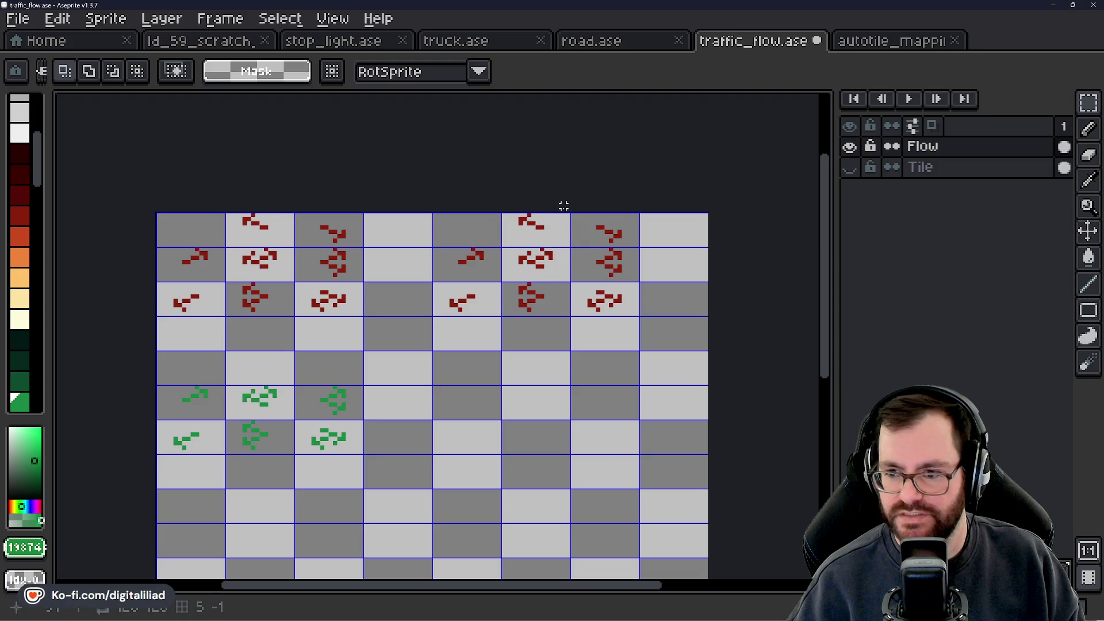
scroll(567, 214, "up", 2)
scroll(449, 219, "up", 2)
key("b")
left_click(435, 235)
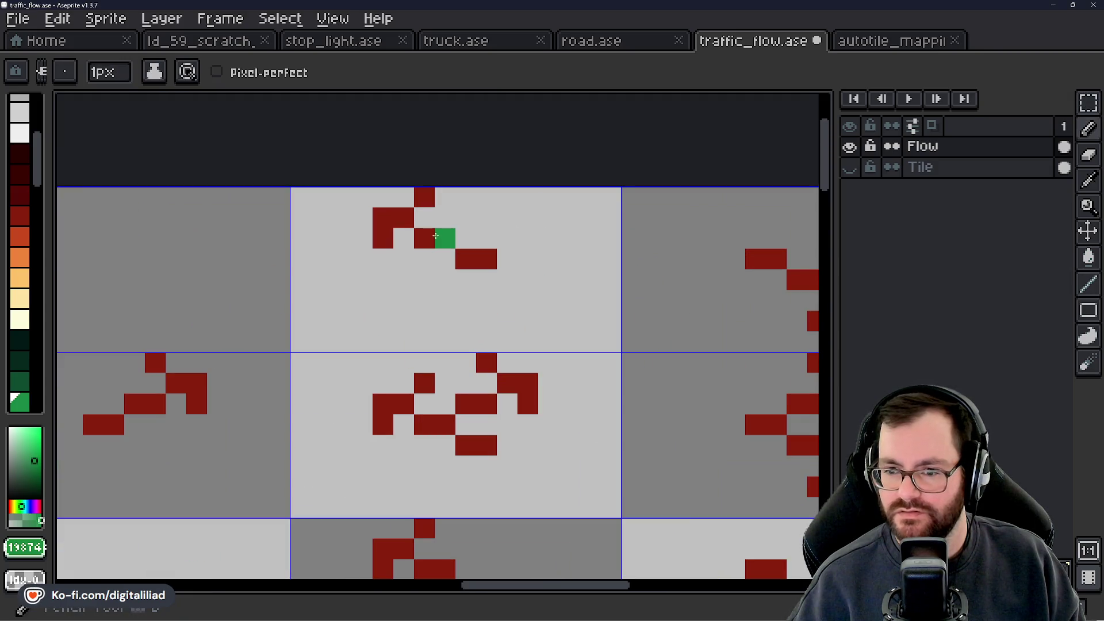
key("ctrl+z")
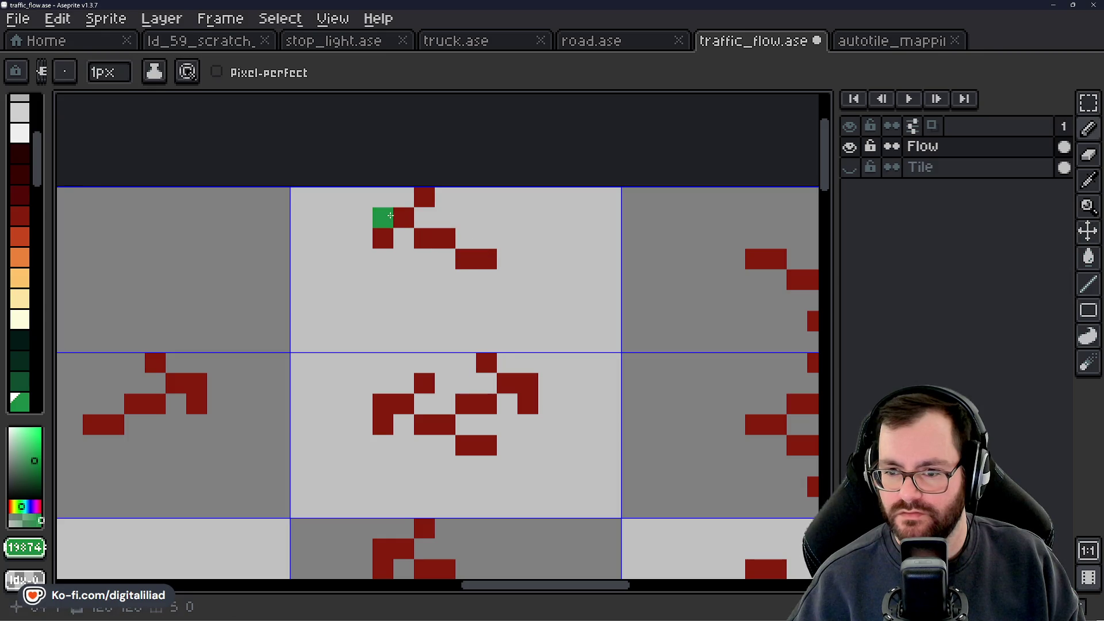
Step: Bucket-fill the copy's two top-row arrows green and show the Tile layer
key("m")
scroll(549, 257, "down", 3)
left_click_drag(477, 242, 610, 257)
scroll(464, 320, "up", 2)
key("g")
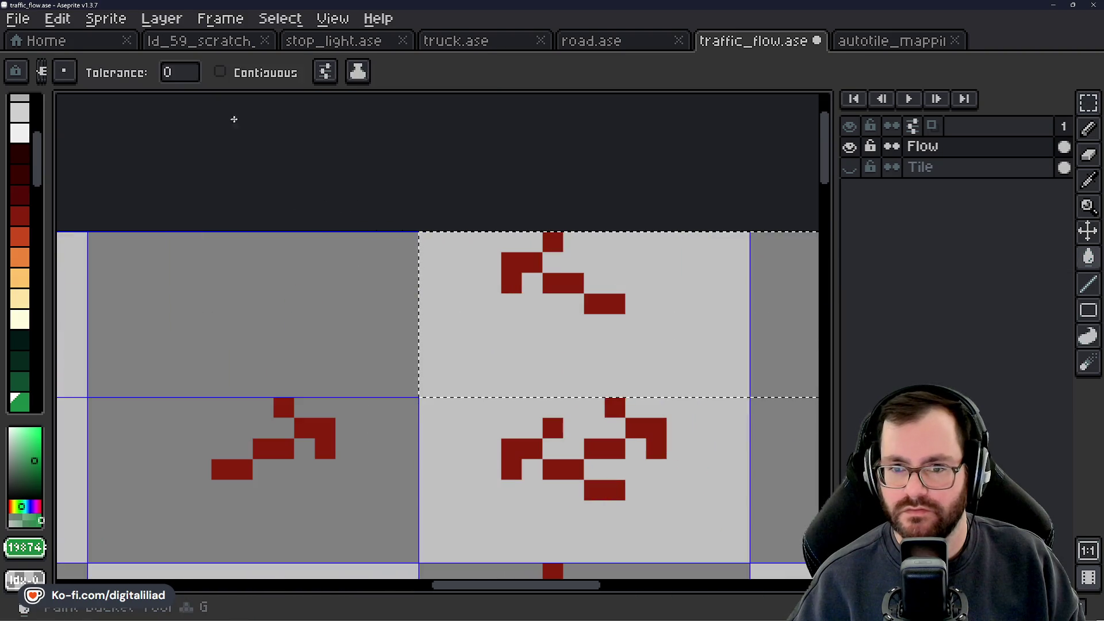
left_click(520, 277)
scroll(520, 276, "down", 3)
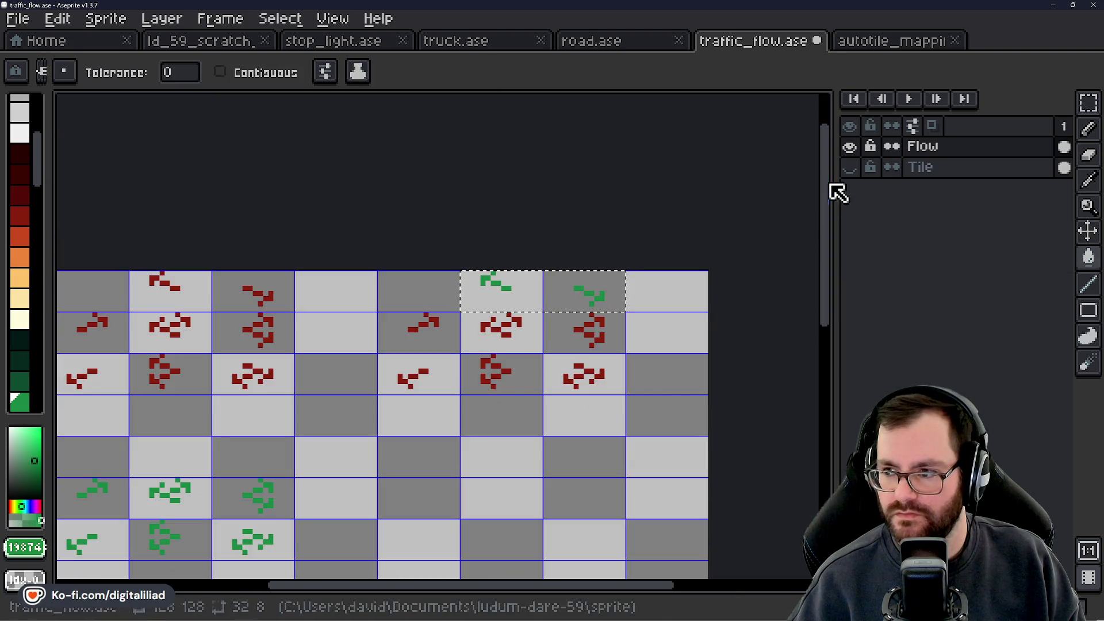
left_click(847, 169)
scroll(601, 316, "down", 1)
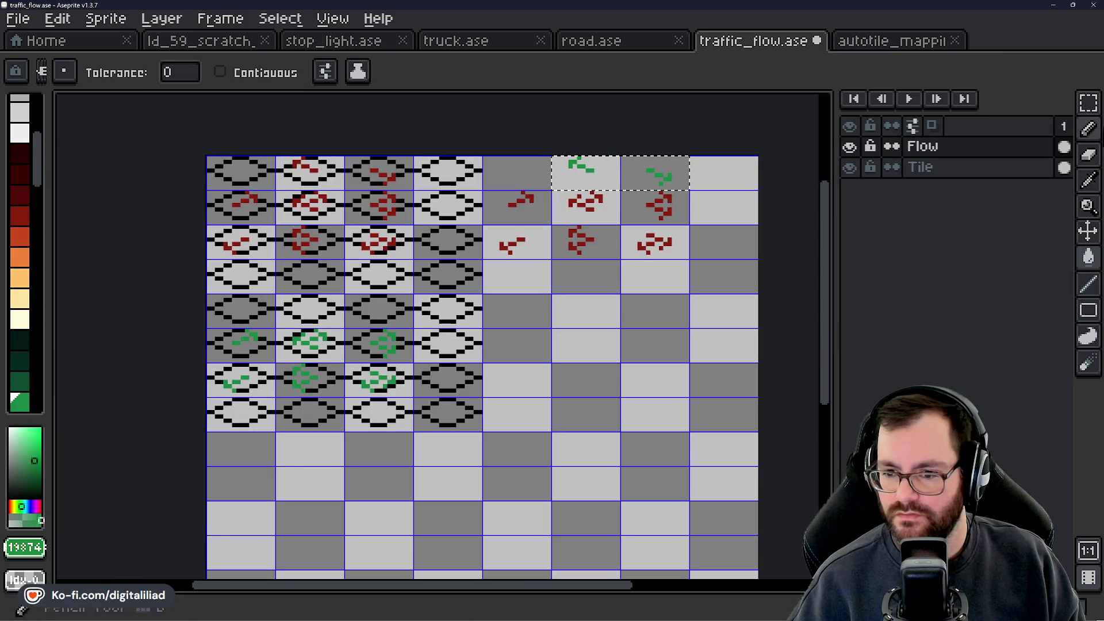
Step: Pencil green pixels into the first copied red arrow tile, restoring one stray pixel to red
left_click(1089, 103)
scroll(564, 345, "down", 2)
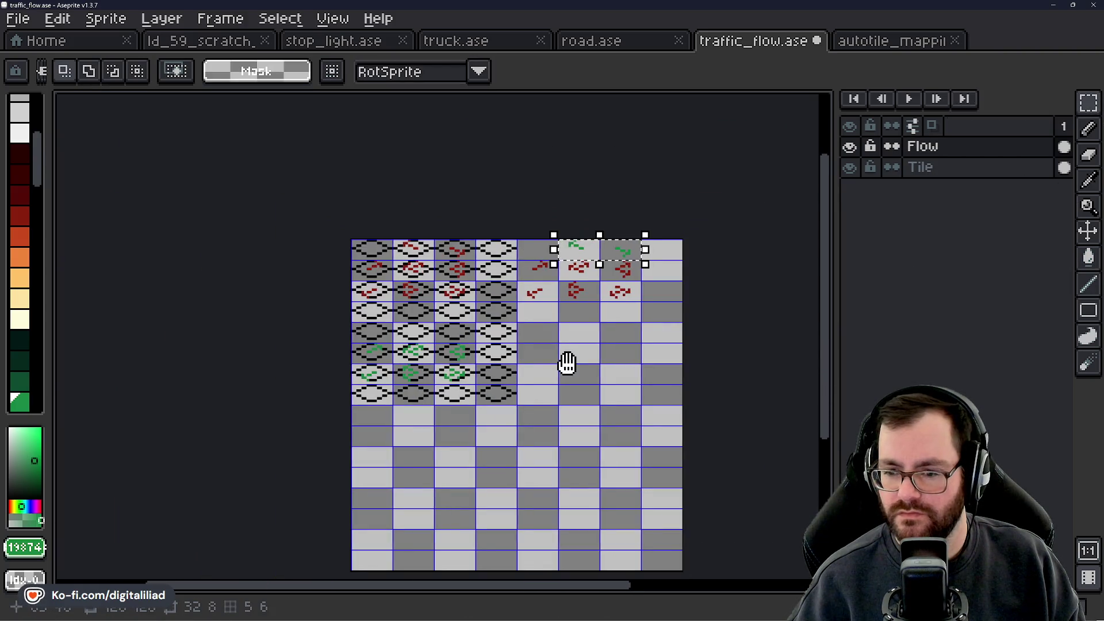
scroll(592, 291, "up", 4)
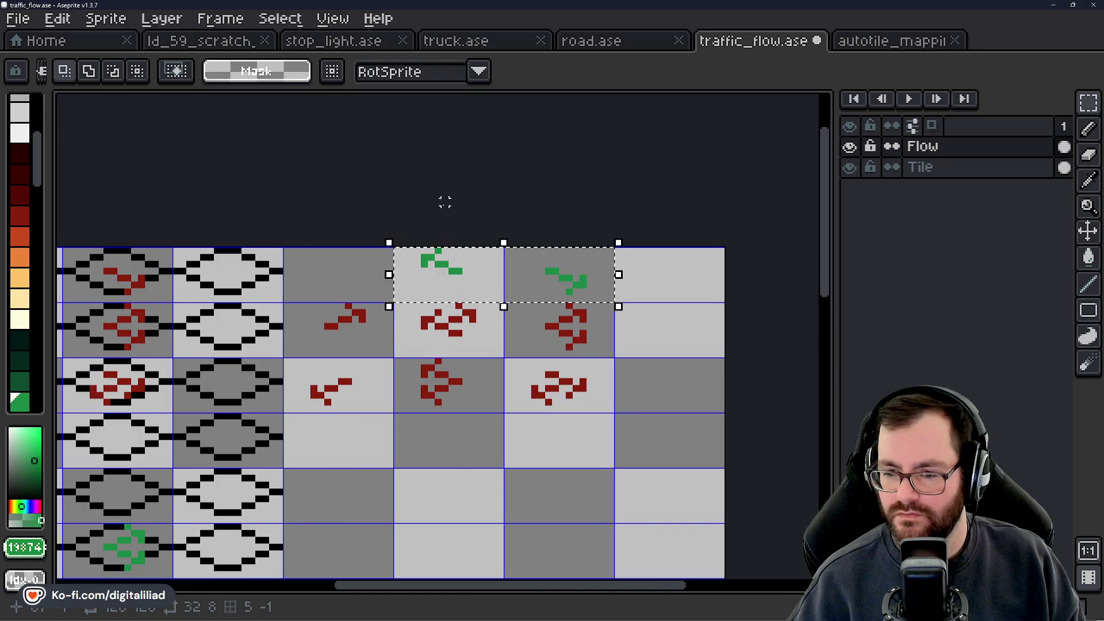
mouse_move(397, 395)
left_mouse_down()
mouse_move(429, 377)
mouse_move(368, 383)
left_mouse_up()
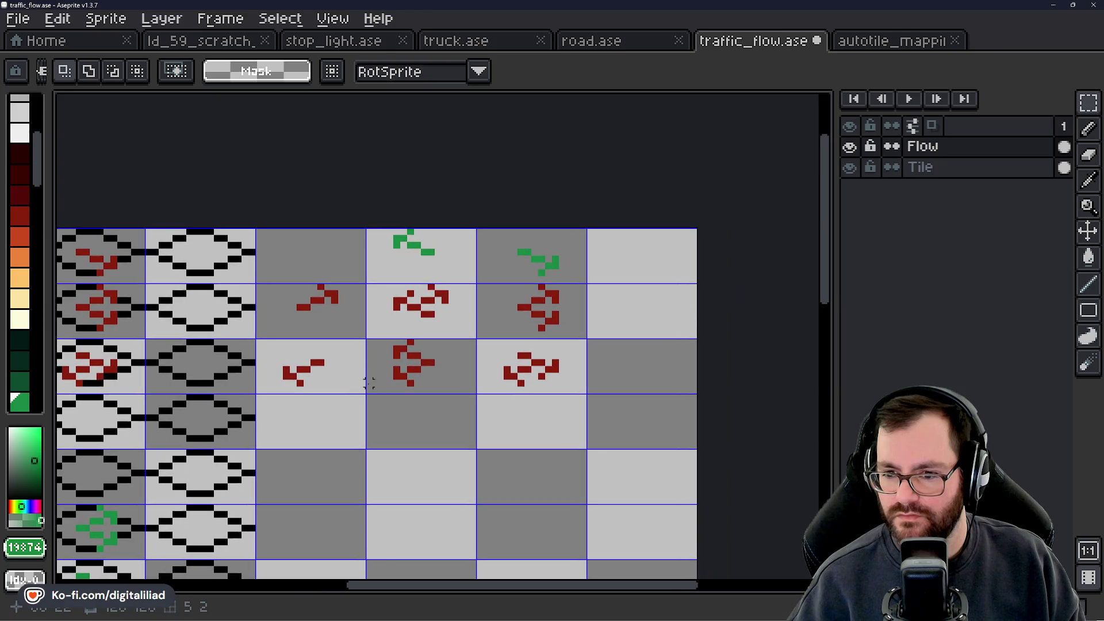
scroll(410, 328, "up", 3)
key("b")
mouse_move(328, 299)
left_mouse_down()
mouse_move(328, 270)
mouse_move(360, 264)
left_mouse_up()
left_click(384, 243)
mouse_move(383, 298)
left_mouse_down()
mouse_move(406, 296)
mouse_move(458, 333)
left_mouse_up()
left_click(410, 353)
key("ctrl+z")
left_click(458, 266, "alt")
left_click(412, 299)
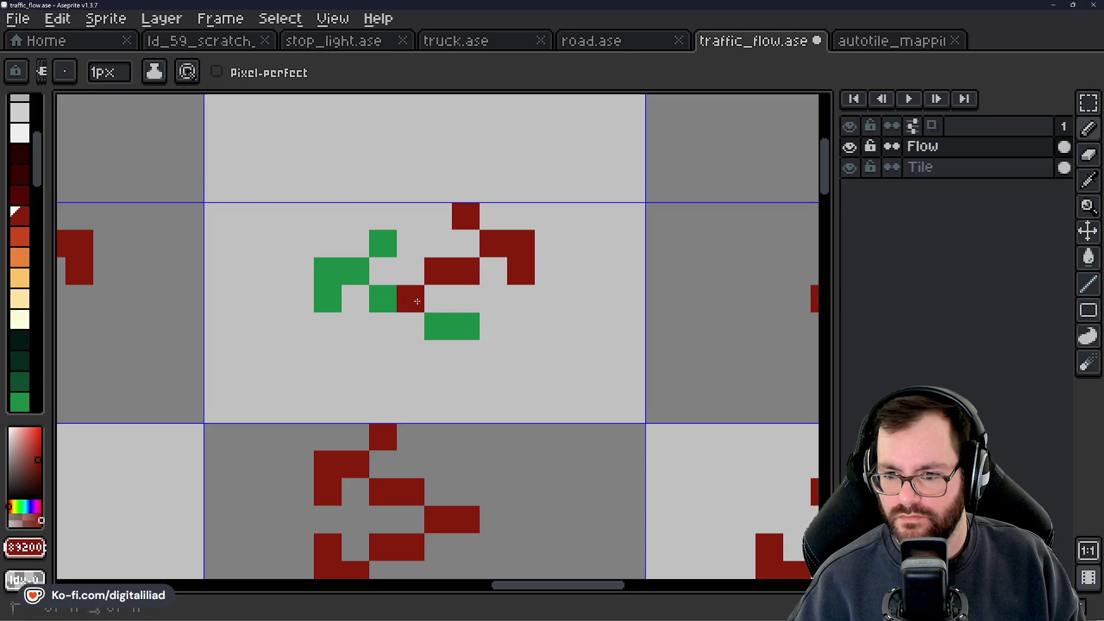
Step: Extend a red arrow over a green segment using the red picked from the arrow
scroll(471, 367, "down", 3)
scroll(472, 366, "down", 1)
scroll(477, 359, "up", 4)
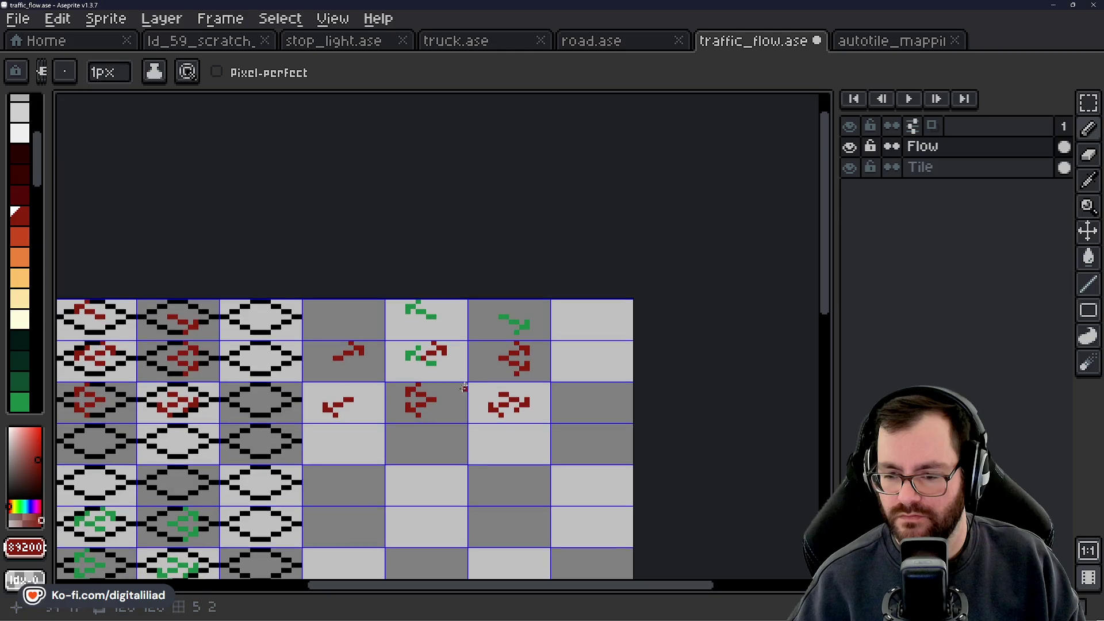
mouse_move(407, 375)
left_mouse_down()
mouse_move(366, 378)
mouse_move(401, 391)
left_mouse_up()
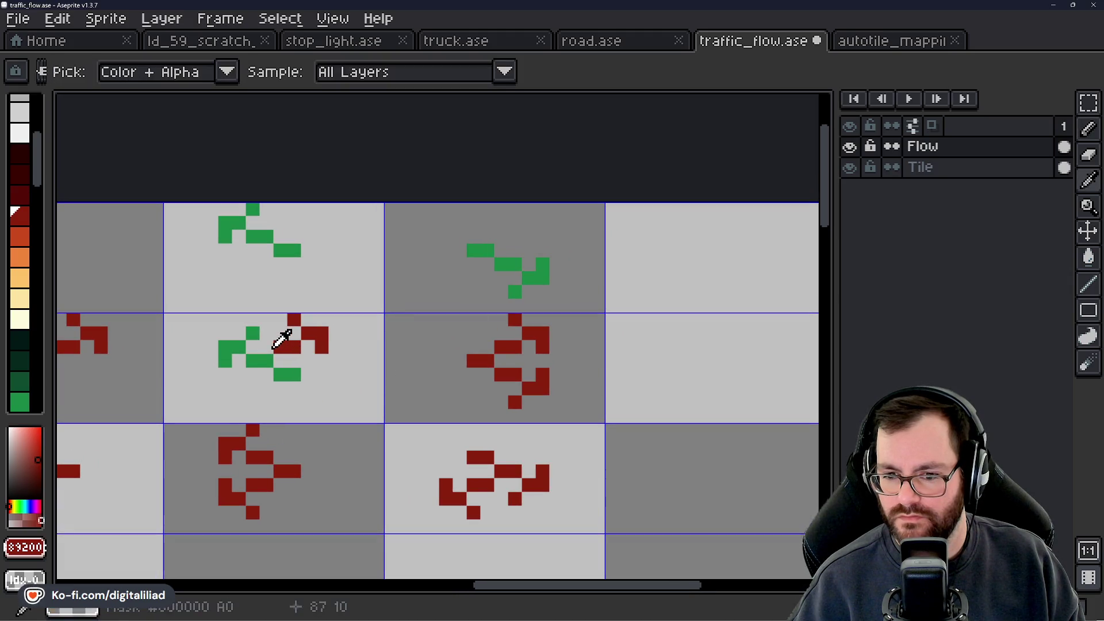
left_click(266, 361)
left_click(253, 361)
scroll(252, 361, "down", 4)
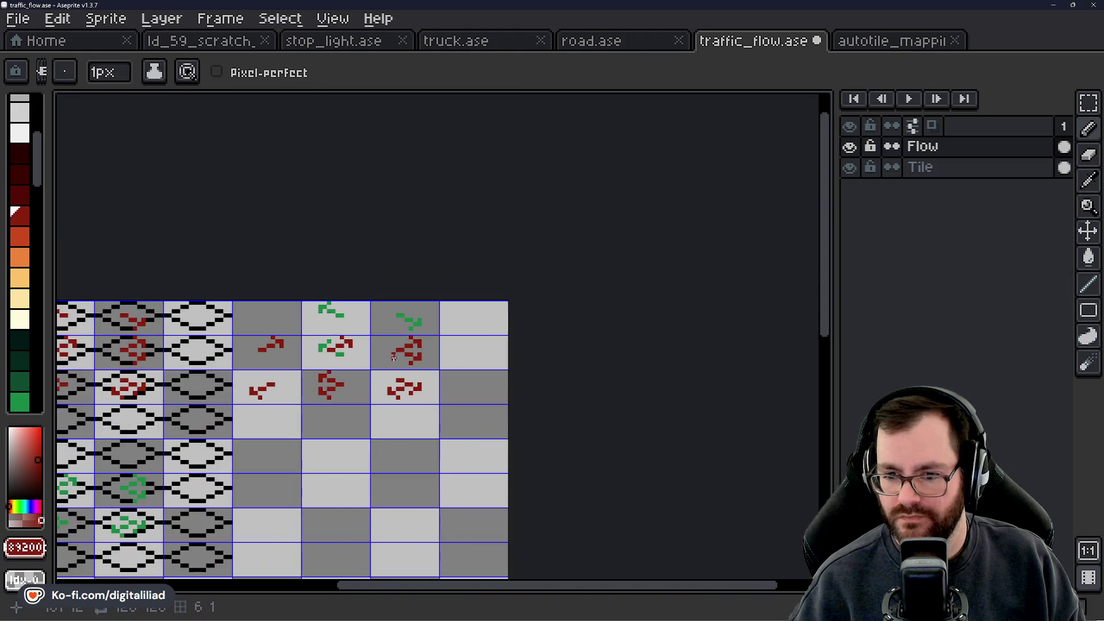
scroll(396, 375, "up", 3)
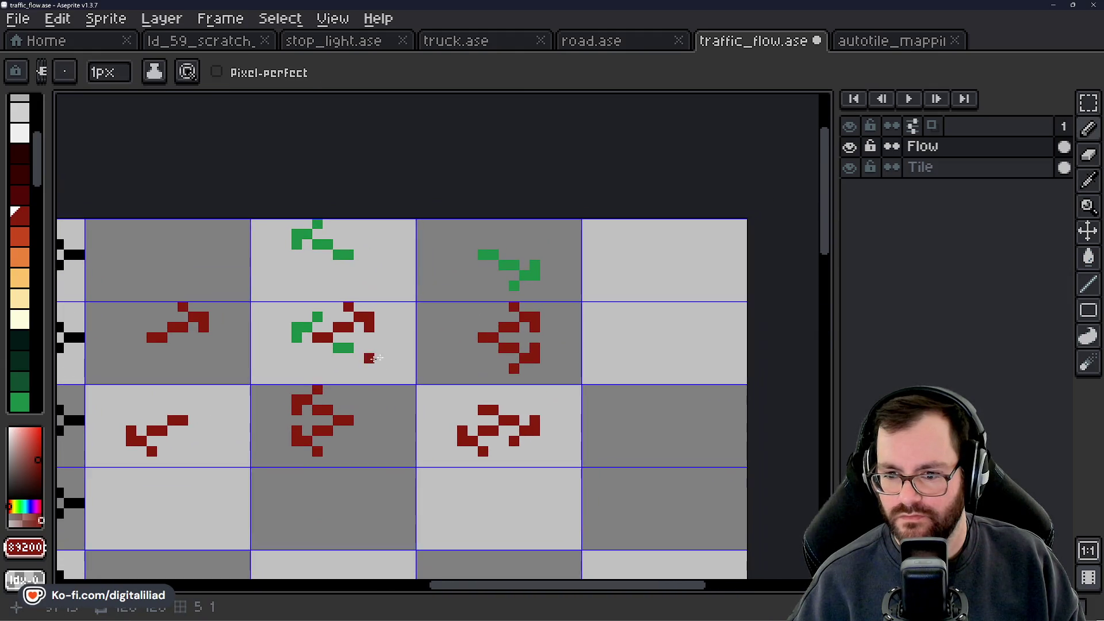
scroll(403, 331, "up", 1)
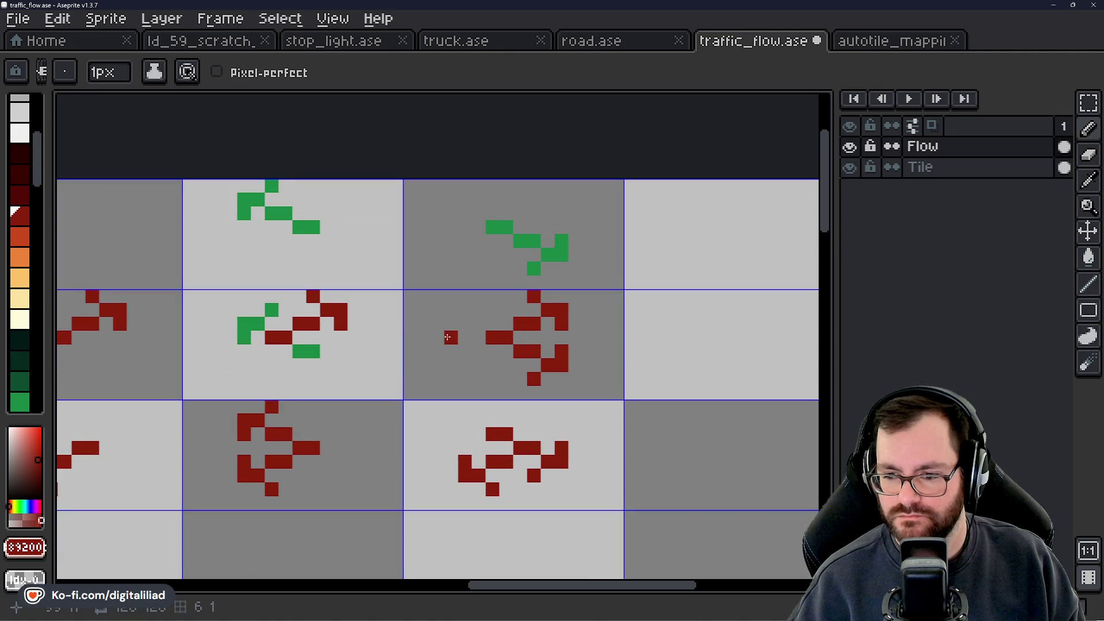
Step: Repaint red pixels green in the lower copied arrow tiles, undoing stray strokes
key("alt")
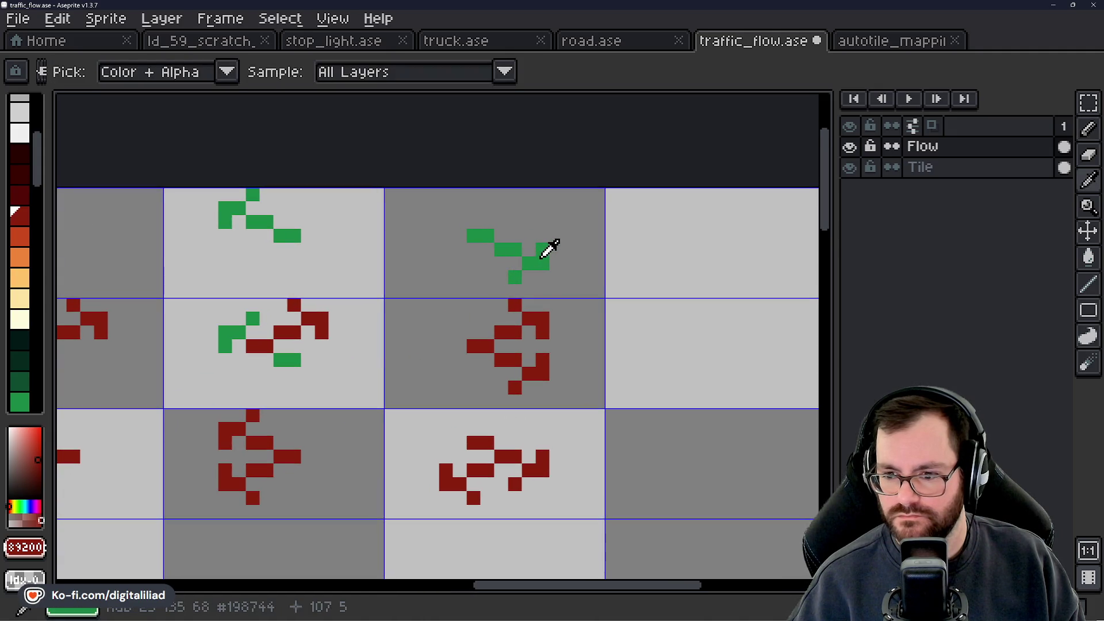
left_click(541, 256, "alt")
left_click(492, 359)
mouse_move(477, 349)
left_mouse_down()
mouse_move(529, 374)
mouse_move(543, 360)
mouse_move(515, 388)
left_mouse_up()
left_click(498, 330)
key("ctrl+z")
left_click(298, 333)
scroll(389, 305, "down", 3)
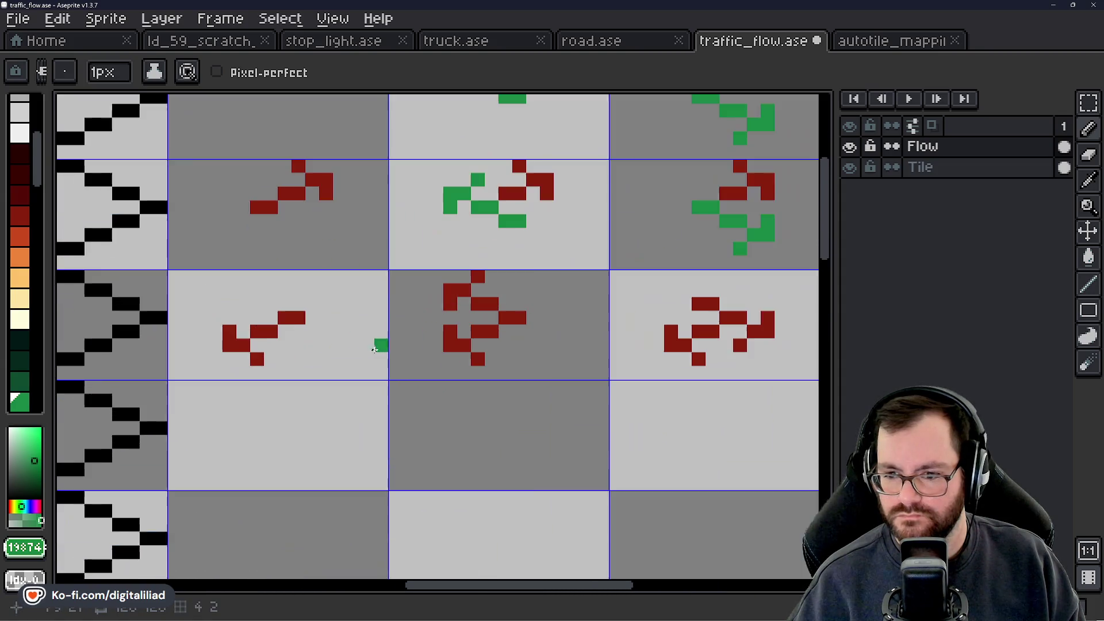
scroll(412, 380, "up", 4)
left_click(399, 354)
key("ctrl+z")
mouse_move(369, 360)
left_mouse_down()
mouse_move(379, 342)
mouse_move(439, 374)
left_mouse_up()
Step: Turn the remaining red arrow pixels green, then hide the Tile layer
scroll(533, 387, "right", 3)
scroll(533, 388, "down", 1)
left_click_drag(446, 336, 515, 348)
left_click(487, 377)
scroll(487, 376, "down", 5)
left_click_drag(420, 374, 513, 366)
left_click(1088, 103)
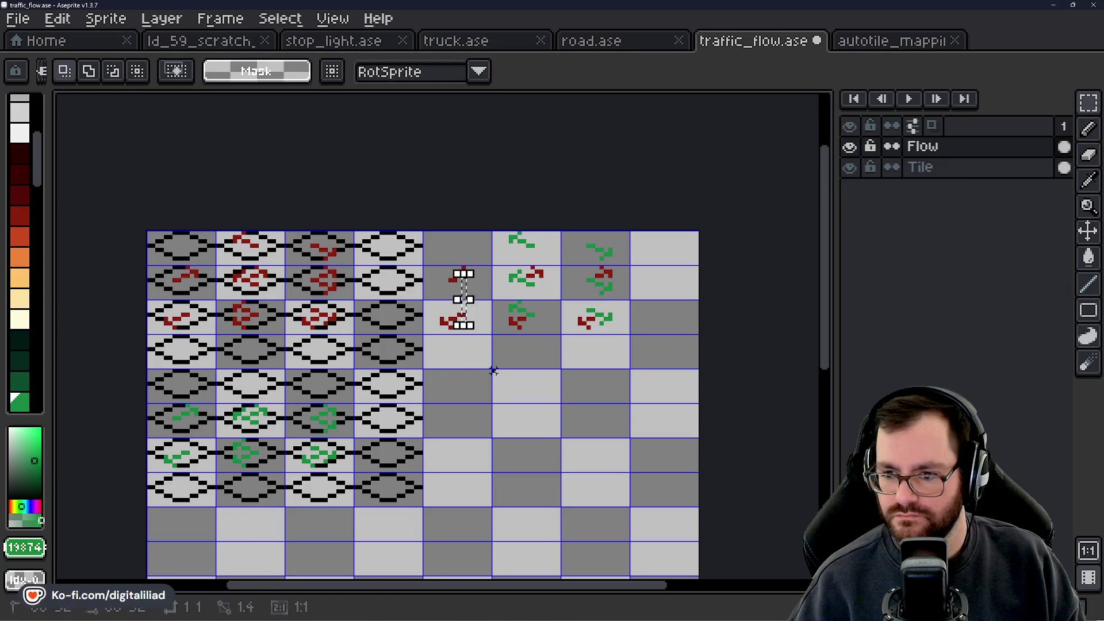
left_click(850, 167)
mouse_move(427, 270)
left_mouse_down()
mouse_move(469, 287)
mouse_move(486, 329)
left_mouse_up()
Step: Pick the dark red, then try moving the 3×3 red arrow block and cancel
key("ctrl+d")
left_click_drag(455, 396, 564, 321)
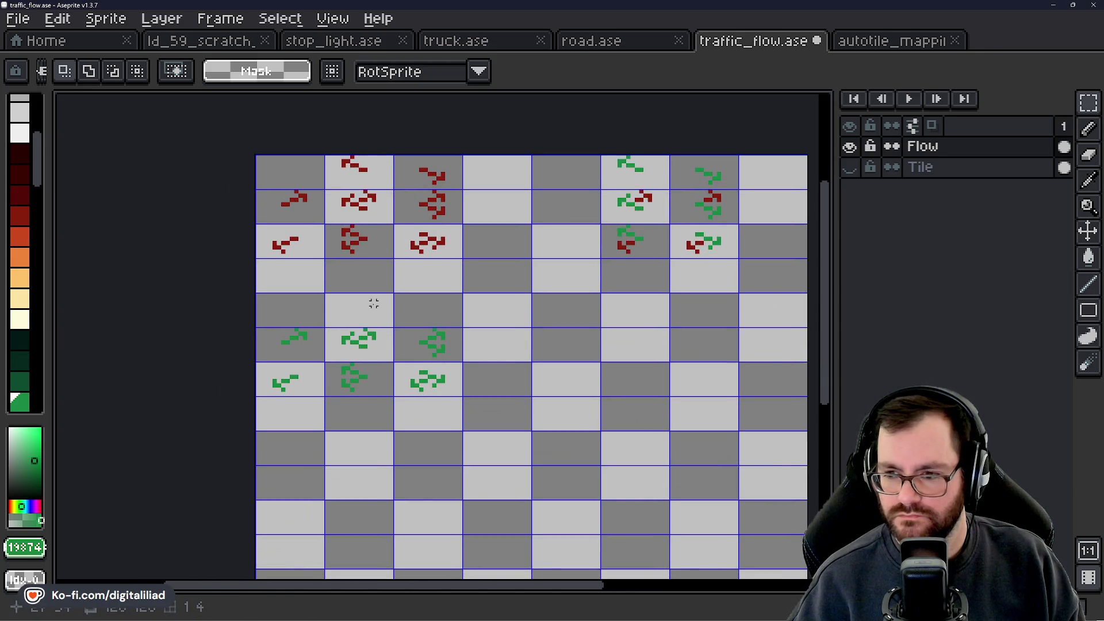
left_click_drag(374, 303, 383, 317)
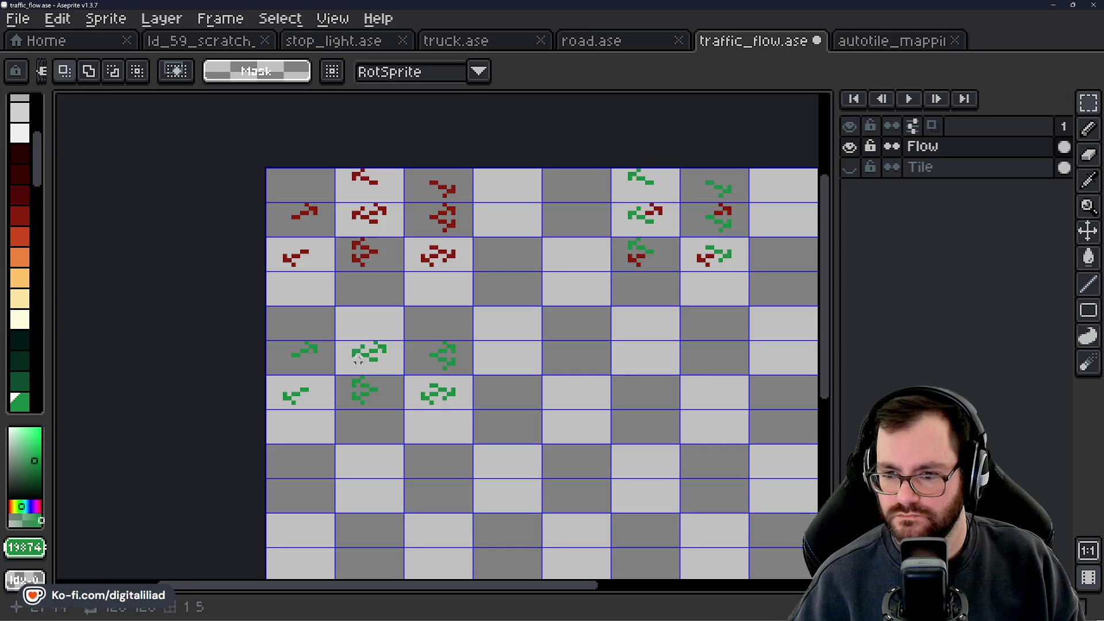
key("i")
left_click(377, 210)
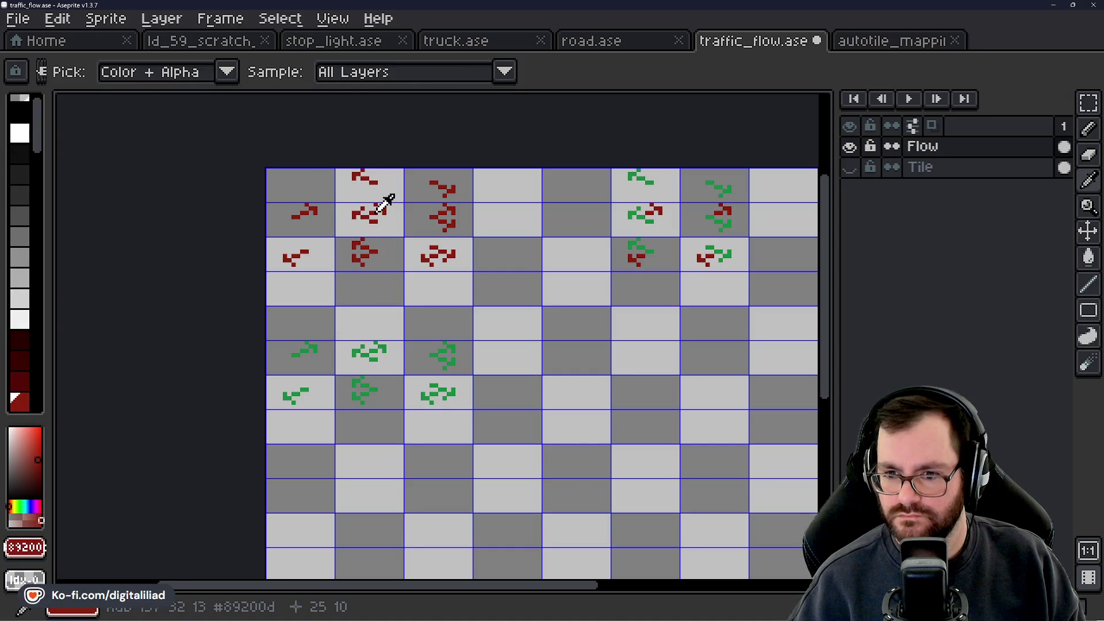
key("m")
left_click_drag(436, 298, 407, 311)
left_click_drag(290, 200, 419, 282)
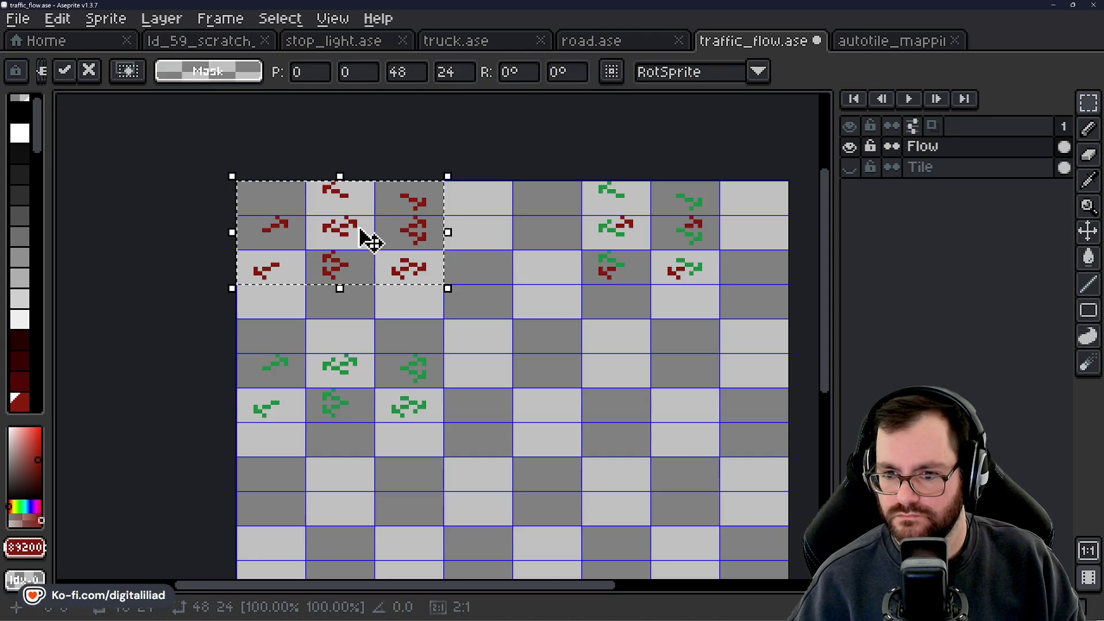
mouse_move(368, 241)
left_mouse_down()
mouse_move(471, 318)
mouse_move(606, 394)
left_mouse_up()
key("Escape")
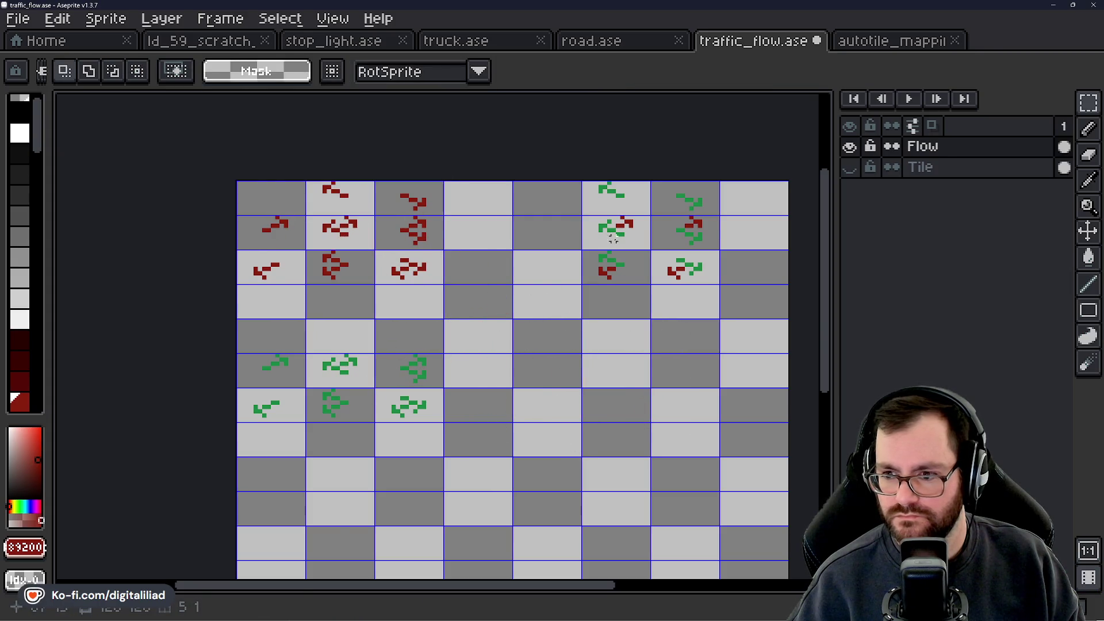
Step: Copy the 2×2 mixed red-green arrow tiles into the empty rows below
mouse_move(622, 234)
left_mouse_down()
mouse_move(681, 271)
mouse_move(673, 266)
mouse_move(683, 411)
left_mouse_up()
left_click(514, 321)
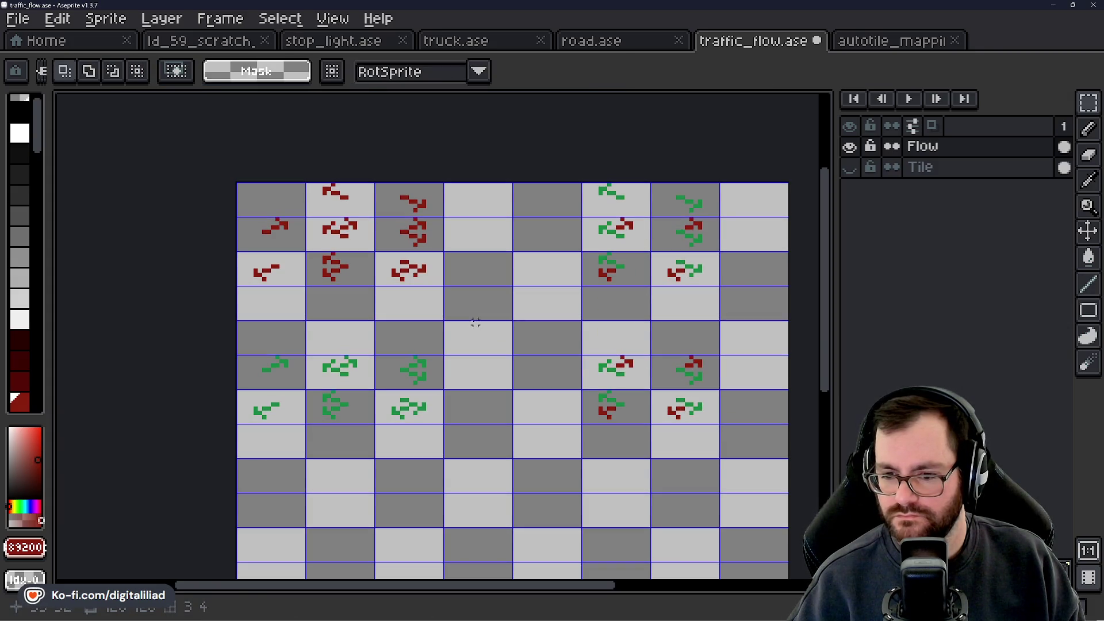
scroll(496, 327, "left", 2)
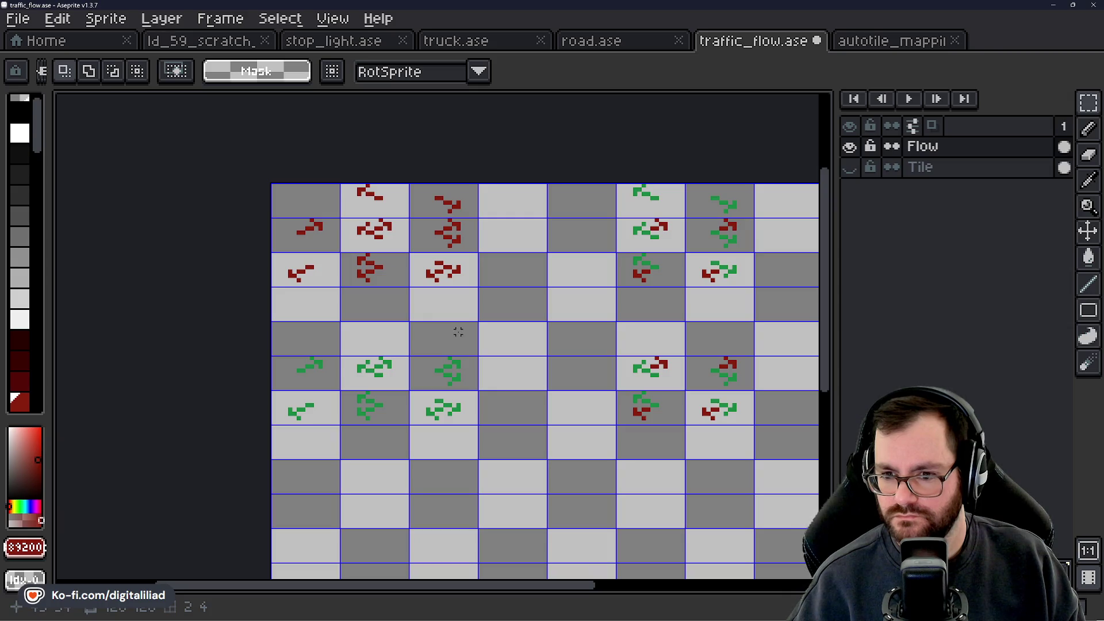
Step: With the pencil, undo a stray red pixel and paint a red L over the first green arrow tile
mouse_move(475, 324)
left_mouse_down()
mouse_move(421, 286)
mouse_move(480, 308)
left_mouse_up()
scroll(425, 283, "down", 2)
scroll(446, 308, "up", 3)
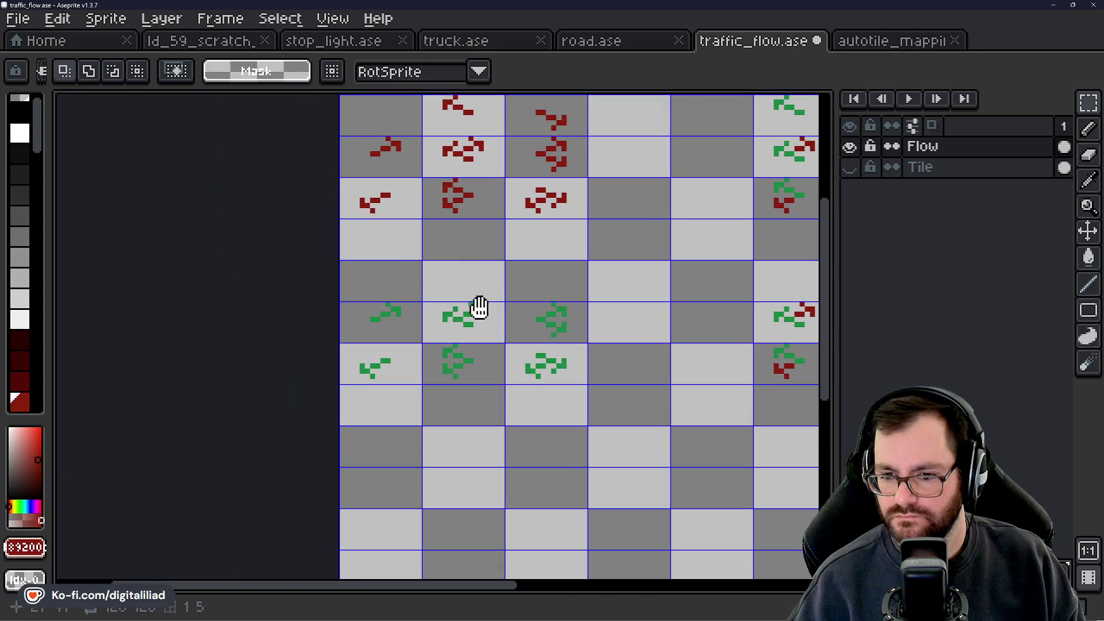
left_click_drag(452, 247, 464, 315)
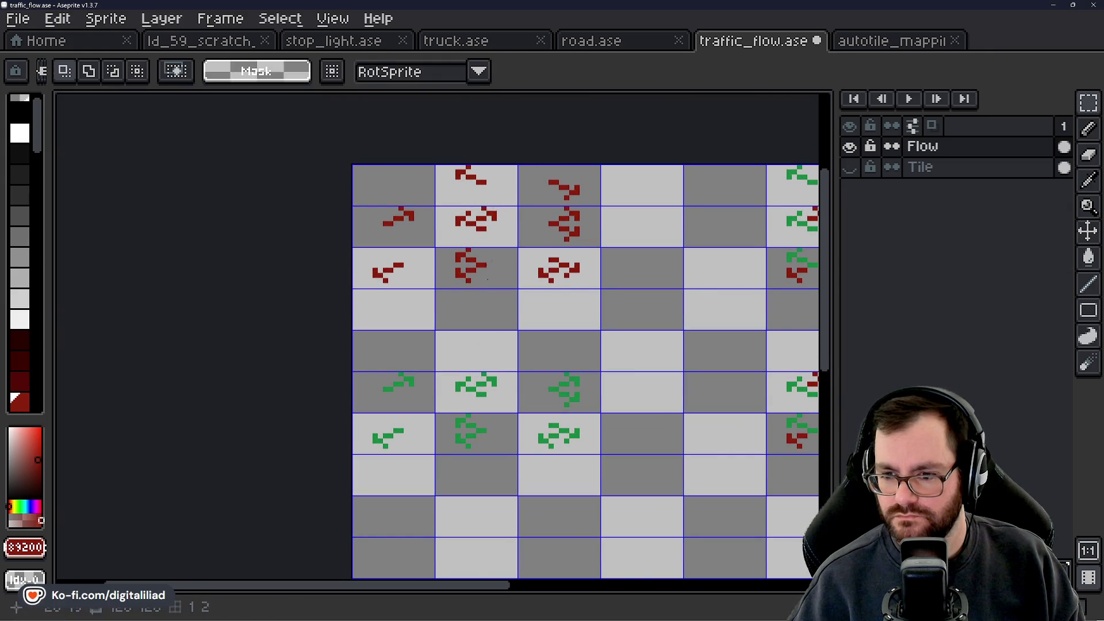
scroll(488, 279, "up", 4)
key("b")
key("ctrl+z")
mouse_move(377, 314)
left_mouse_down()
mouse_move(364, 332)
mouse_move(422, 336)
mouse_move(457, 356)
left_mouse_up()
left_click(402, 295)
Step: Try red pixels in the middle green arrow tile, then undo them
left_click_drag(548, 433, 316, 375)
mouse_move(500, 280)
left_mouse_down()
mouse_move(584, 300)
mouse_move(546, 299)
mouse_move(604, 320)
mouse_move(578, 332)
left_mouse_up()
key("ctrl+z")
key("ctrl+z")
left_click(562, 279)
key("ctrl+z")
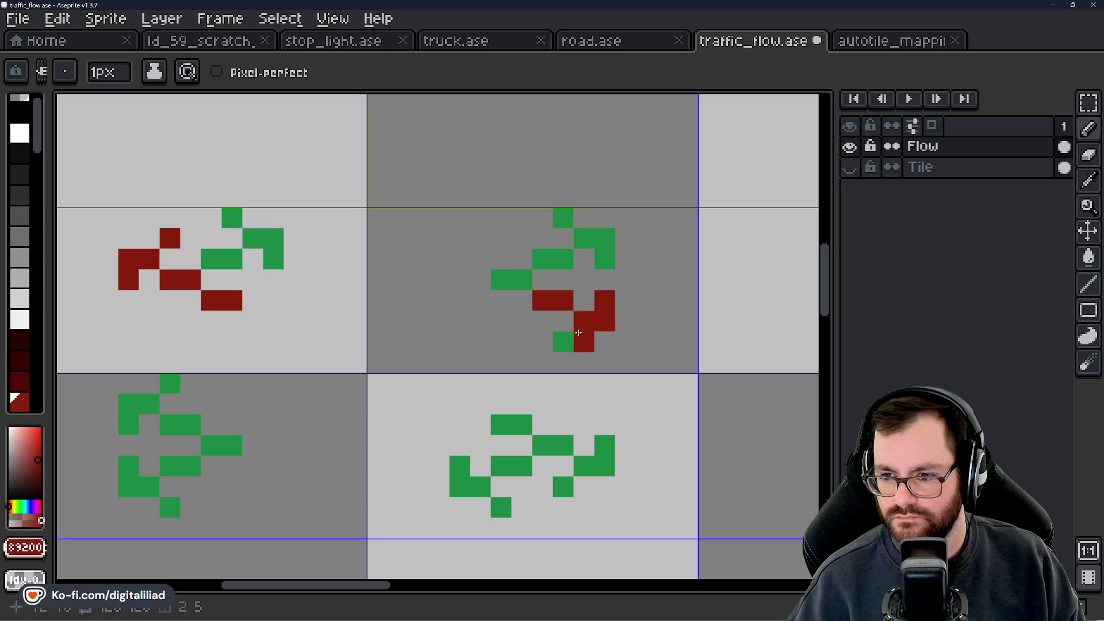
scroll(540, 262, "down", 6)
scroll(466, 257, "up", 3)
Step: Sample dark red from an arrow and repaint a run of green pixels dark red into an arrow
left_click(460, 265, "alt")
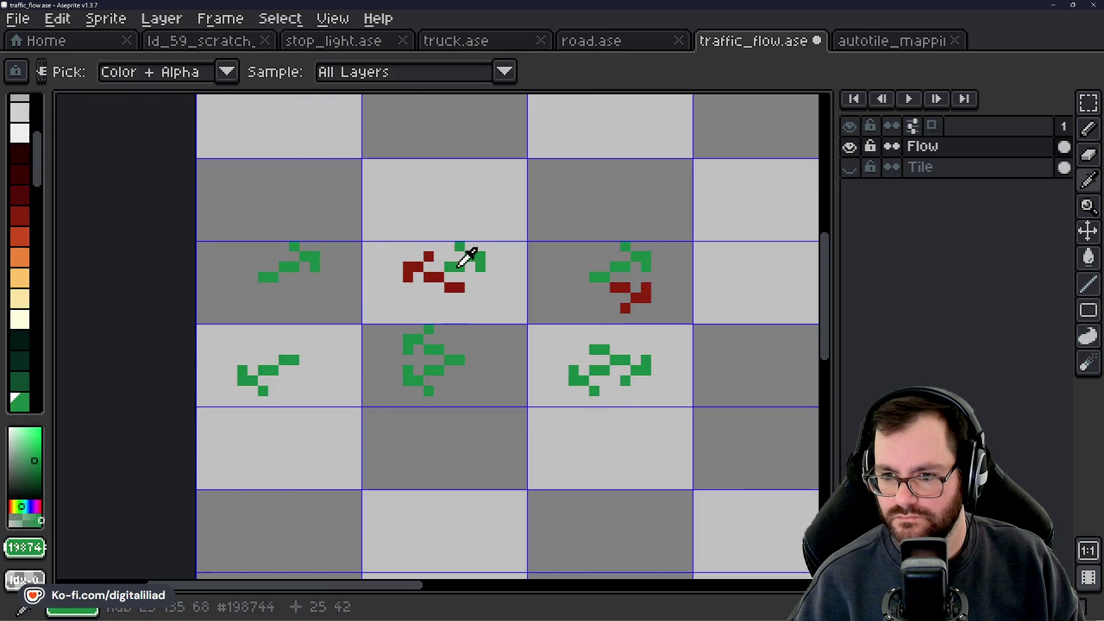
scroll(467, 259, "up", 3)
scroll(538, 263, "down", 6)
left_click_drag(537, 263, 536, 265)
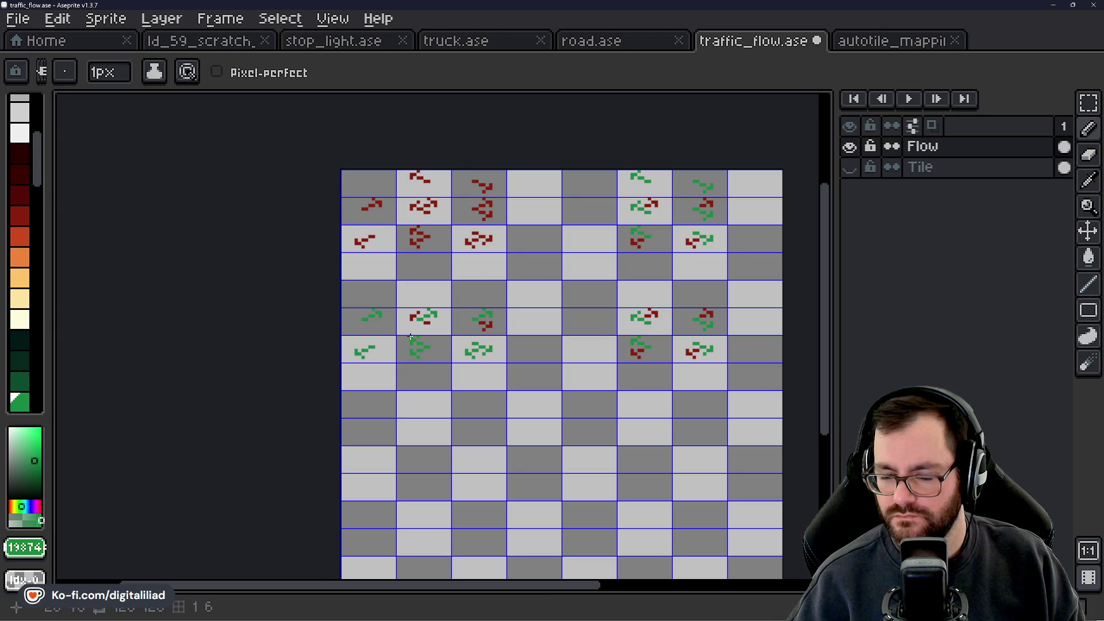
scroll(411, 338, "up", 5)
left_click(396, 313, "alt")
left_click_drag(394, 353, 436, 313)
left_click_drag(435, 352, 458, 352)
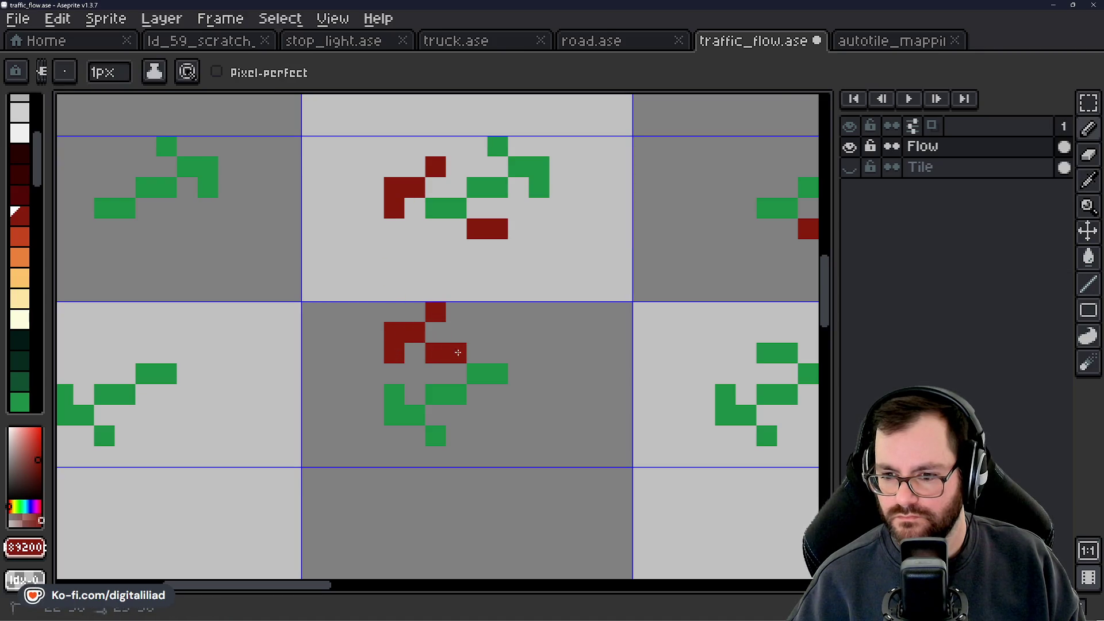
scroll(458, 352, "down", 3)
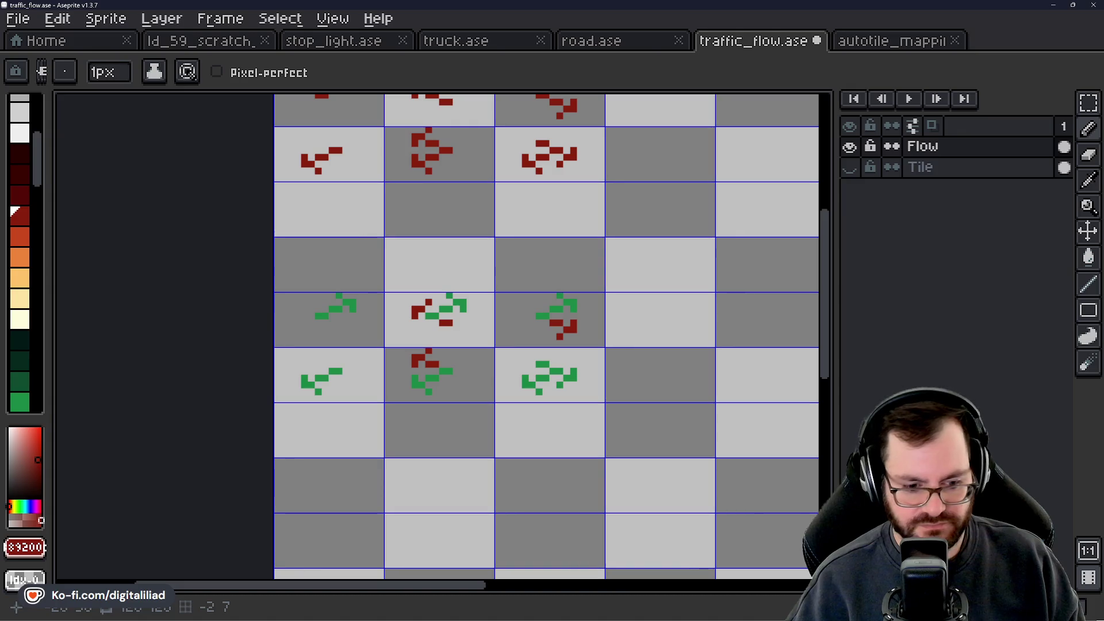
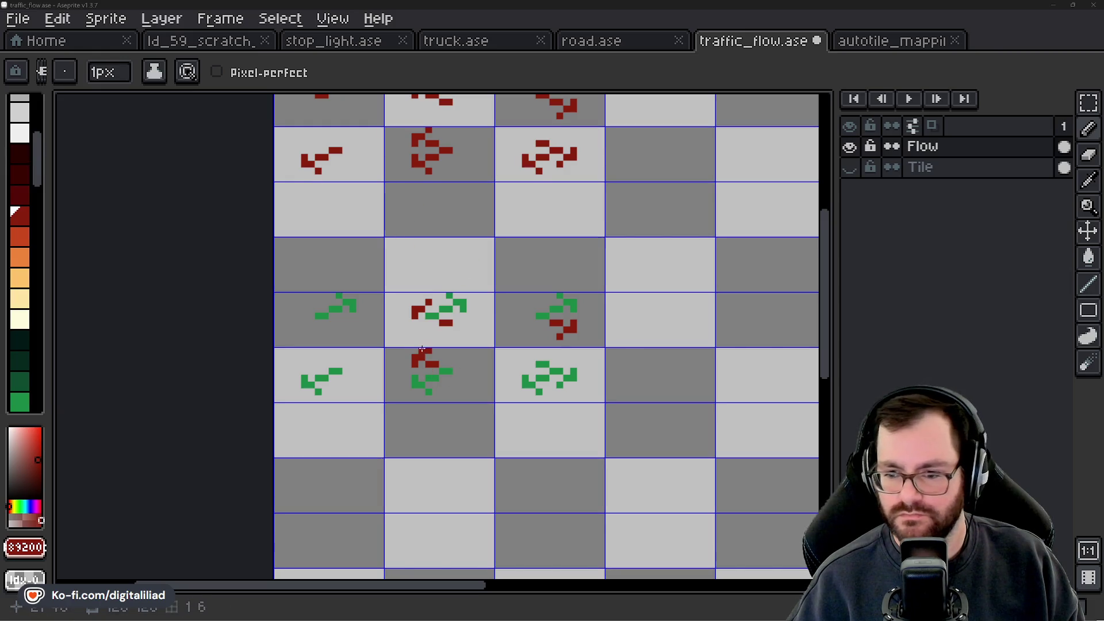
Step: Paint the top, right column and a lower pixel of the green arrow dark red with the Pencil
scroll(422, 349, "up", 3)
left_click(377, 406)
scroll(401, 360, "down", 1)
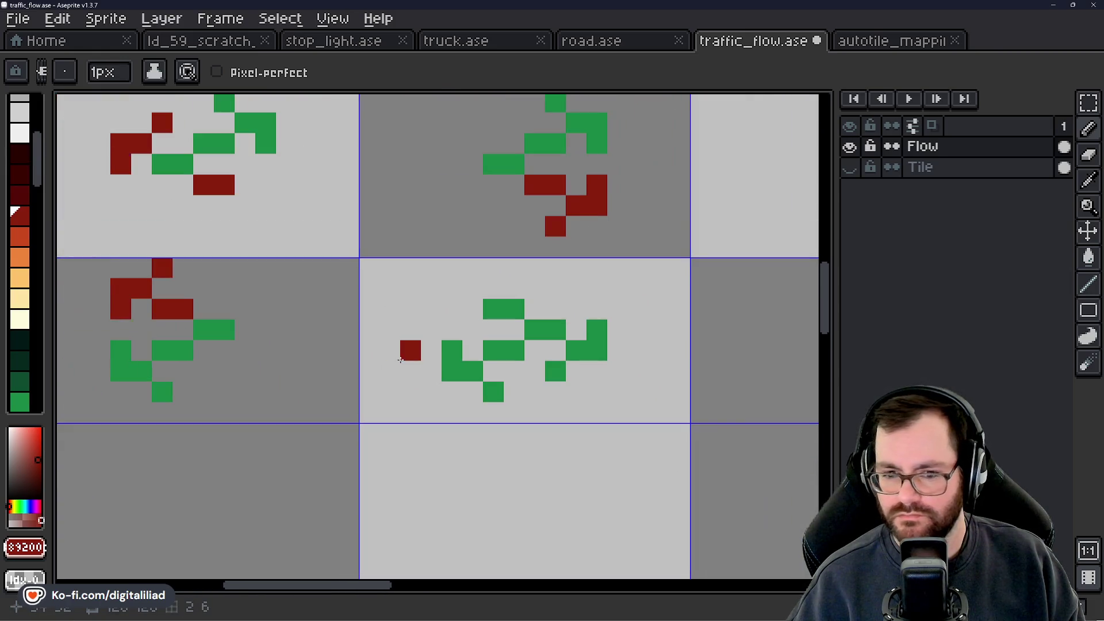
scroll(417, 361, "up", 1)
left_click_drag(440, 290, 405, 290)
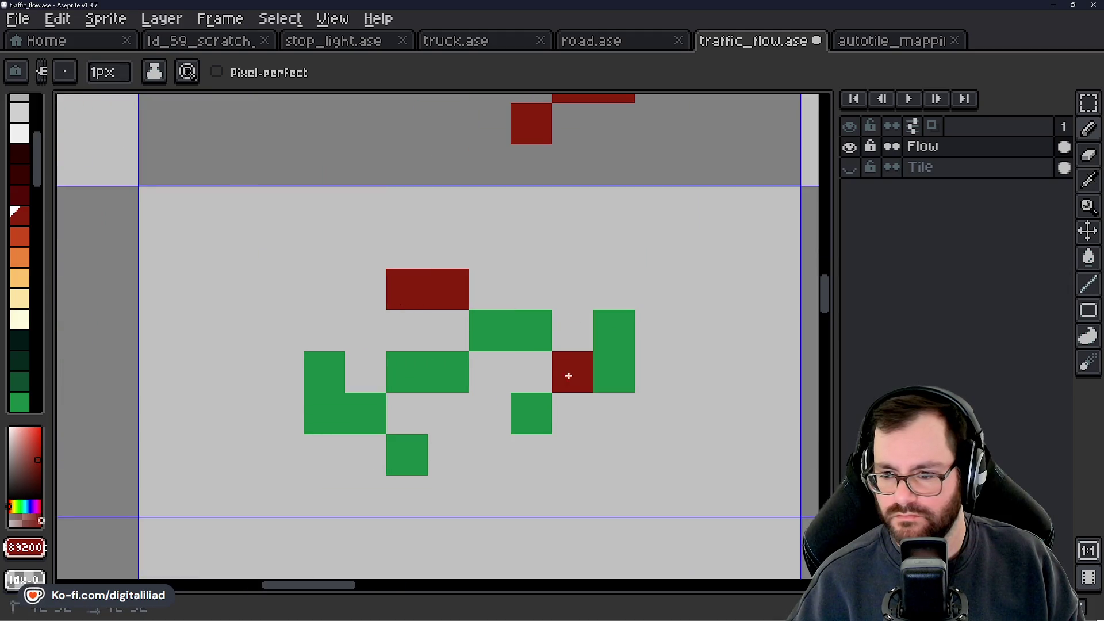
left_click_drag(568, 375, 614, 331)
left_click(530, 397)
scroll(530, 396, "down", 5)
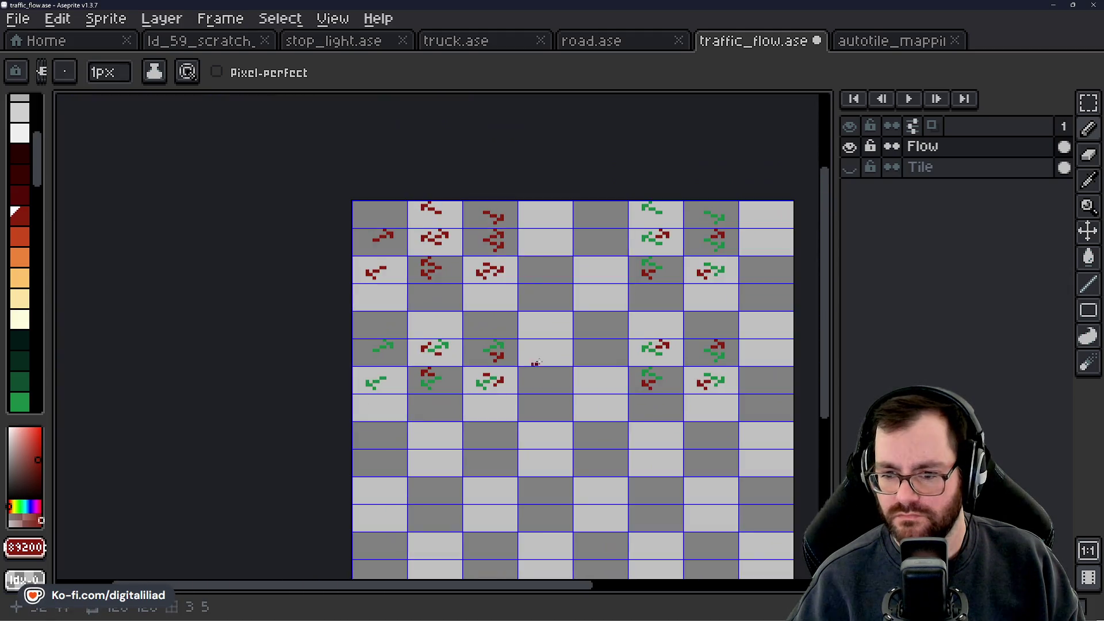
scroll(512, 364, "right", 3)
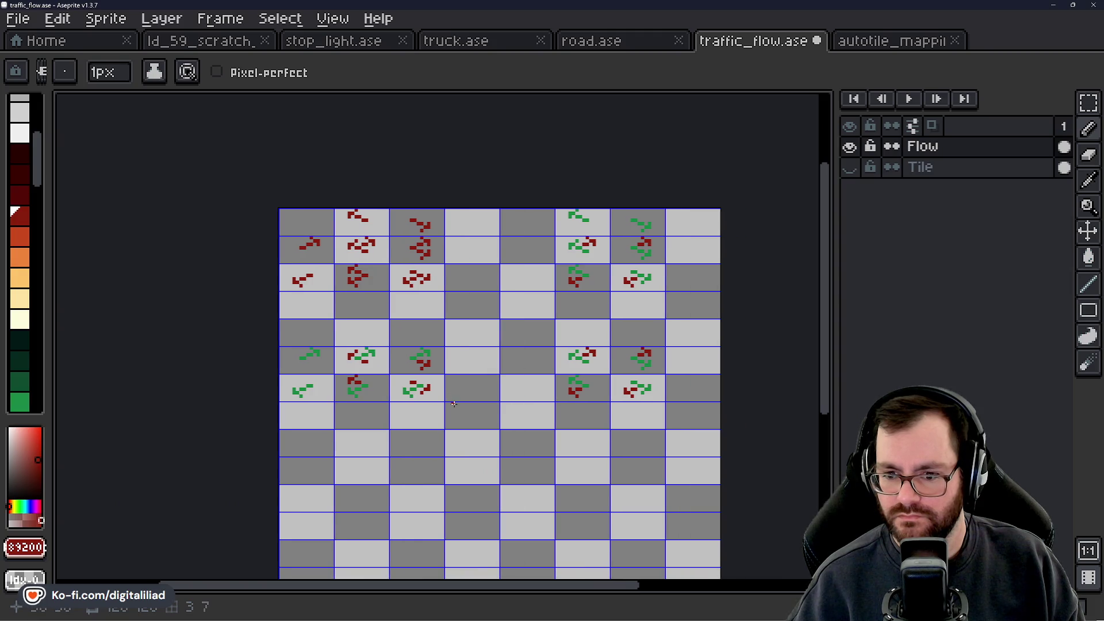
Step: Save traffic_flow.ase and recentre the tile grid in view
key("ctrl+s")
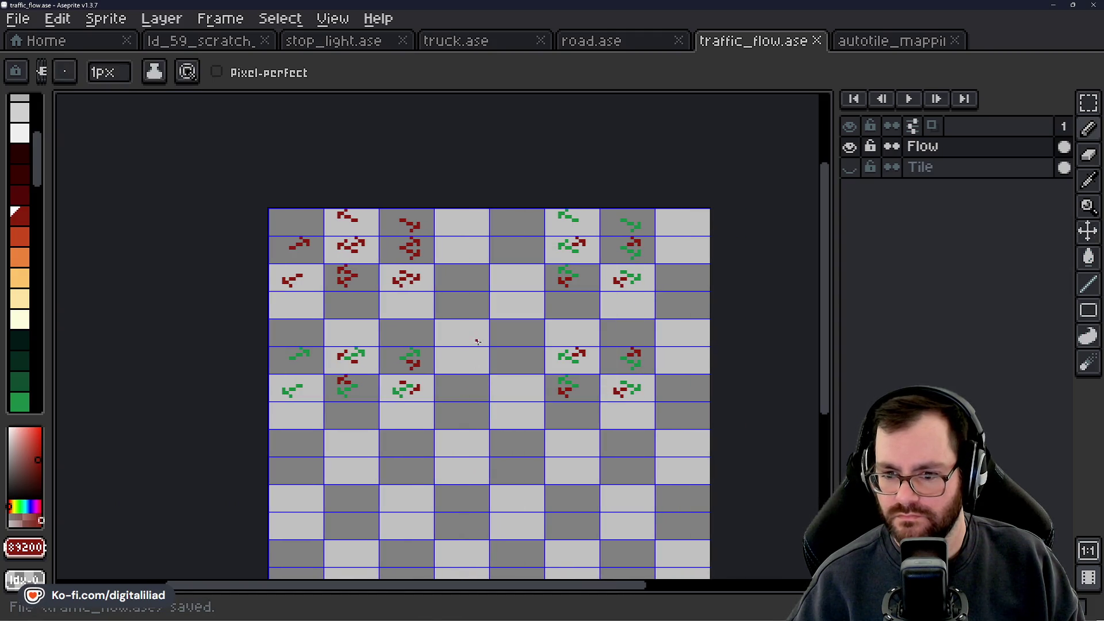
scroll(463, 340, "up", 1)
left_click_drag(456, 337, 458, 362)
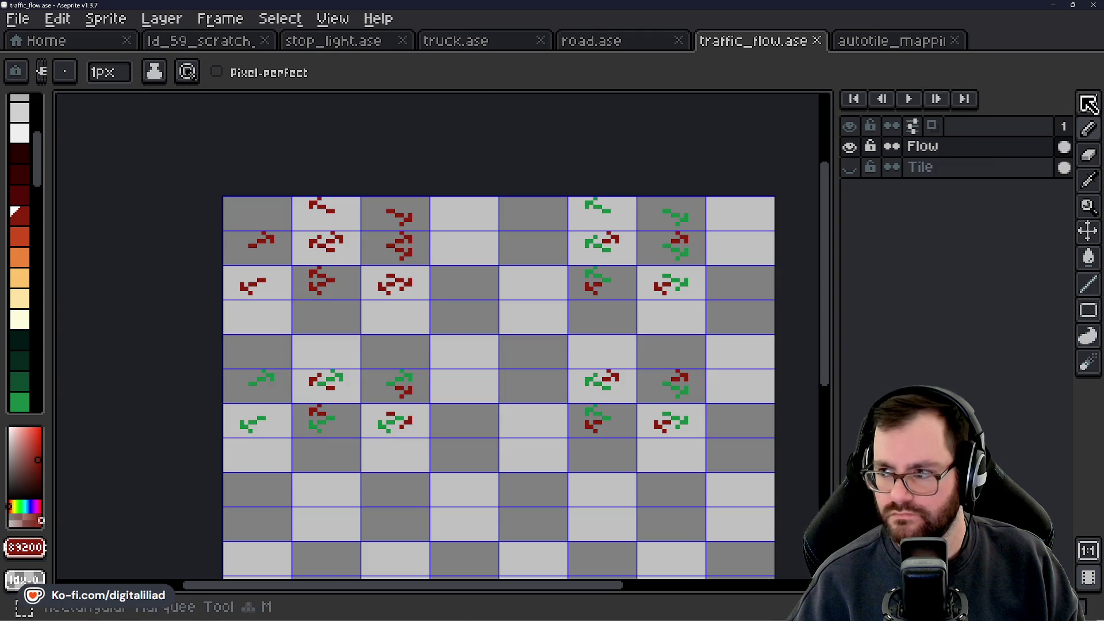
Step: Try selecting and moving blocks of arrow tiles with the Rectangular Marquee, cancelling each move
left_click(1088, 103)
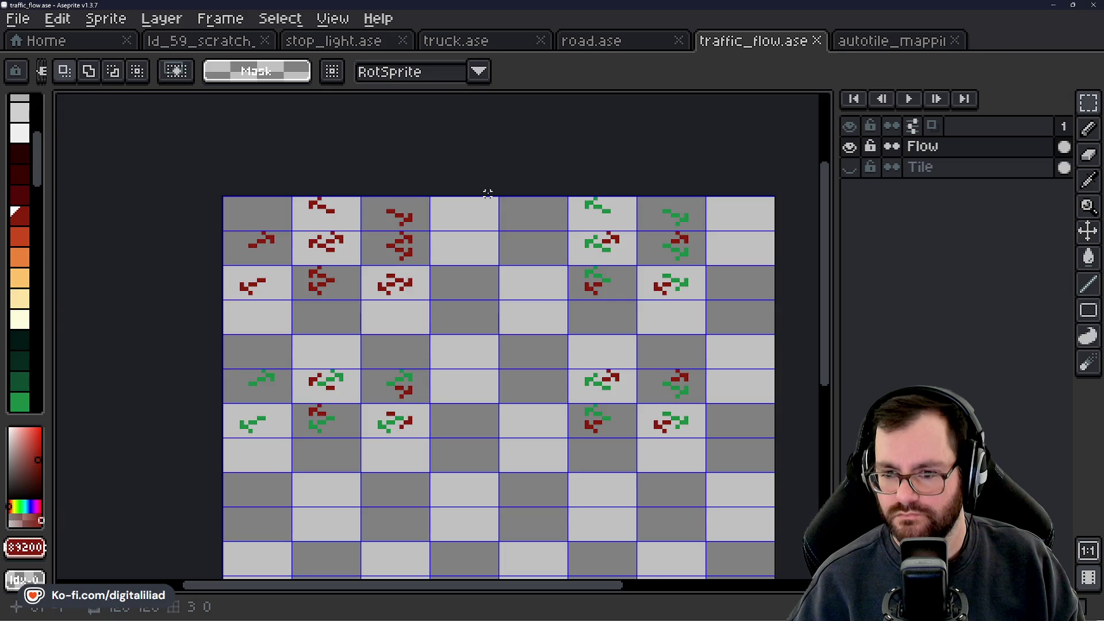
mouse_move(483, 207)
left_mouse_down()
mouse_move(598, 288)
mouse_move(673, 291)
mouse_move(604, 271)
left_mouse_up()
key("Escape")
left_click(552, 341)
mouse_move(598, 211)
left_mouse_down()
mouse_move(670, 253)
mouse_move(670, 291)
mouse_move(540, 287)
left_mouse_up()
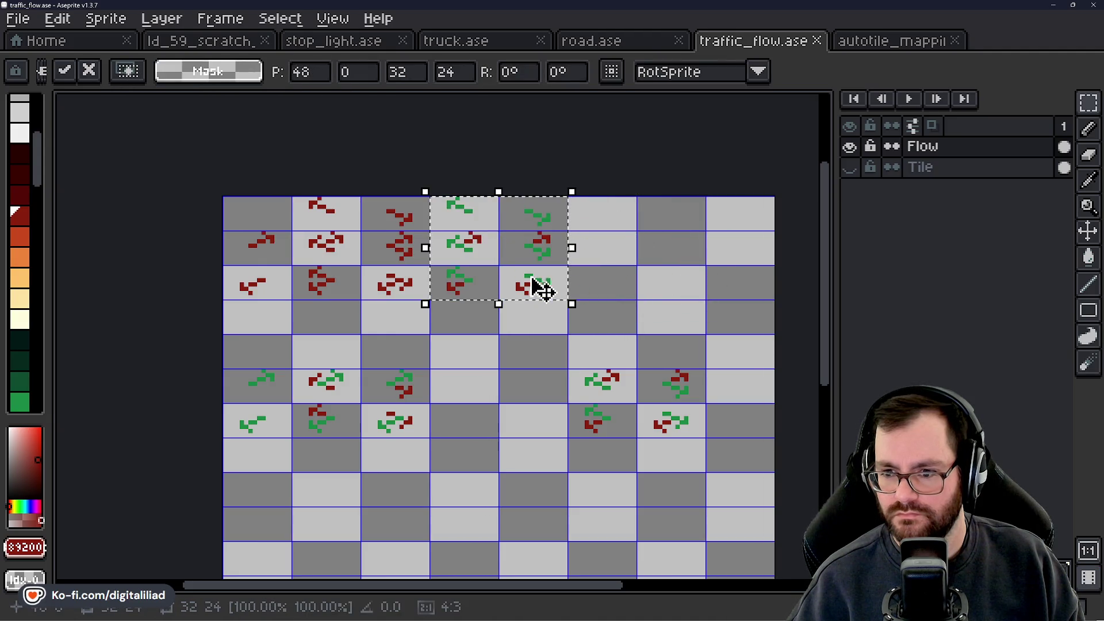
key("Escape")
left_click(526, 358)
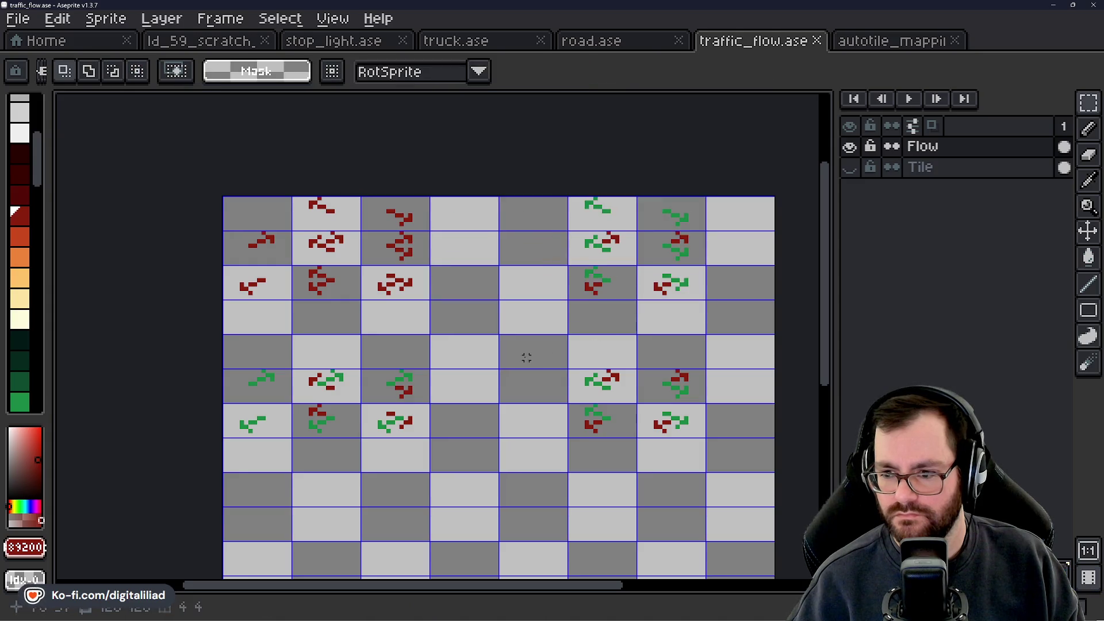
scroll(527, 357, "down", 2)
left_click_drag(569, 261, 627, 314)
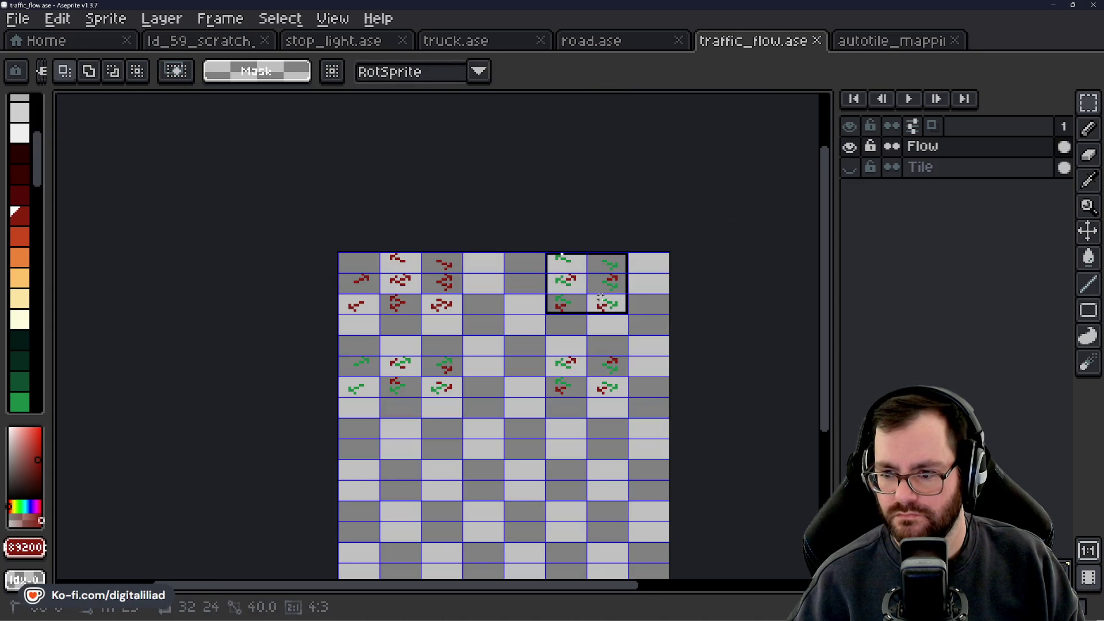
scroll(505, 316, "up", 2)
left_click(512, 303)
Step: Pick green and repaint the arrow's red pixels green with the Pencil
scroll(408, 284, "down", 2)
scroll(539, 359, "up", 2)
scroll(539, 359, "up", 5)
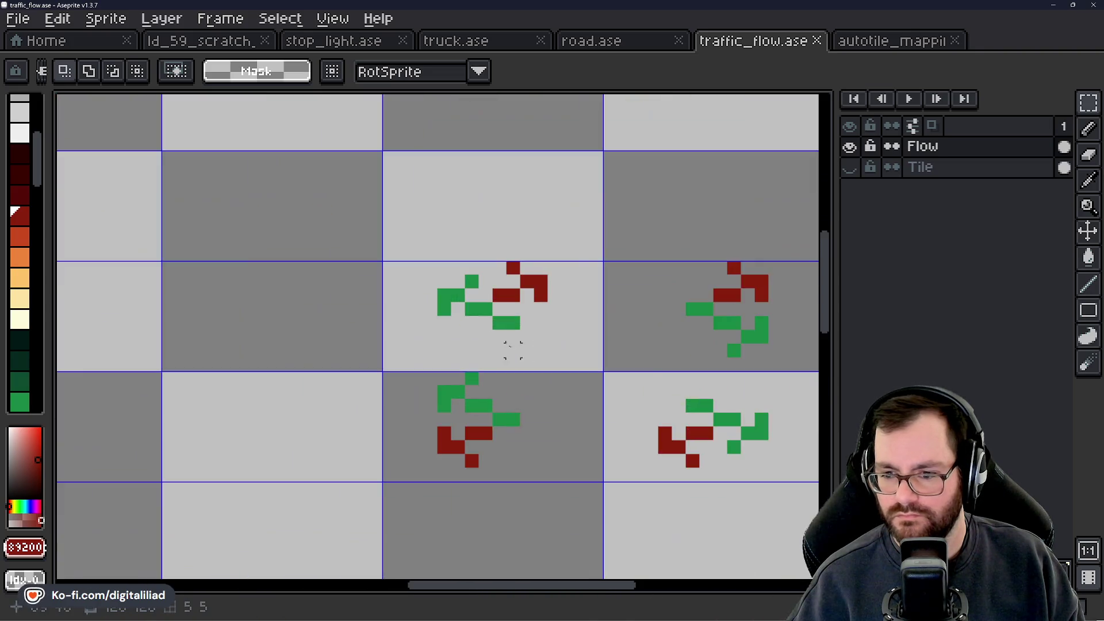
left_click(518, 283, "alt")
right_click(511, 222)
left_click(551, 217)
key("ctrl+z")
mouse_move(505, 211)
left_mouse_down()
mouse_move(587, 172)
mouse_move(630, 205)
left_mouse_up()
left_click(547, 128)
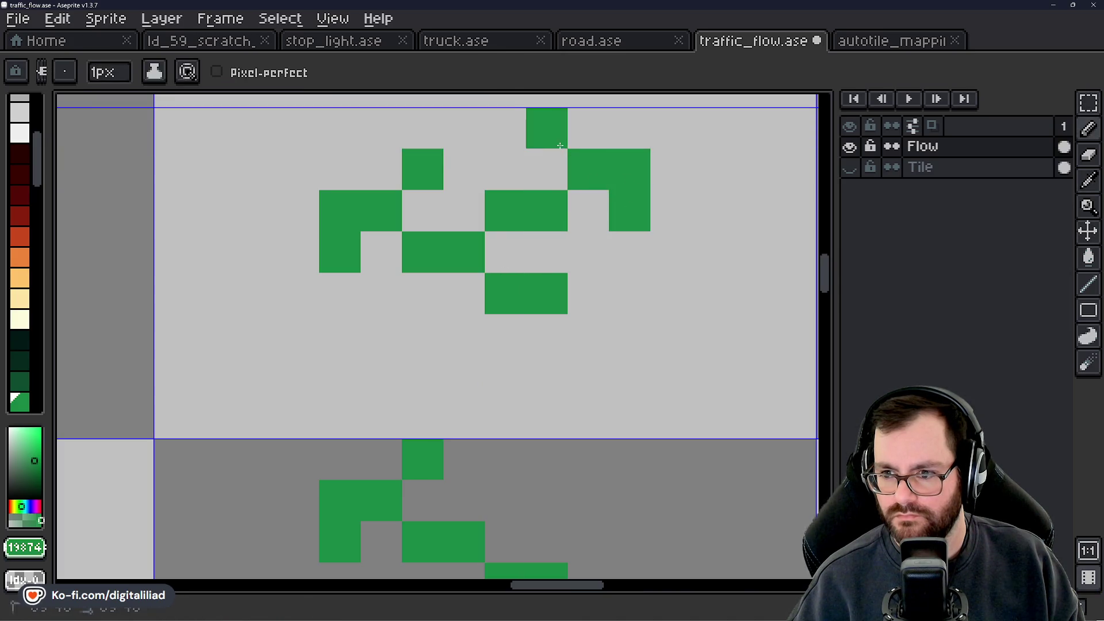
Step: Save, then marquee the four mixed-arrow tiles and bucket-fill all their red pixels green
key("ctrl+s")
scroll(547, 313, "down", 5)
key("v")
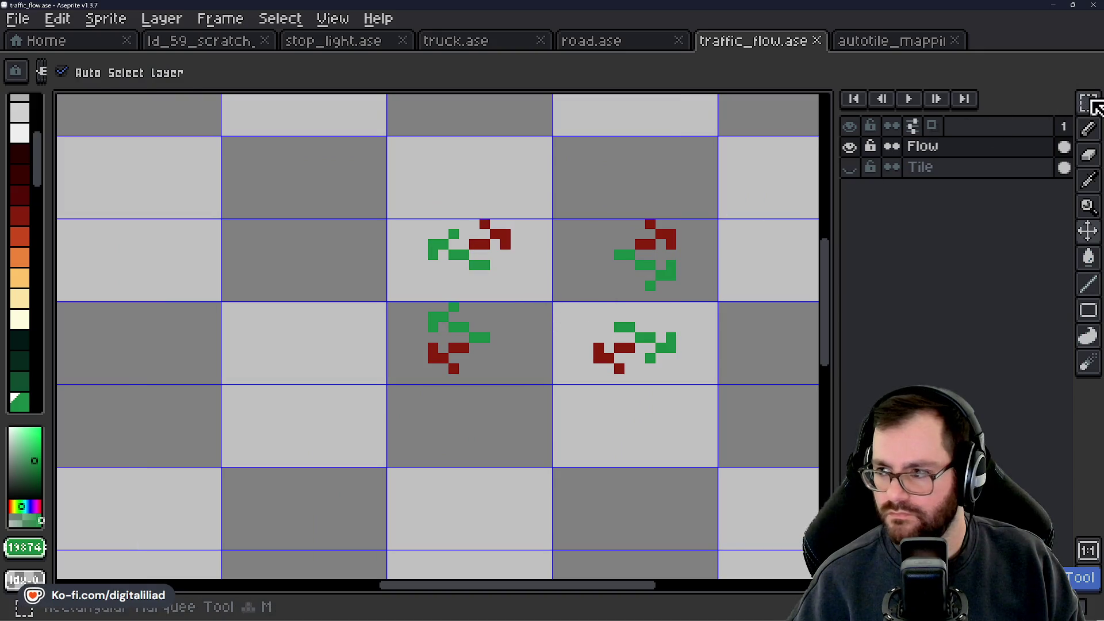
left_click(1089, 103)
left_click_drag(387, 219, 718, 385)
key("g")
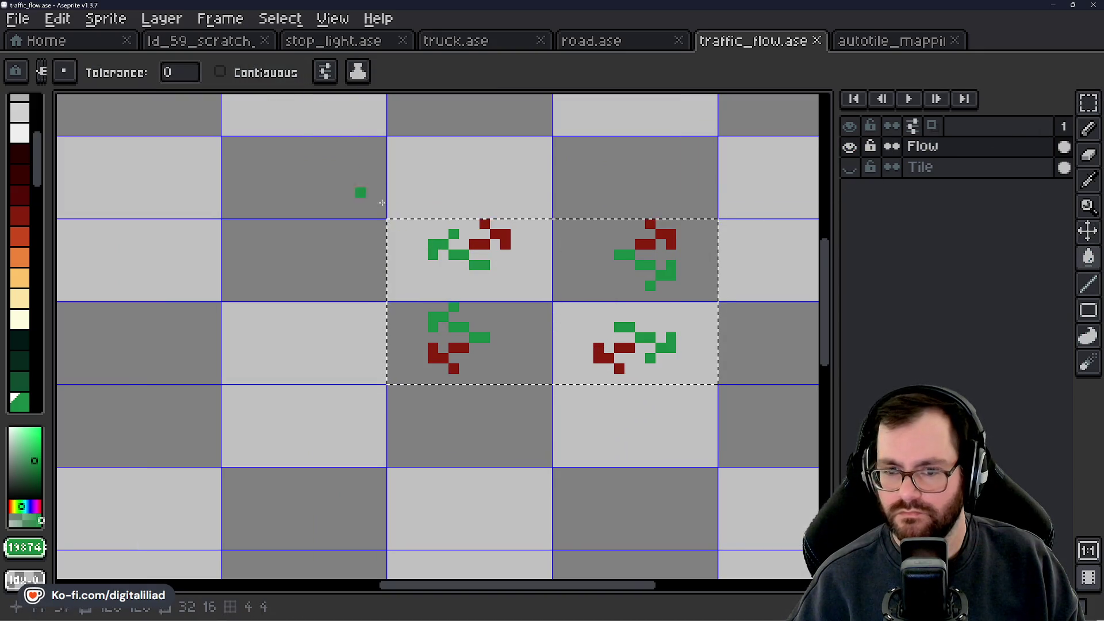
scroll(502, 309, "up", 1)
left_click(500, 241)
scroll(466, 321, "down", 2)
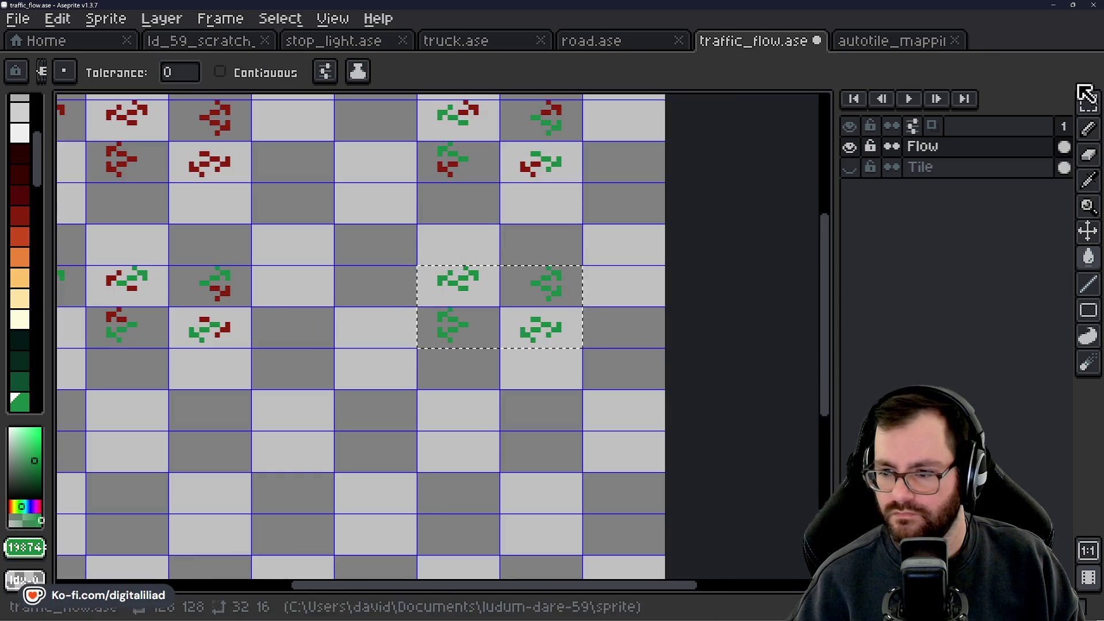
Step: Move the two green tiles up-left and two green-arrow columns two tiles left
left_click(1088, 103)
left_click(685, 261)
scroll(399, 300, "down", 1)
mouse_move(493, 308)
left_mouse_down()
mouse_move(562, 375)
mouse_move(631, 378)
mouse_move(508, 316)
left_mouse_up()
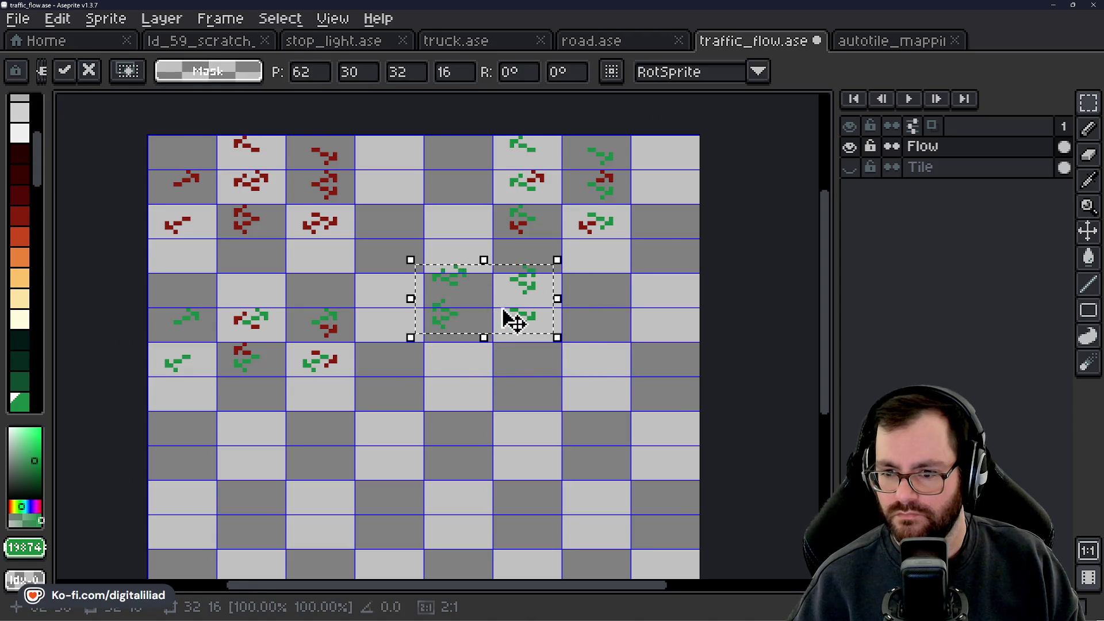
key("Escape")
left_click_drag(598, 352, 489, 288)
key("ctrl+d")
mouse_move(582, 300)
left_mouse_down()
mouse_move(636, 345)
mouse_move(676, 355)
left_mouse_up()
mouse_move(603, 206)
left_mouse_down()
mouse_move(719, 287)
mouse_move(547, 271)
left_mouse_up()
key("ctrl+d")
Step: Move the 3×2 green-arrow block up two rows, completing the 5×5 arrow block
scroll(443, 490, "down", 1)
scroll(424, 370, "left", 2)
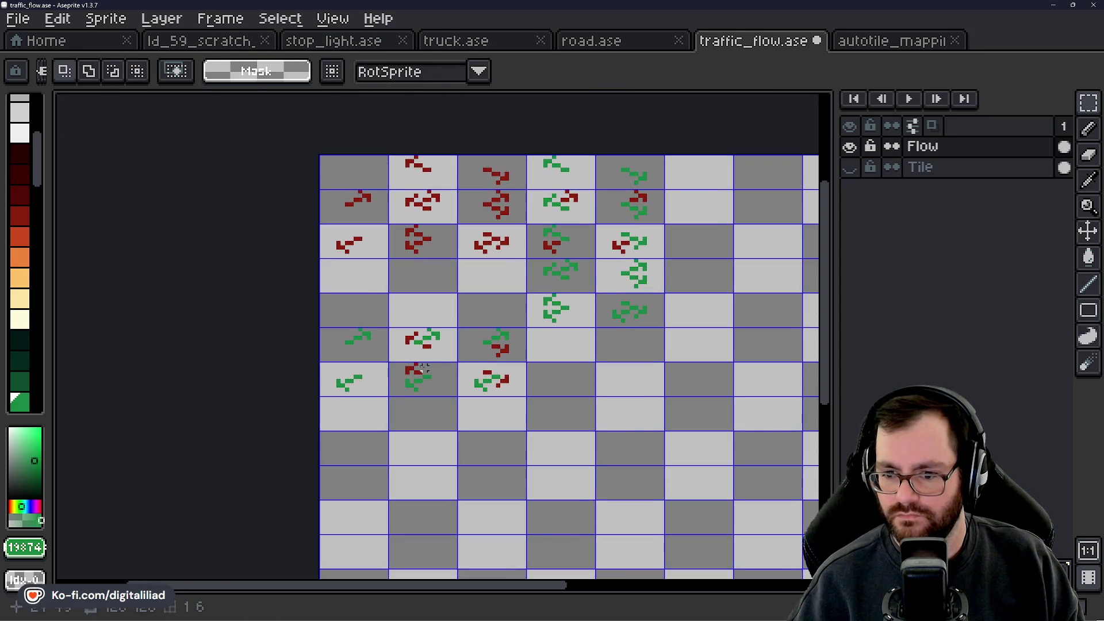
mouse_move(381, 351)
left_mouse_down()
mouse_move(456, 395)
mouse_move(503, 394)
mouse_move(503, 333)
left_mouse_up()
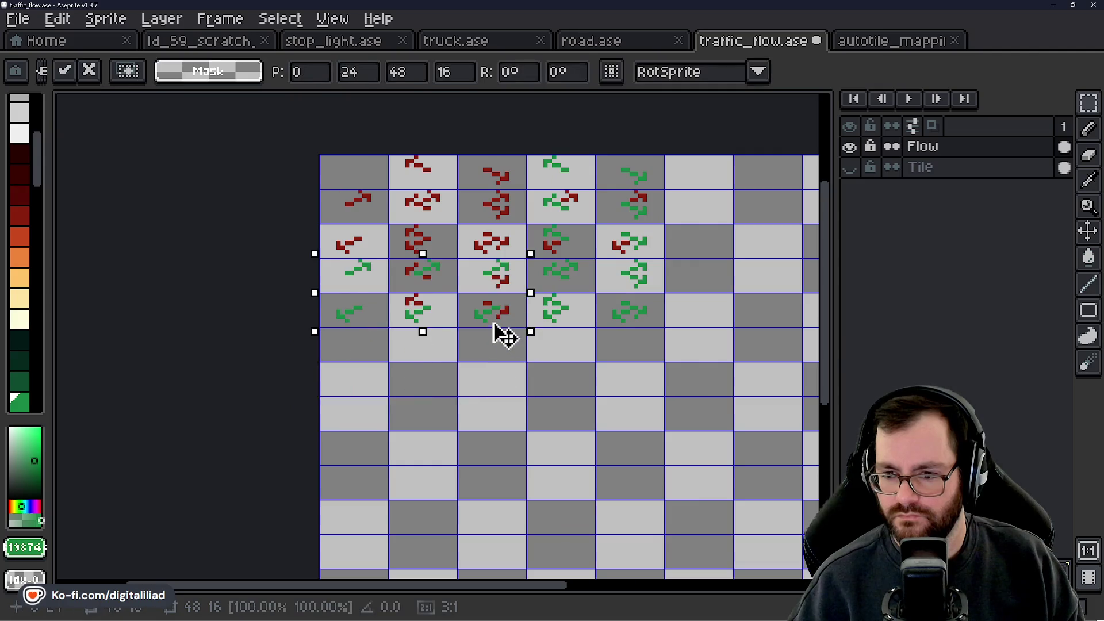
left_click(648, 368)
scroll(581, 402, "up", 1)
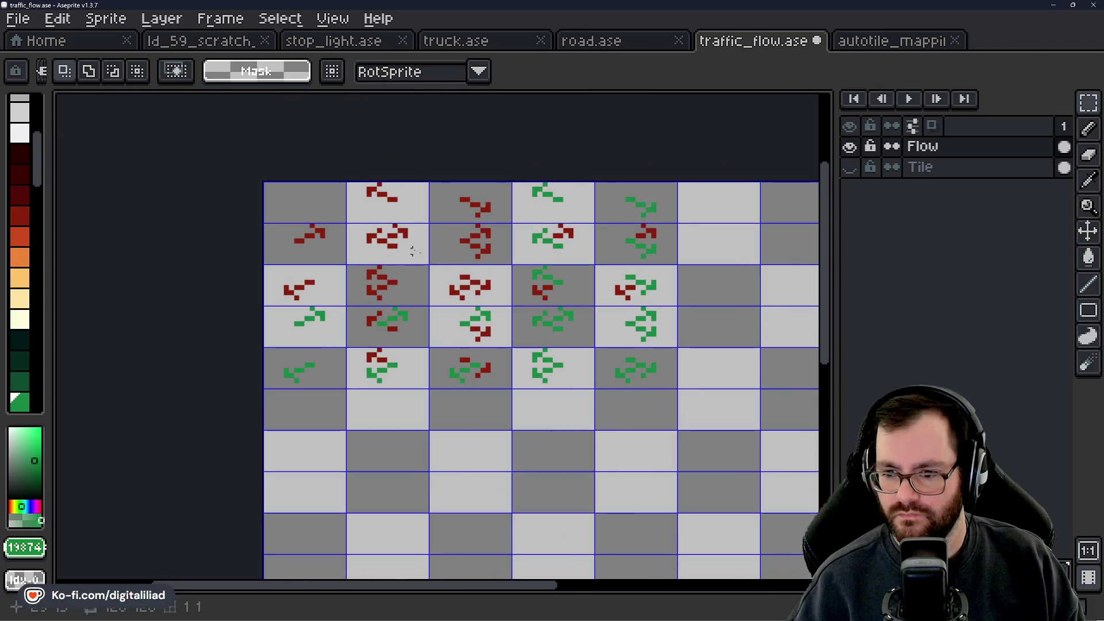
scroll(398, 257, "down", 2)
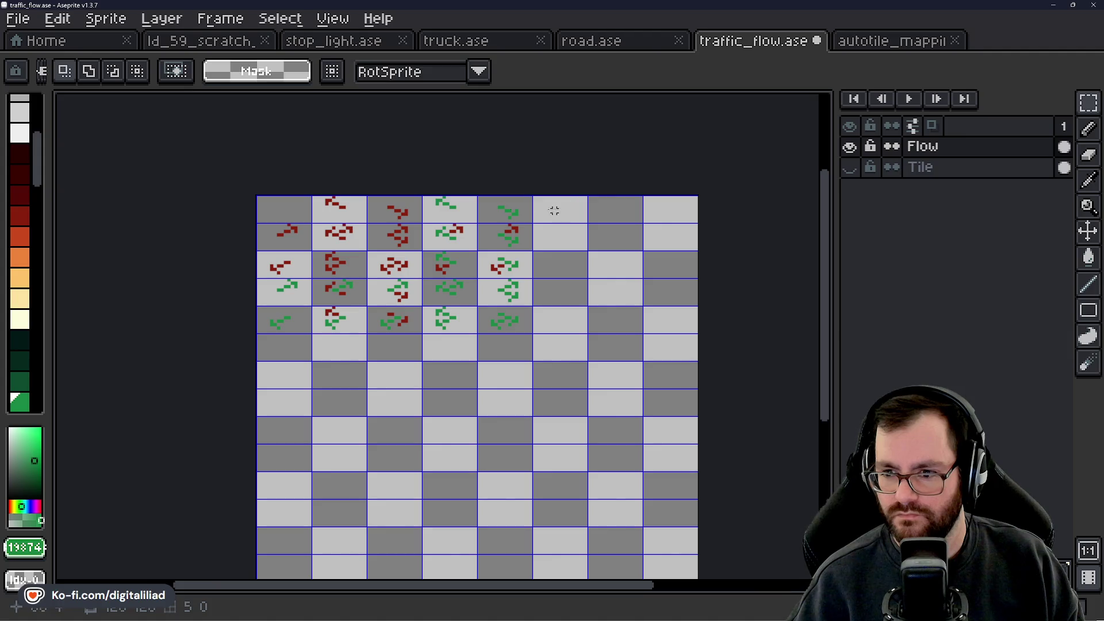
mouse_move(292, 204)
left_mouse_down()
mouse_move(466, 325)
mouse_move(501, 324)
left_mouse_up()
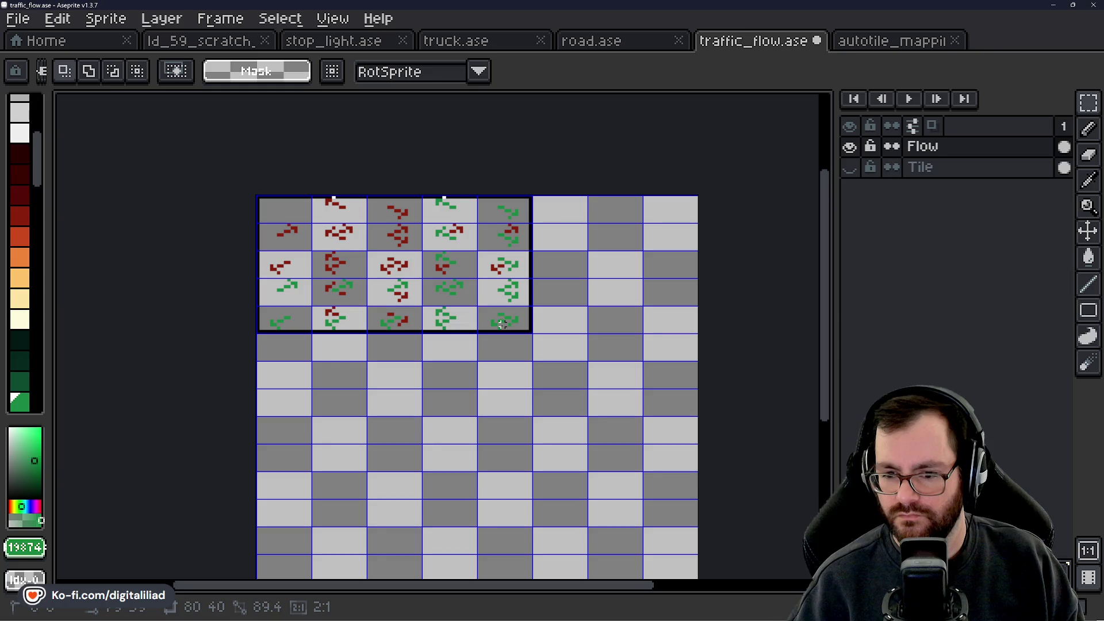
key("ctrl+d")
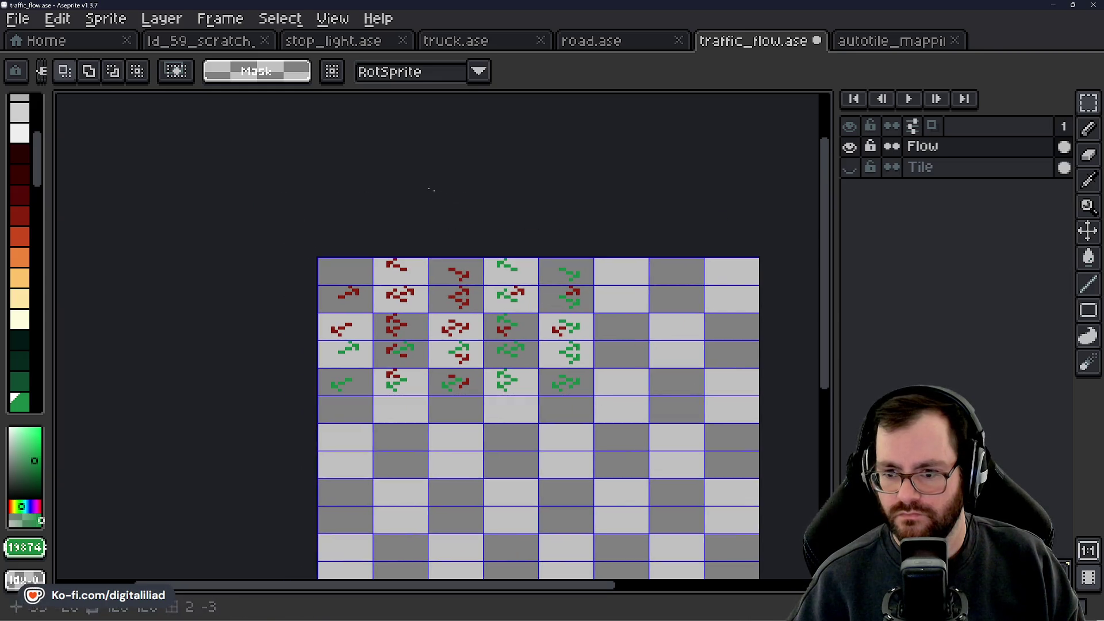
Step: Resize the canvas to width 80 and height 40 via Sprite > Canvas Size
left_click(109, 19)
left_click(138, 131)
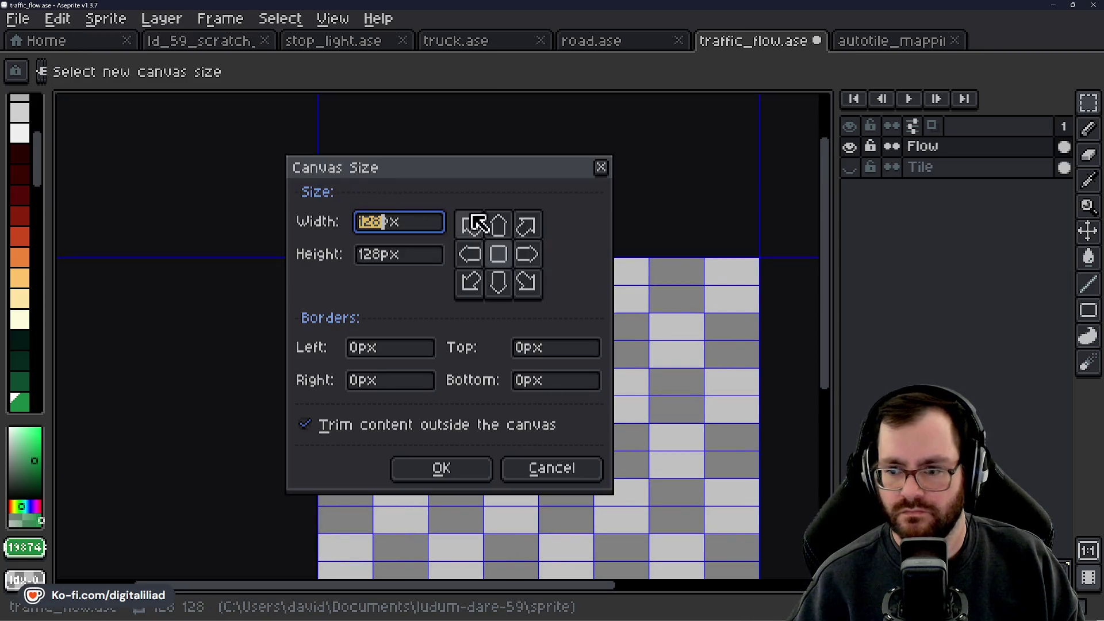
double_click(371, 222)
type("80")
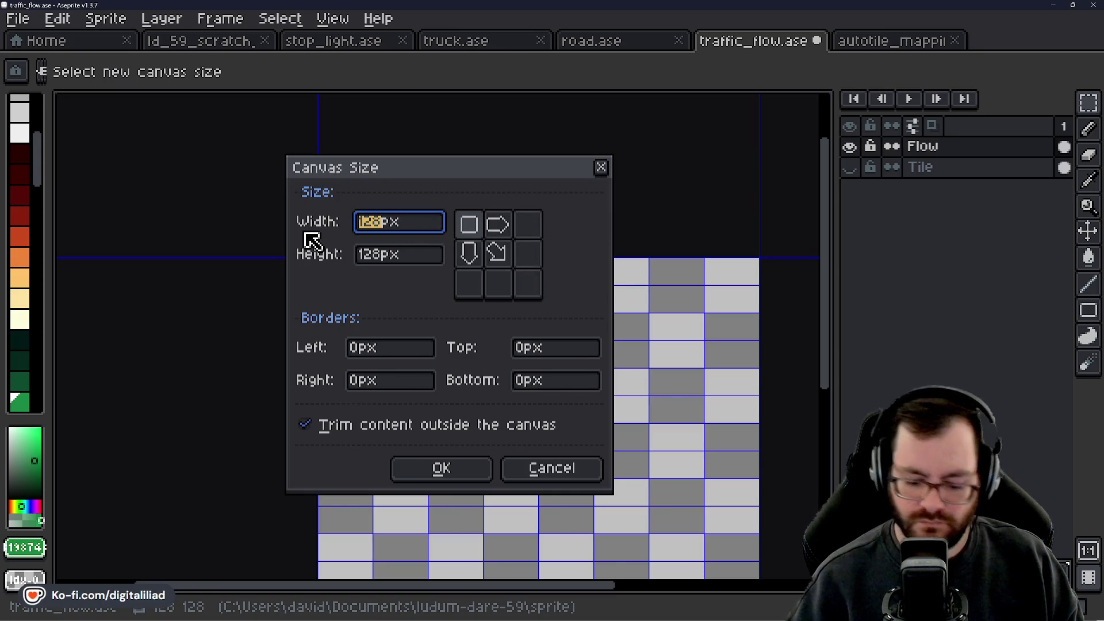
key("Tab")
type("40")
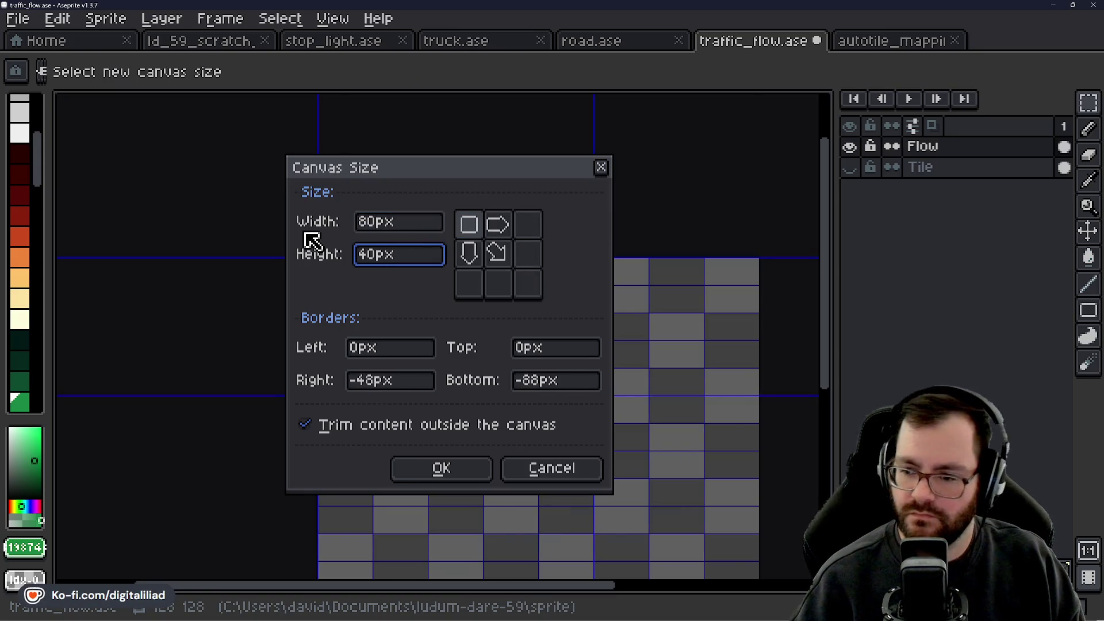
left_click(447, 483)
Step: Save the sprite, export it as traffic_flow.png, and go back to Godot
scroll(531, 378, "up", 1)
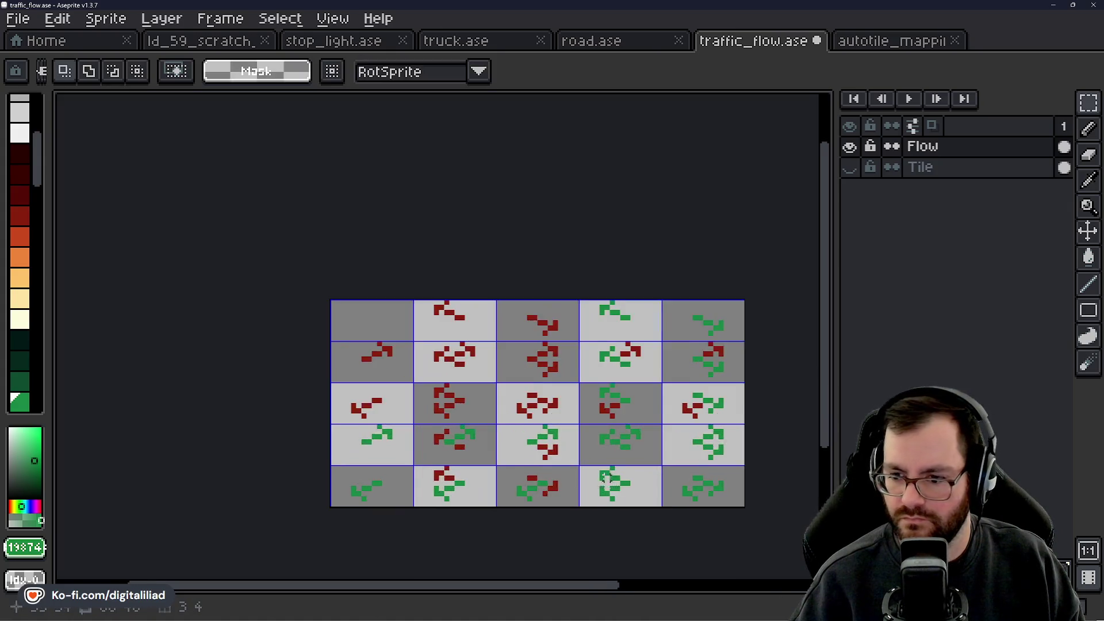
key("ctrl+s")
key("ctrl+alt+shift+s")
left_click(444, 349)
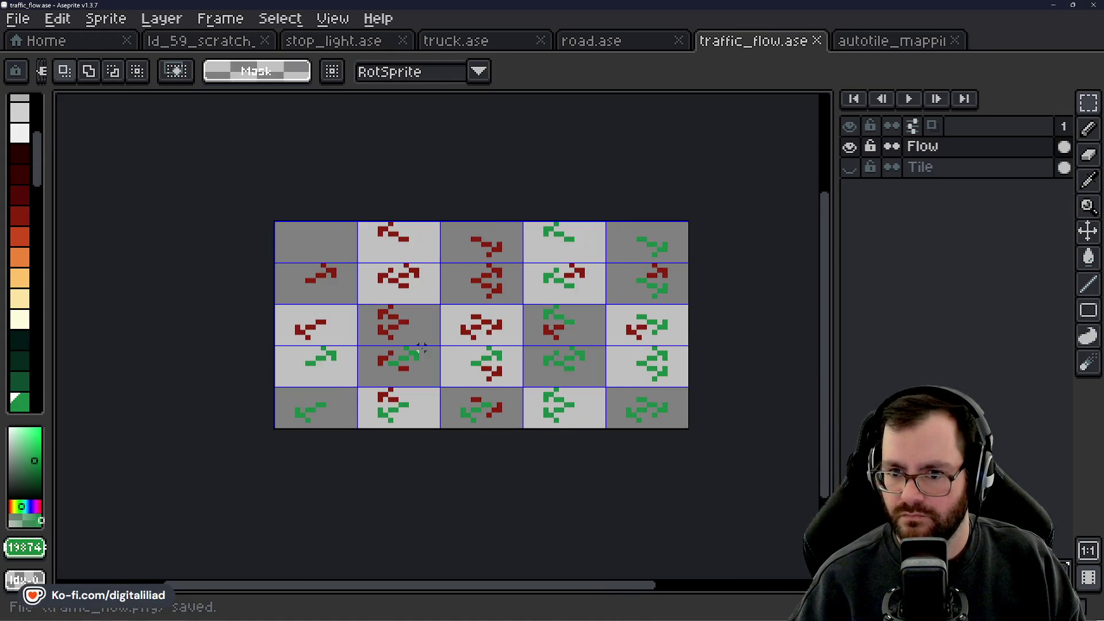
left_click(704, 613)
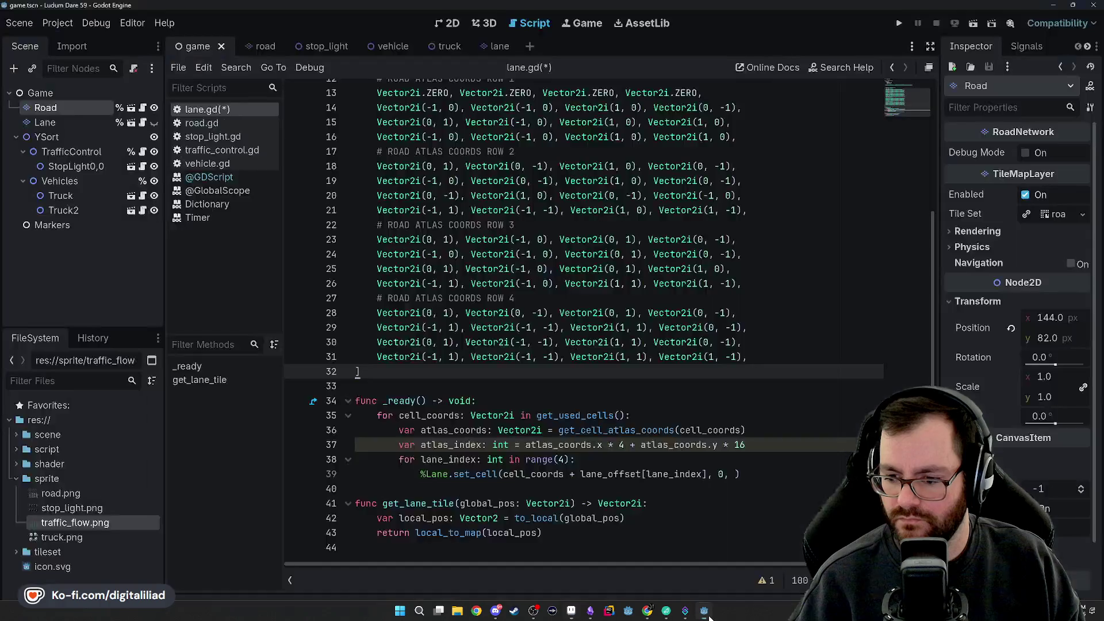
Step: Check the Lane node's Tile Set, then open lane.tres from the tileset folder in the TileSet editor
left_click(113, 123)
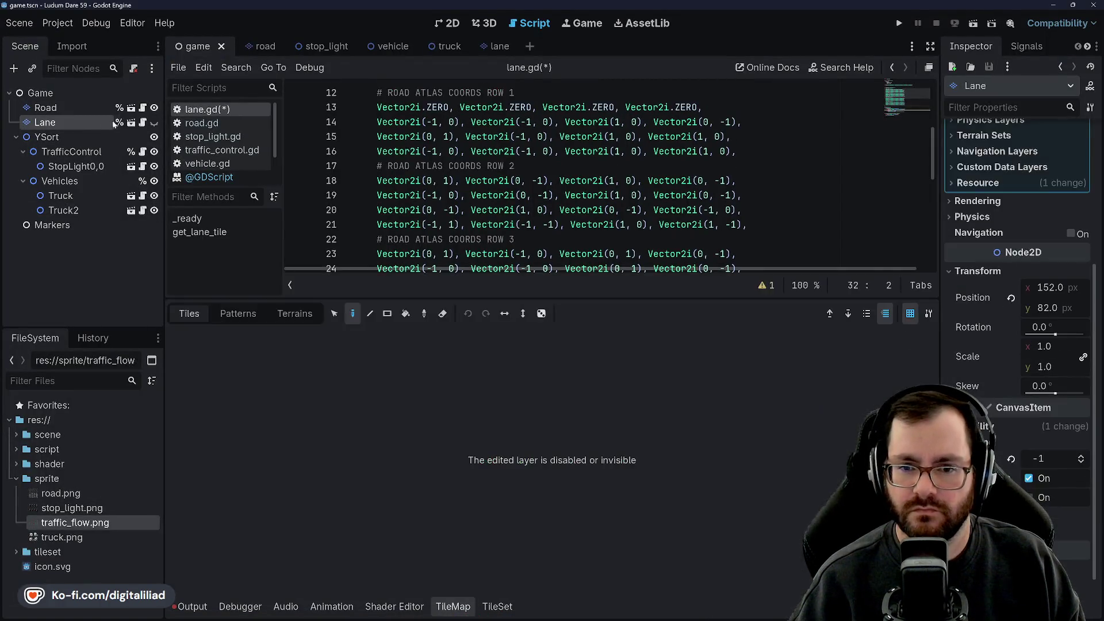
scroll(990, 184, "up", 5)
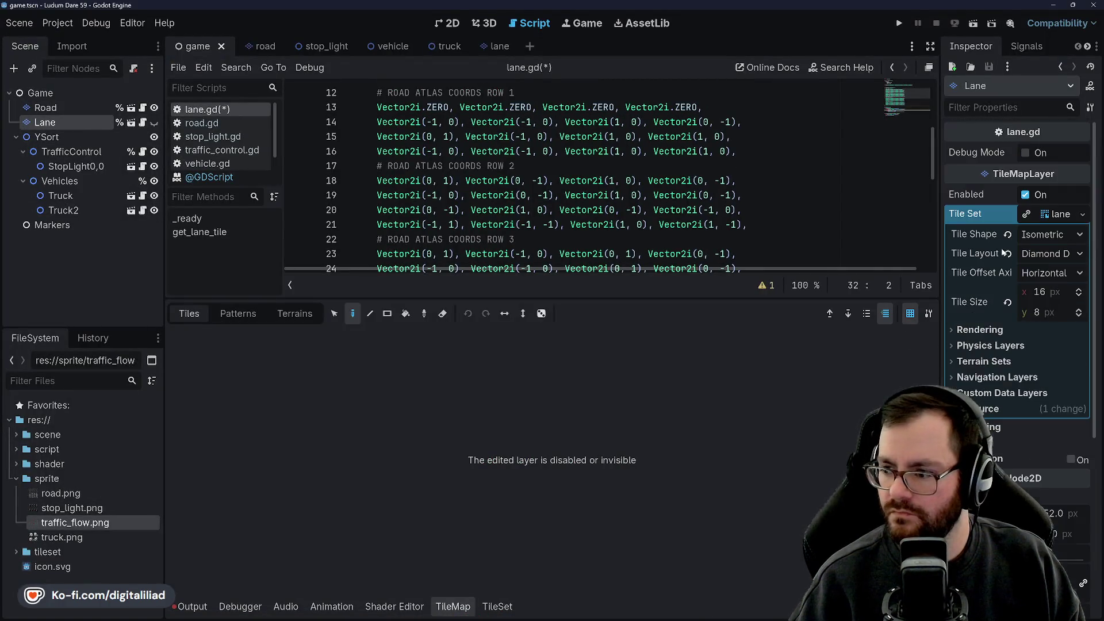
left_click(1060, 215)
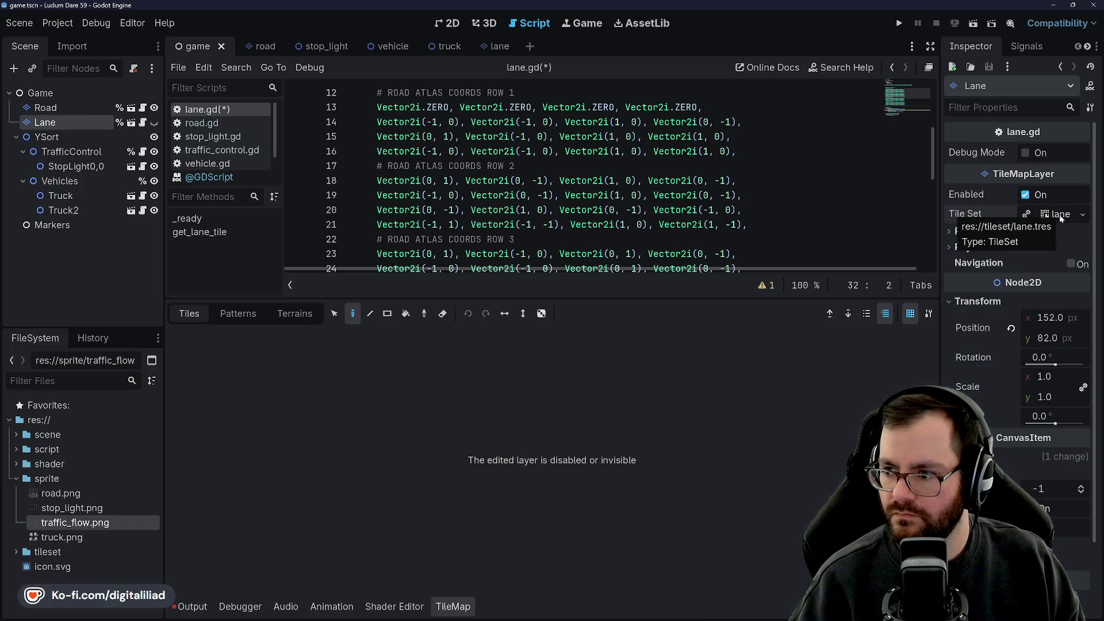
left_click(17, 553)
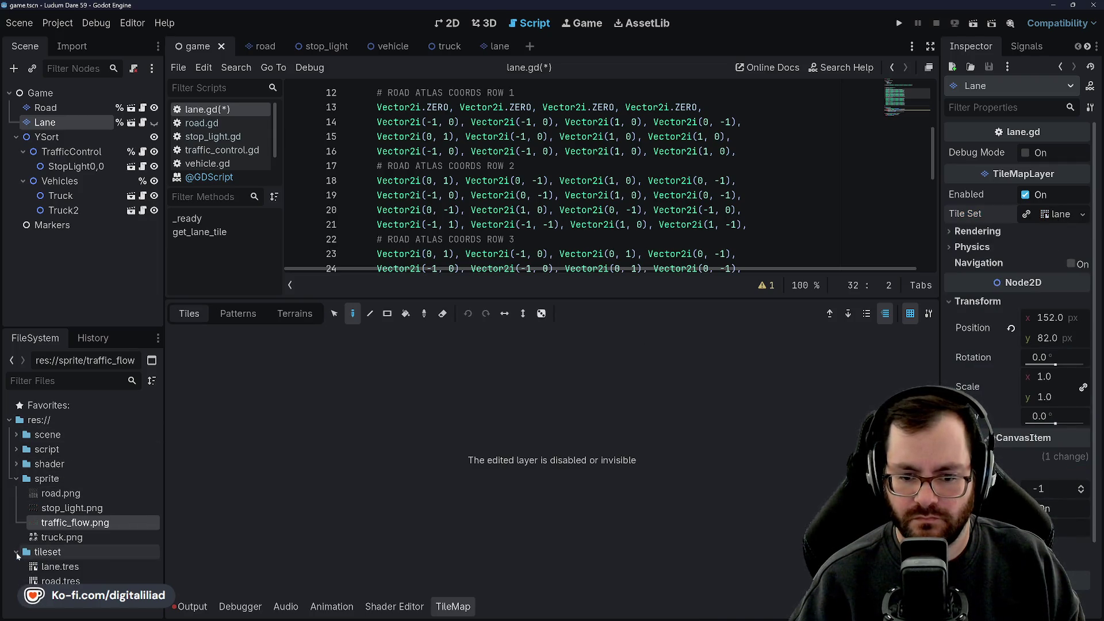
left_click(68, 567)
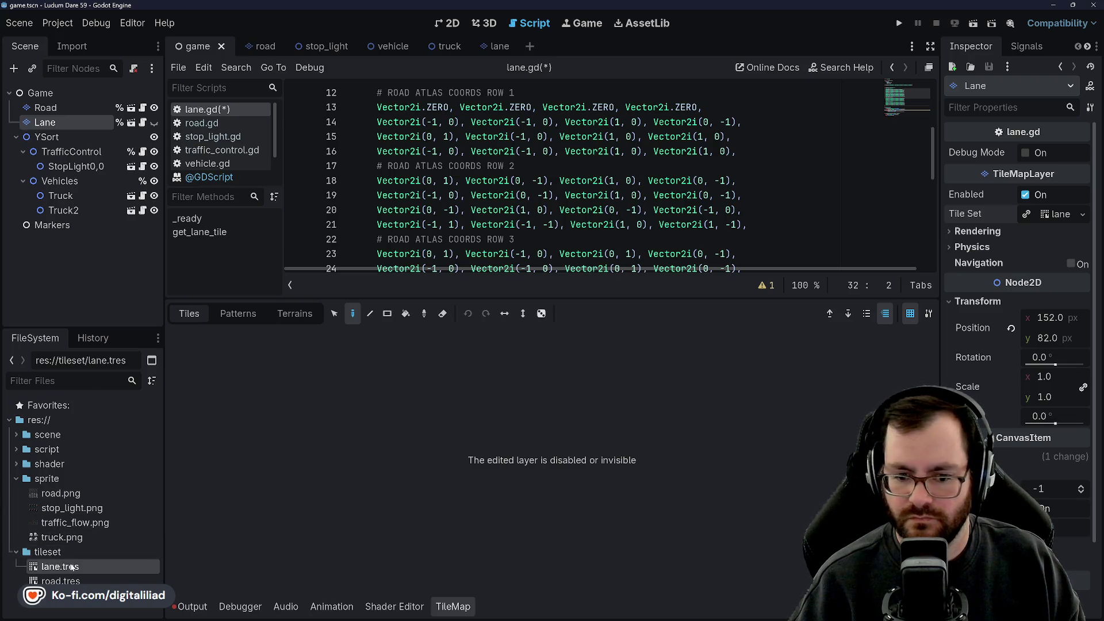
double_click(70, 567)
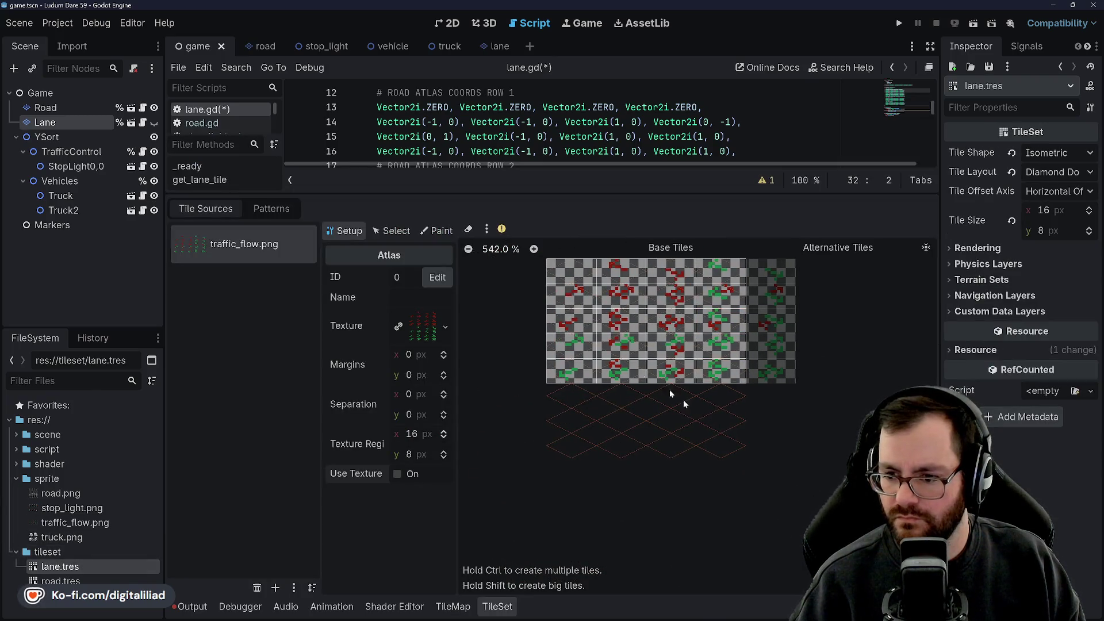
Step: Run Remove Tiles Outside the Texture from the atlas menu and save with Ctrl+S
left_click(487, 229)
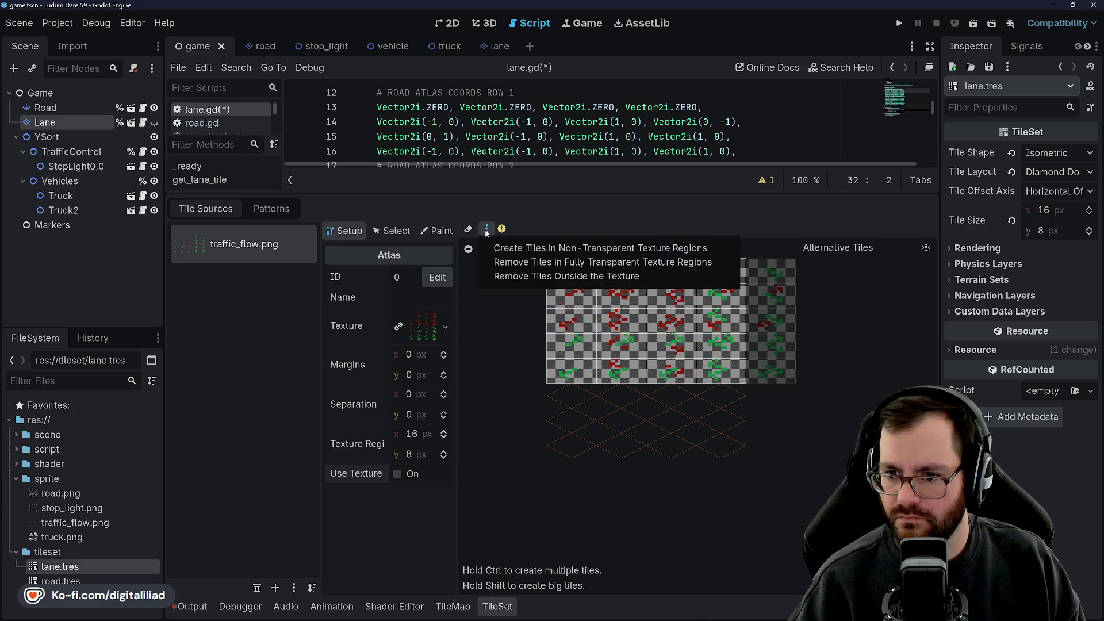
left_click(556, 282)
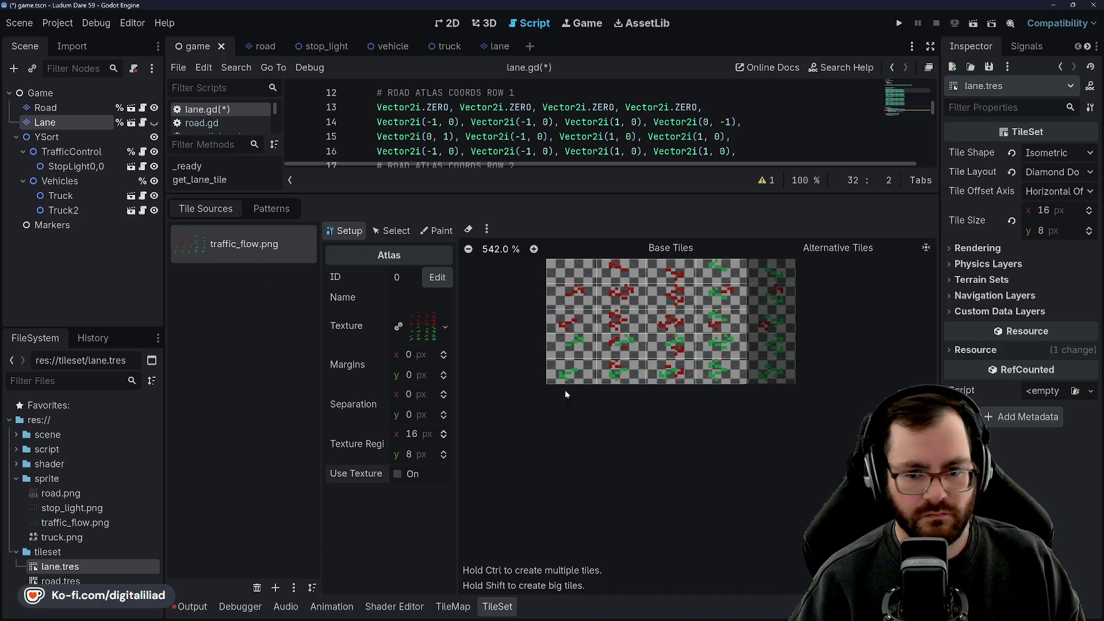
scroll(685, 345, "up", 1)
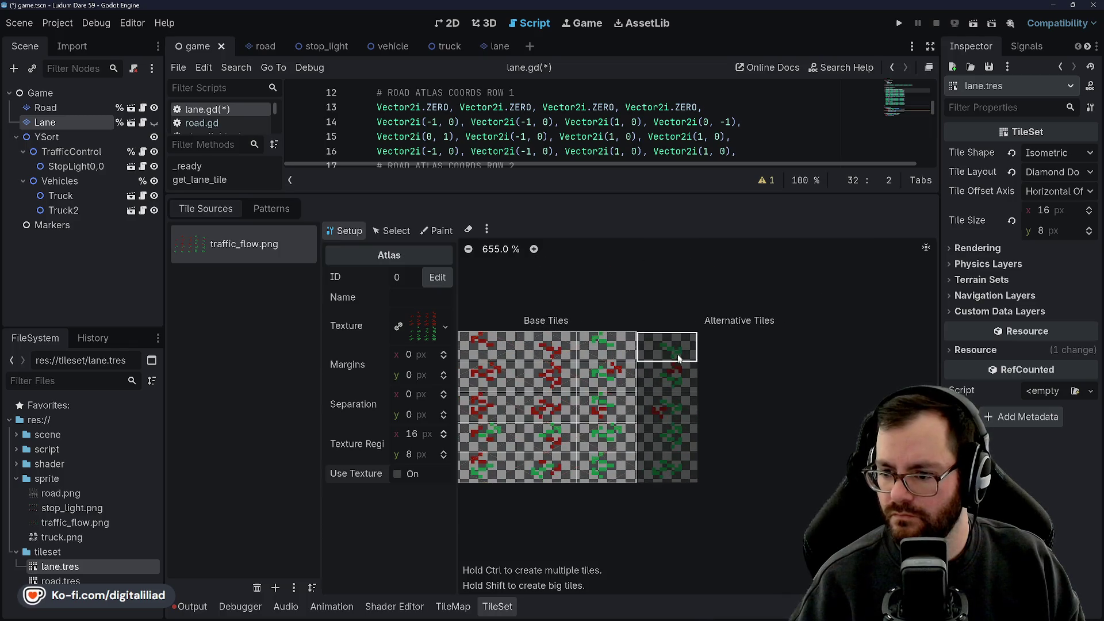
scroll(682, 468, "up", 1)
key("ctrl+s")
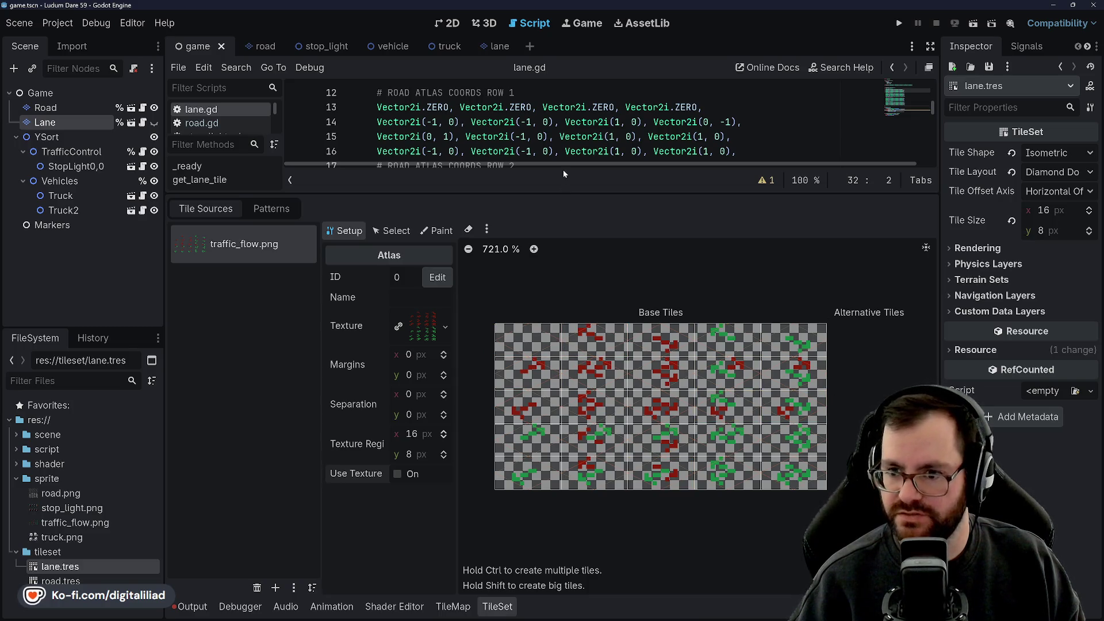
Step: Resize the tileset panel and inspect atlas tiles to read their coordinates
left_click_drag(563, 193, 542, 344)
scroll(690, 462, "up", 1)
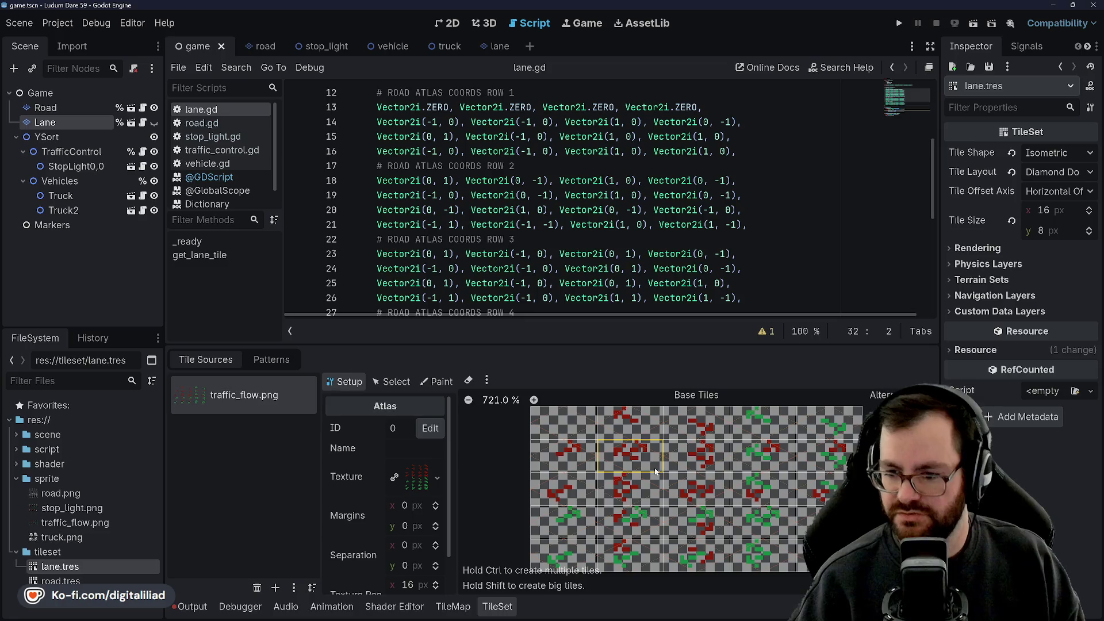
mouse_move(654, 465)
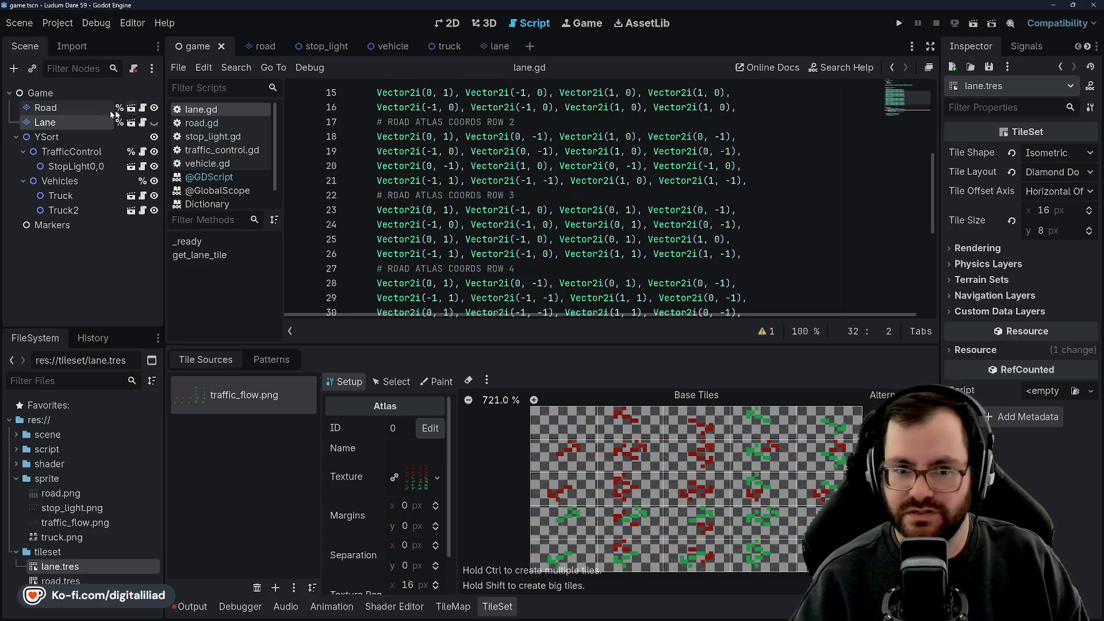
Step: Close the tileset panel and paste code copied from road.gd into lane.gd
left_click(201, 110)
scroll(466, 255, "up", 3)
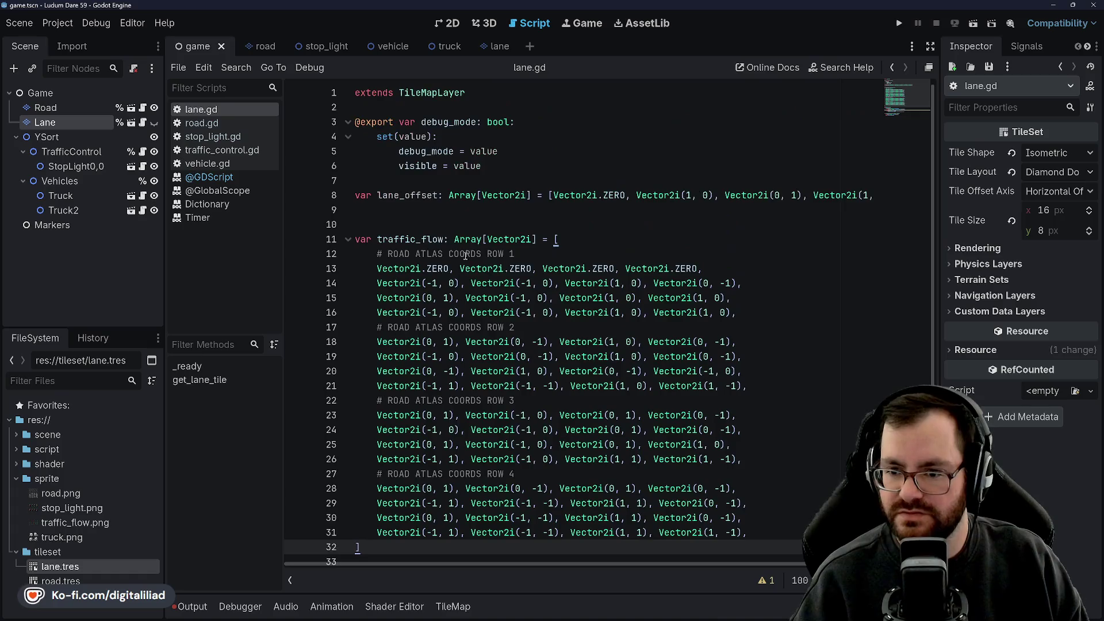
left_click(401, 206)
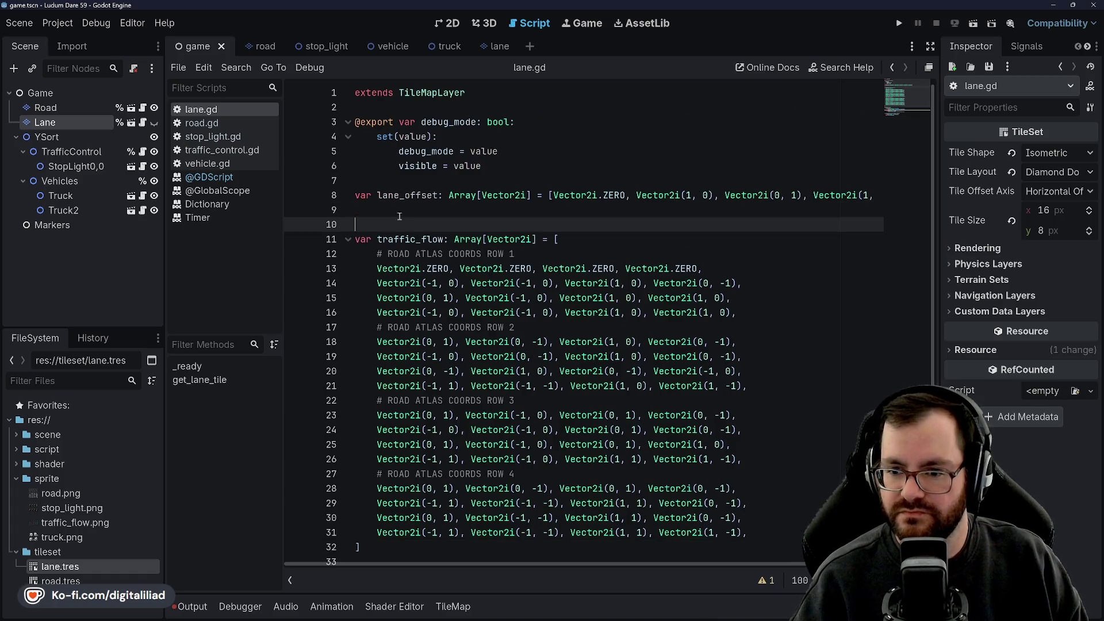
left_click(399, 184)
left_click(219, 122)
key("ctrl+c")
left_click(219, 105)
key("ctrl+v")
scroll(449, 368, "up", 4)
scroll(426, 414, "down", 4)
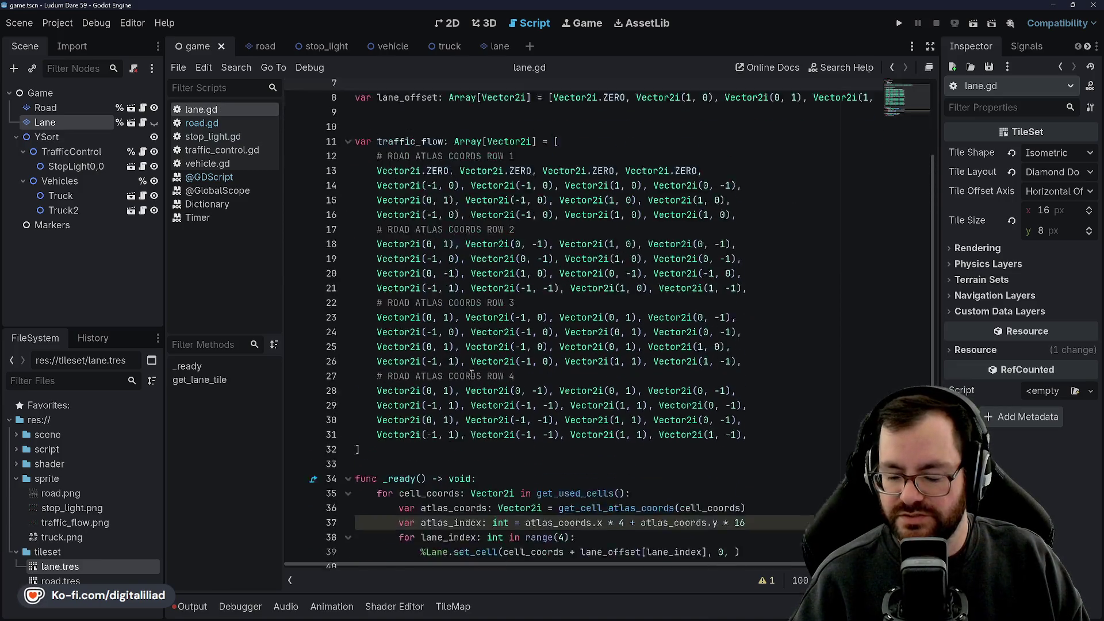
scroll(429, 463, "up", 10)
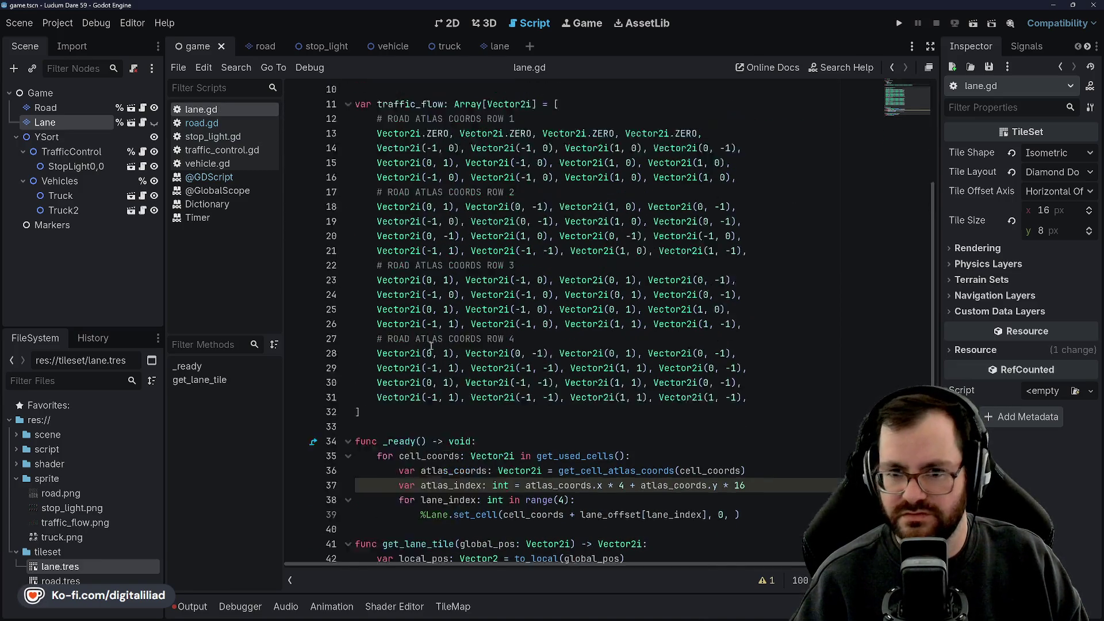
Step: Select lane.gd's traffic_flow array and paste it into road.gd below line 7
left_click(224, 123)
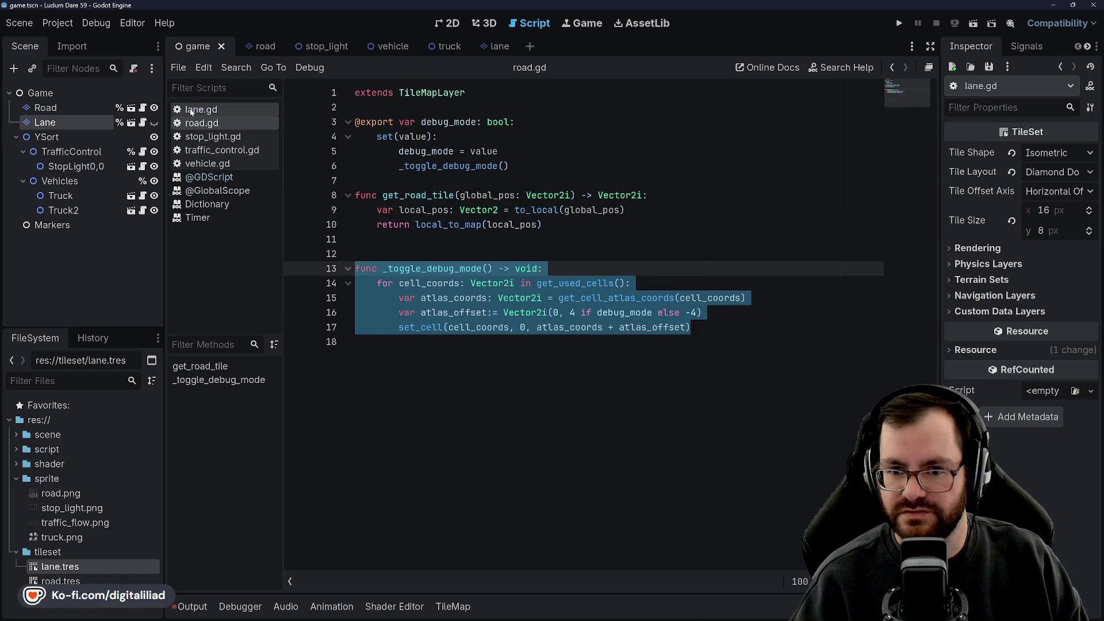
left_click(196, 109)
scroll(379, 402, "down", 2)
left_click(379, 457)
left_click_drag(379, 457, 354, 156)
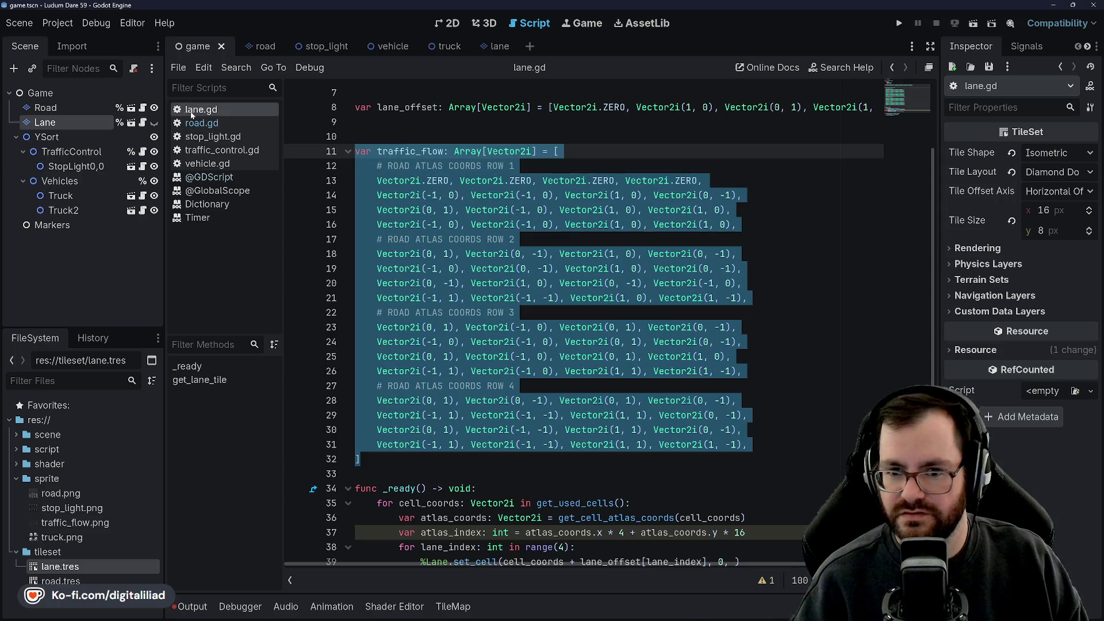
left_click(195, 123)
left_click(388, 239)
left_click(405, 179)
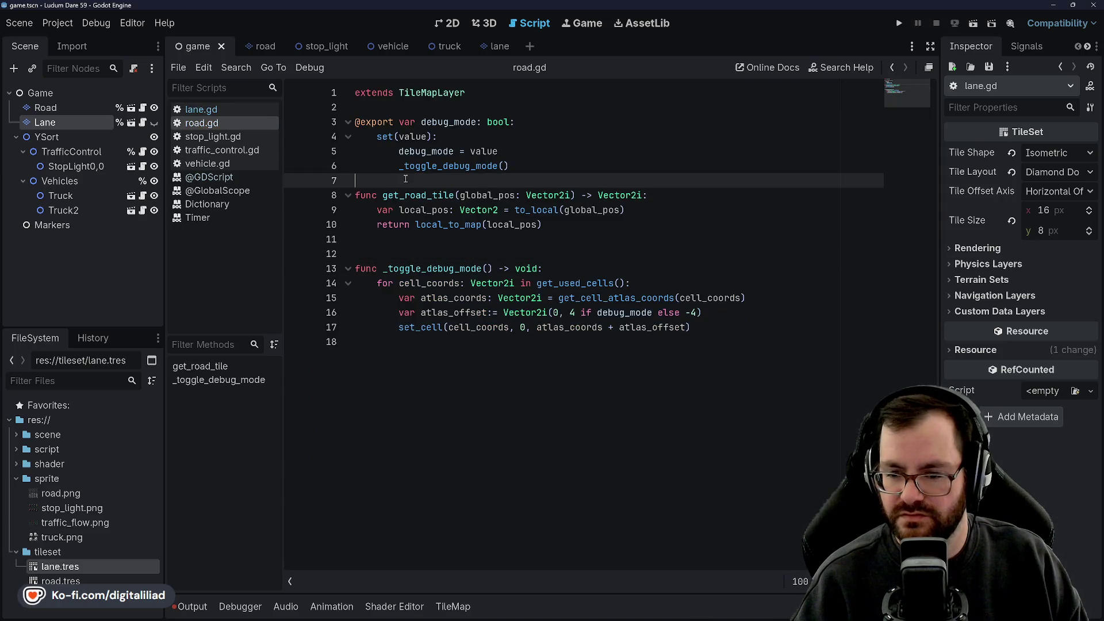
left_click(368, 253)
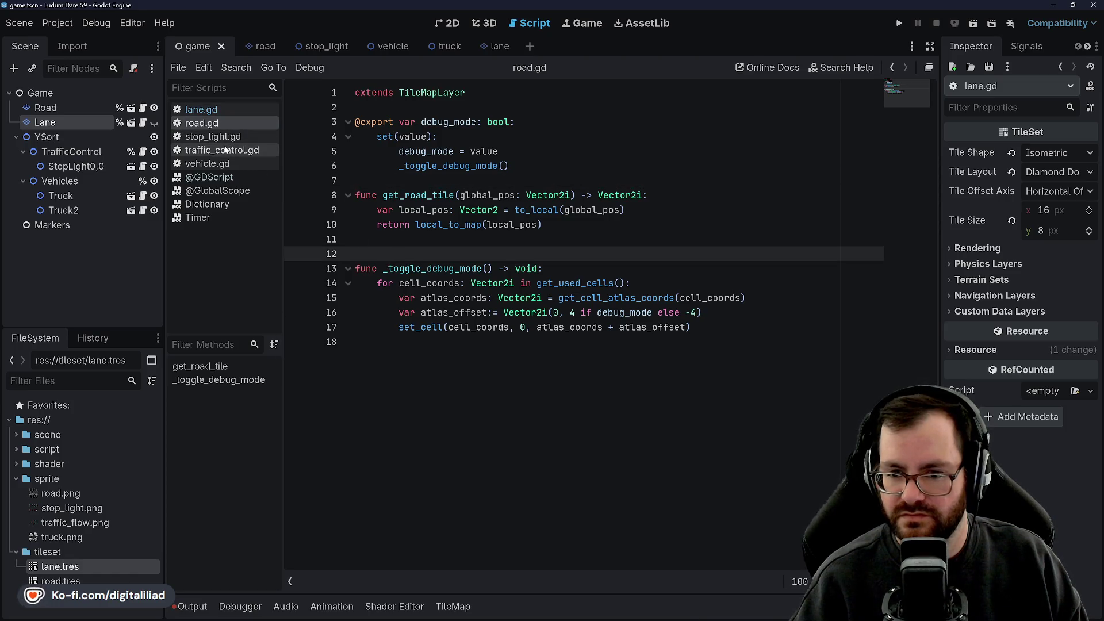
left_click(219, 123)
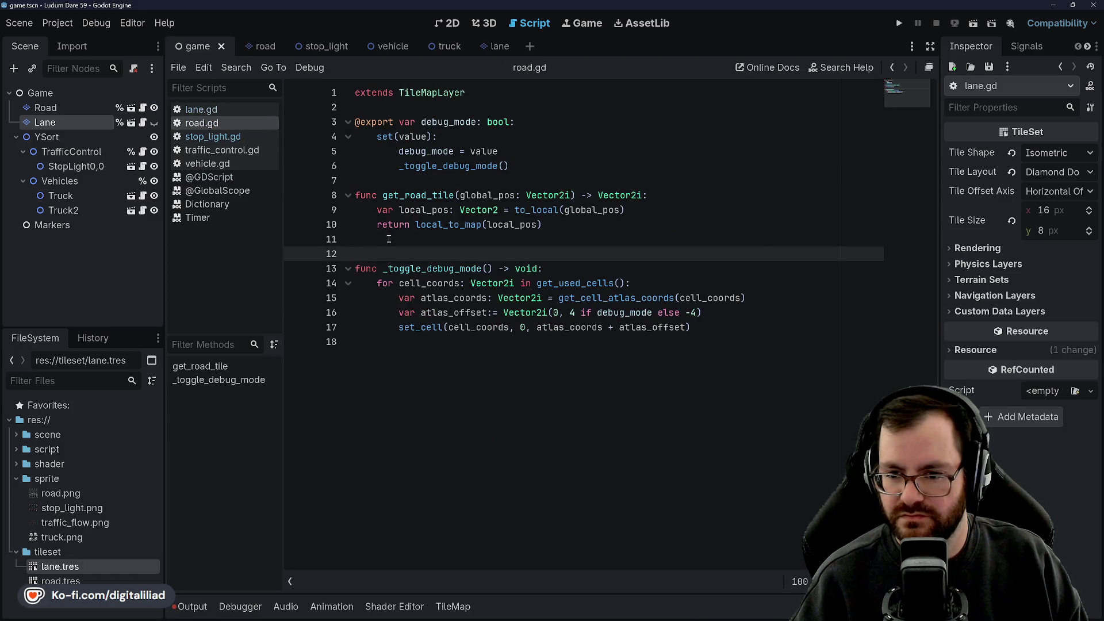
left_click(395, 180)
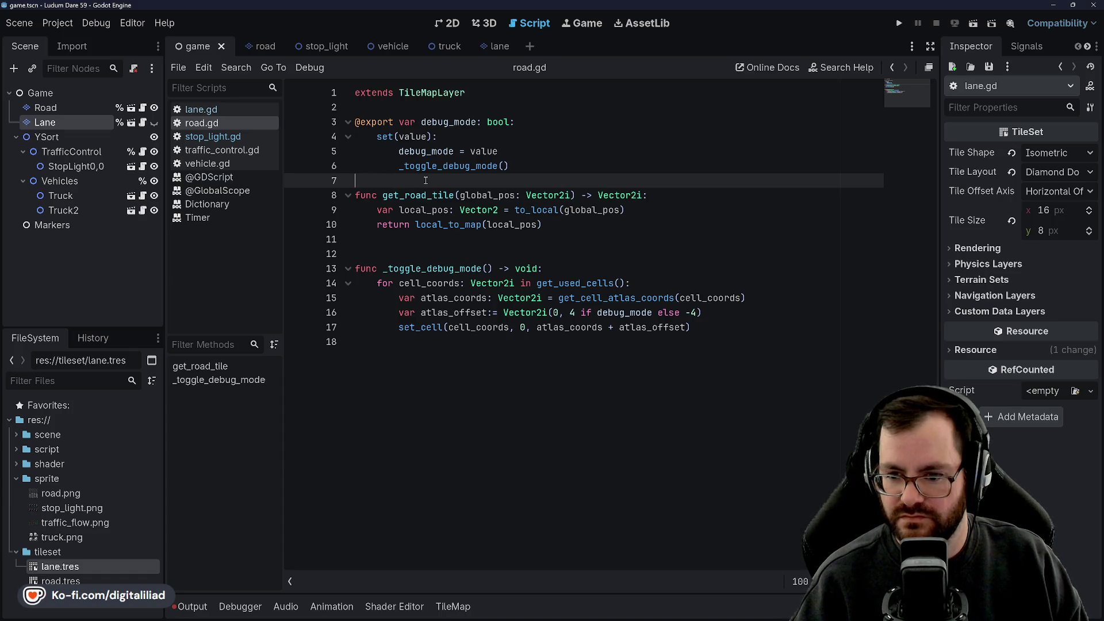
key("Return")
key("Return")
key("Up")
key("Up")
key("Return")
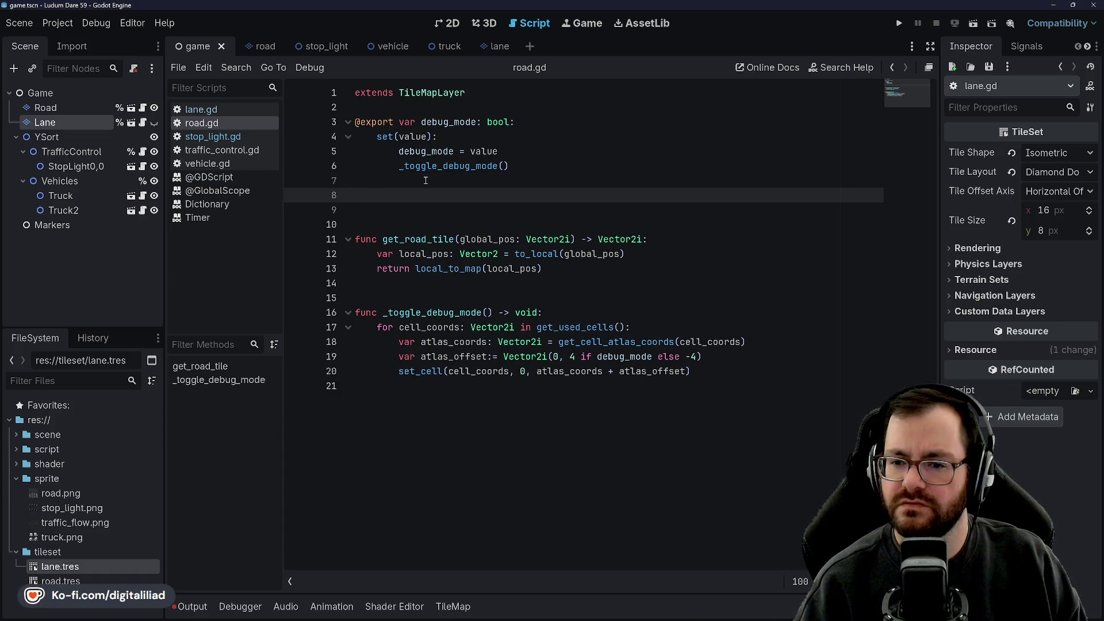
key("Return")
key("ctrl+v")
Step: Remove the extra blank lines above and below the pasted array in road.gd
left_click(409, 188)
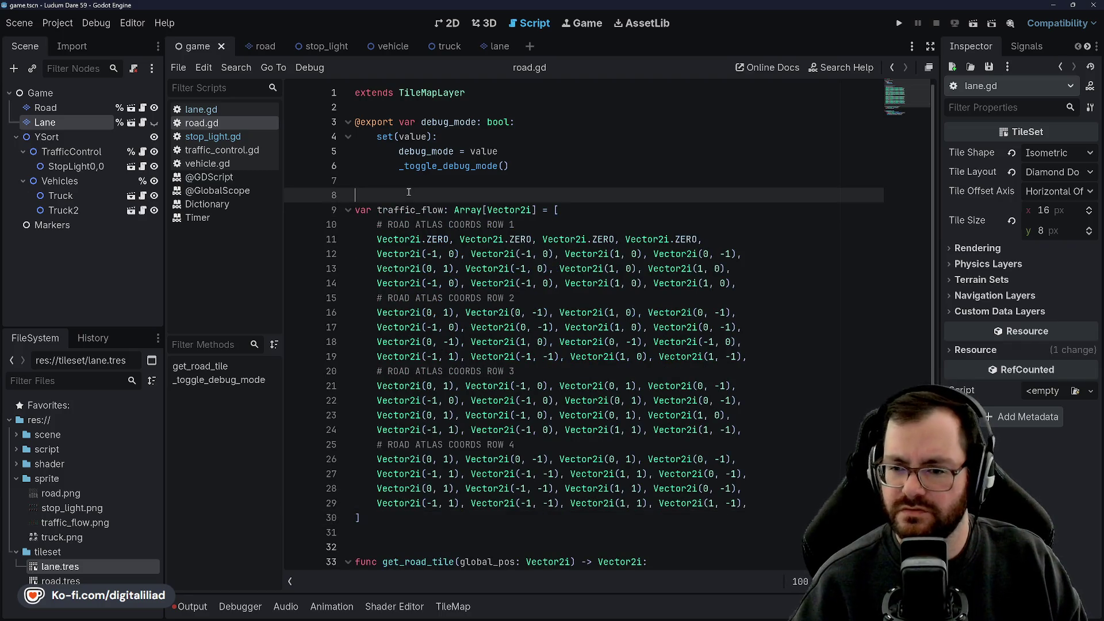
key("BackSpace")
left_click(403, 533)
key("BackSpace")
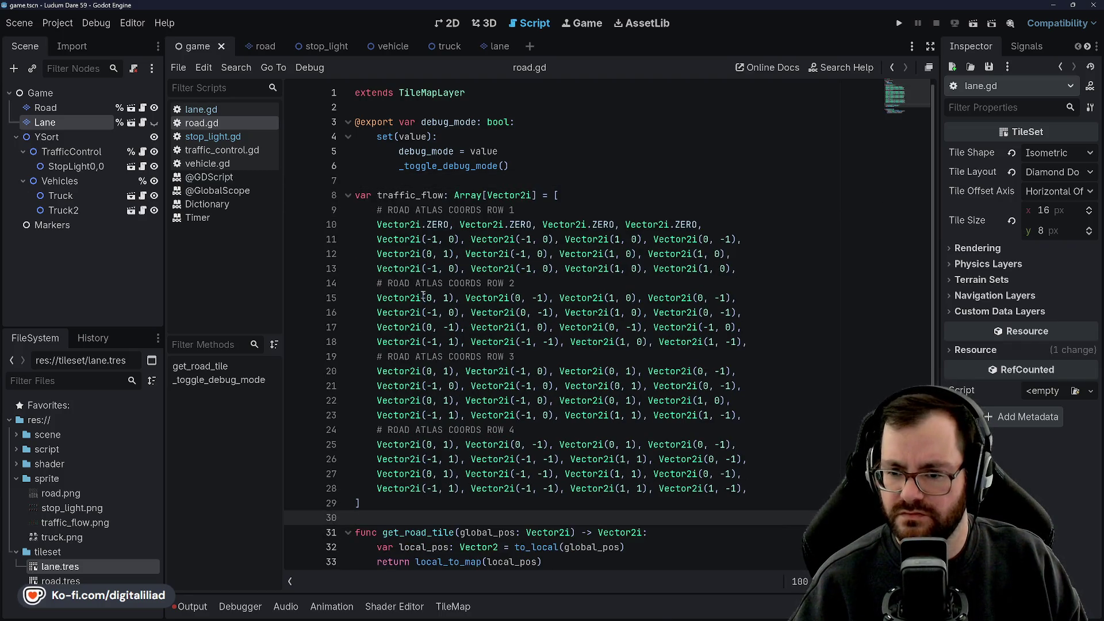
left_click(379, 180)
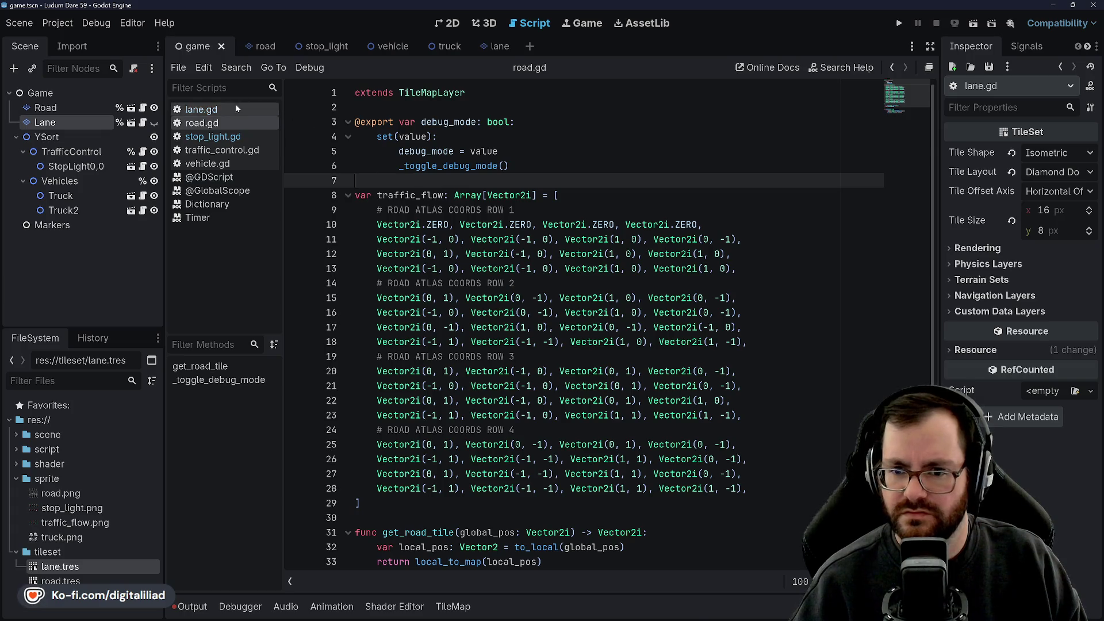
Step: In lane.gd, undo the recent edits and delete the blank line 10
left_click(236, 107)
scroll(373, 189, "up", 2)
left_click(416, 195)
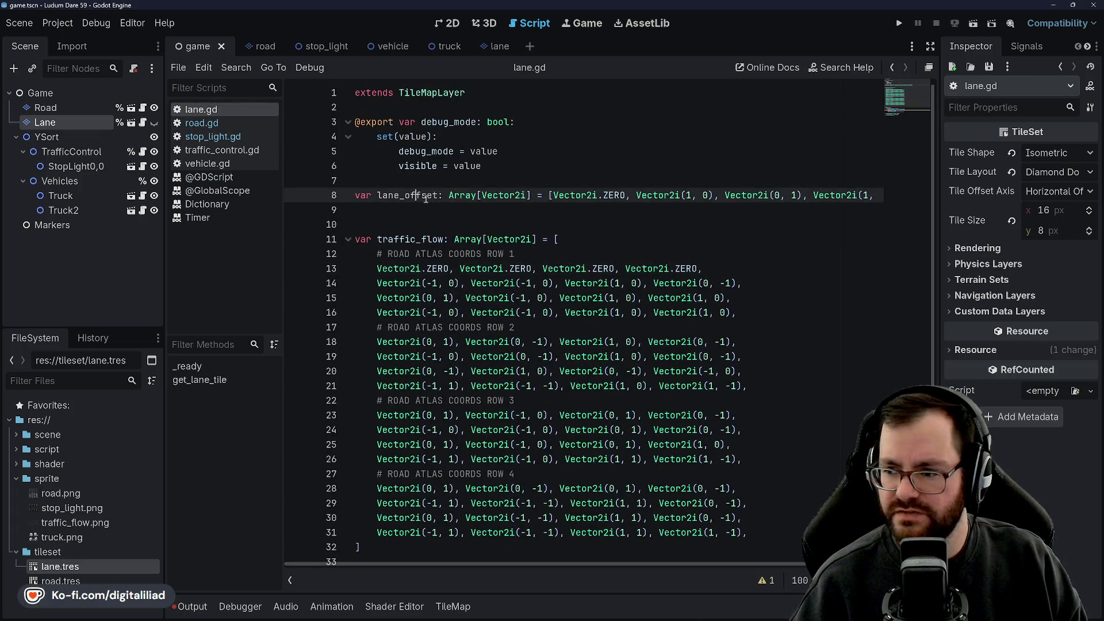
key("ctrl+z")
key("ctrl+z")
key("ctrl+z")
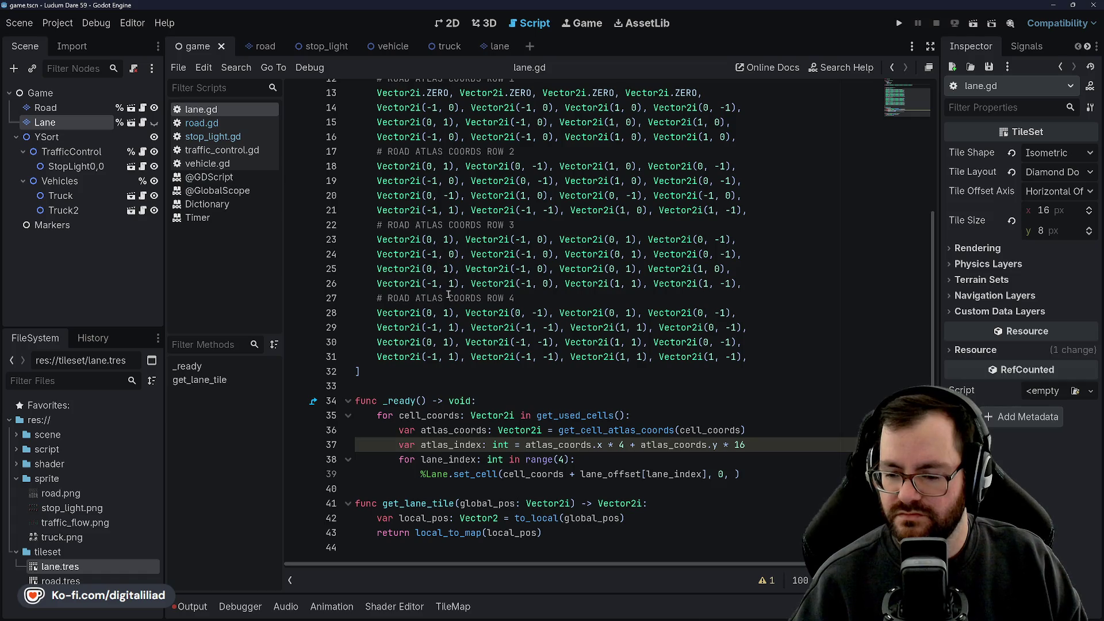
key("ctrl+z")
left_click(398, 220)
key("BackSpace")
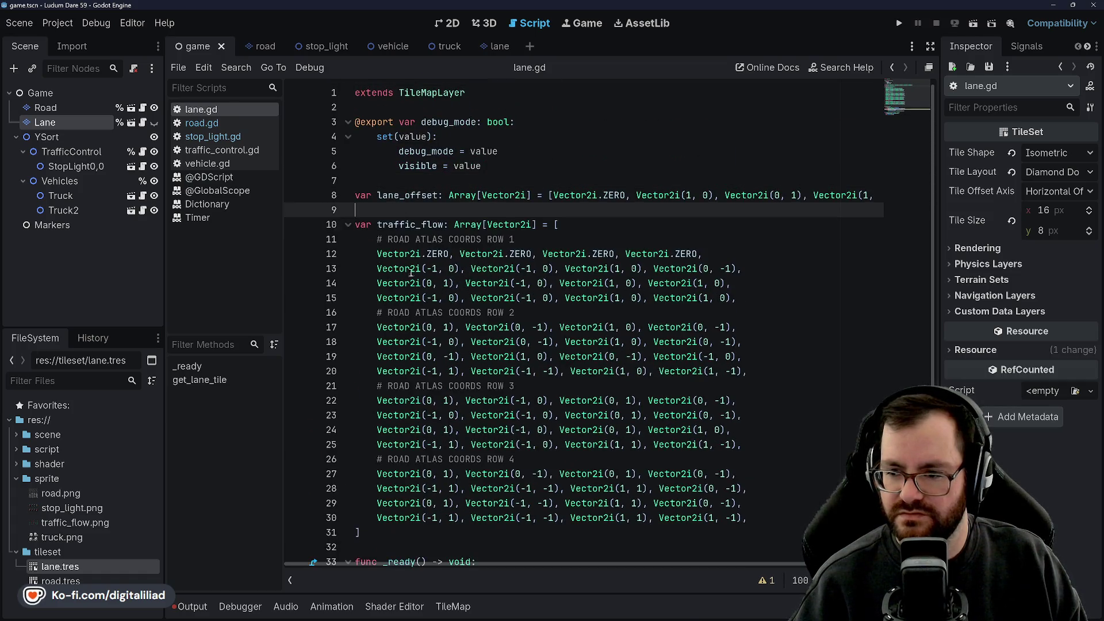
scroll(452, 403, "down", 4)
left_click(452, 443)
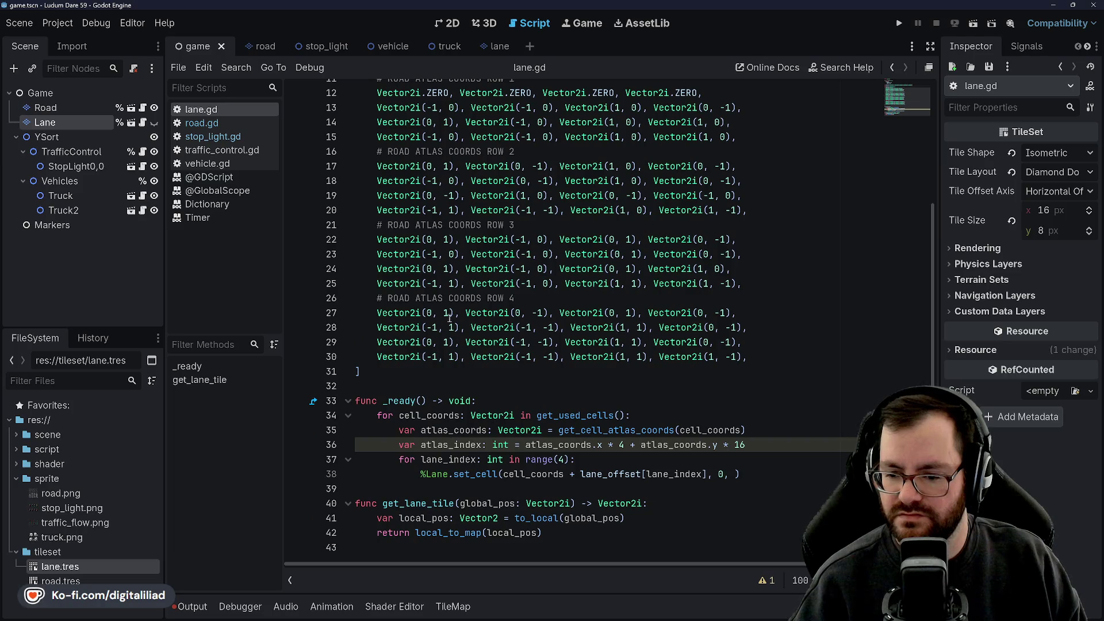
left_click(454, 313)
scroll(454, 313, "up", 3)
Step: Select lane.gd's lane_offset line, then add a new line above traffic_flow in road.gd
left_click(208, 123)
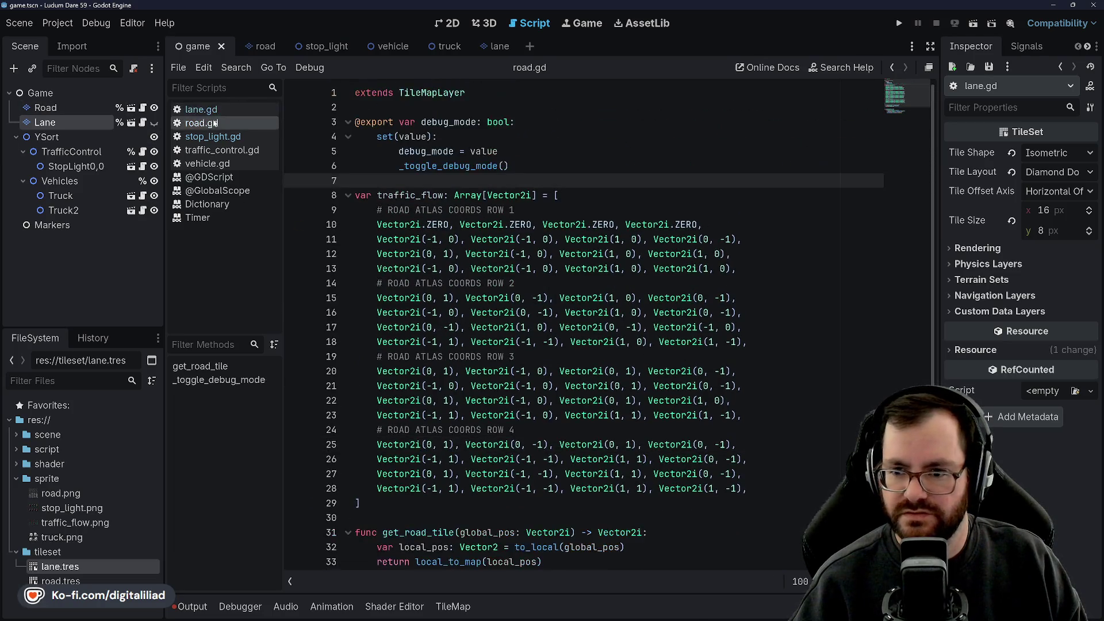
left_click(215, 109)
left_click(208, 123)
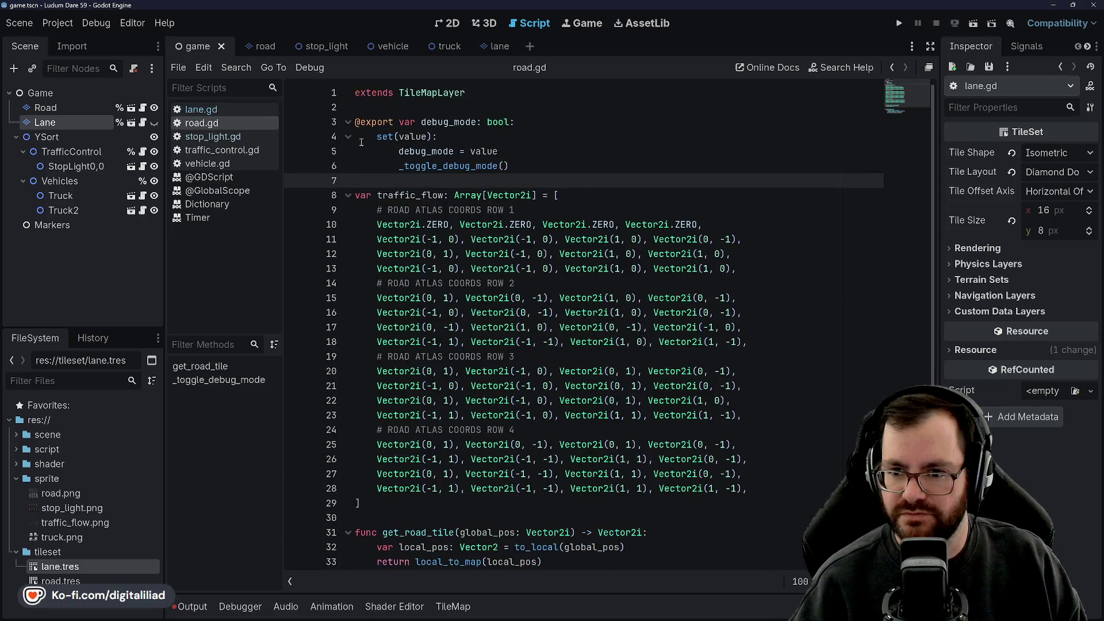
left_click(220, 110)
triple_click(443, 179)
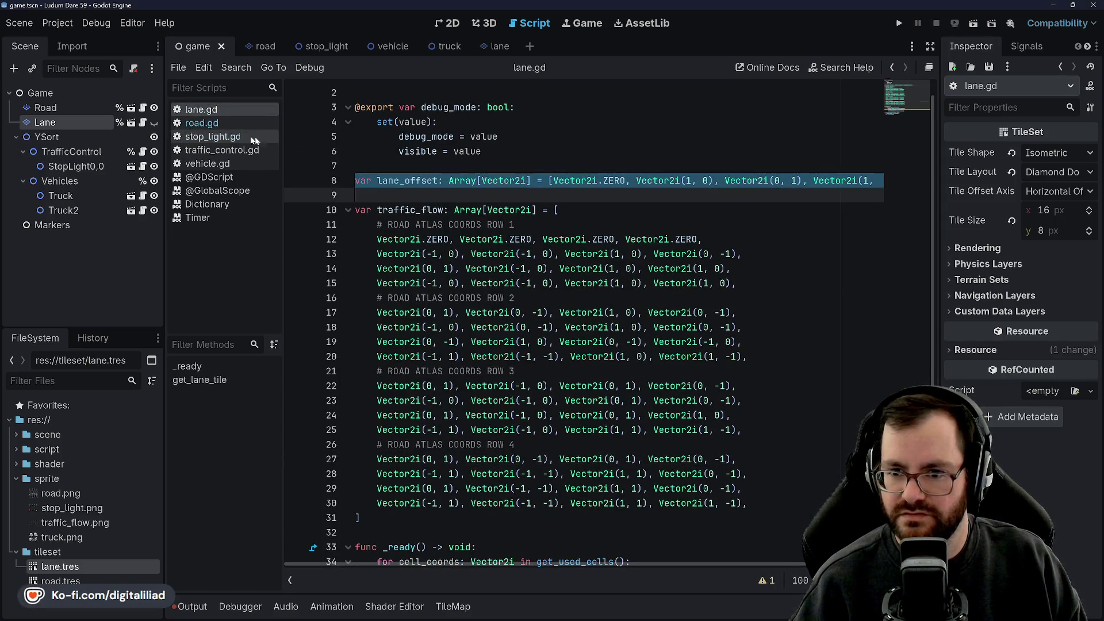
left_click(225, 123)
key("Return")
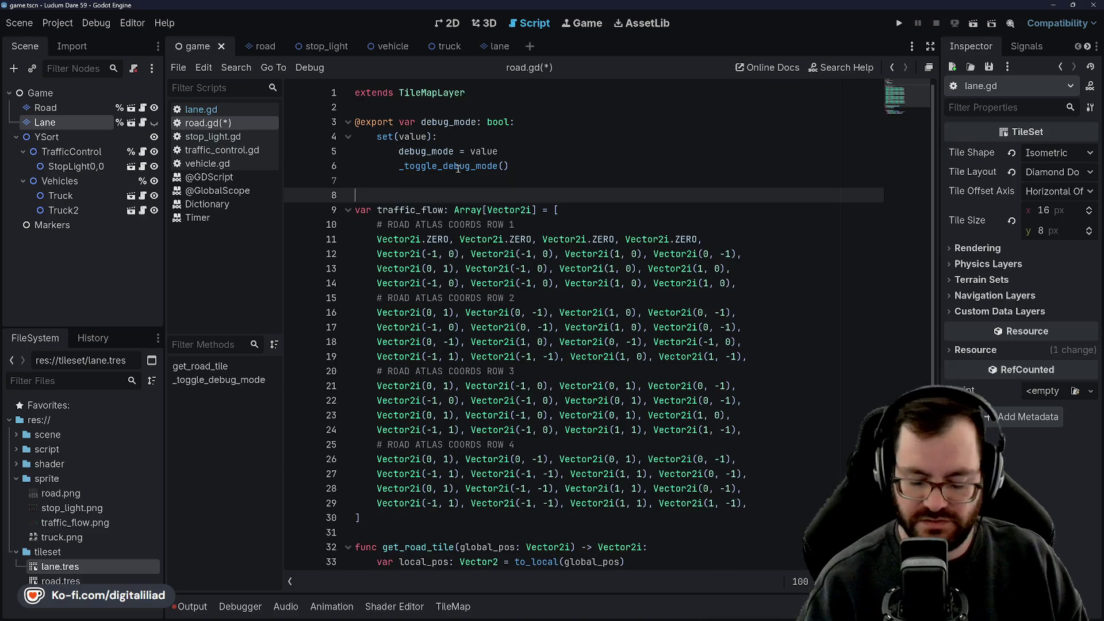
Step: Paste the lane_offset line into road.gd and save it
type("var lane_offset: Array[Vector2i] = [Vector2i.ZERO, Vector2i(1, 0), Vector2i(0, 1), Vector2i(1, 1)]")
key("Left")
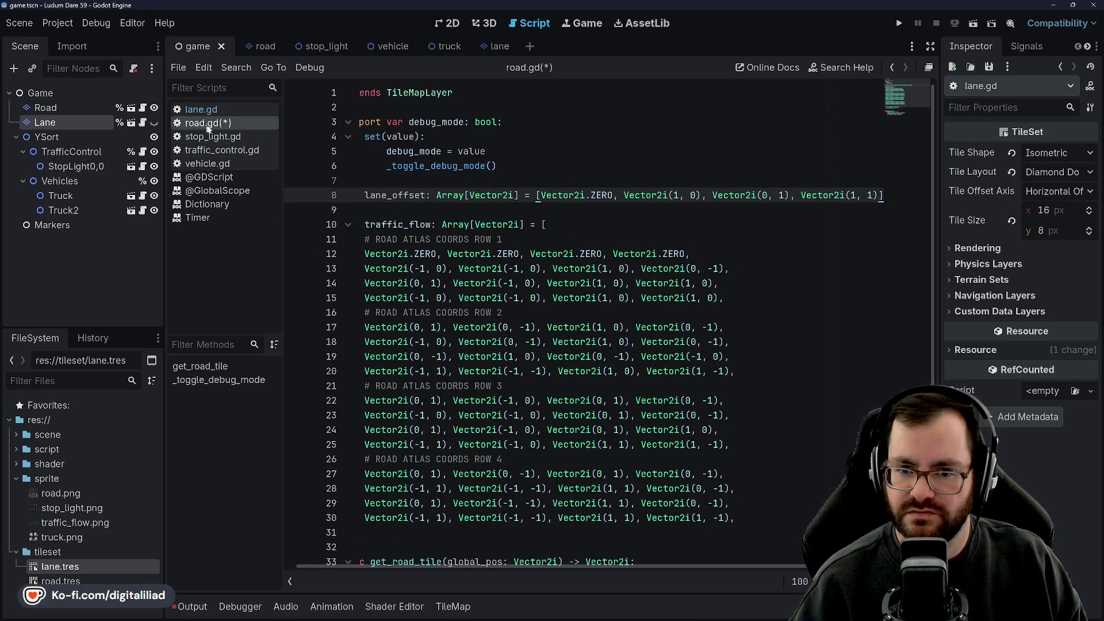
key("ctrl+s")
Step: Select lane.gd's entire _ready function for copying
left_click(237, 113)
scroll(510, 458, "down", 5)
left_click(509, 458)
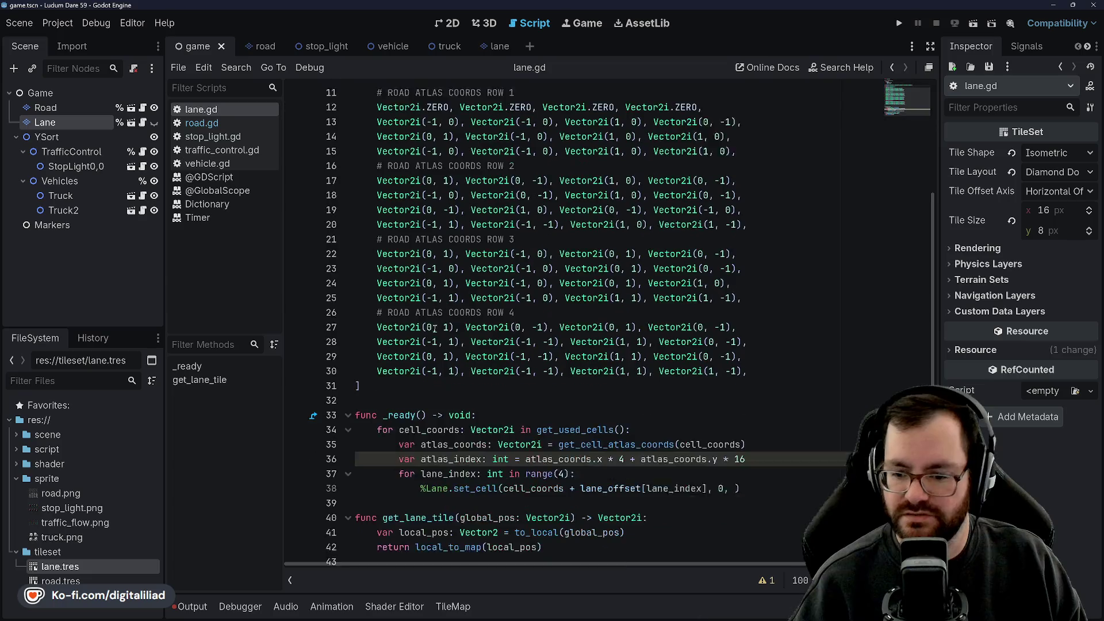
mouse_move(741, 475)
left_mouse_down()
mouse_move(460, 475)
mouse_move(440, 416)
mouse_move(377, 415)
left_mouse_up()
left_click(357, 386)
mouse_move(741, 475)
left_mouse_down()
mouse_move(518, 430)
mouse_move(357, 415)
mouse_move(357, 406)
left_mouse_up()
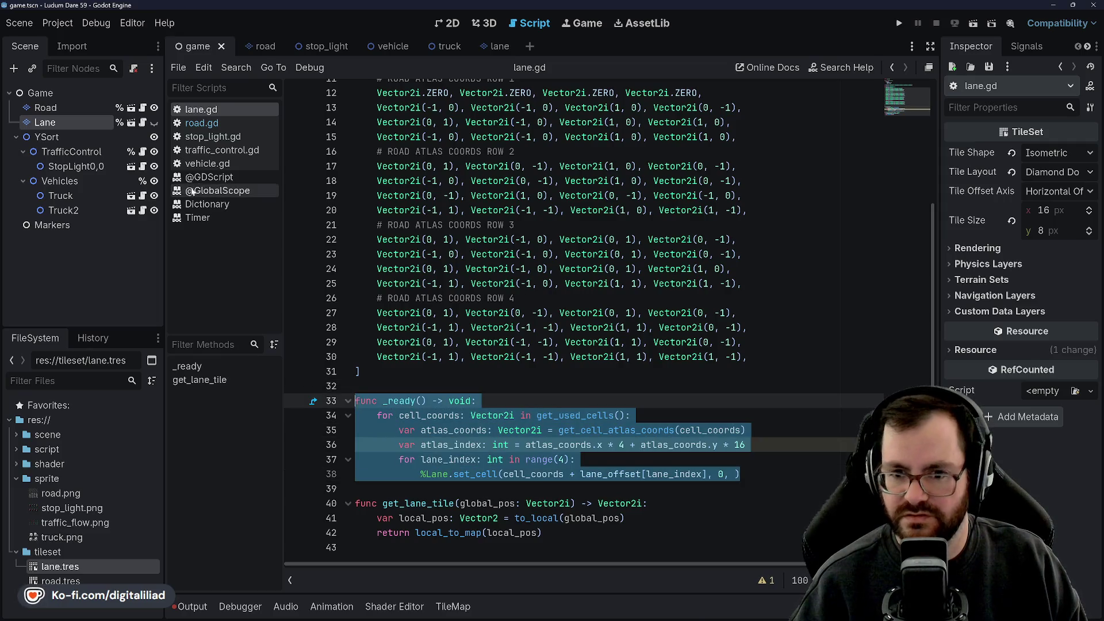
Step: Paste the _ready function into road.gd below the traffic_flow array and save
left_click(236, 121)
scroll(477, 368, "down", 2)
left_click(396, 388)
key("Return")
key("Return")
key("Return")
key("Up")
type("func _ready() -> void: \tfor cell_coords: Vector2i in get_used_cells(): \t\tvar atlas_coords: Vector2i = get_cell_atlas_coords(cell_coords) \t\tvar atlas_index: int = atlas_coords.x * 4 + atlas_coords.y * 16 \t\tfor lane_index: int in range(4): \t\t\t%Lane.set_cell(cell_coords + lane_offset[lane_index], 0, )")
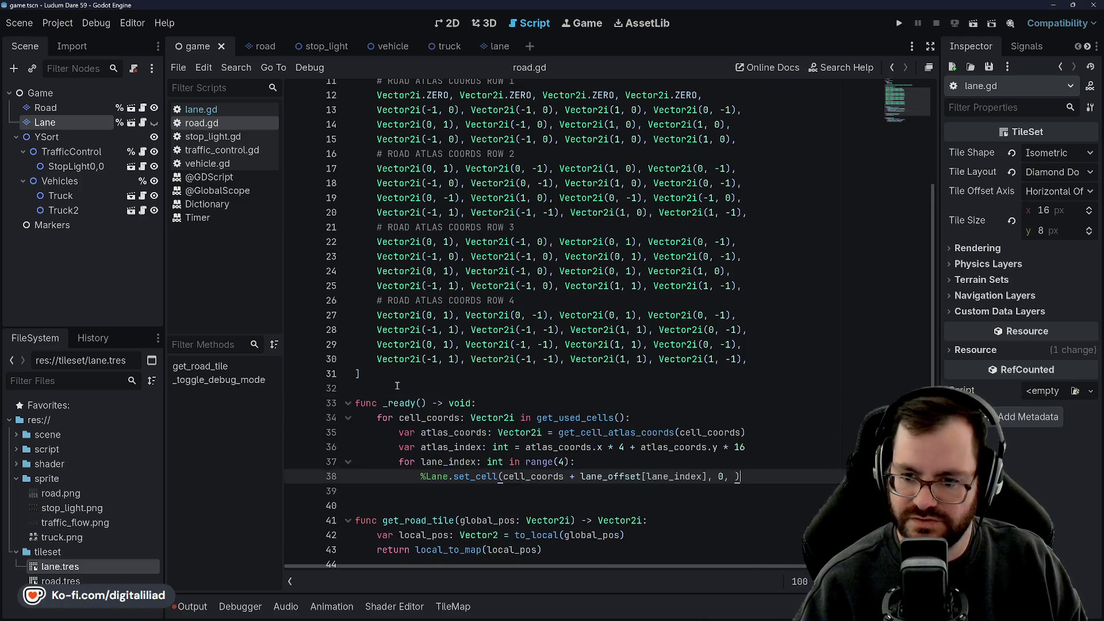
left_click(370, 315)
scroll(297, 134, "up", 1)
key("ctrl+s")
Step: Delete _ready and the traffic_flow and lane_offset declarations from lane.gd, then save
left_click(201, 110)
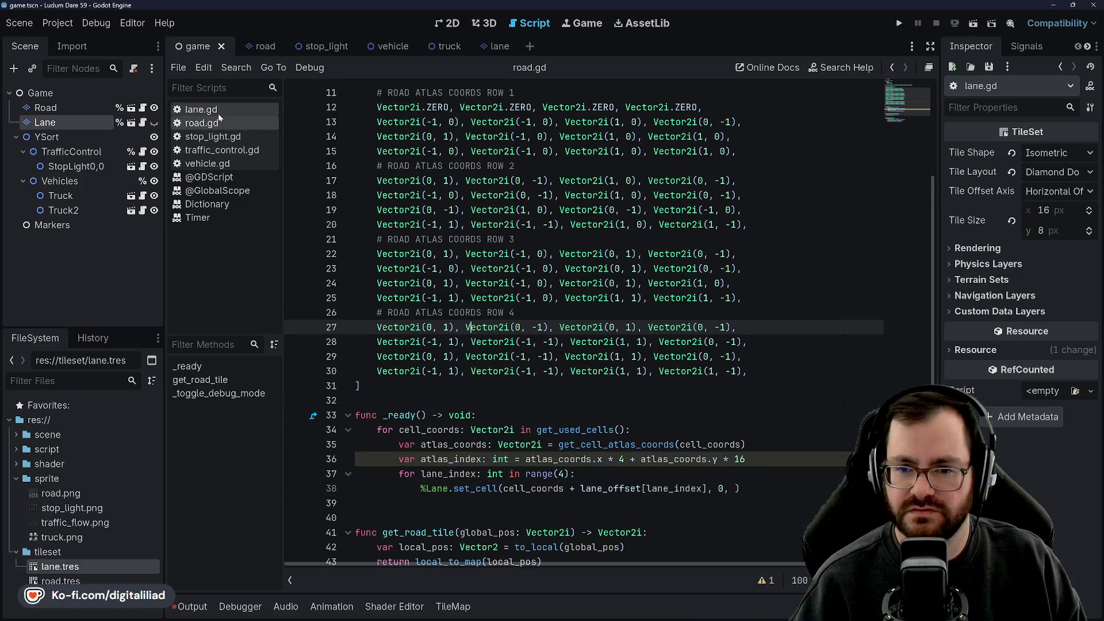
left_click_drag(742, 488, 477, 401)
key("Delete")
key("BackSpace")
key("BackSpace")
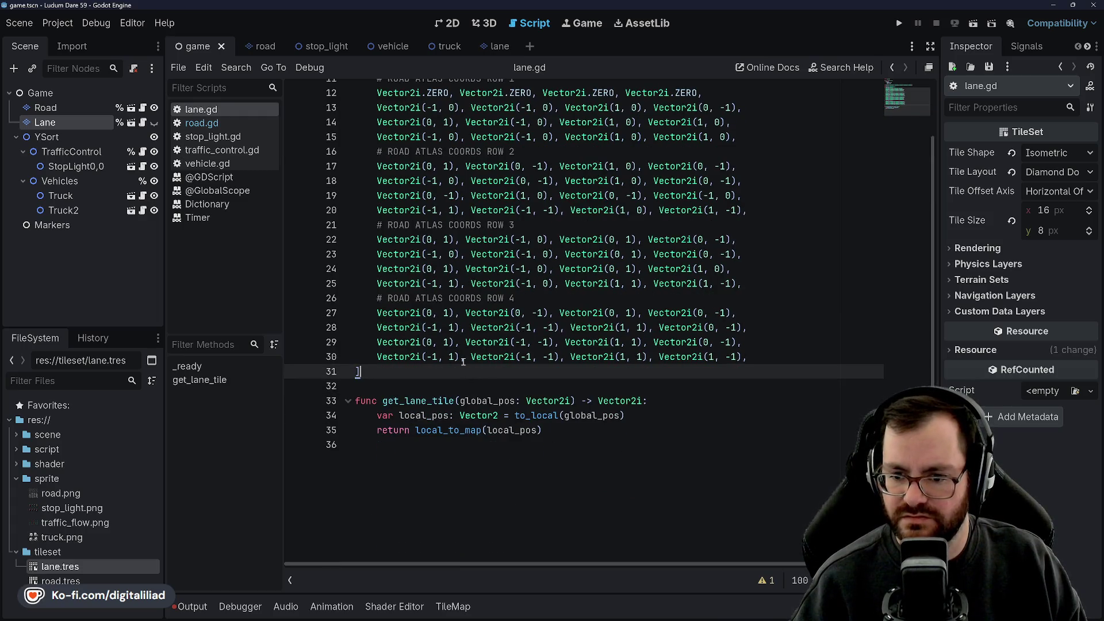
mouse_move(406, 373)
left_mouse_down()
mouse_move(403, 247)
mouse_move(368, 181)
left_mouse_up()
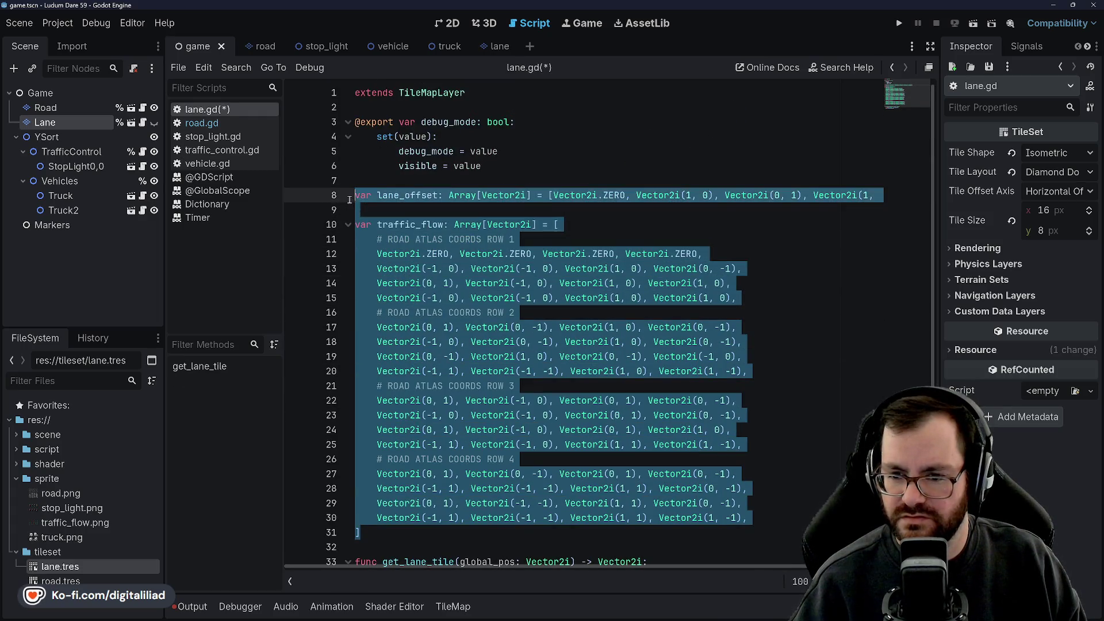
key("Delete")
key("ctrl+s")
Step: Check the moved code in road.gd, then return to lane.gd
left_click(239, 124)
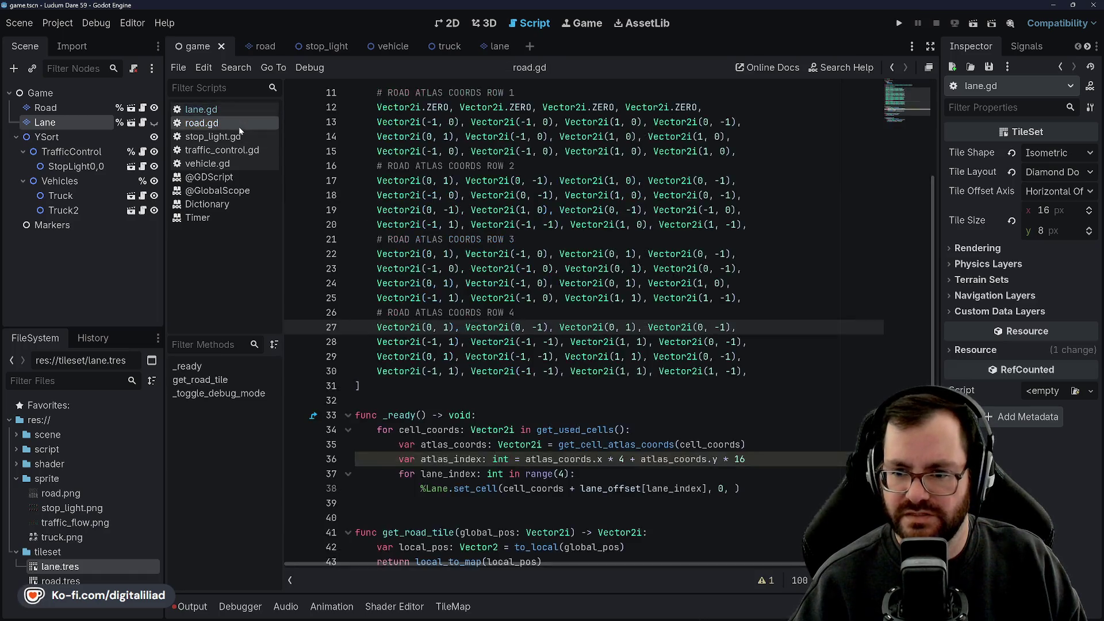
scroll(365, 167, "up", 3)
left_click(200, 110)
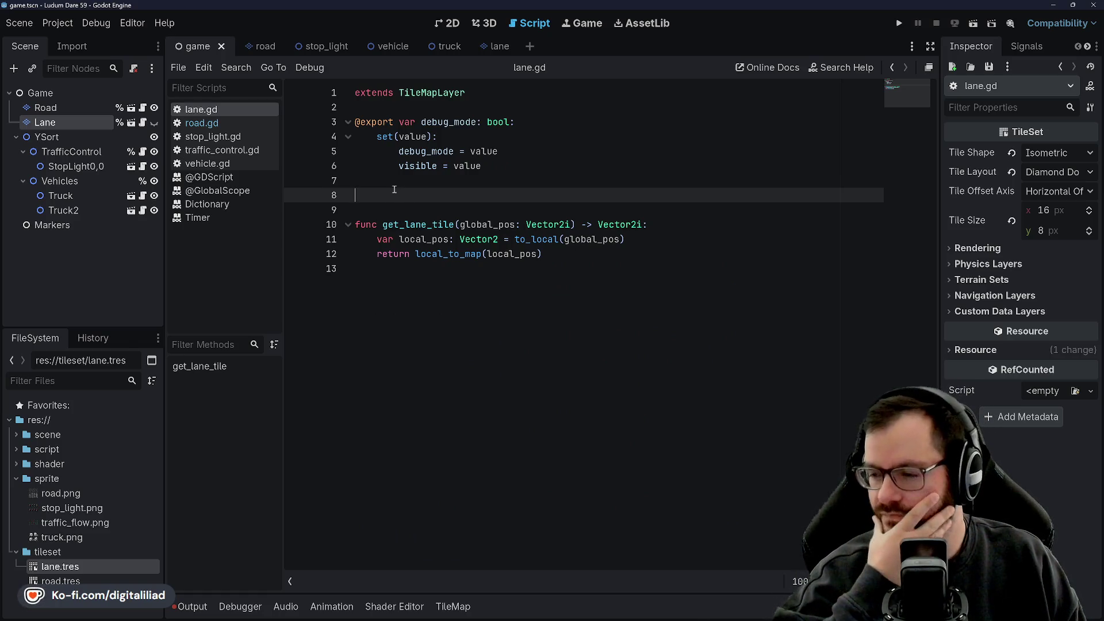
Step: Declare 'var atlas_lookup: Dictionary[Vector4i, Vector2i]', renaming the initial lane_lookup name
type("var")
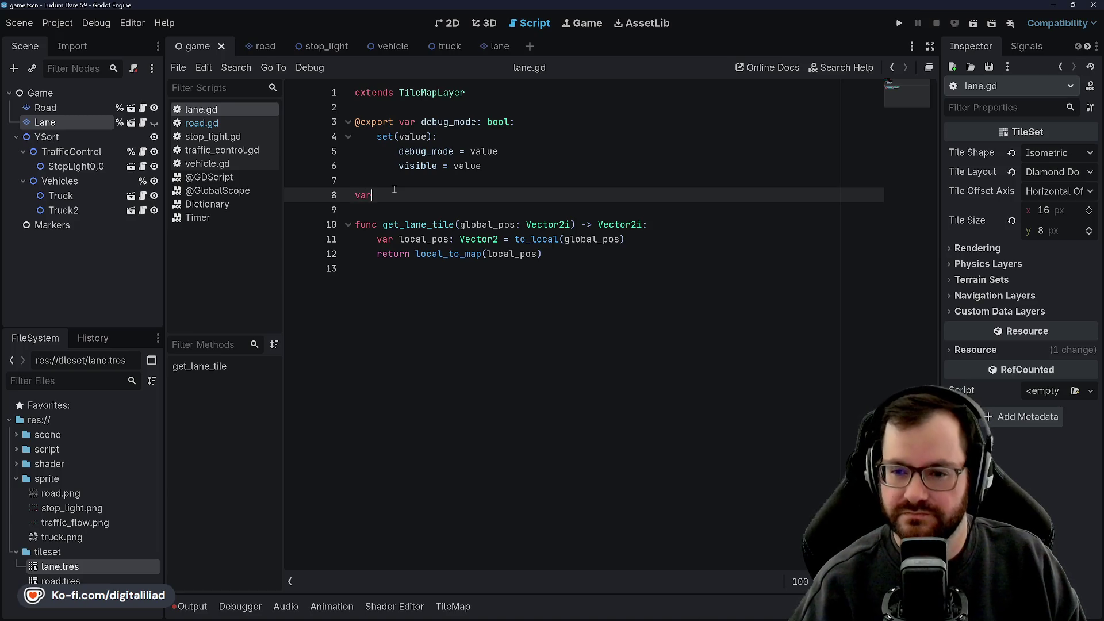
type(" lane_looku")
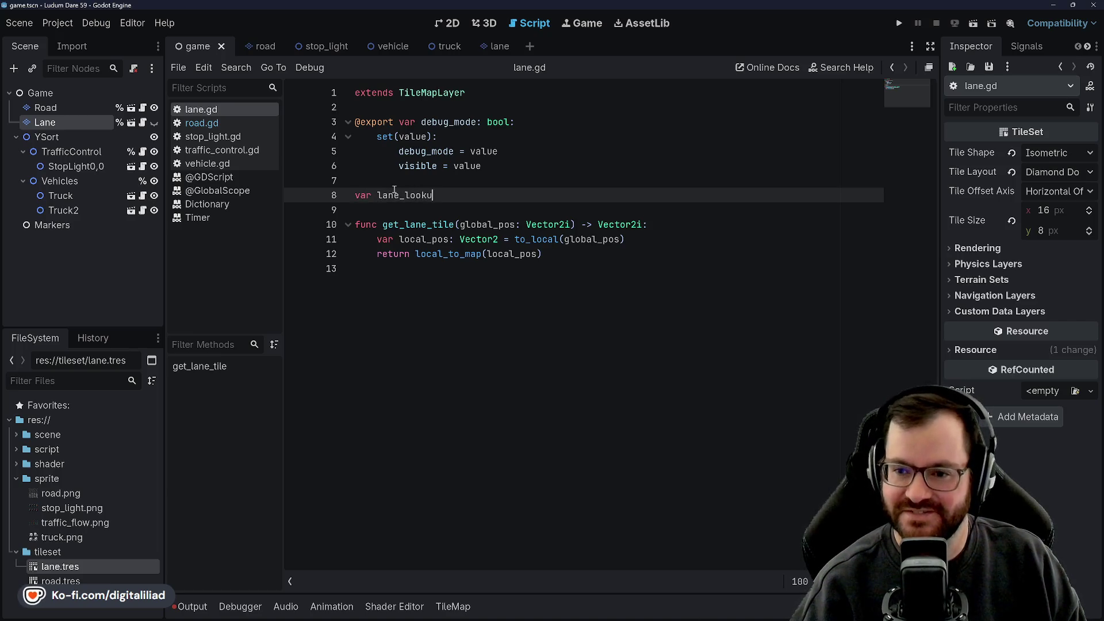
type("p: ")
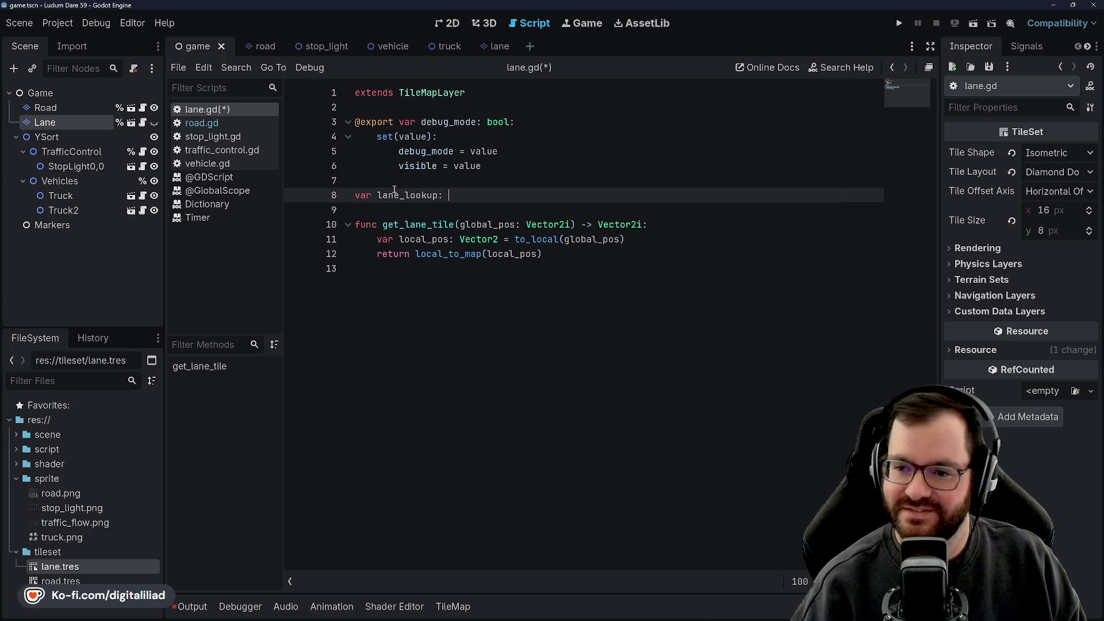
type("Dictionary[Vector")
type("4i, V")
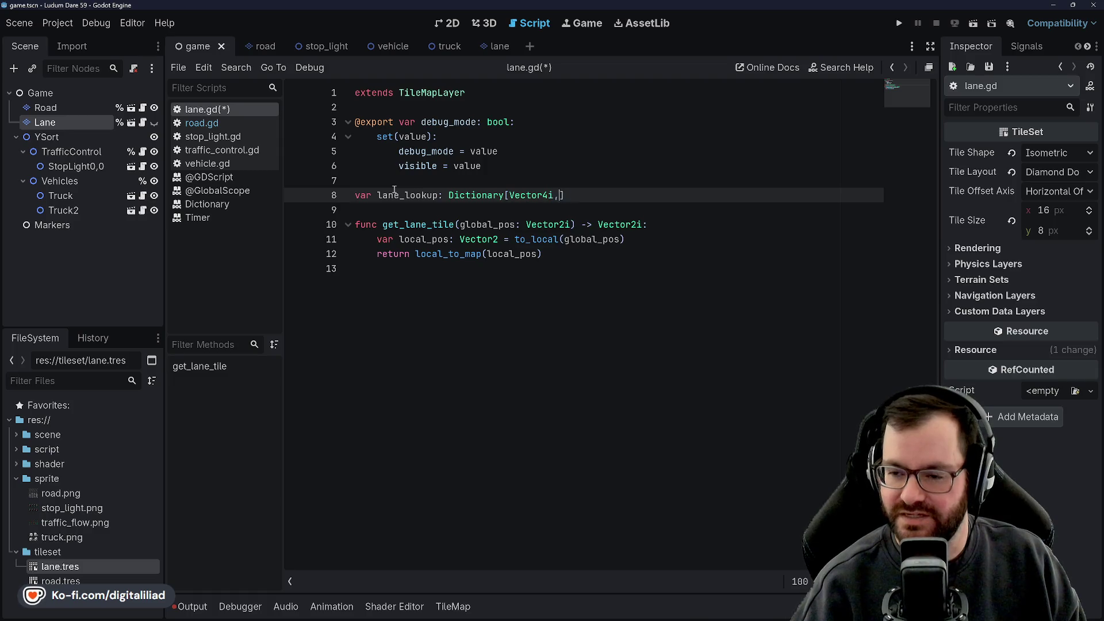
type("ector2i")
key("Return")
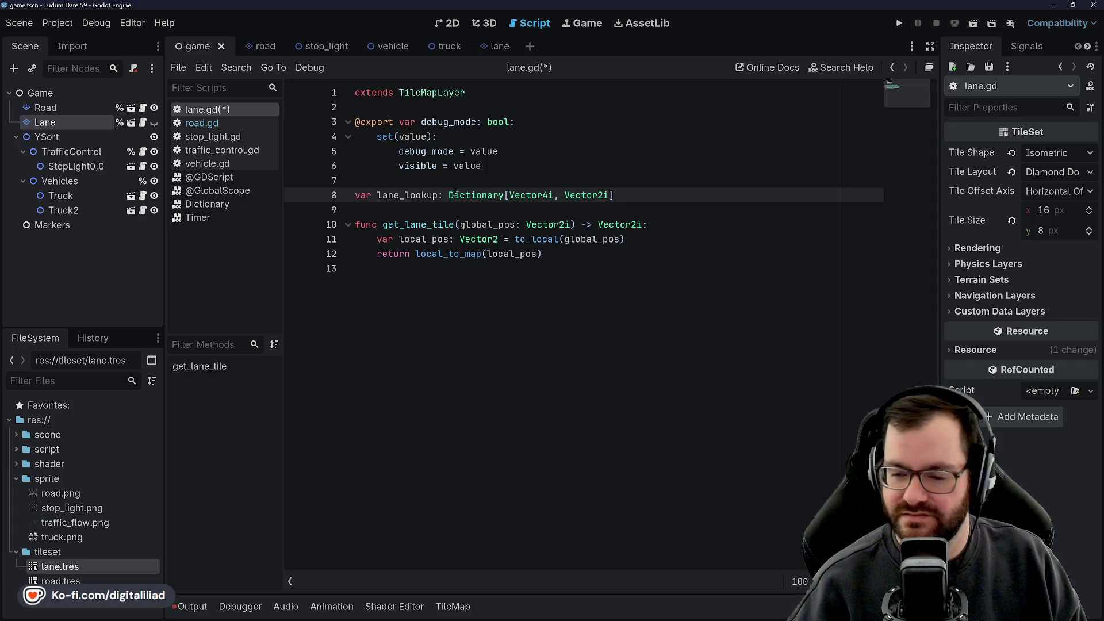
left_click(405, 195)
type("atlas_")
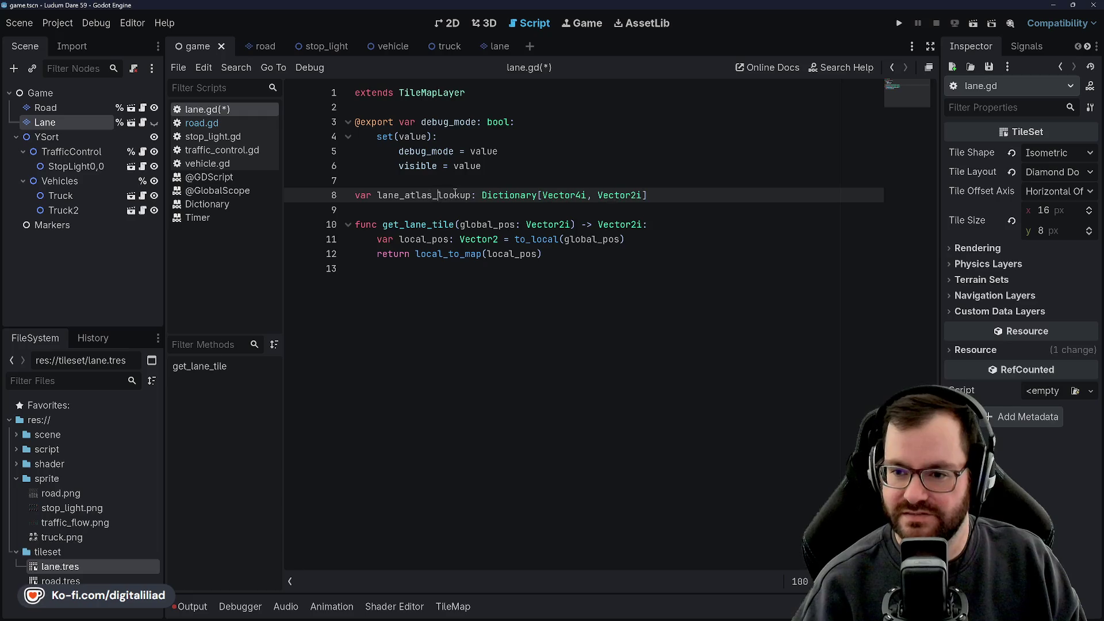
left_click(457, 180)
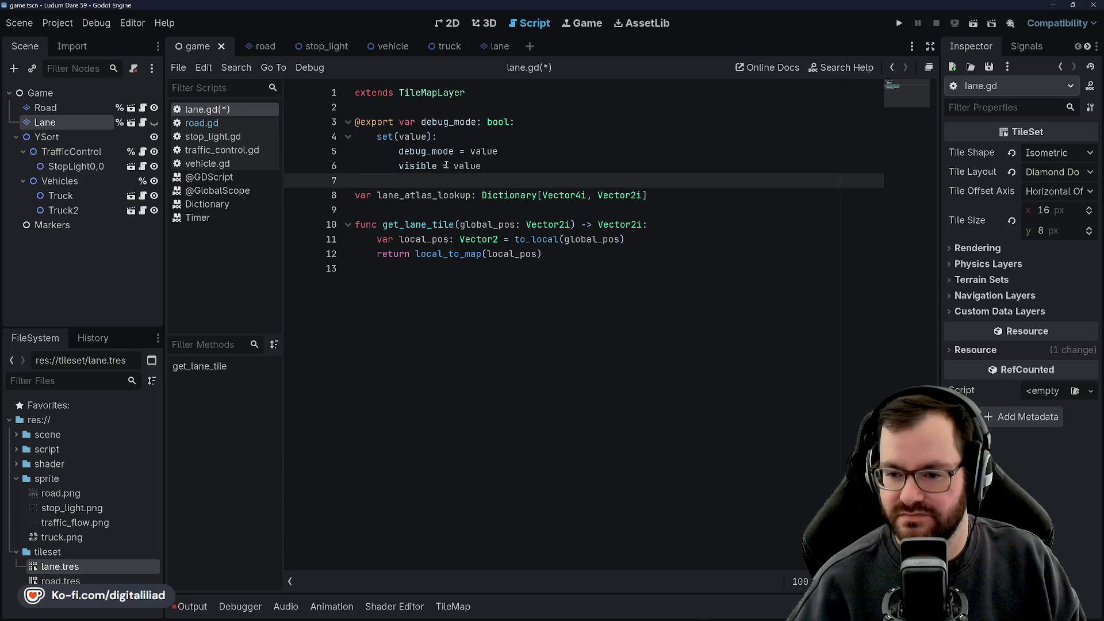
left_click_drag(404, 195, 377, 195)
key("BackSpace")
left_click(387, 180)
Step: Save lane.gd and add an empty line after the declaration
key("ctrl+s")
left_click(443, 206)
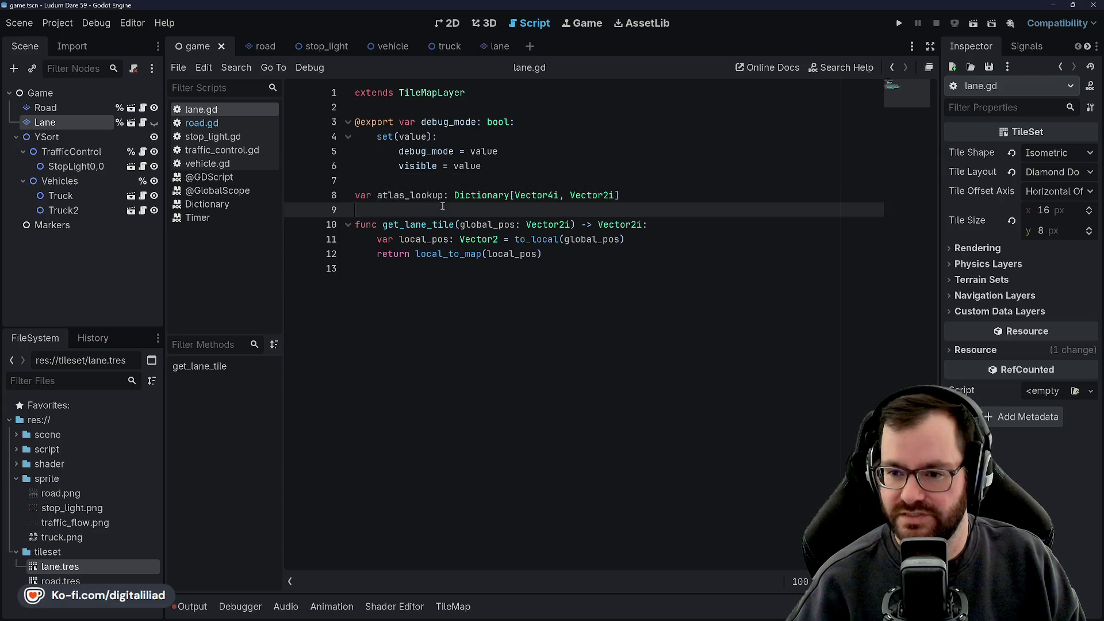
left_click(643, 195)
key("Return")
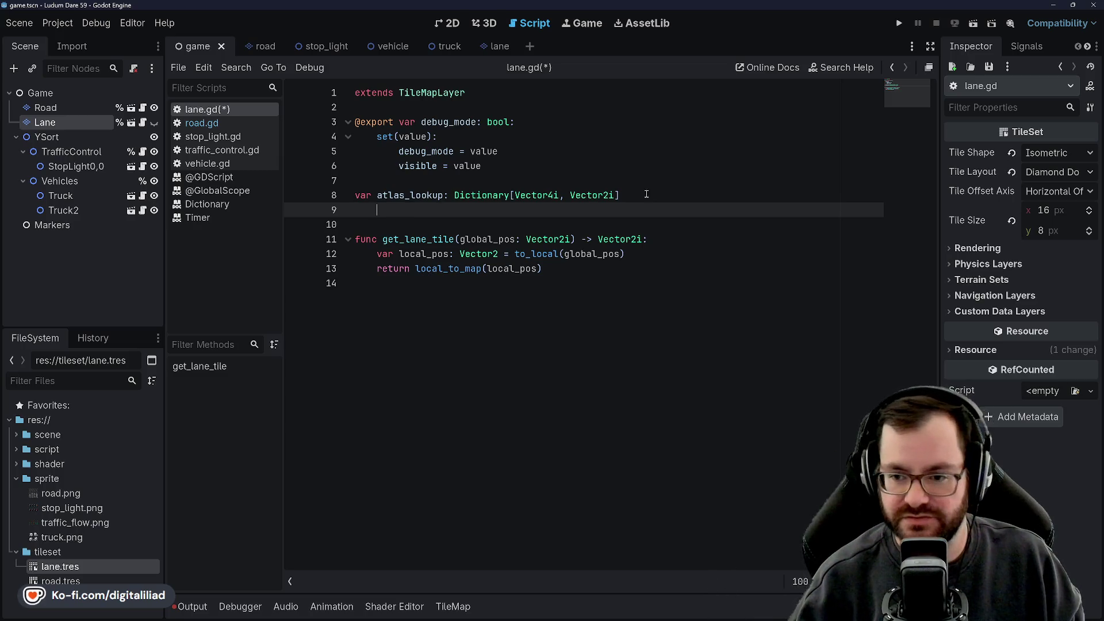
Step: Append '= {' to the atlas_lookup line, open an indented line inside, and save
key("Up")
key("Up")
key("Down")
key("Down")
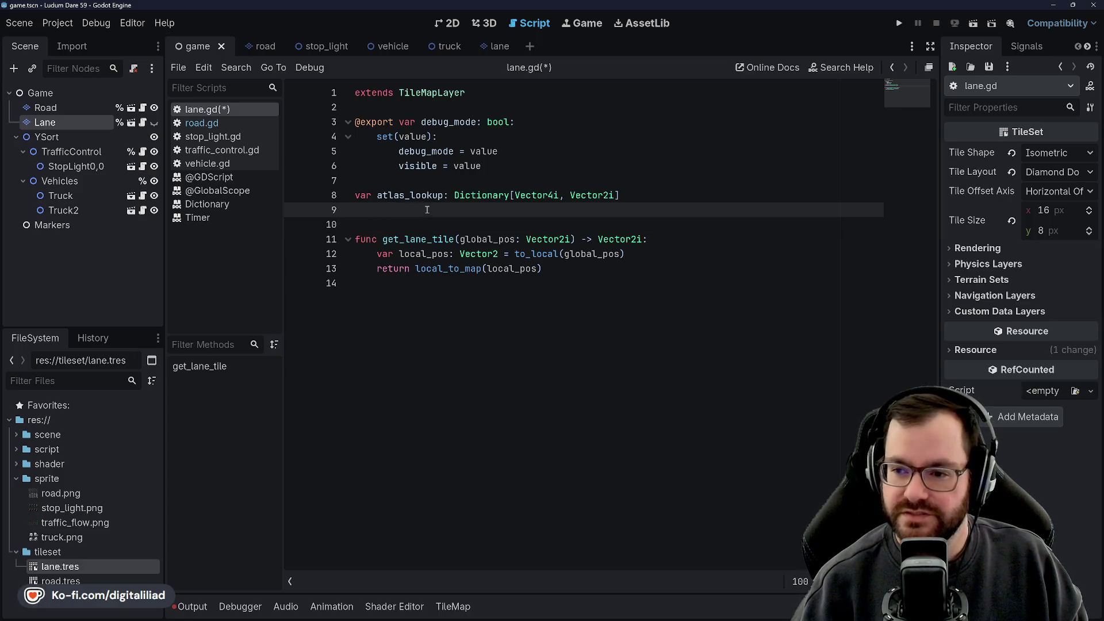
left_click(640, 197)
type("= {")
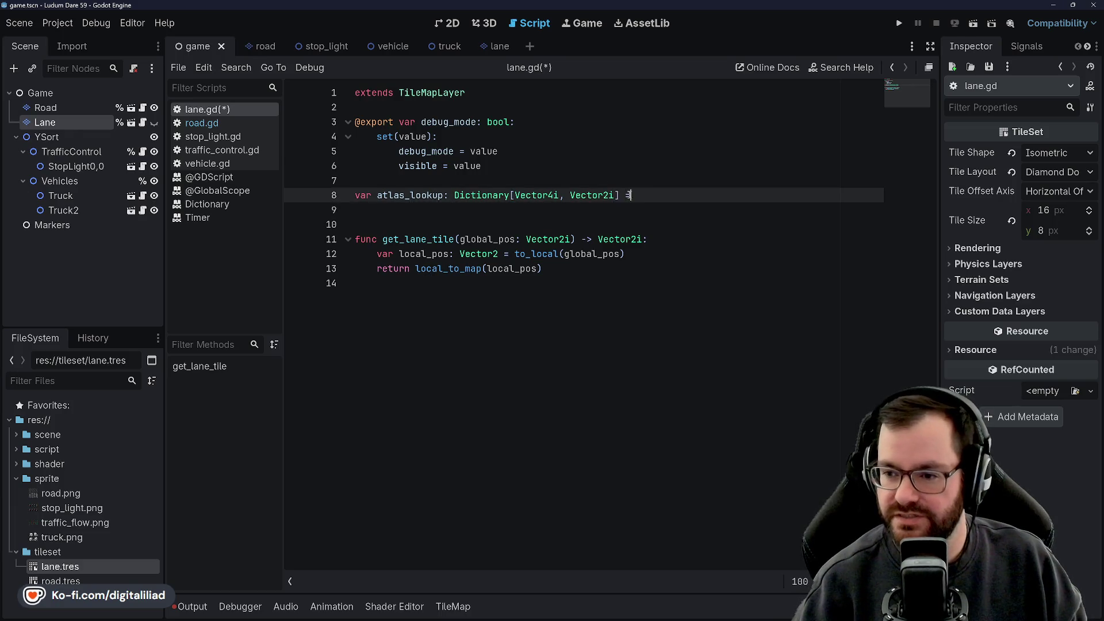
key("Return")
key("ctrl+s")
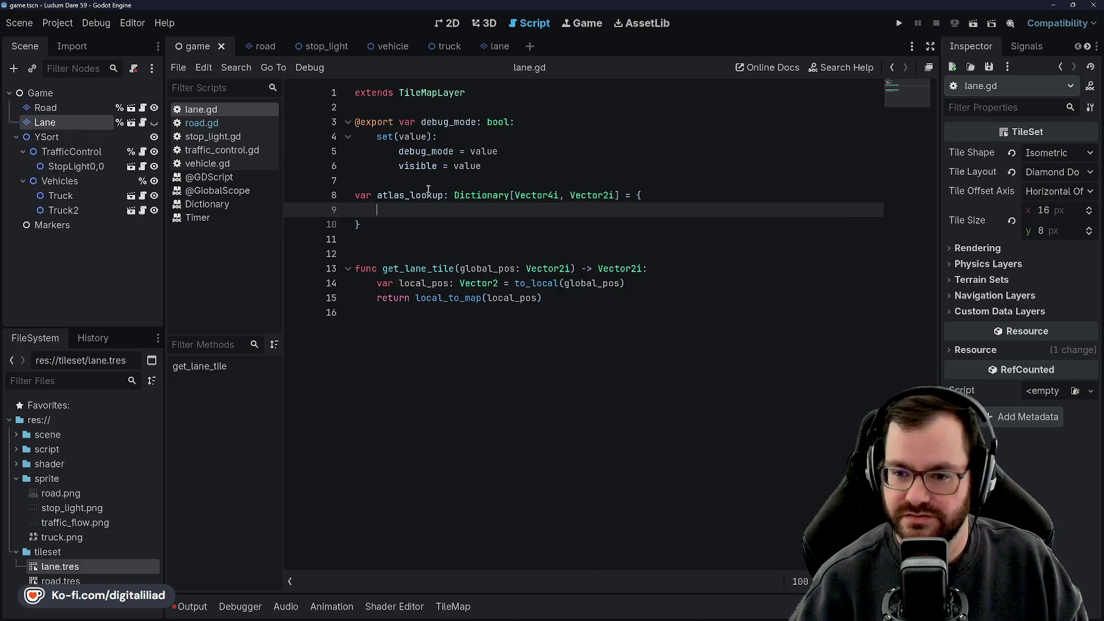
Step: Check the lane tileset atlas and enter Vector4i(-1, 0, -1, 0) : Vector2i(1, 0)
left_click(81, 569)
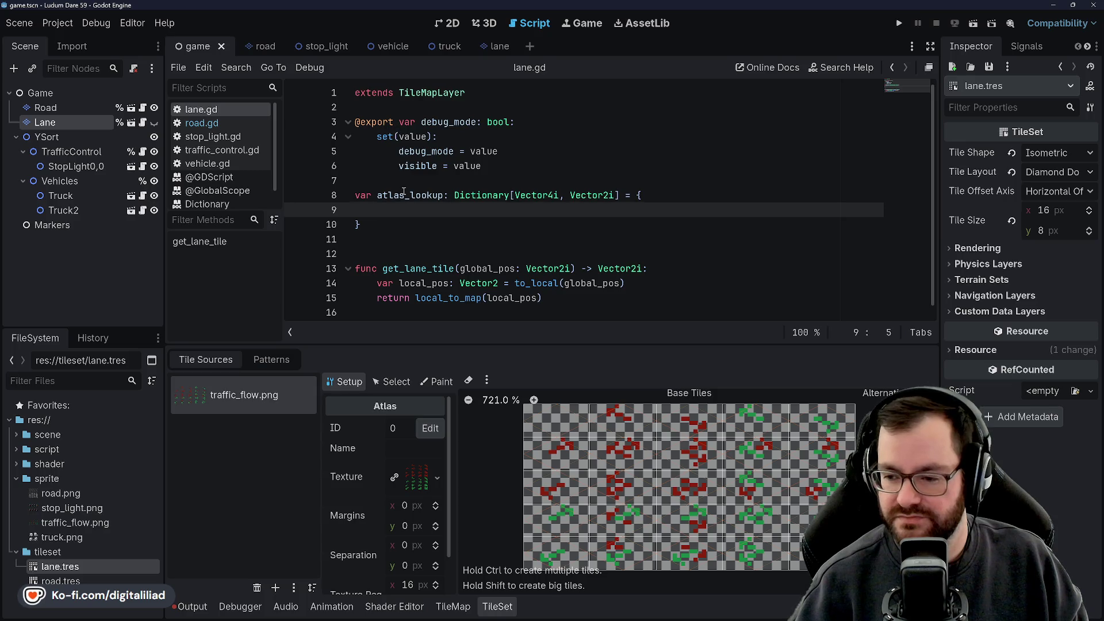
mouse_move(403, 168)
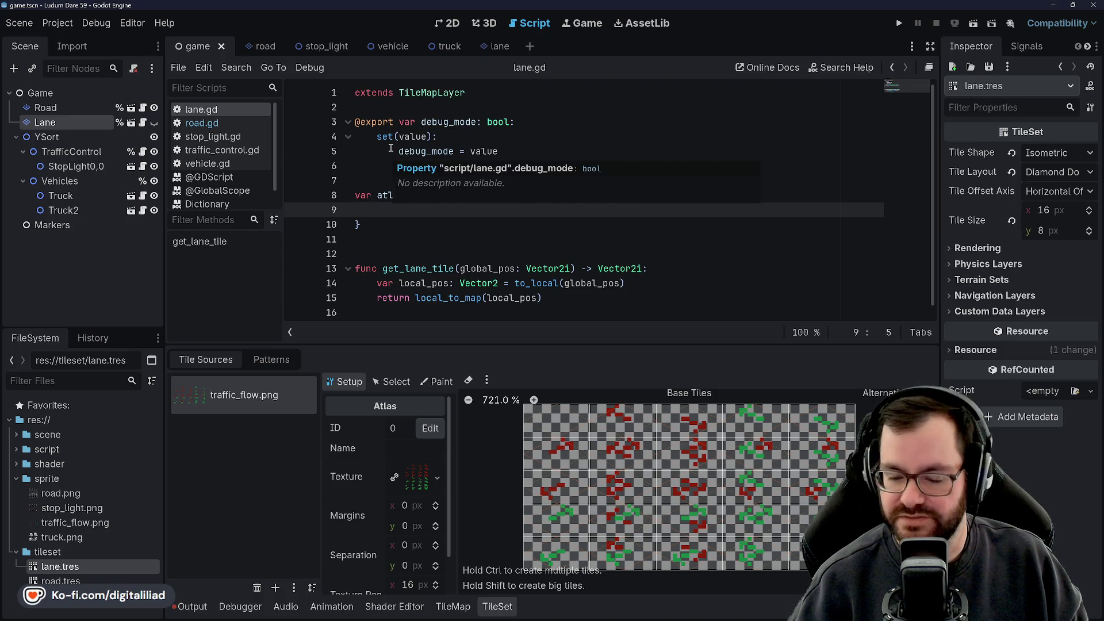
mouse_move(391, 148)
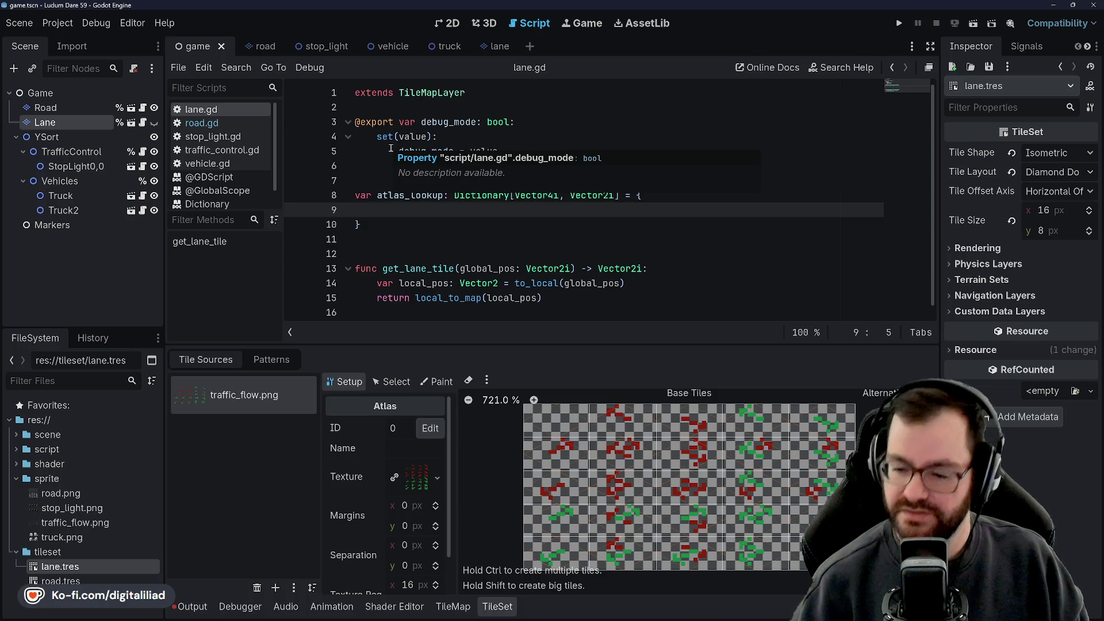
type("Vector2")
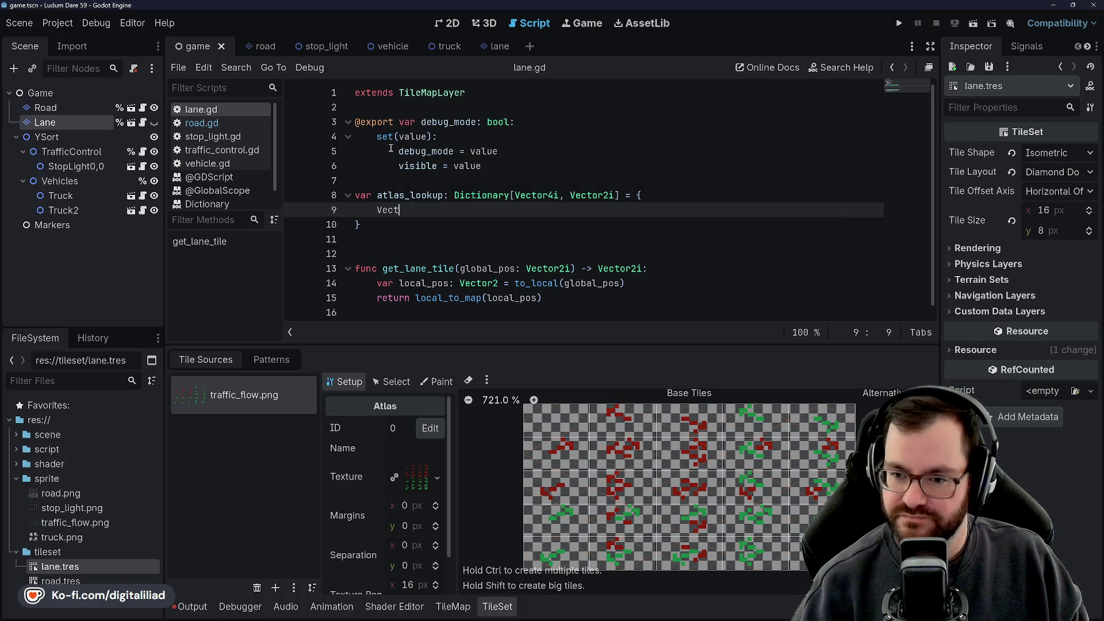
key("BackSpace")
type("4i(-1, 0,")
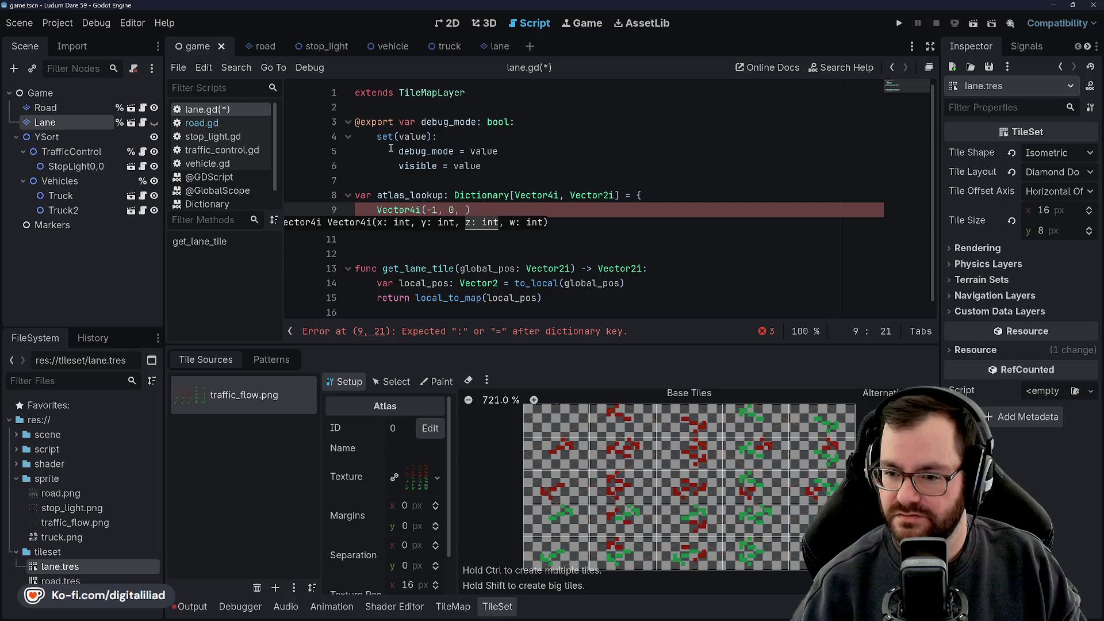
type(", 0)")
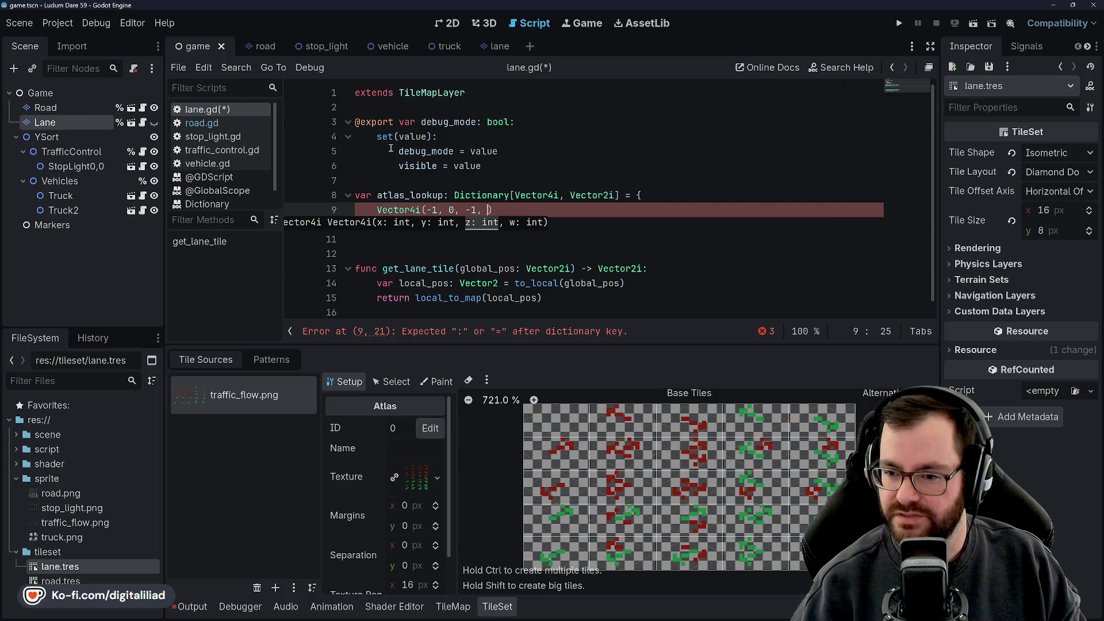
type(" :")
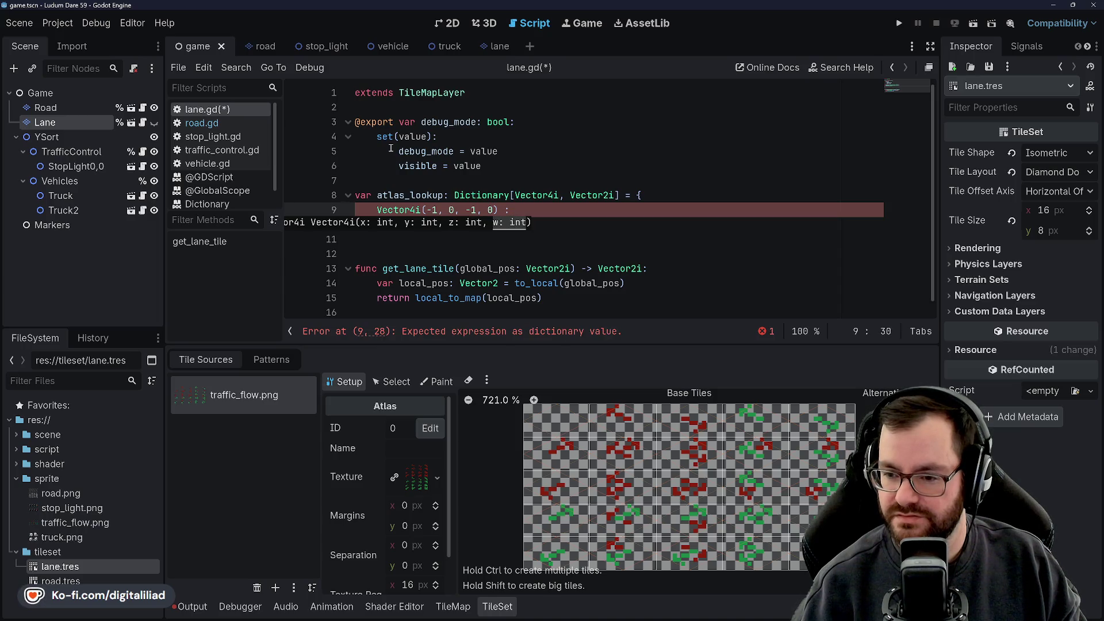
type(" Vector2i(")
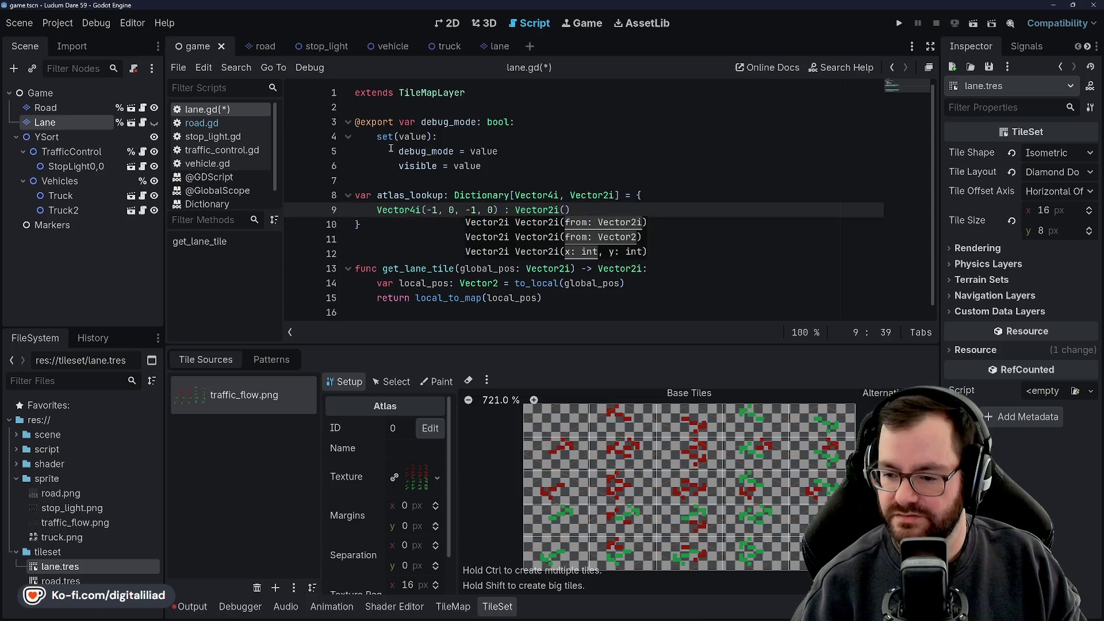
type("1, 0)")
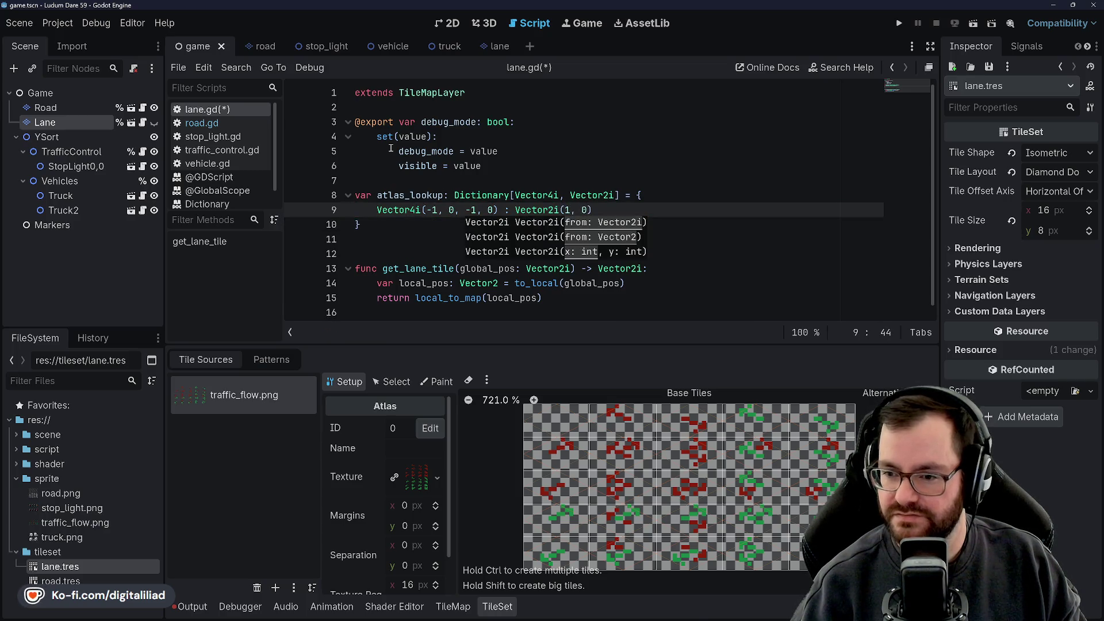
key("Return")
Step: Add a '# LANE ATLAS COORDS ROW 1' comment above the first entry and view road.gd
type("ctor4i(")
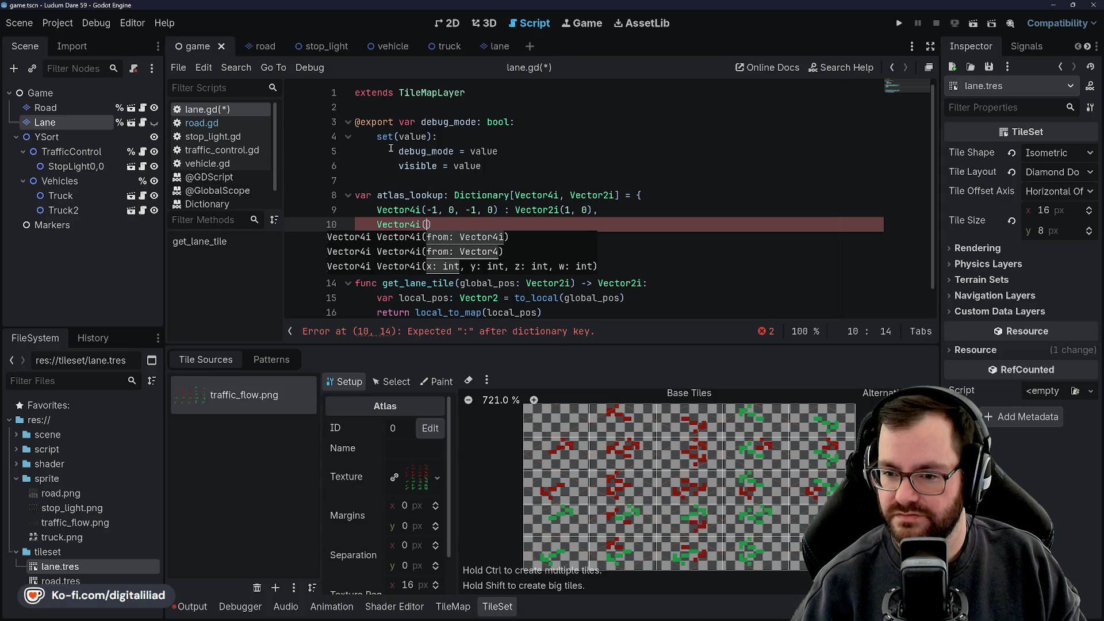
key("Up")
key("Left")
key("Left")
key("Left")
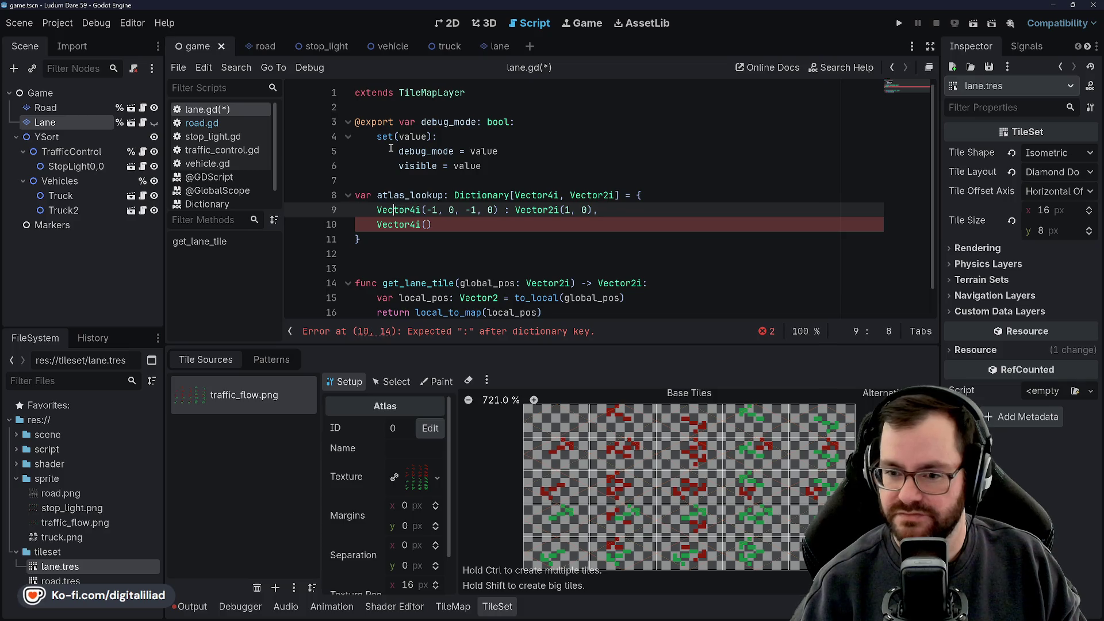
key("Return")
key("Up")
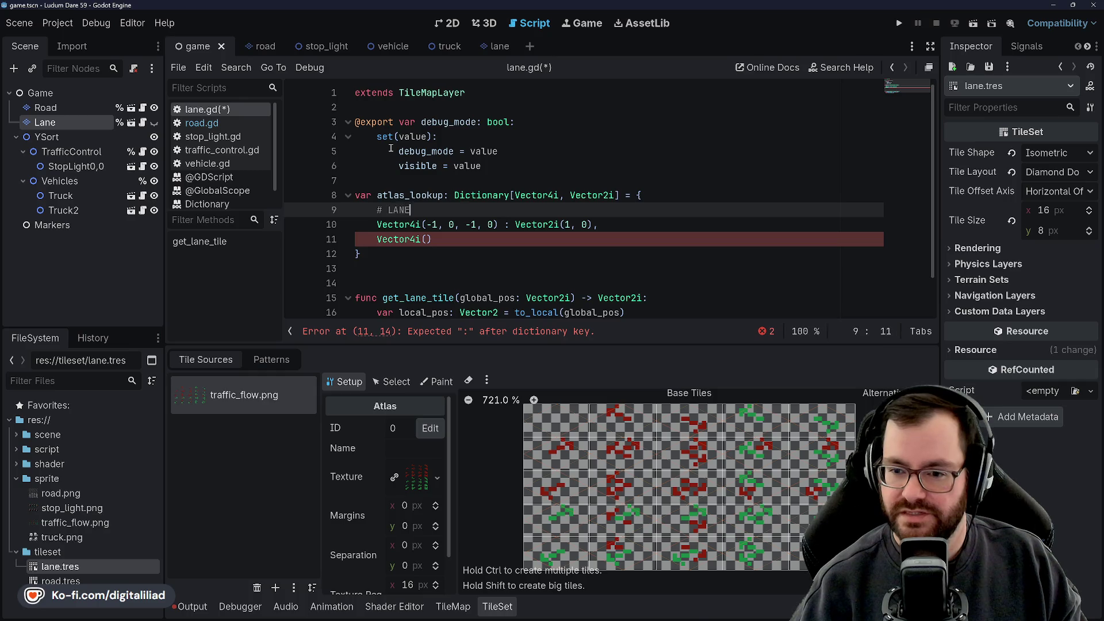
type("RDS")
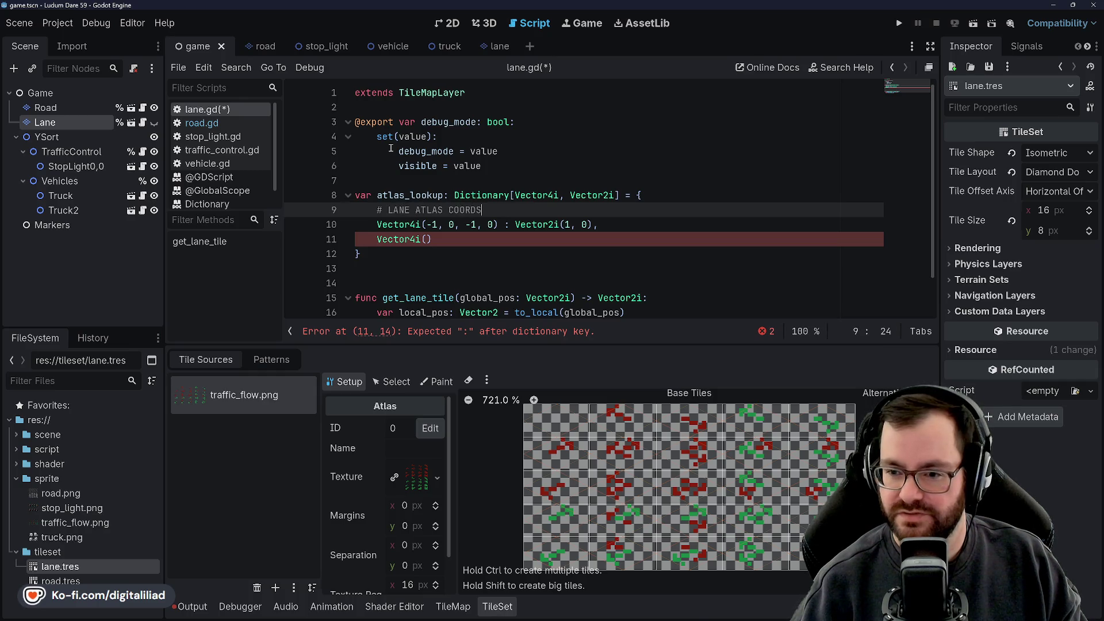
type(" ROW 1")
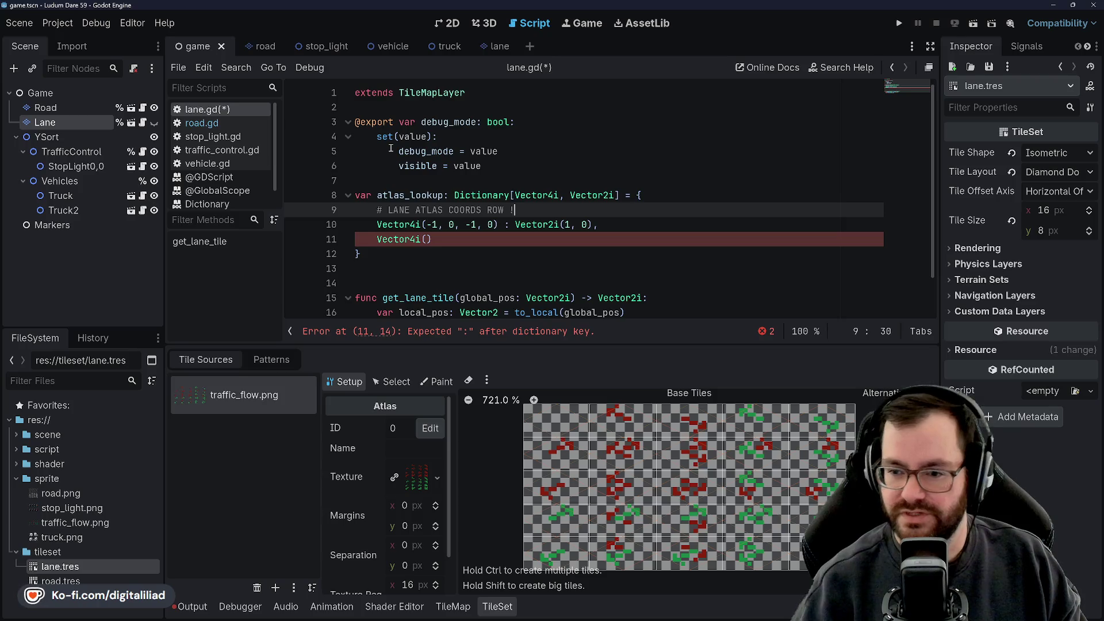
left_click(242, 123)
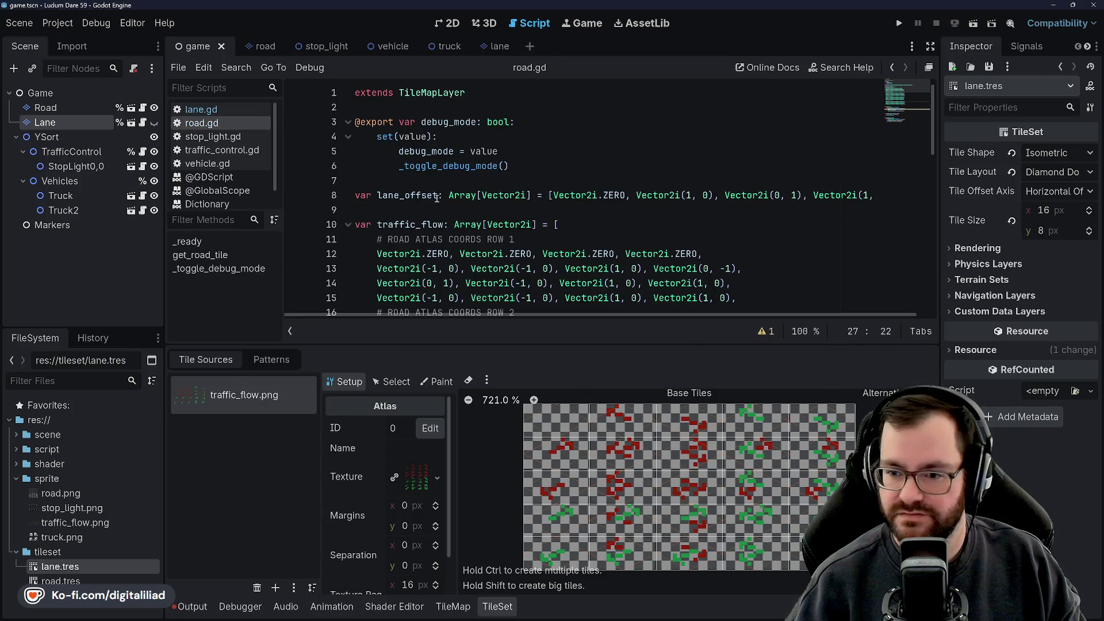
Step: Add 'Vector4i.ZERO : Vector2i.ZERO,' under the row 1 comment and save lane.gd
left_click(220, 108)
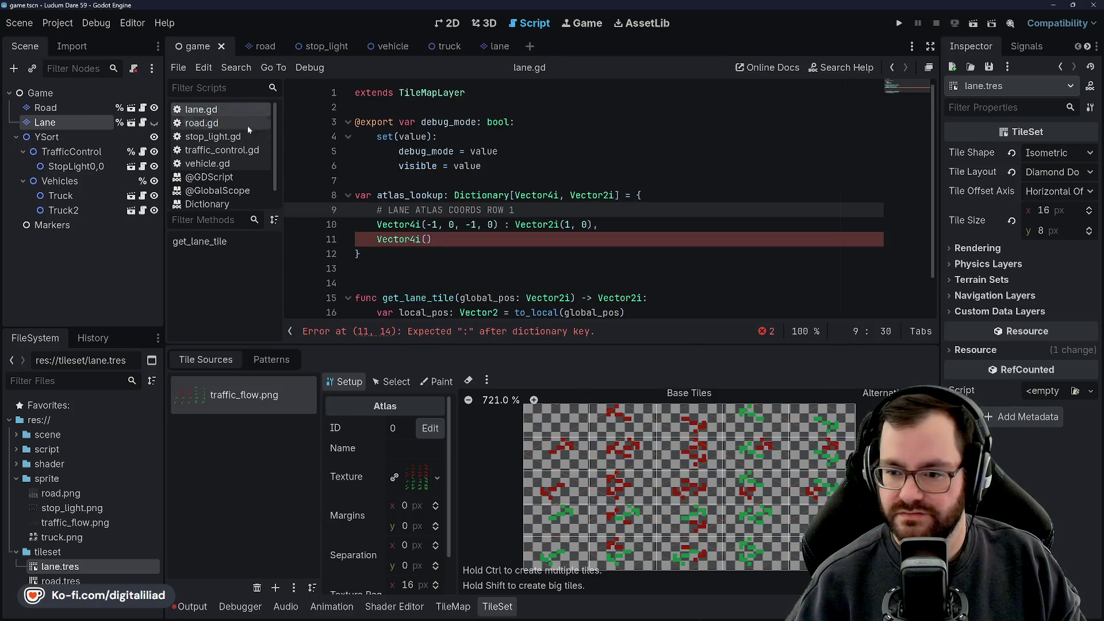
left_click(456, 242)
key("Left")
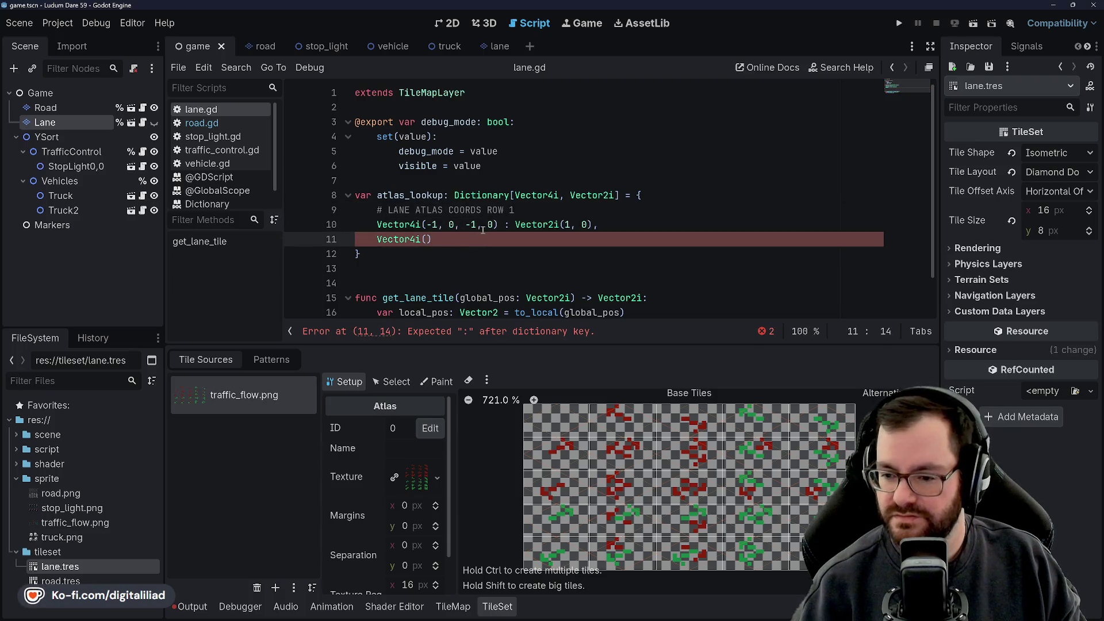
left_click(565, 208)
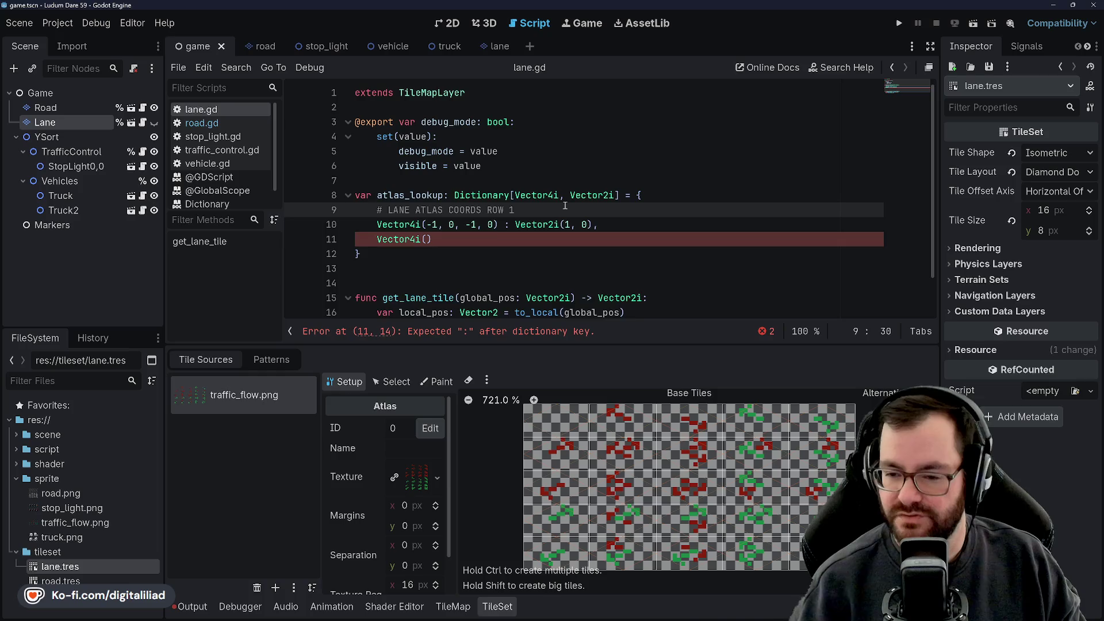
key("Return")
type("Vector")
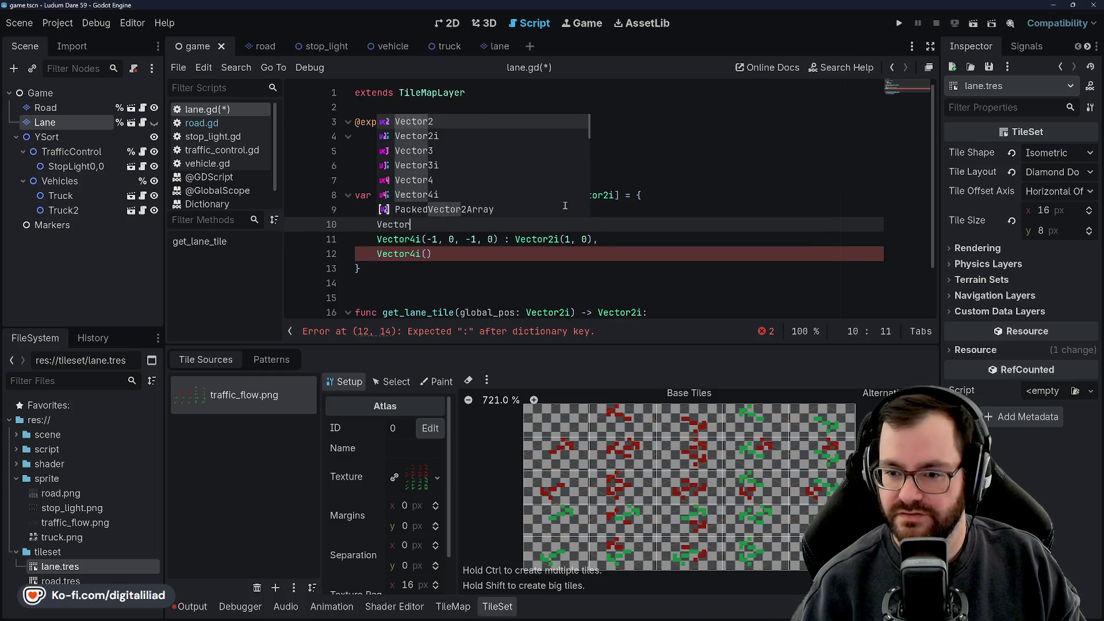
type("4i.ZERO : Vec")
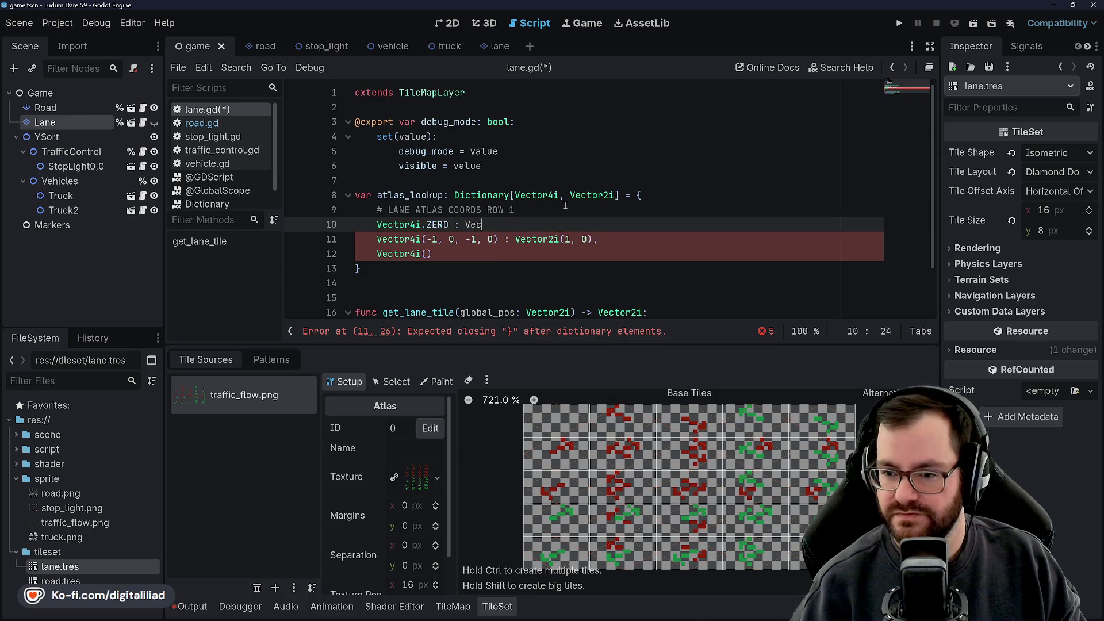
type("tor2i.ZERO")
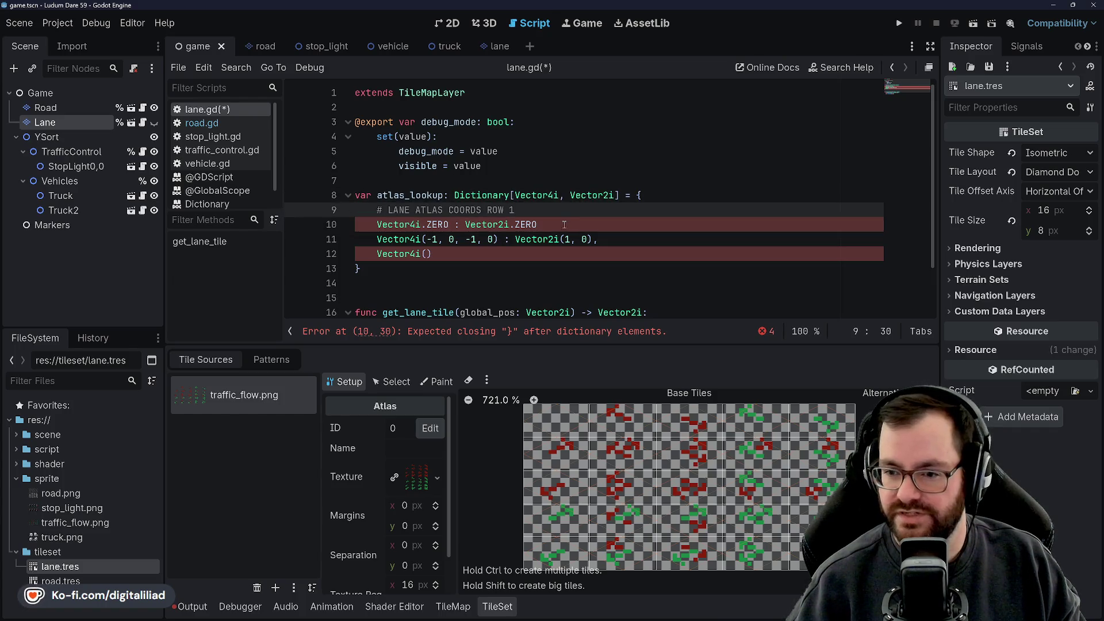
type(",")
key("ctrl+s")
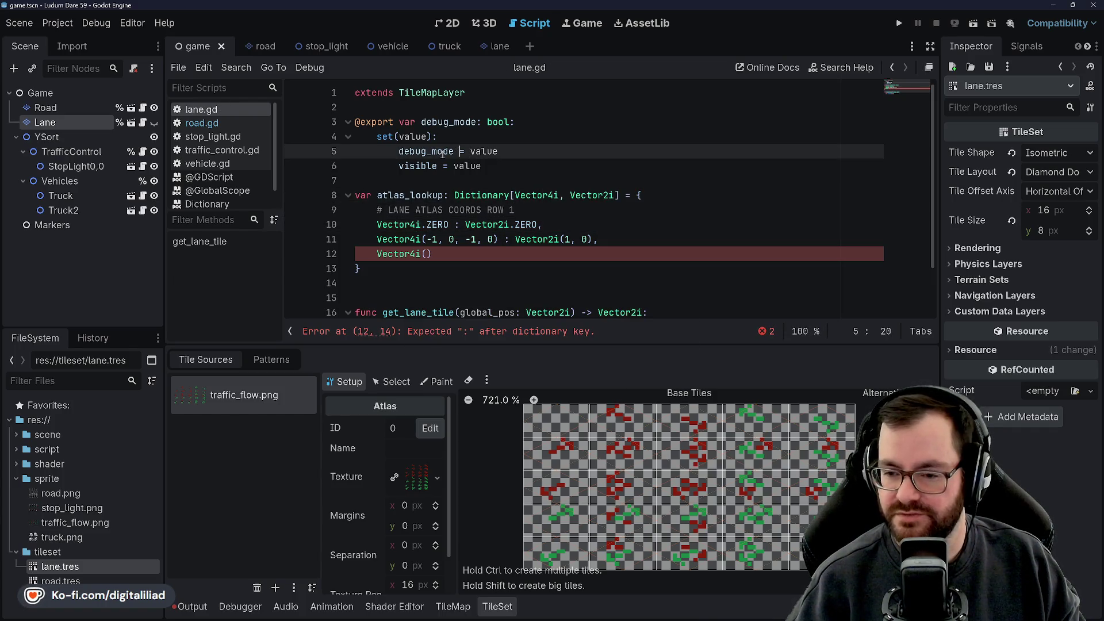
Step: Check road.gd's entries, then begin the next key as Vector4i(1, 0, -1, in lane.gd
left_click(232, 124)
scroll(413, 187, "down", 3)
scroll(413, 187, "up", 2)
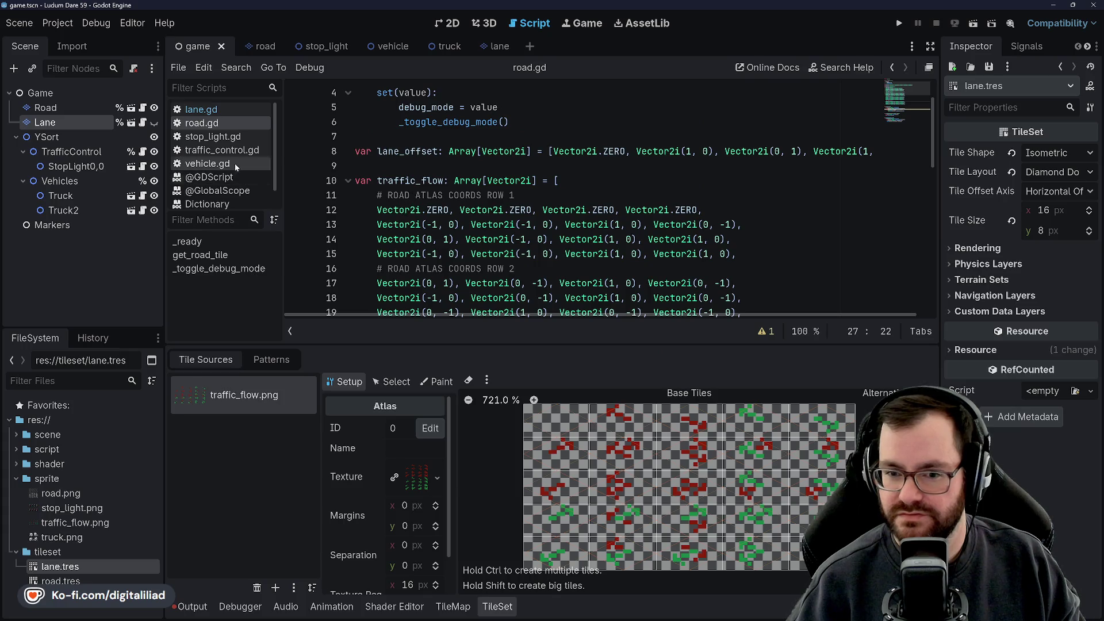
left_click(226, 114)
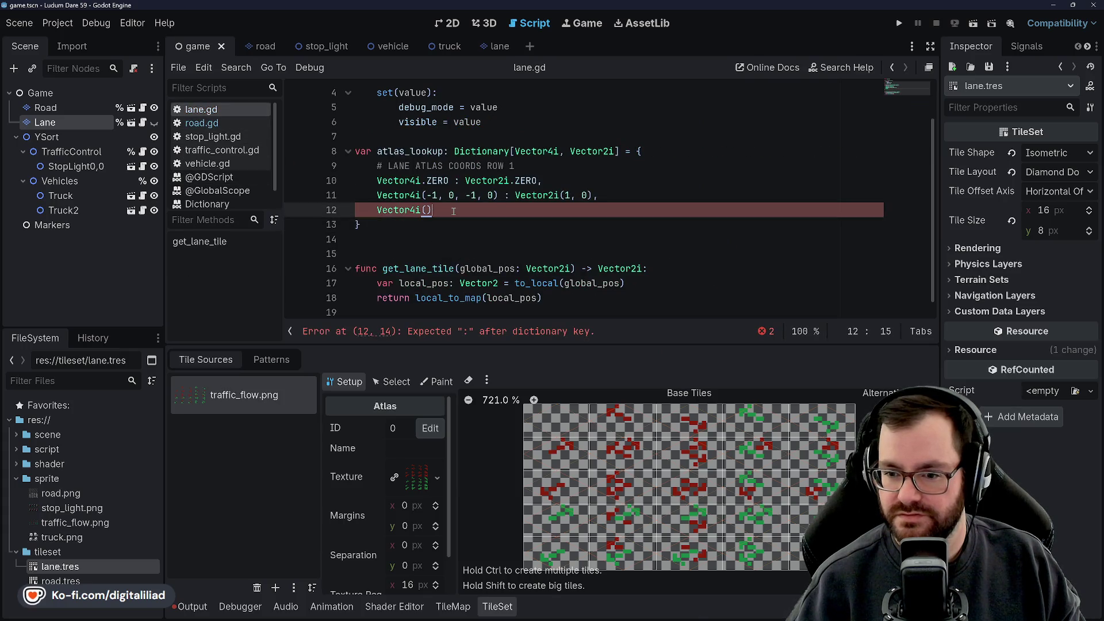
key("Left")
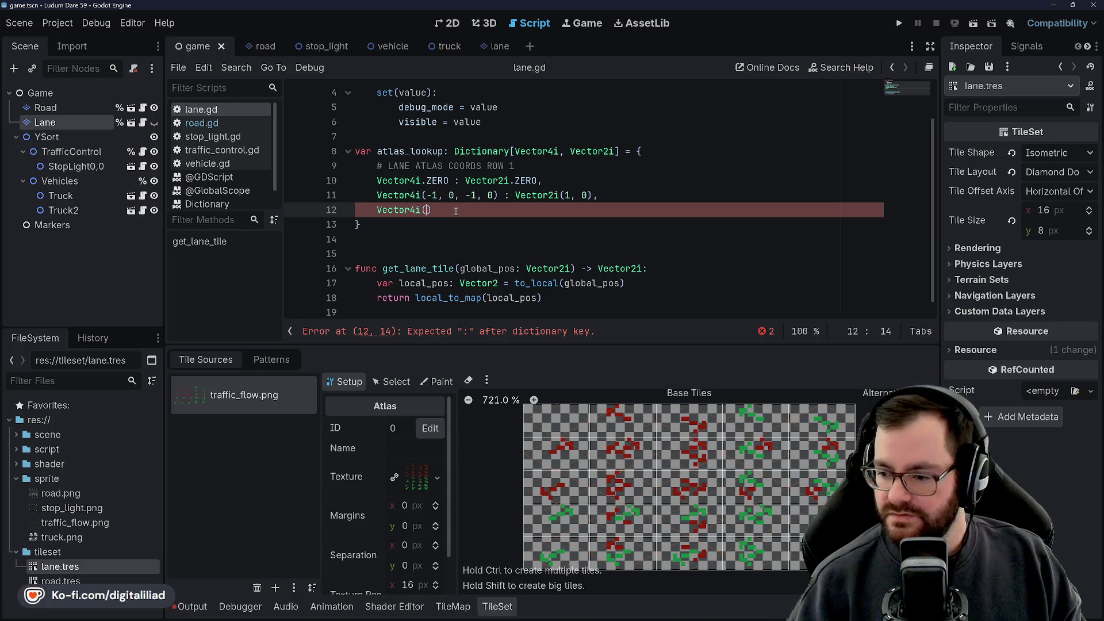
type("-")
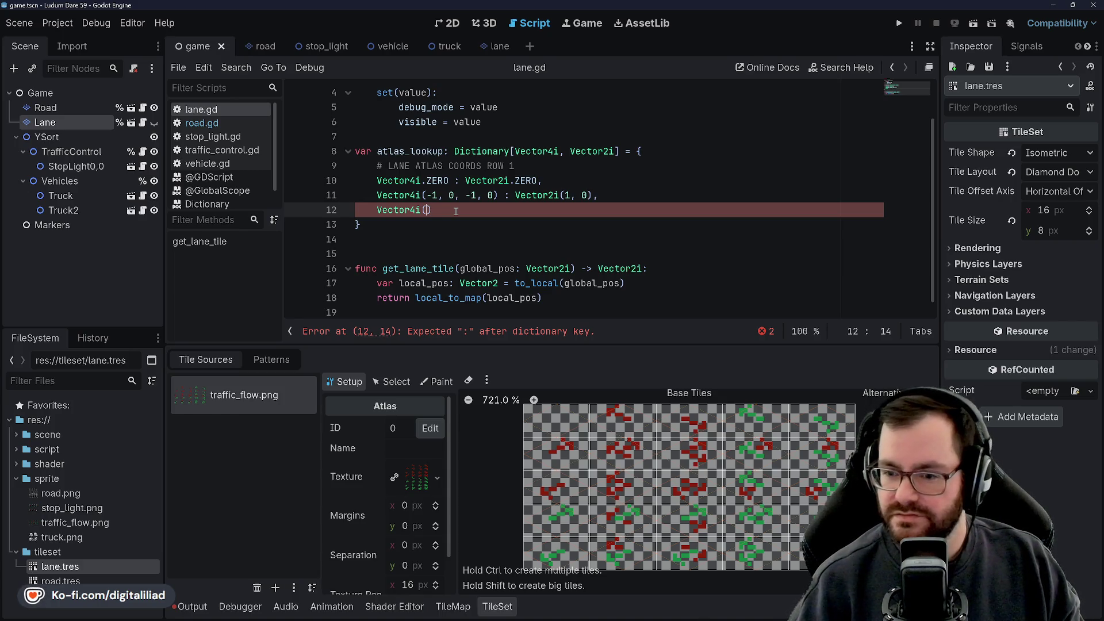
key("BackSpace")
type("1, 0")
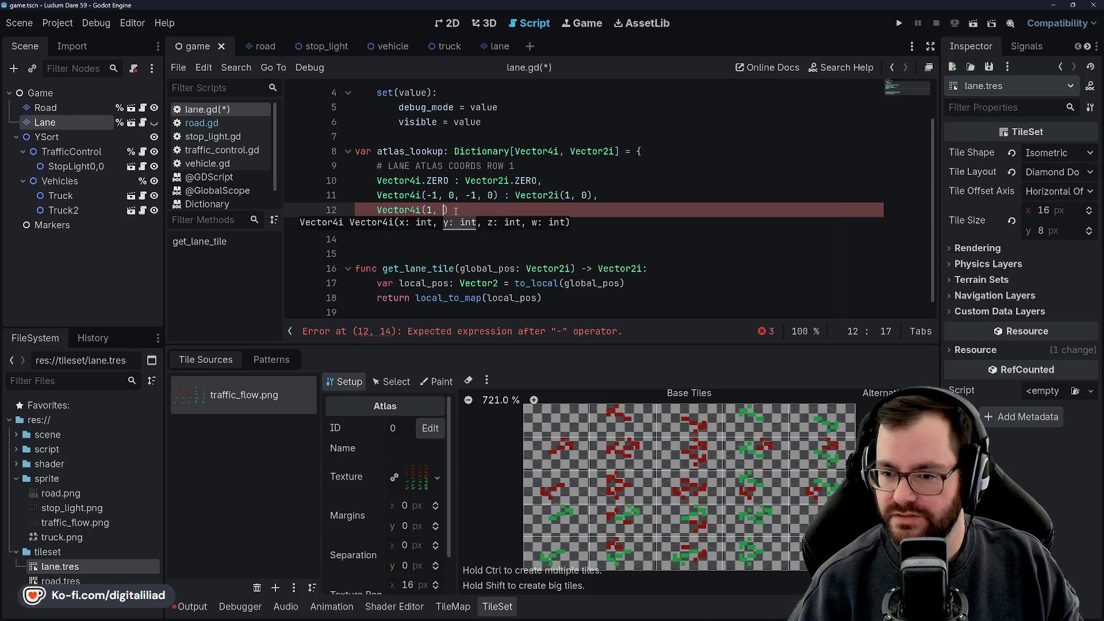
type(", -")
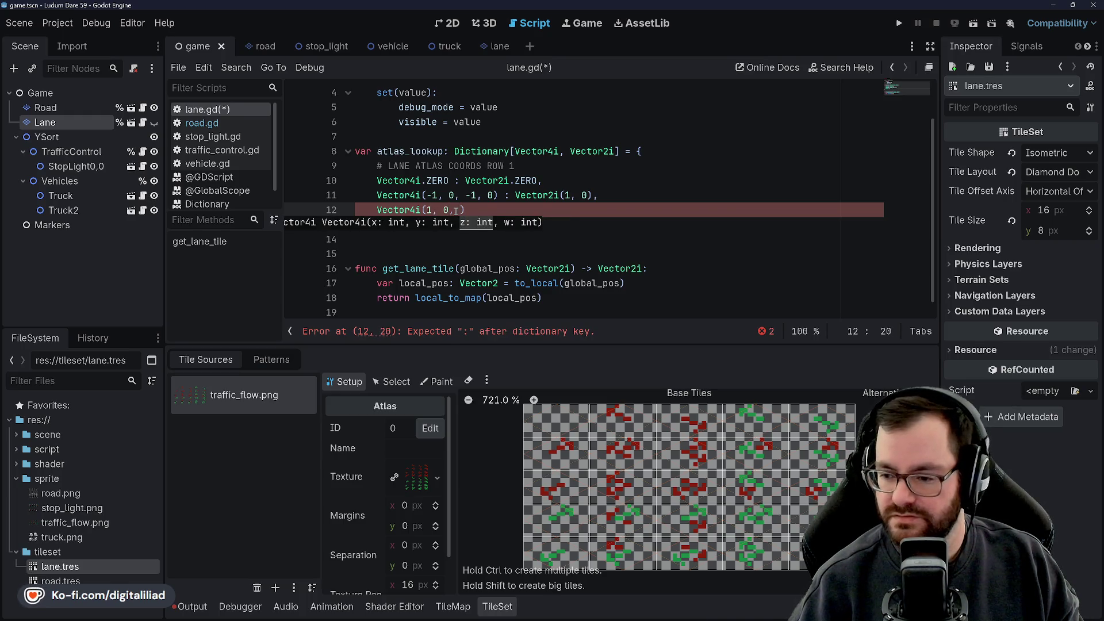
type("1, 0")
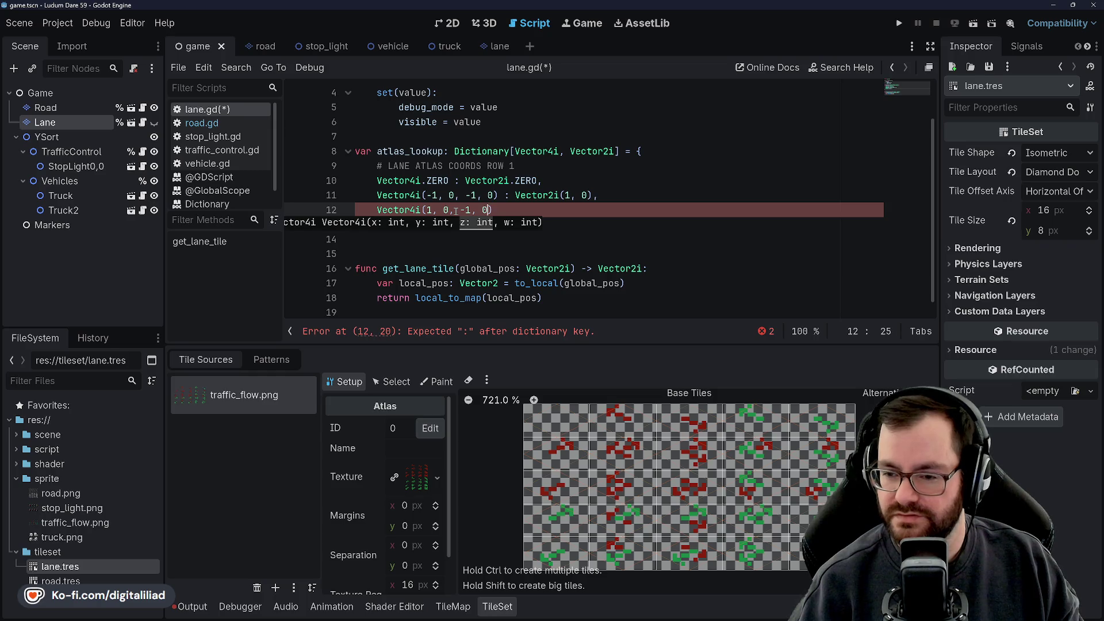
Step: Compare with the previous entry and finish the new key mapped to Vector2i(2, 0)
key("Up")
key("Down")
key("Up")
key("Down")
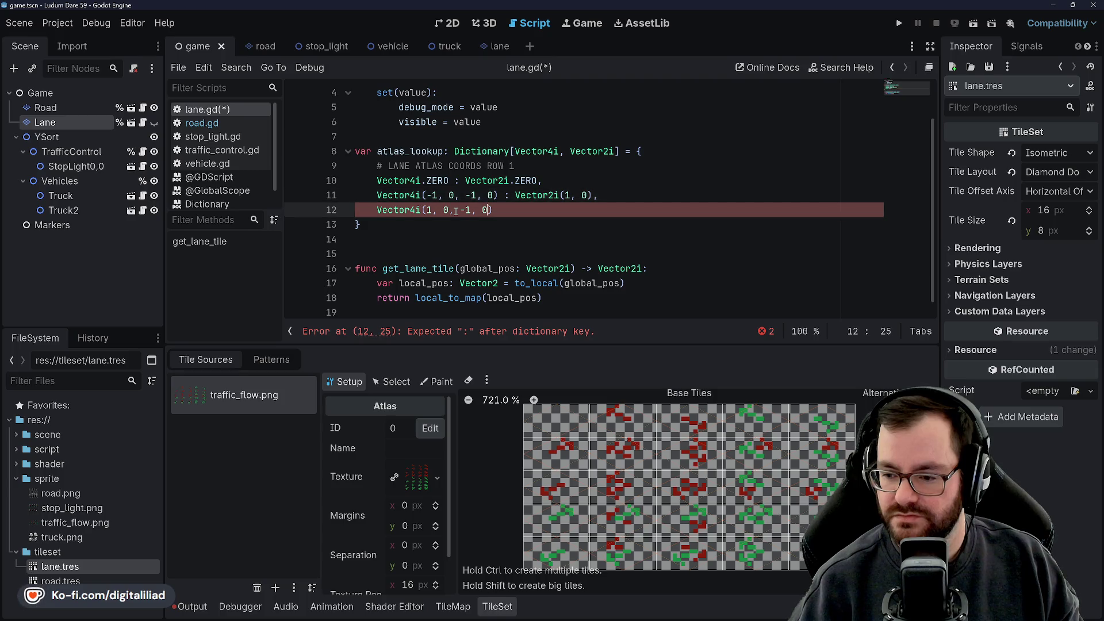
key("Up")
key("Down")
key("Up")
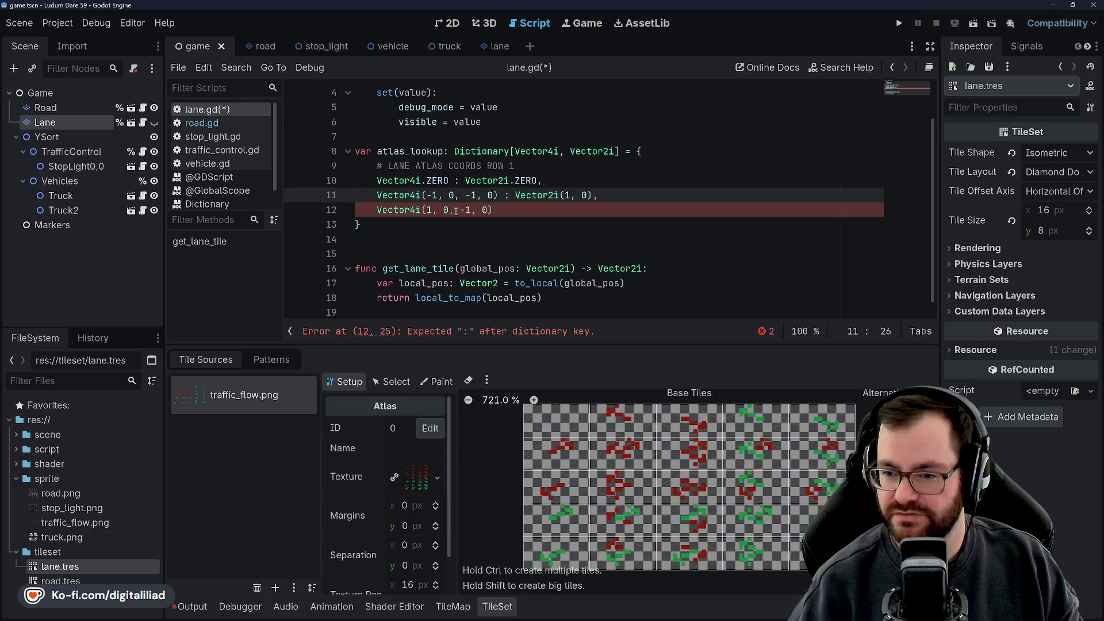
key("Down")
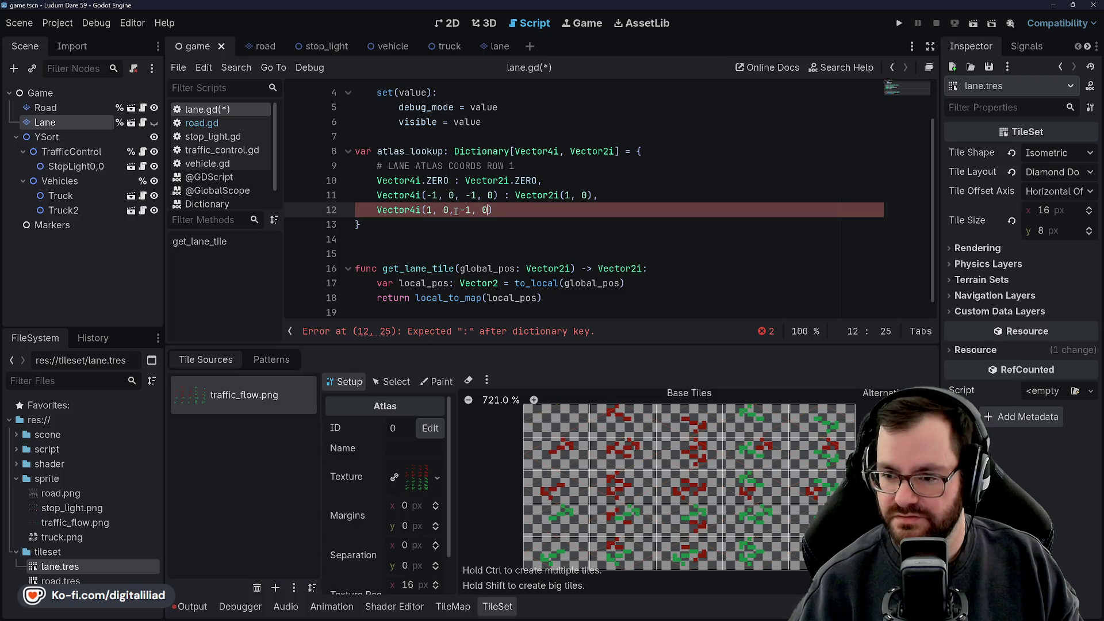
key("Left")
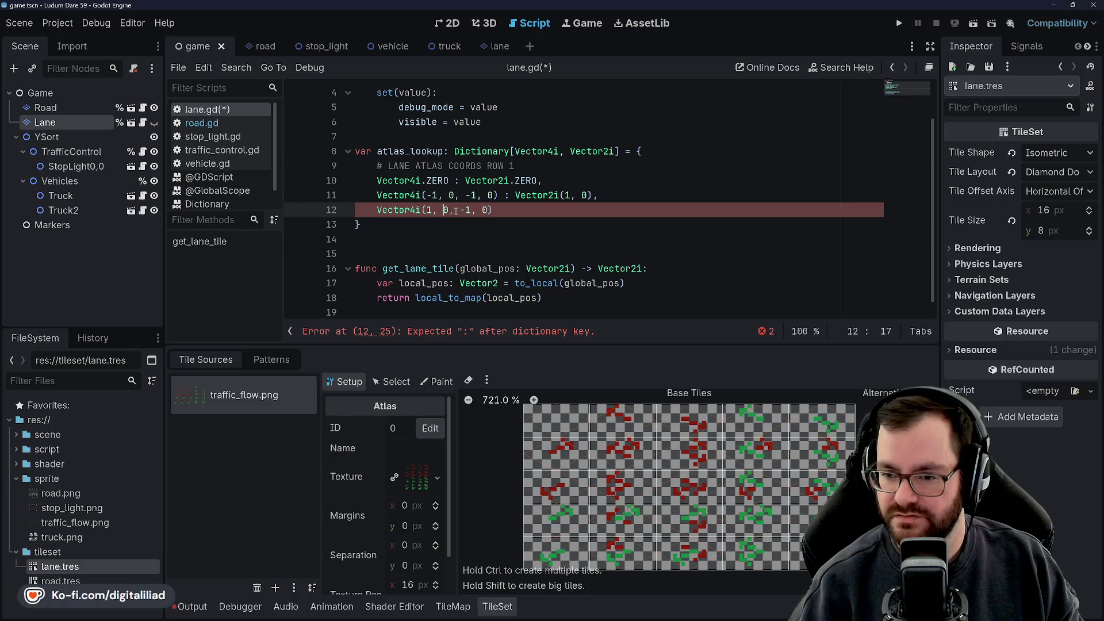
key("End")
type(": ")
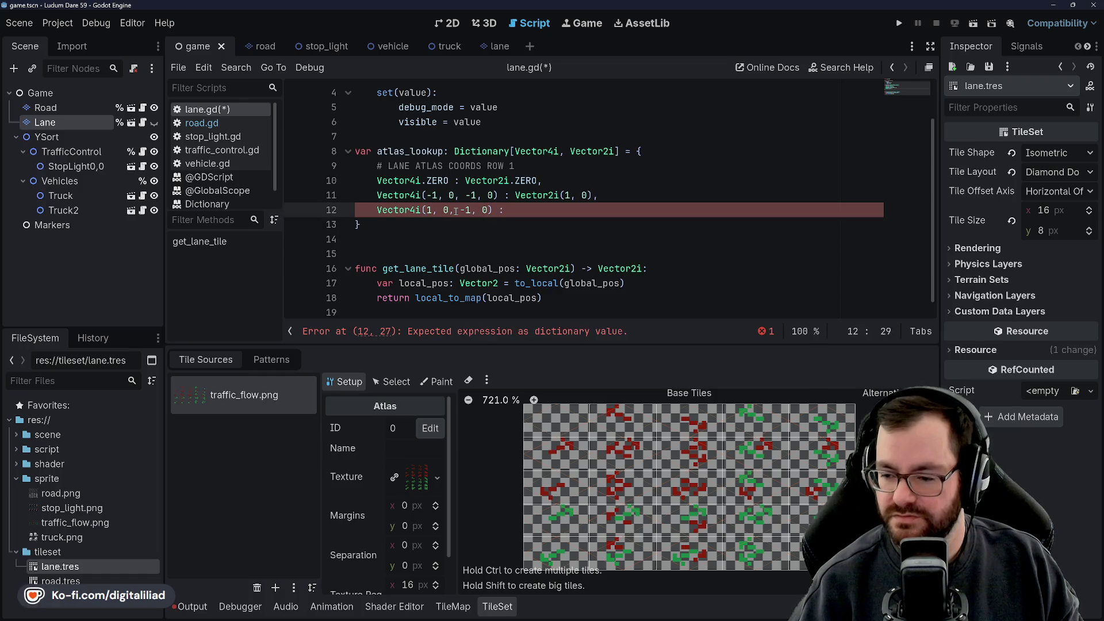
type("Vector2i(")
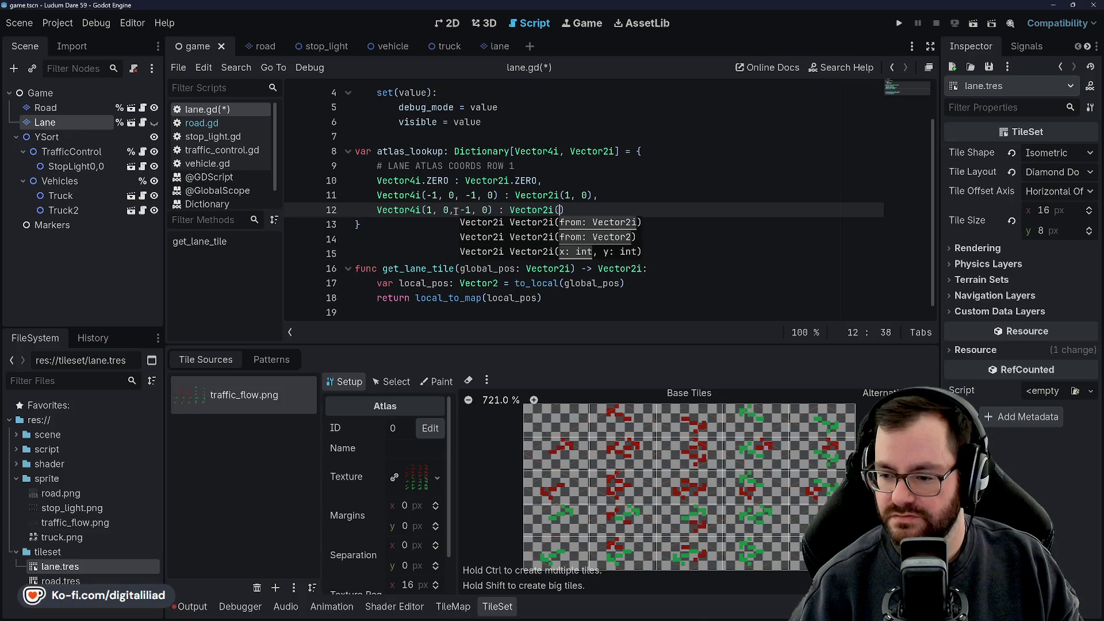
type("2, 0),")
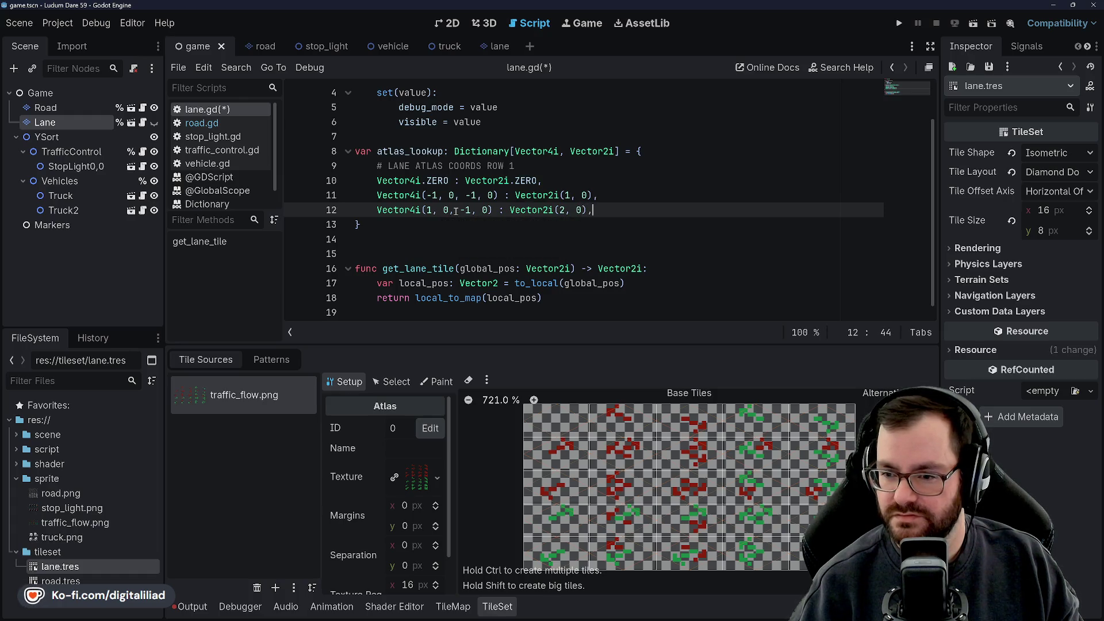
Step: Add Vector4i(-1, 0, 1, 0) : Vector2i(3, 0) and Vector4i(1, 0, 1, 0) : Vector2i(4, 0), then start the next row comment
key("Return")
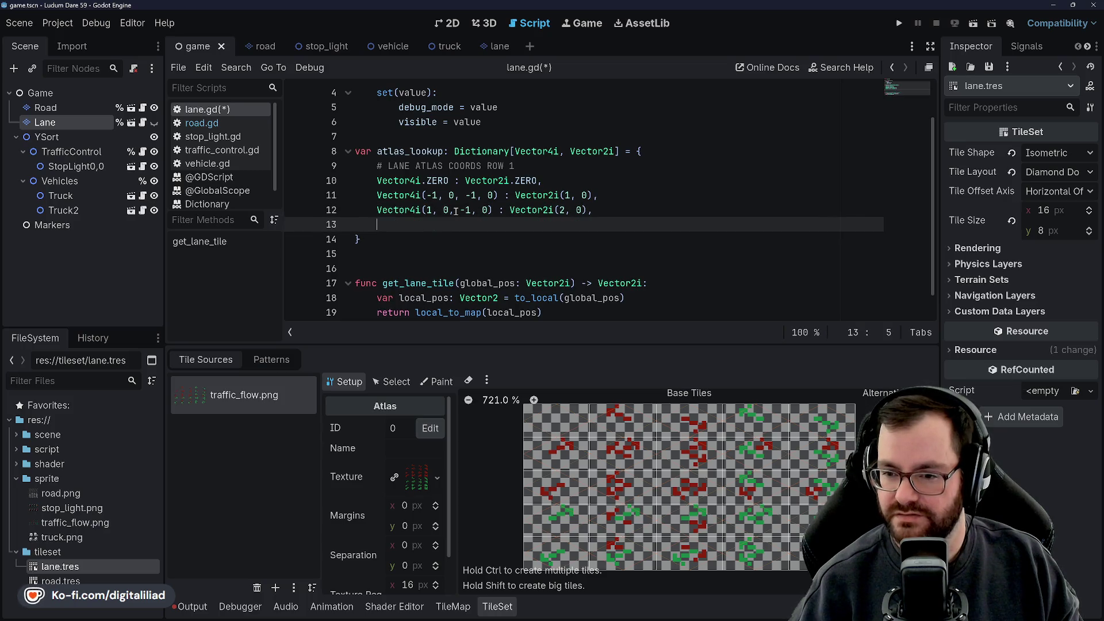
type("Vector4i(")
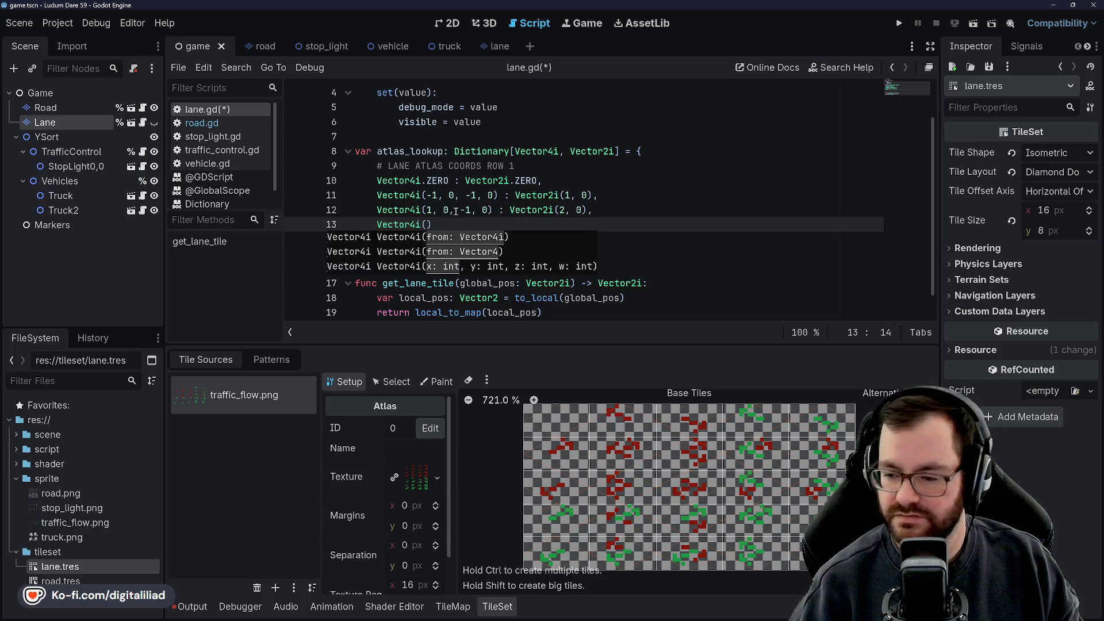
type("-1, 0, 1, 0) : Vector2i(3, 0")
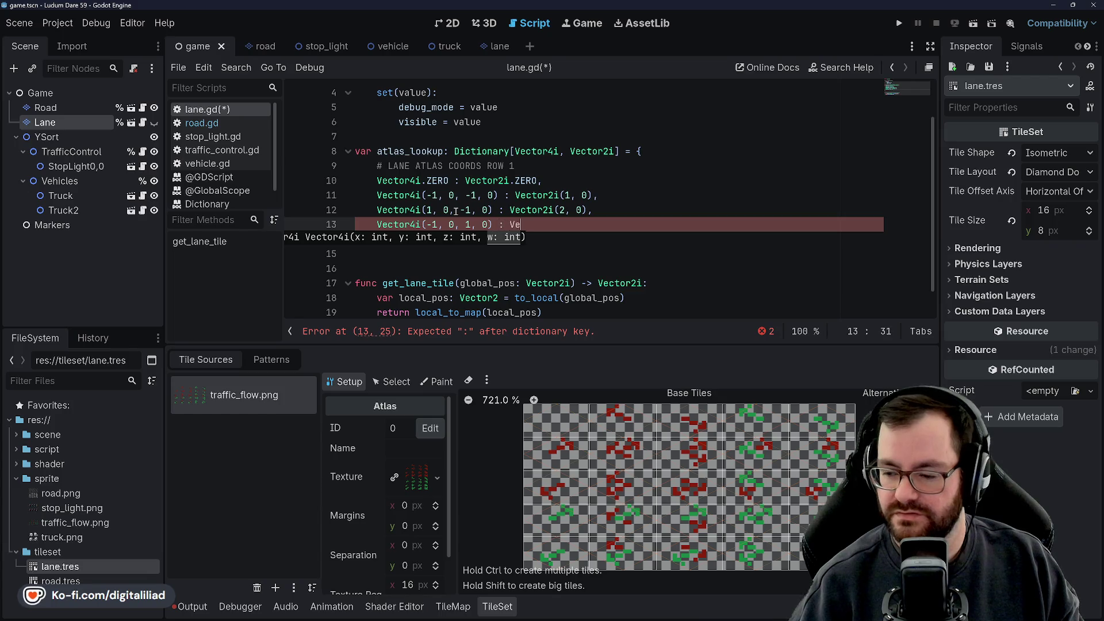
type("),")
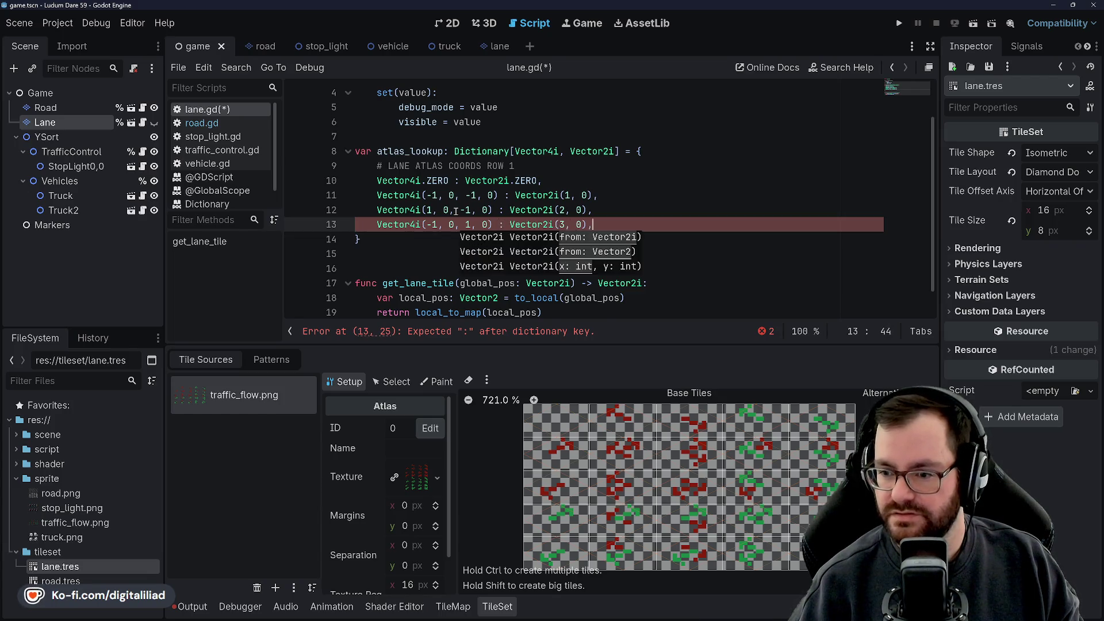
key("Return")
type("Vector4i")
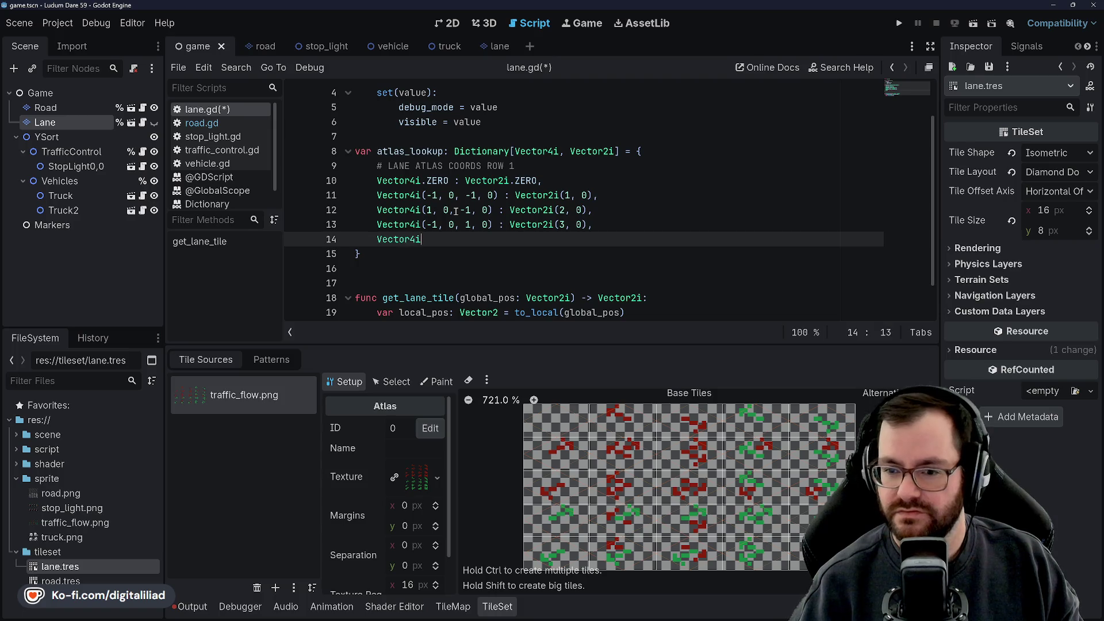
type("(")
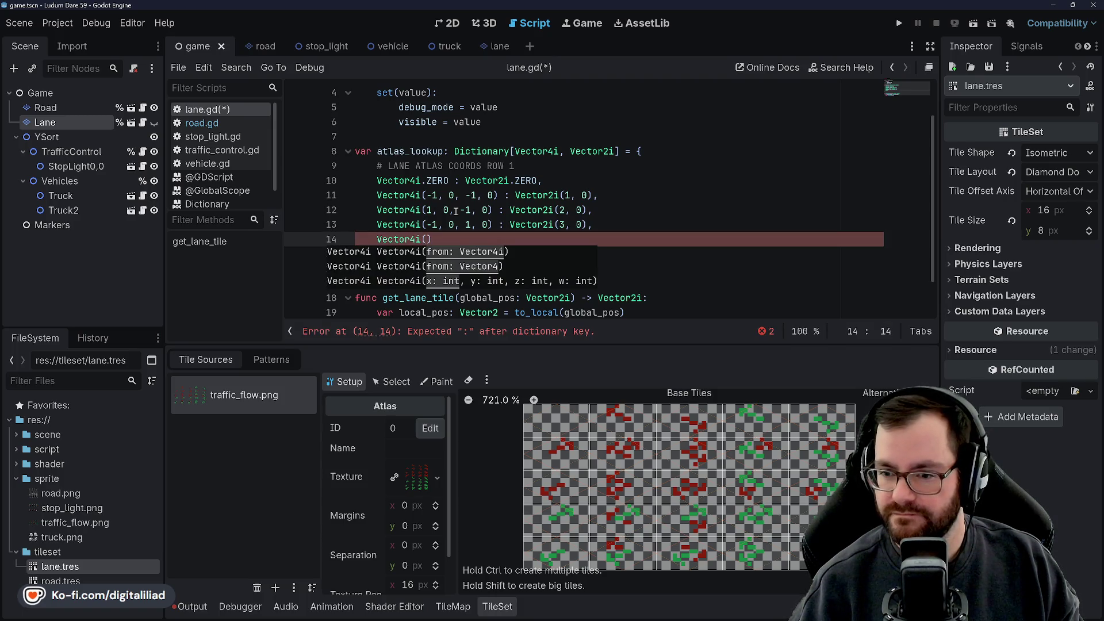
type("1, 0, 1, ")
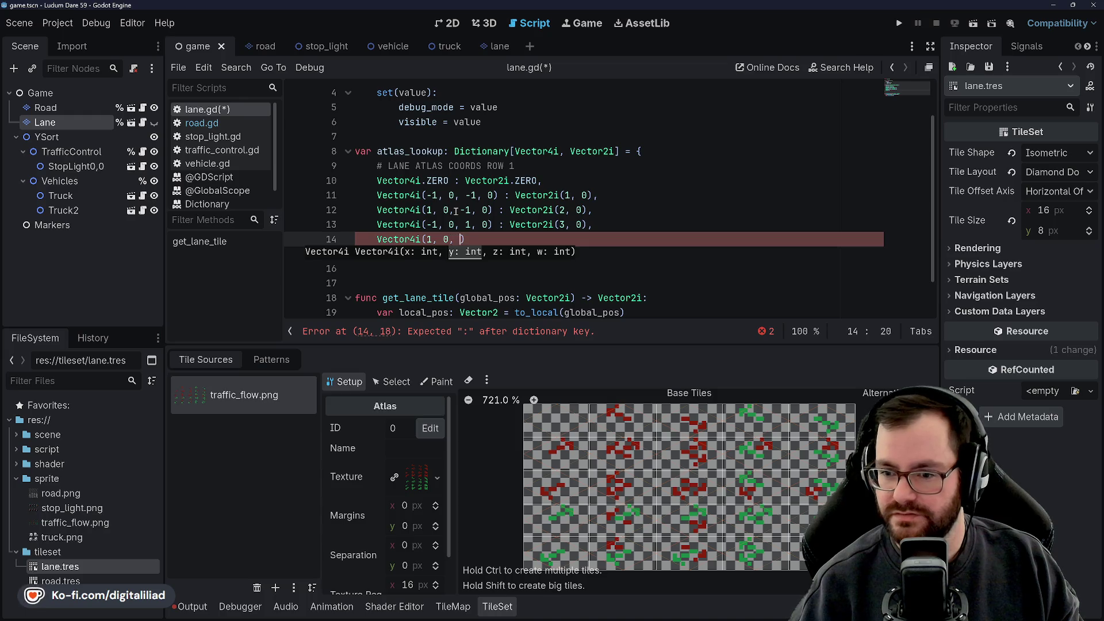
type("0) : Vector2i(4, ")
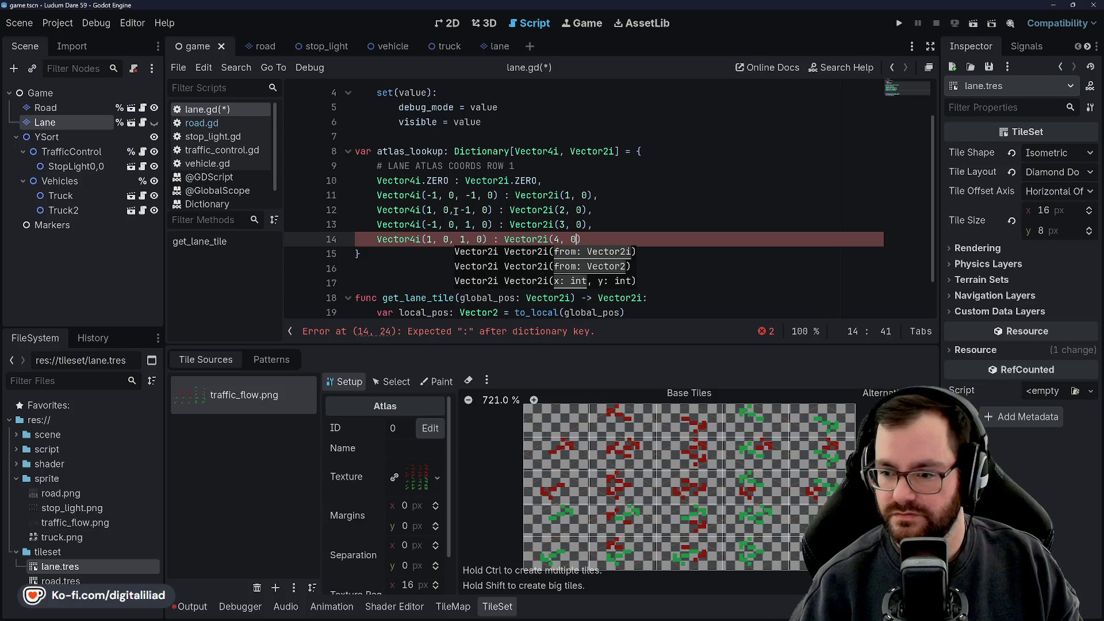
type("0),")
key("Return")
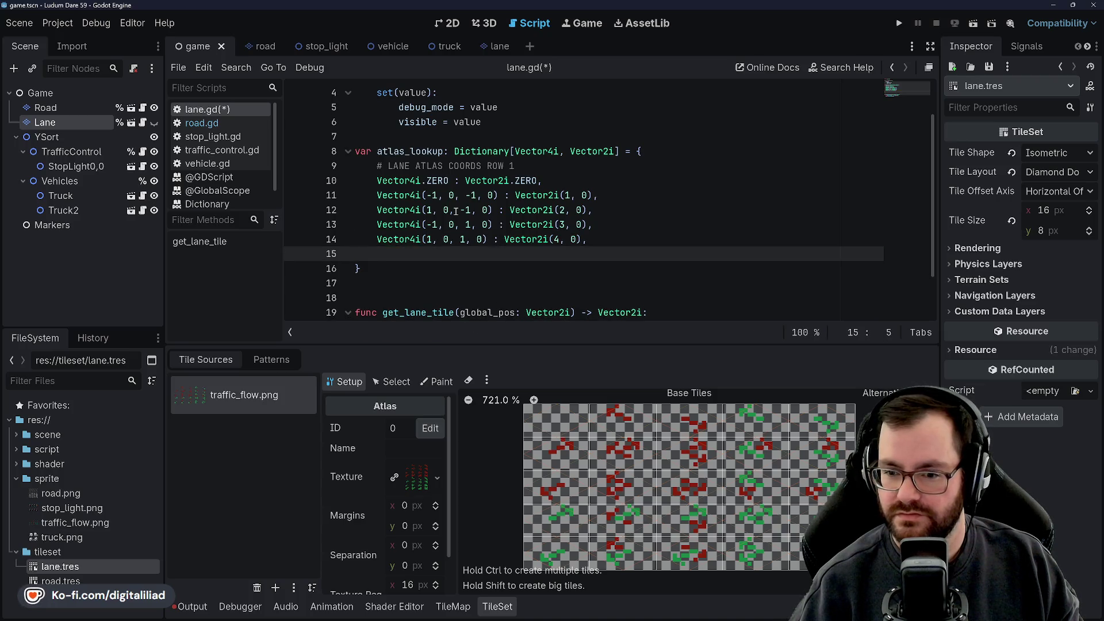
type("%")
key("BackSpace")
type("$#")
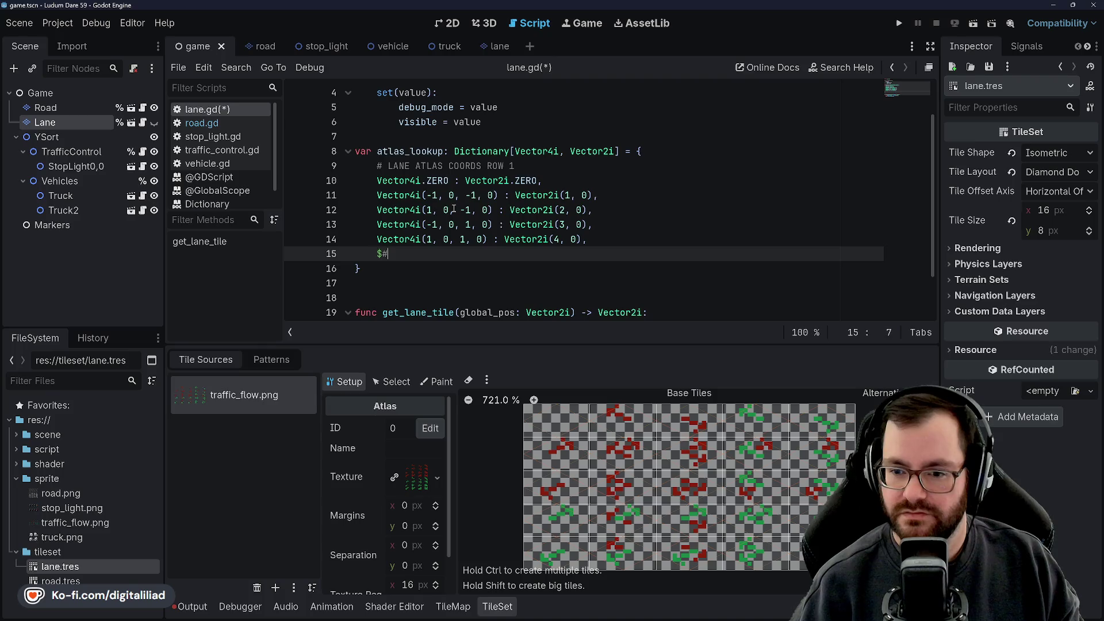
type(" LANE ATLAS COORDS ROW 2")
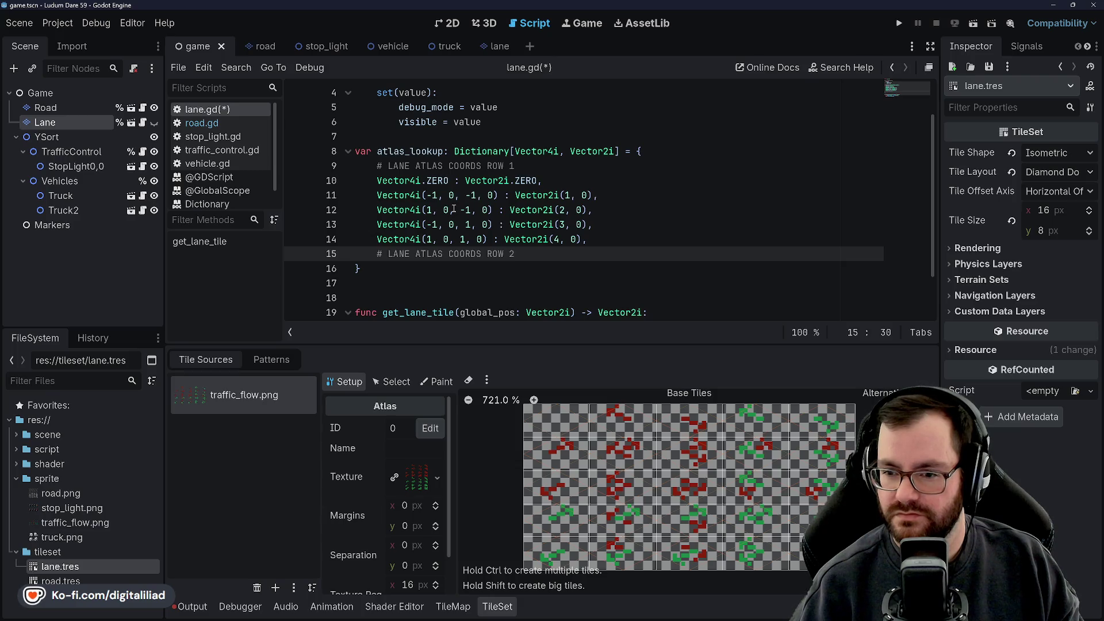
Step: Add row 2 entries mapping Vector4i(0,-1,0,-1), (-1,-1,-1,-1), (1,-1,-1,-1) to Vector2i(0,1), (1,1), (2,1)
key("Return")
type("Vecto")
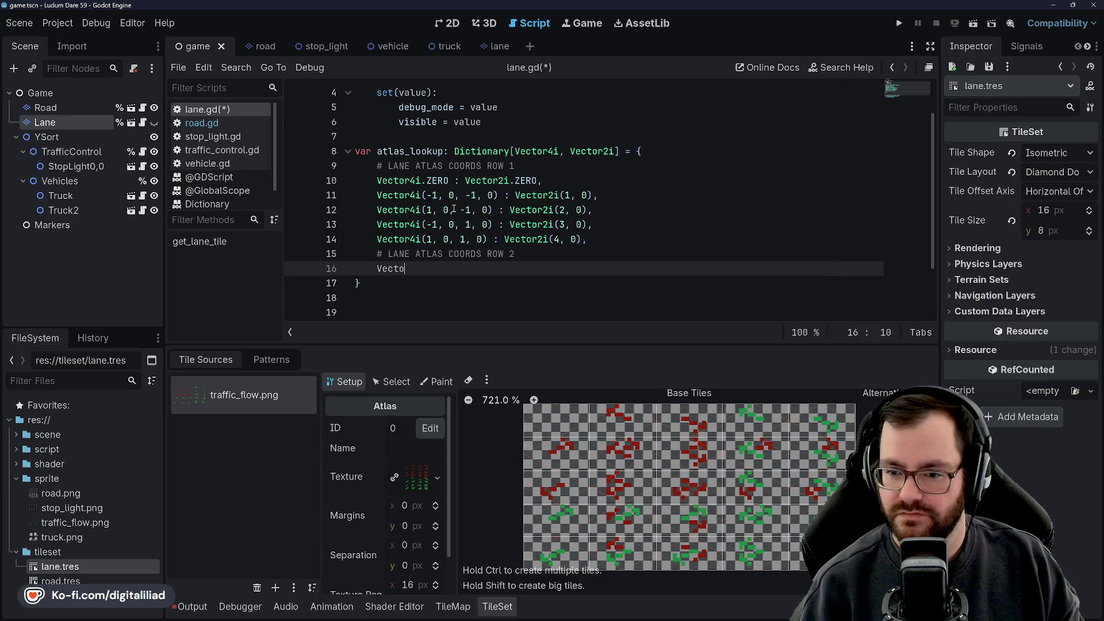
type("r4i(0, -1, 0, -1) : Vector2i")
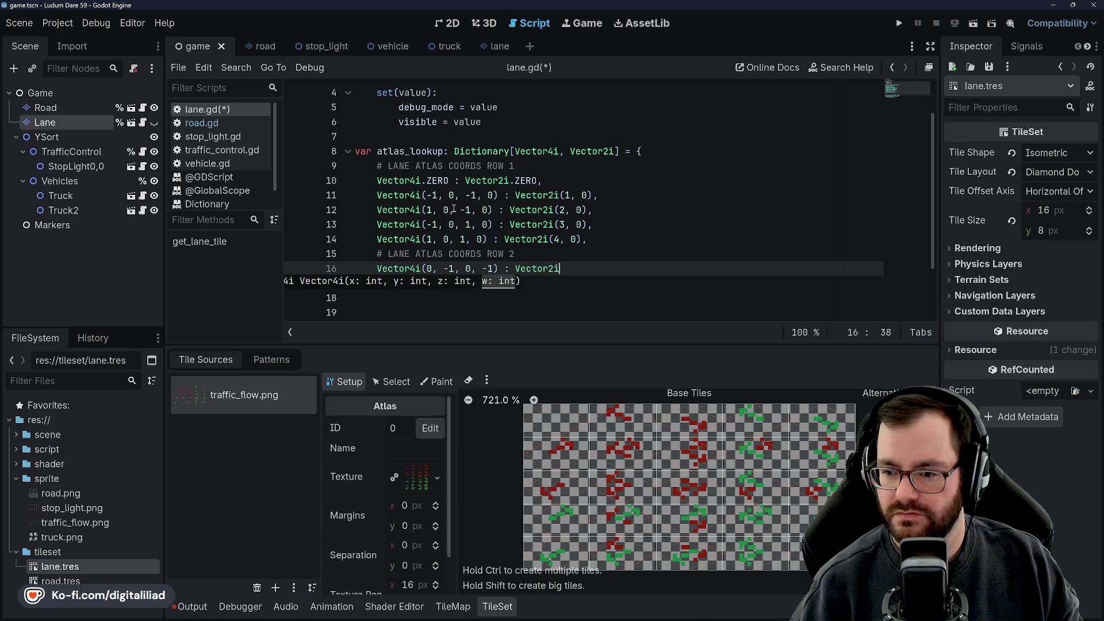
type("(0, 1)")
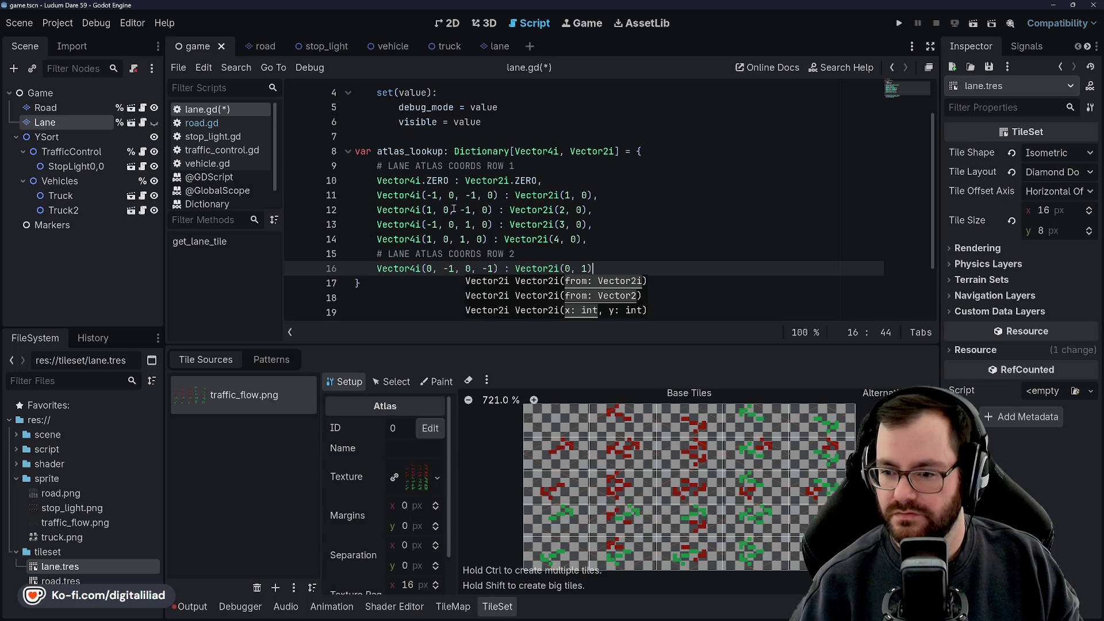
type(",")
key("Return")
type("Vect")
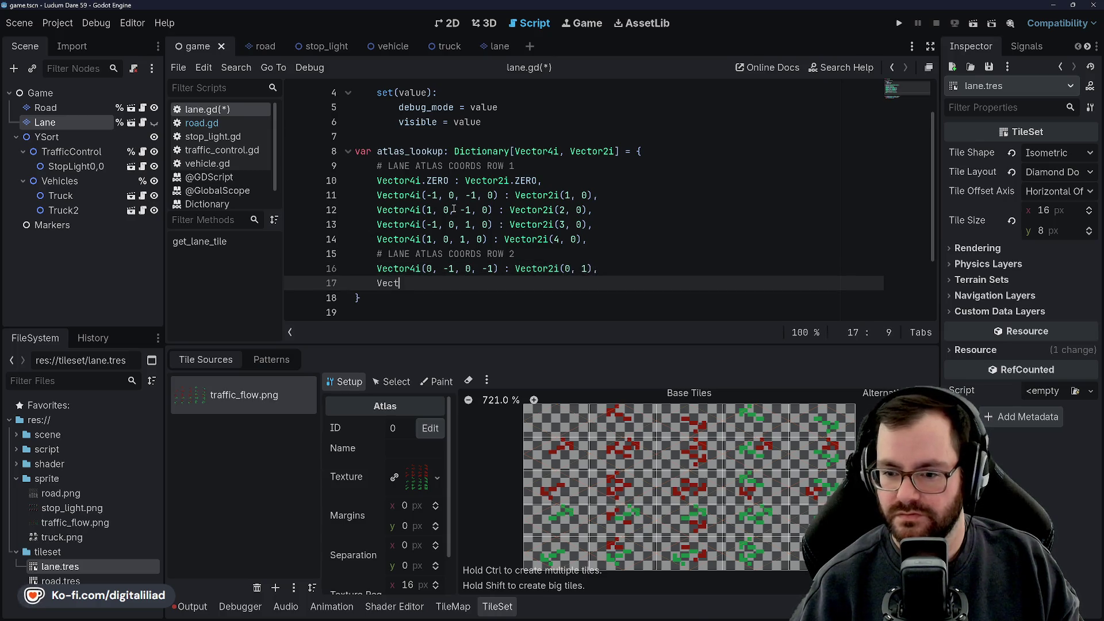
type("or4i(")
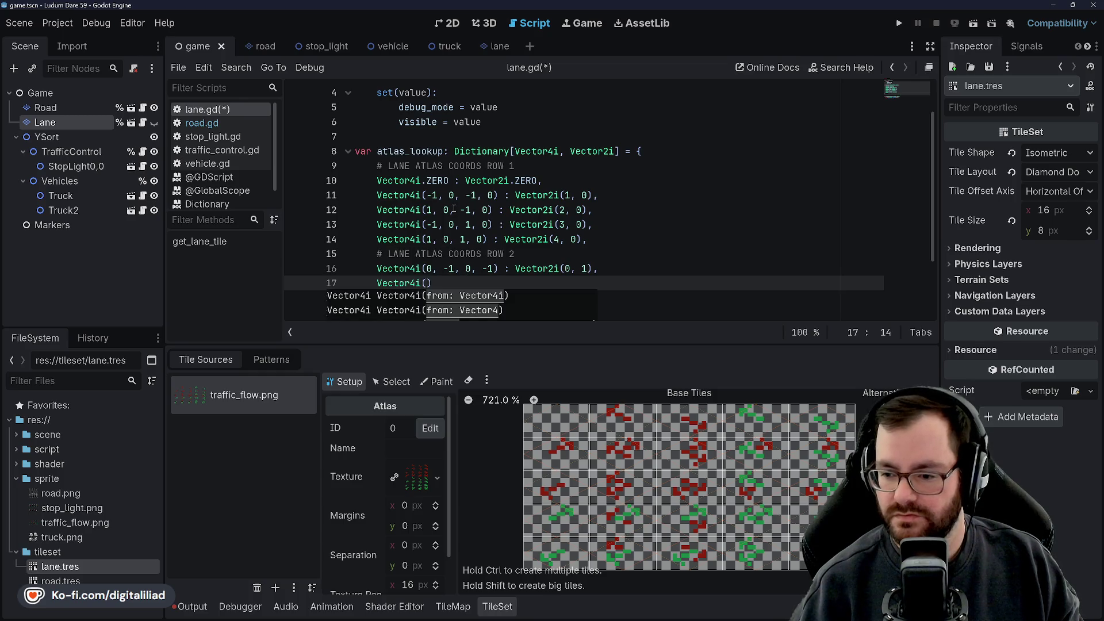
type("-1, -1, ")
type("-1, -1)")
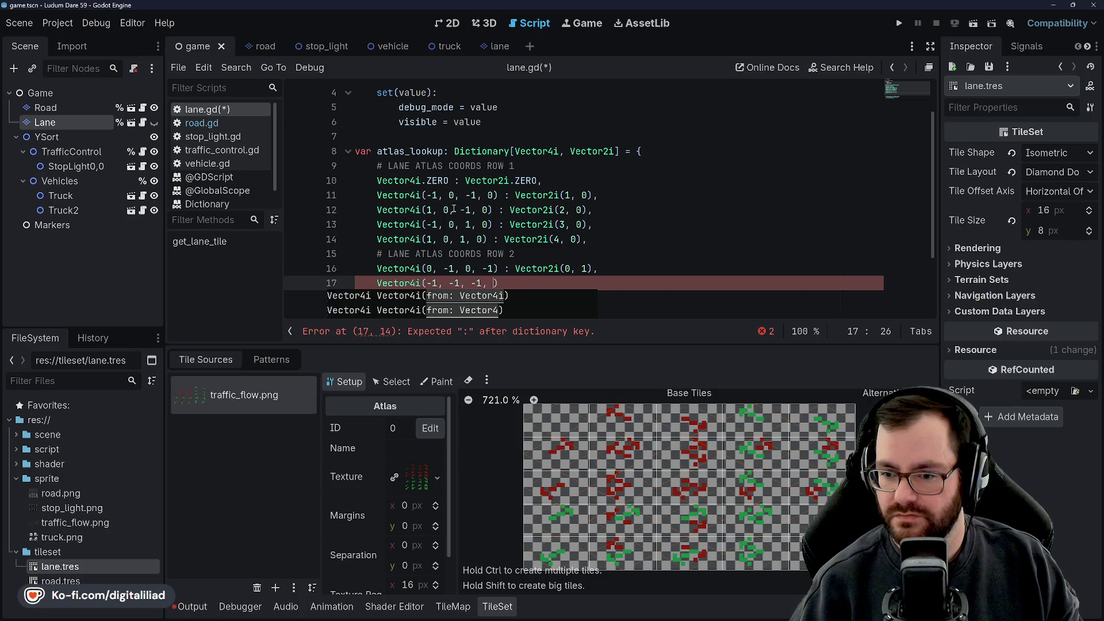
type(" : Vector2i(")
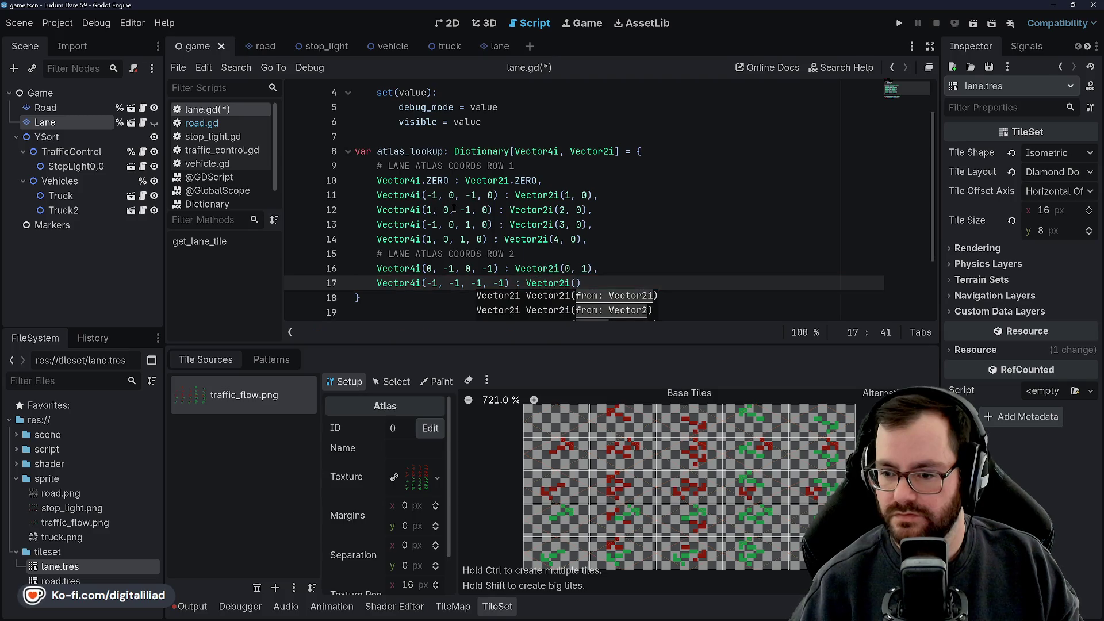
type("1, 1),")
key("Return")
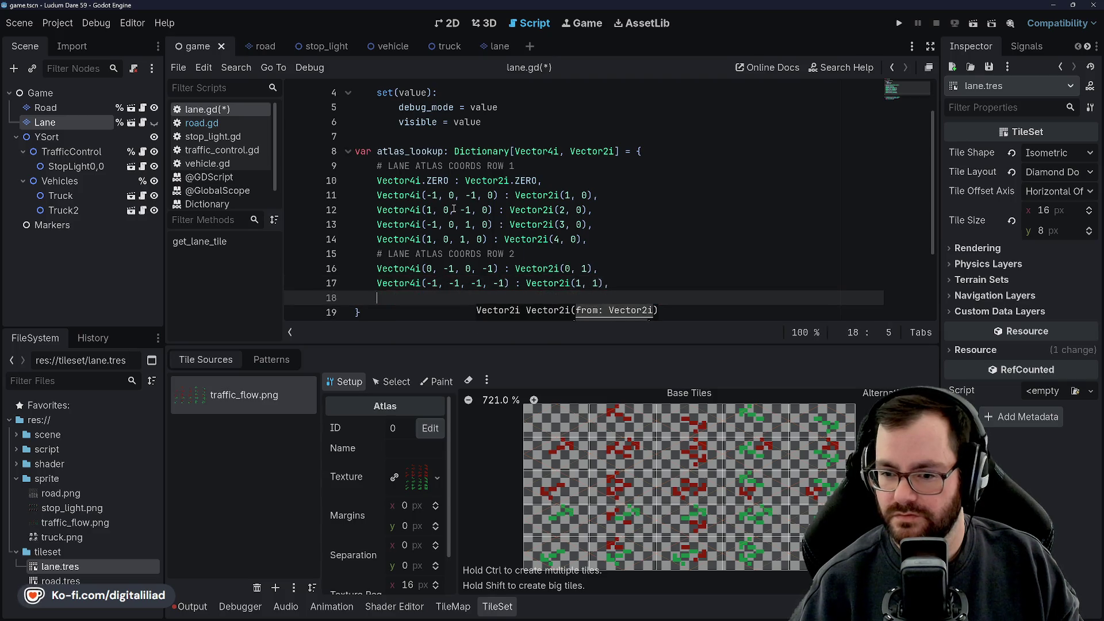
type("Vector4i")
key("Return")
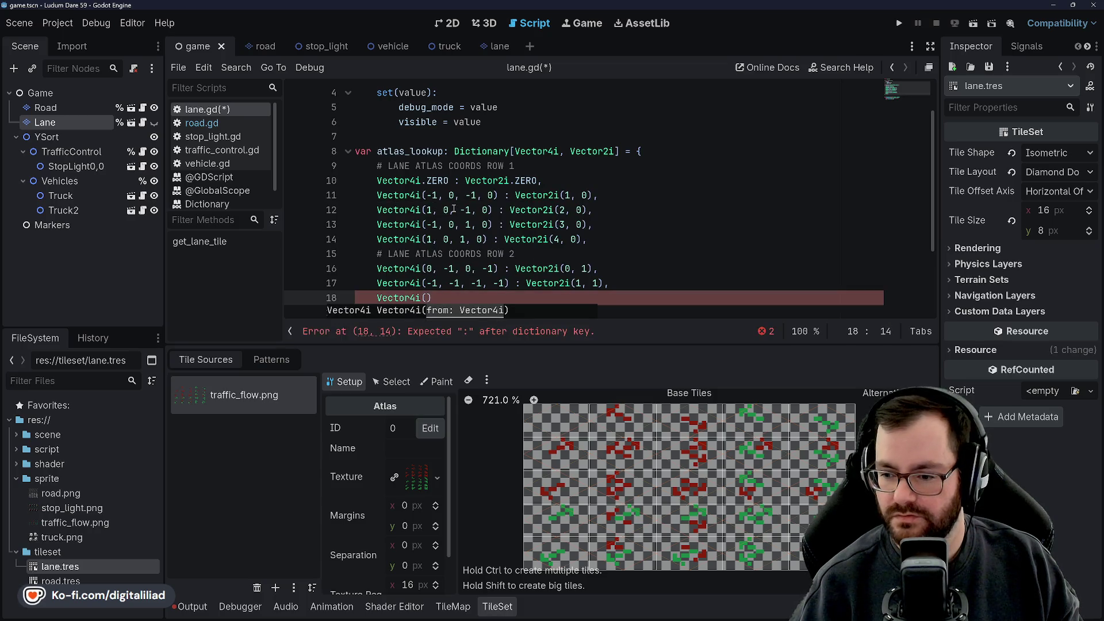
type("1, -1, ")
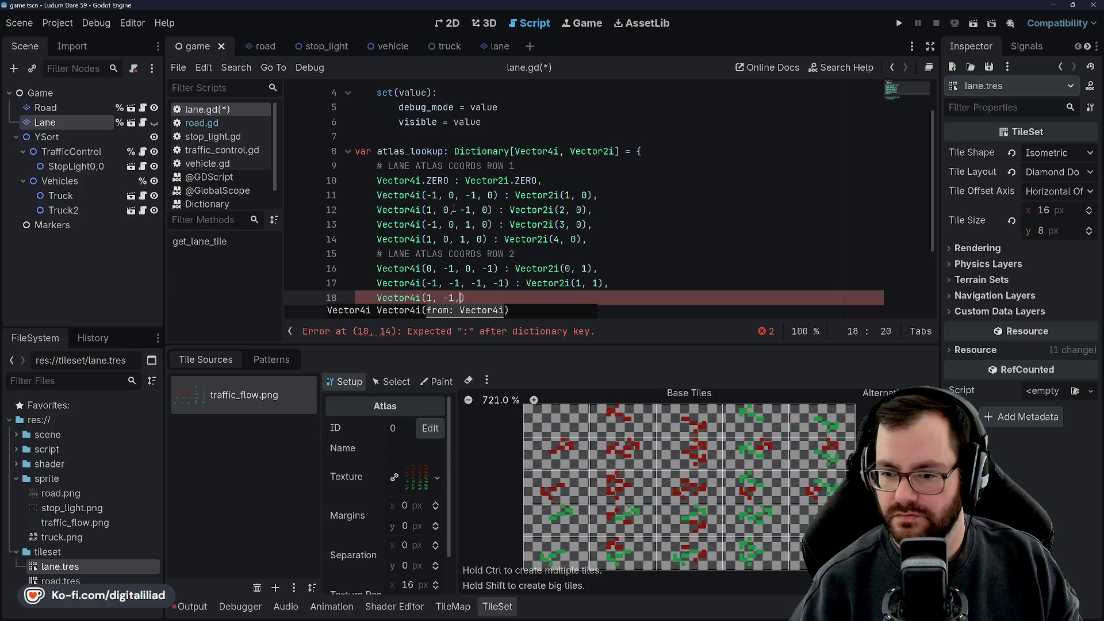
type("-1, -1) : Vector2i(")
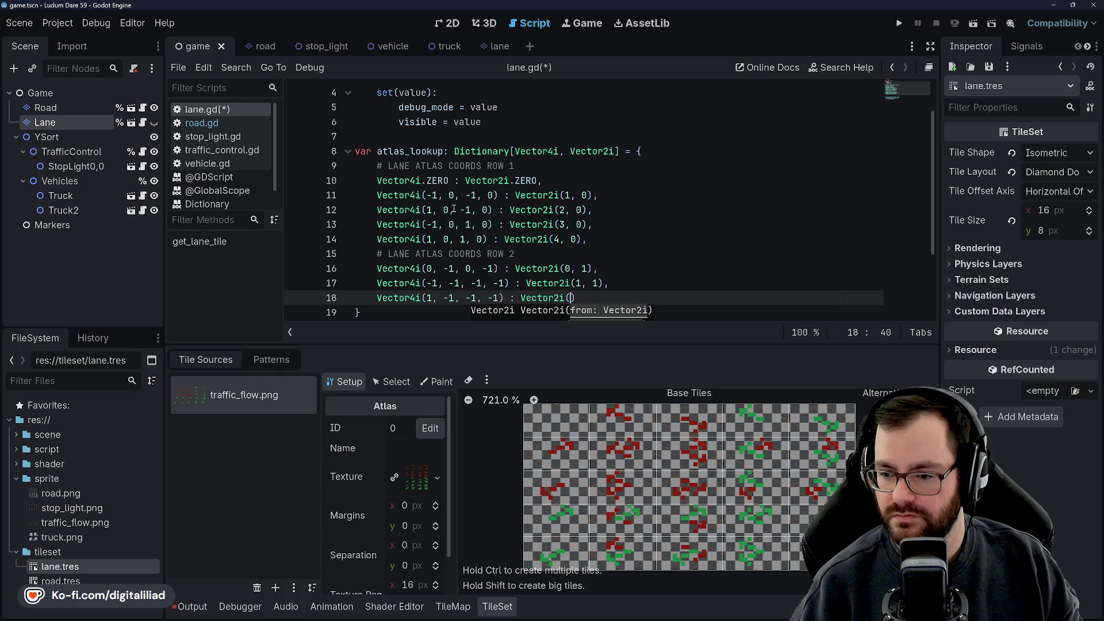
type(", 1),")
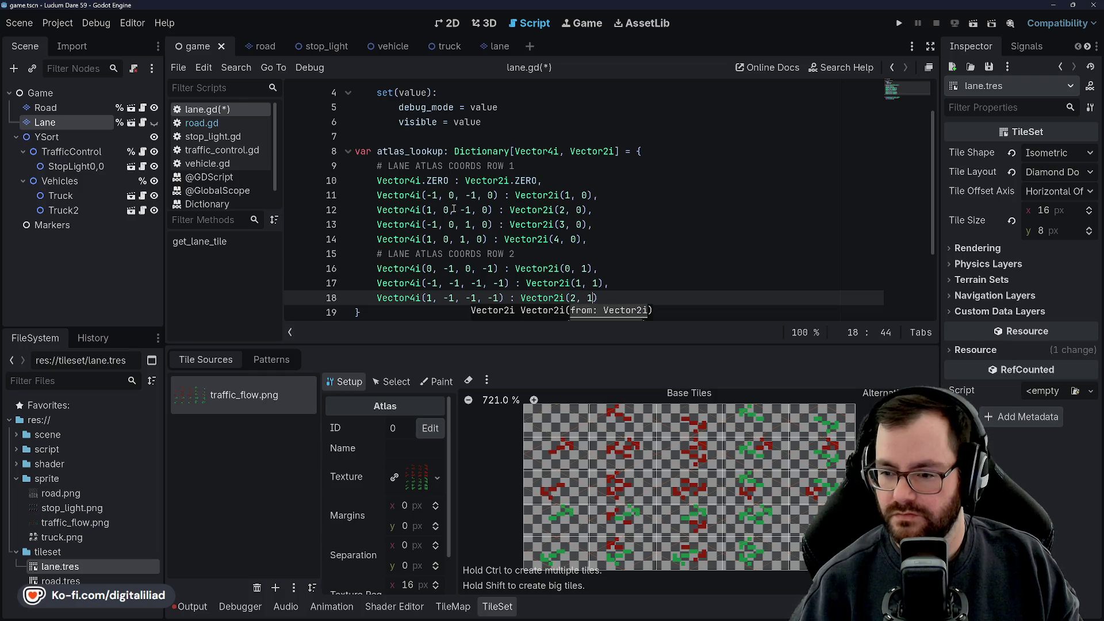
Step: Add Vector4i(-1, -1, 1, -1) : Vector2i(3, 1) and Vector4i(1, -1, 1, -1) : Vector2i(4, 1)
key("Return")
type("Vector4i(")
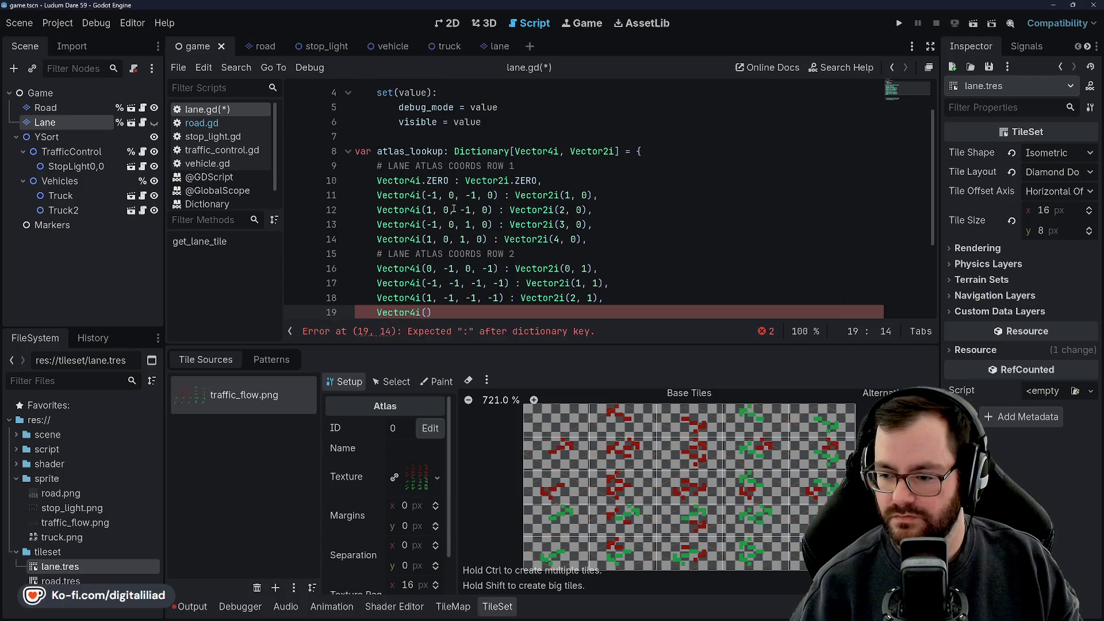
type("-1, -1")
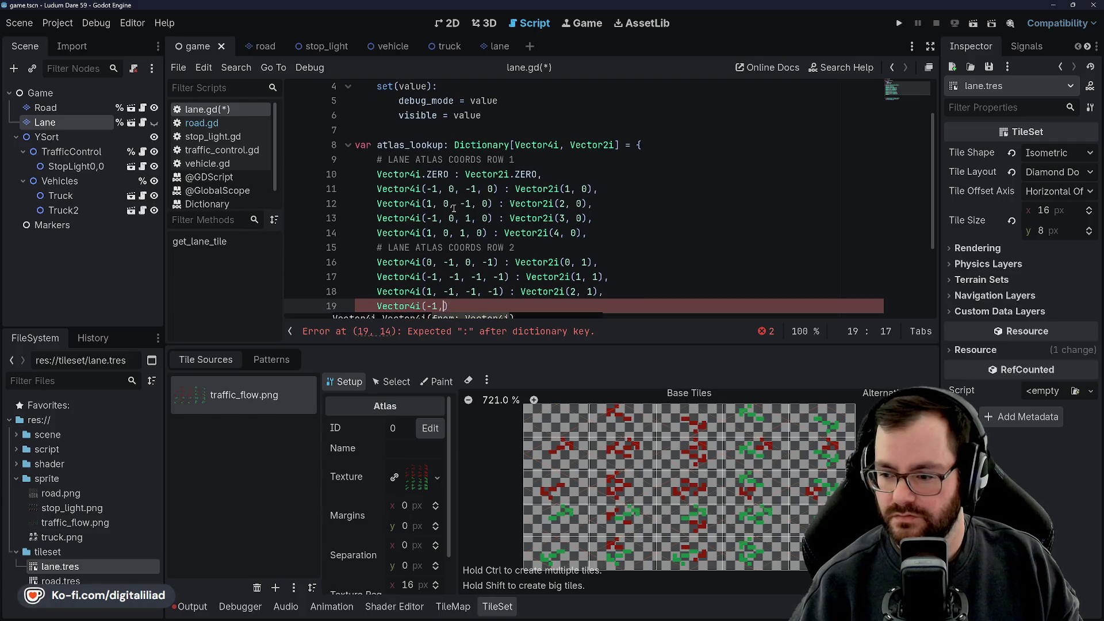
type(", 1, -1) : Vector2i(")
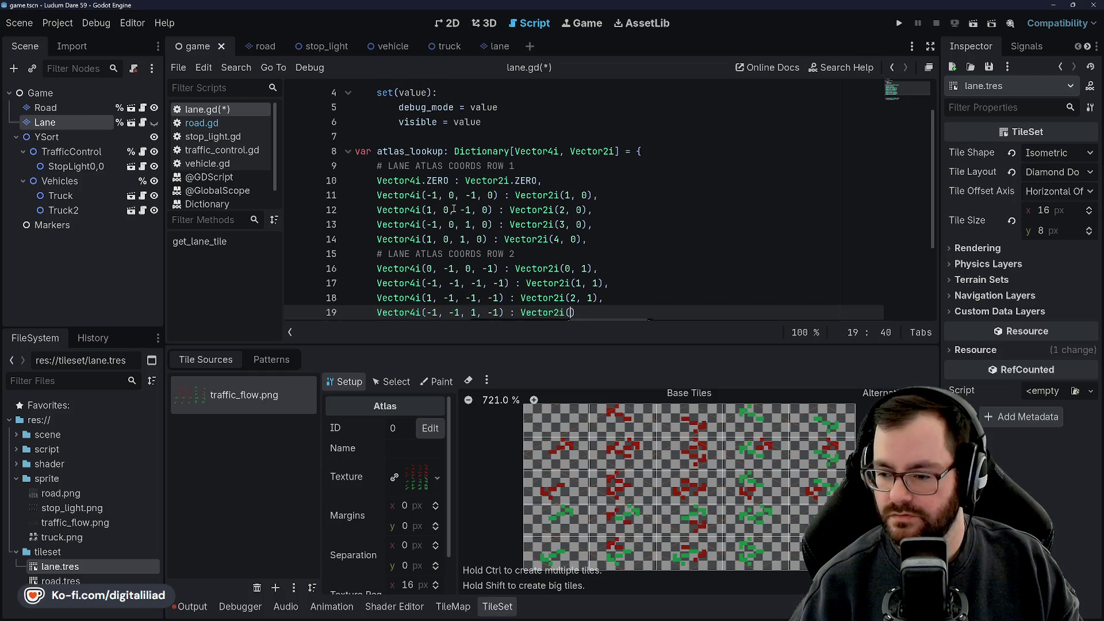
type("3, 1),")
key("Return")
type("Ve")
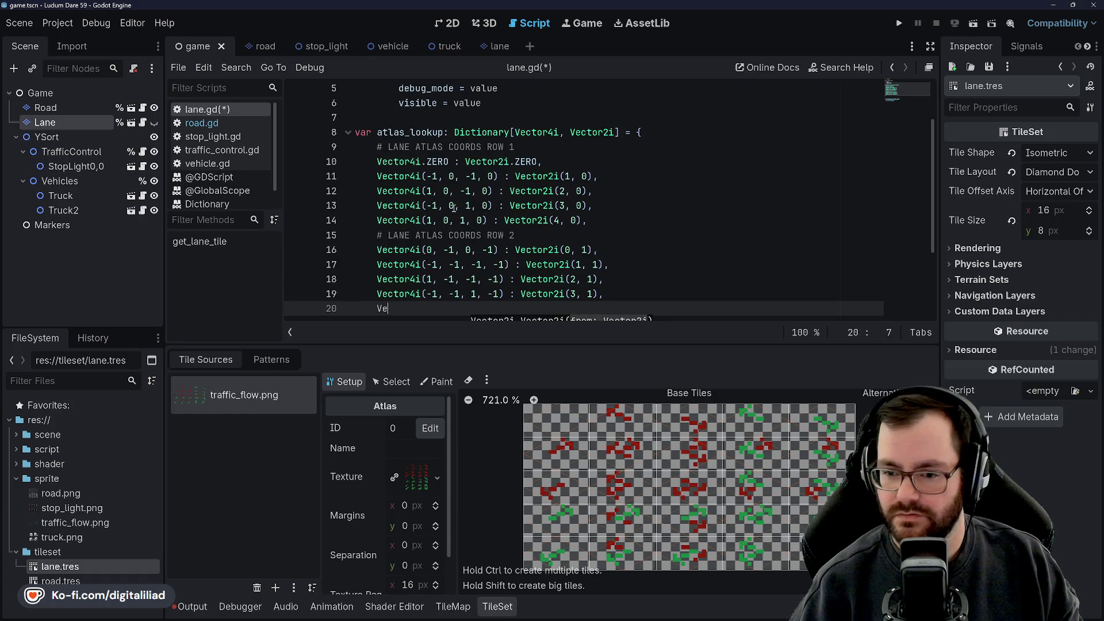
type("ctor4i(")
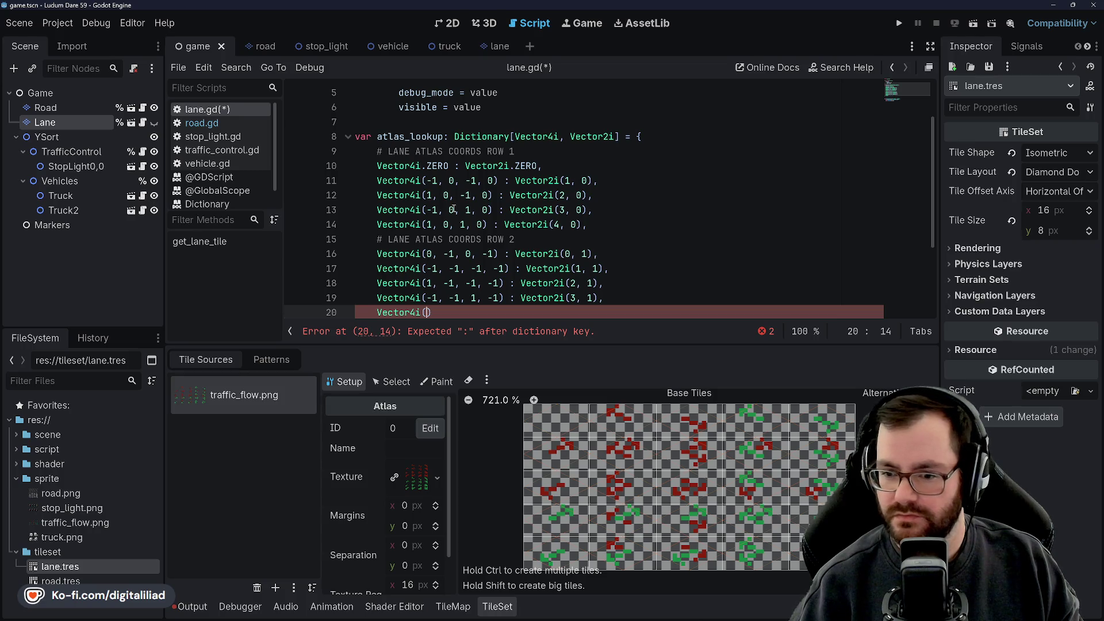
type("1, -1, 1")
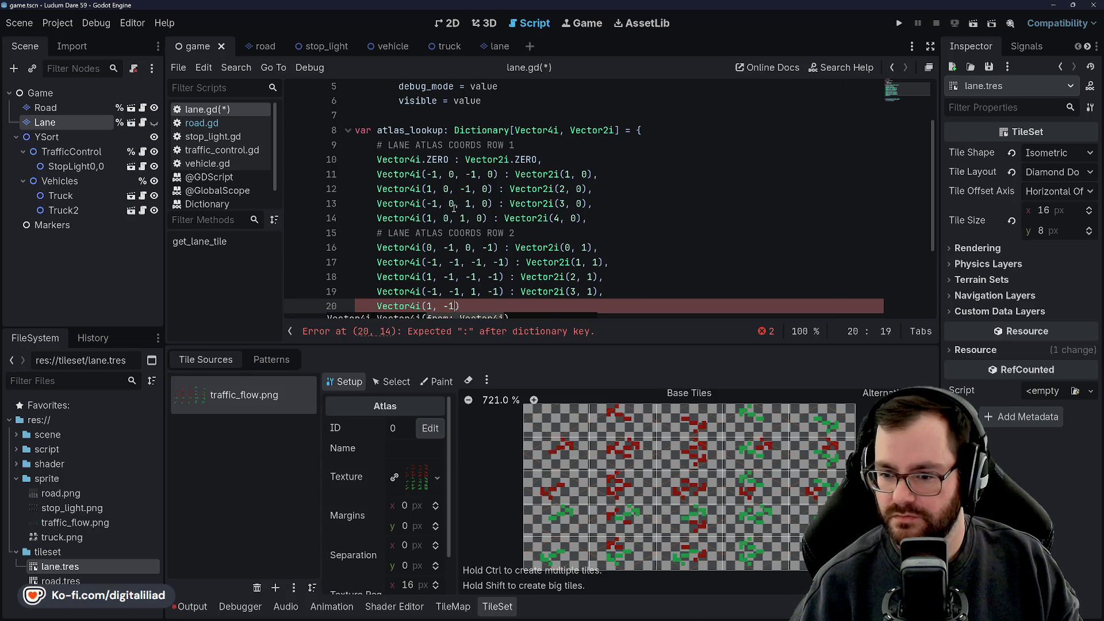
type(", -1)")
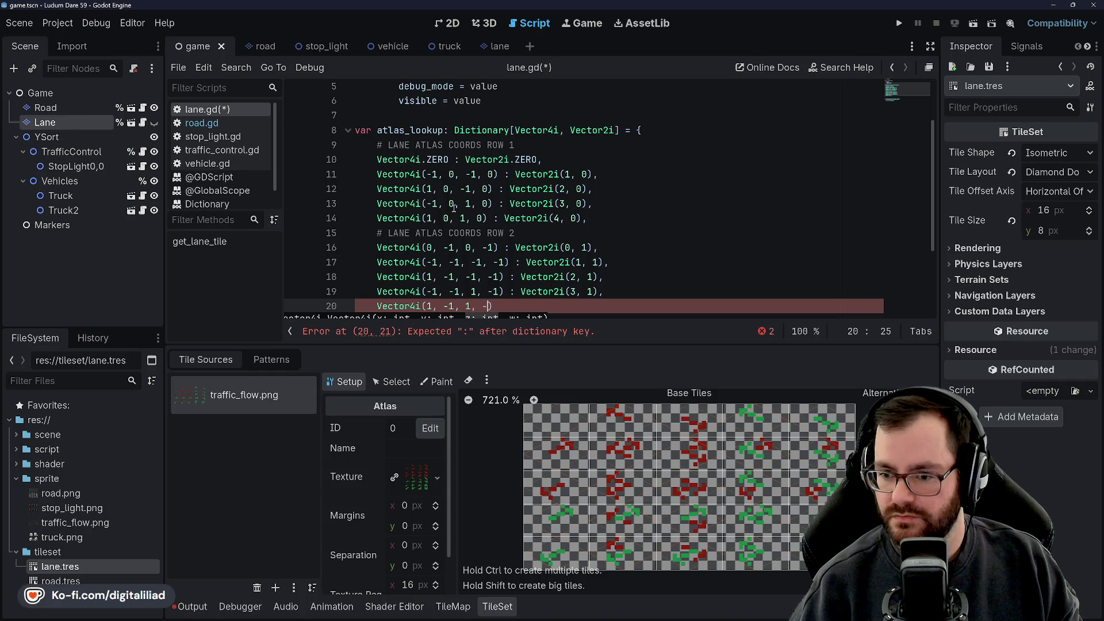
type(" : Vector2i(4, 1),")
key("Return")
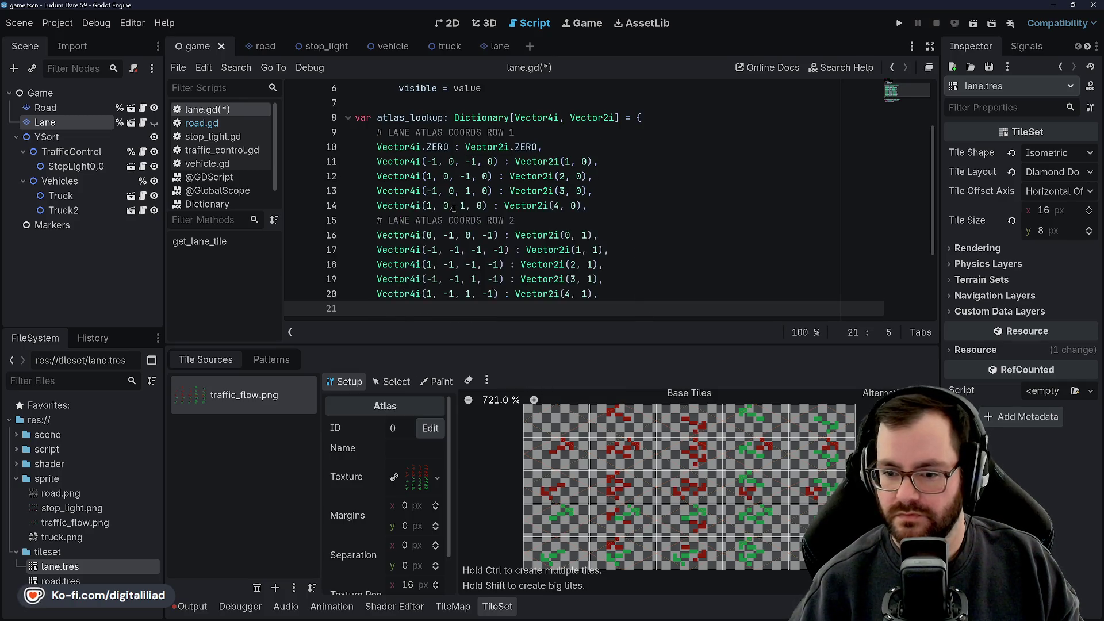
Step: Add a '# LANE ATLAS COORDS ROW 3' comment and the entry Vector4i(0, 1, 0, -1) : Vector2i(0, 2)
type("# LANE ATLAS COORDS ROW 3")
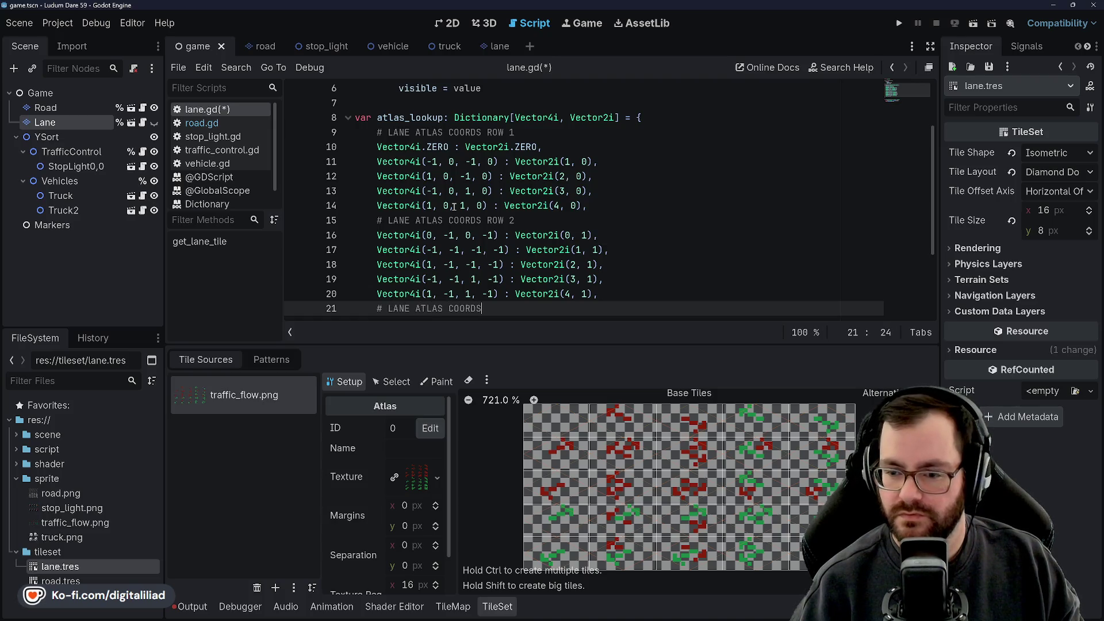
key("Return")
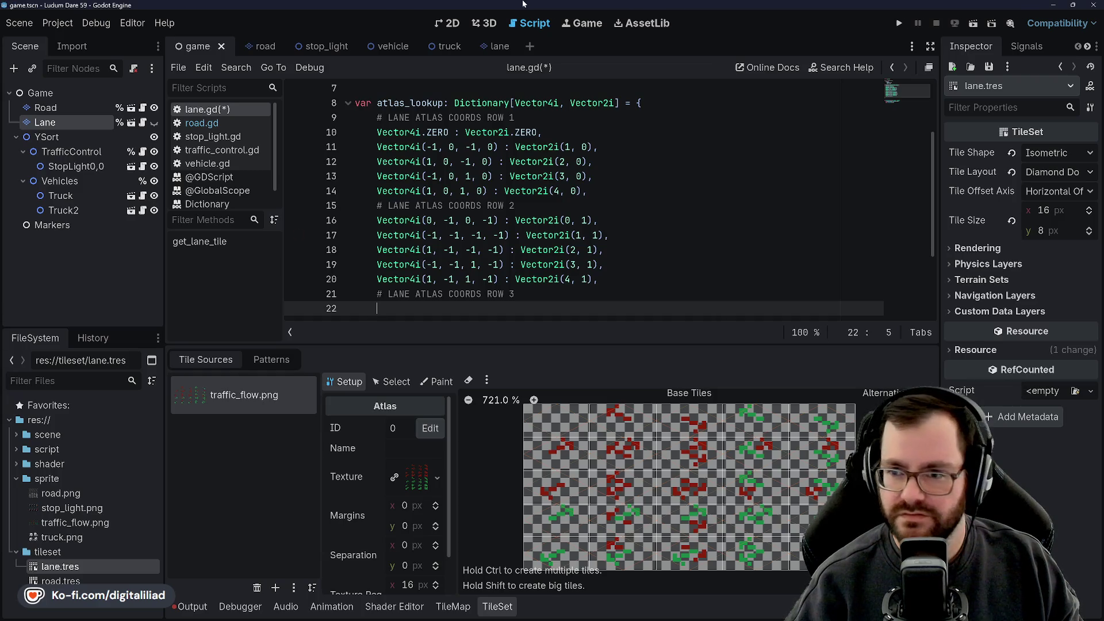
left_click(518, 293)
scroll(518, 291, "down", 1)
left_click(487, 279)
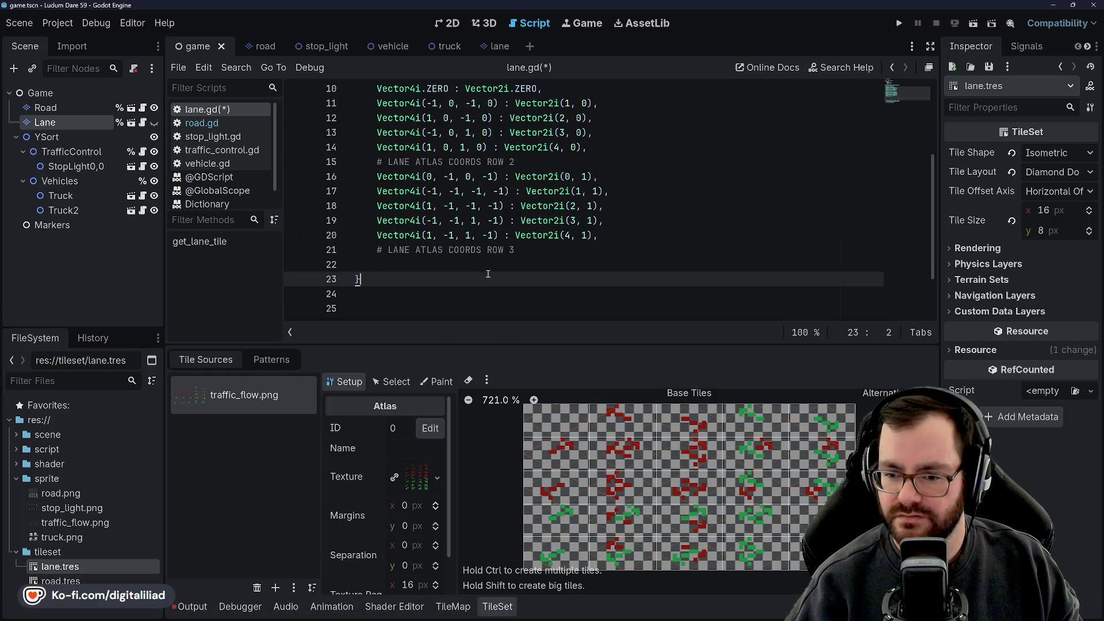
left_click(488, 271)
type("Vector2")
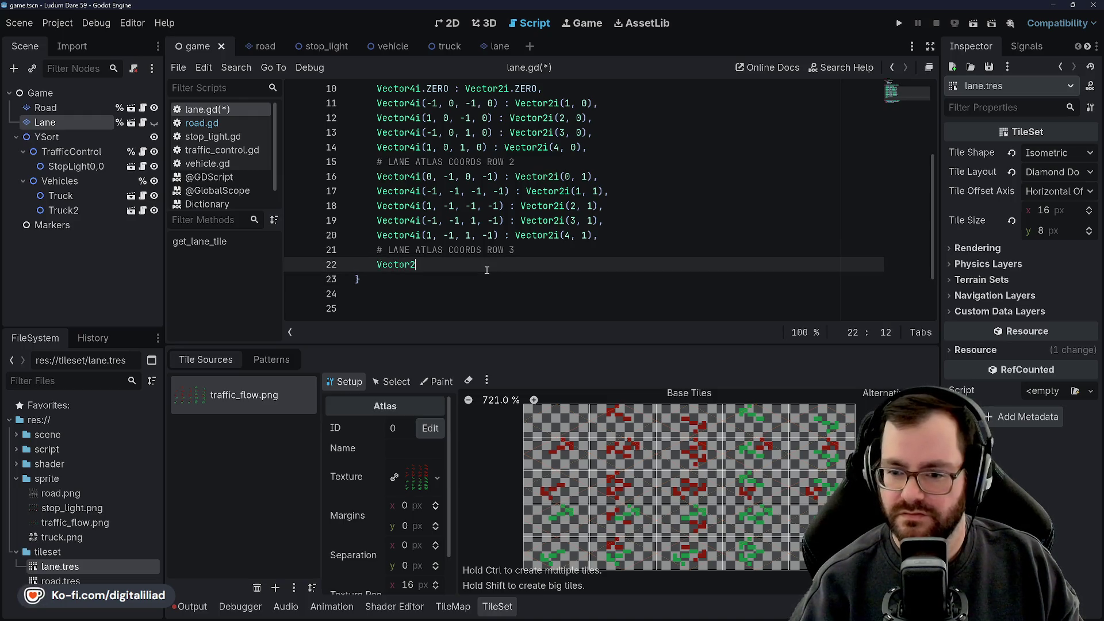
key("BackSpace")
type("4i")
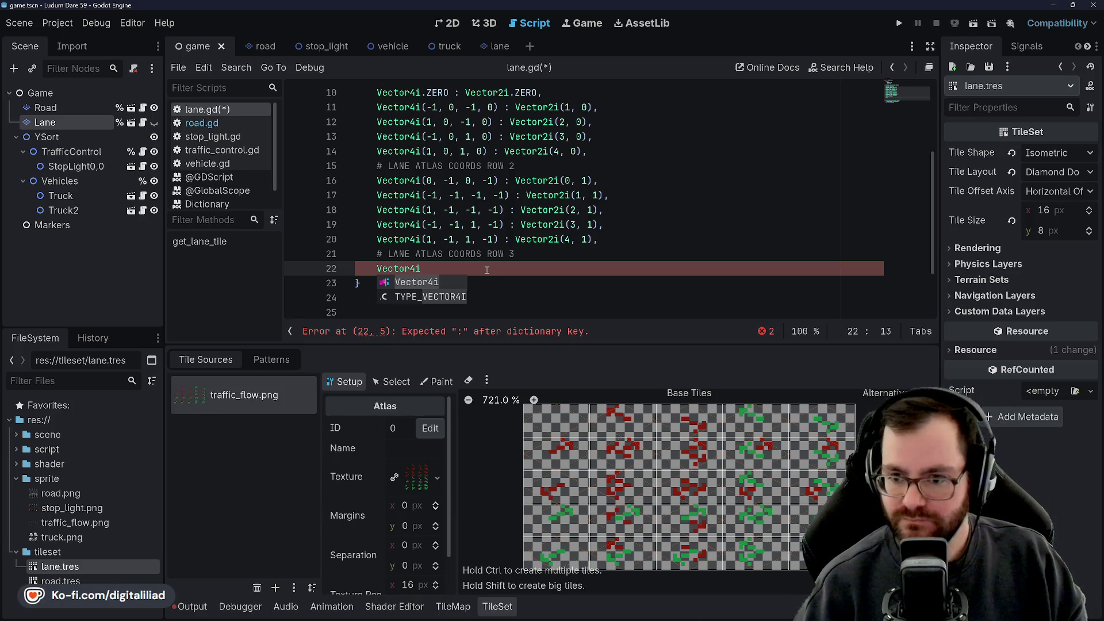
type("(")
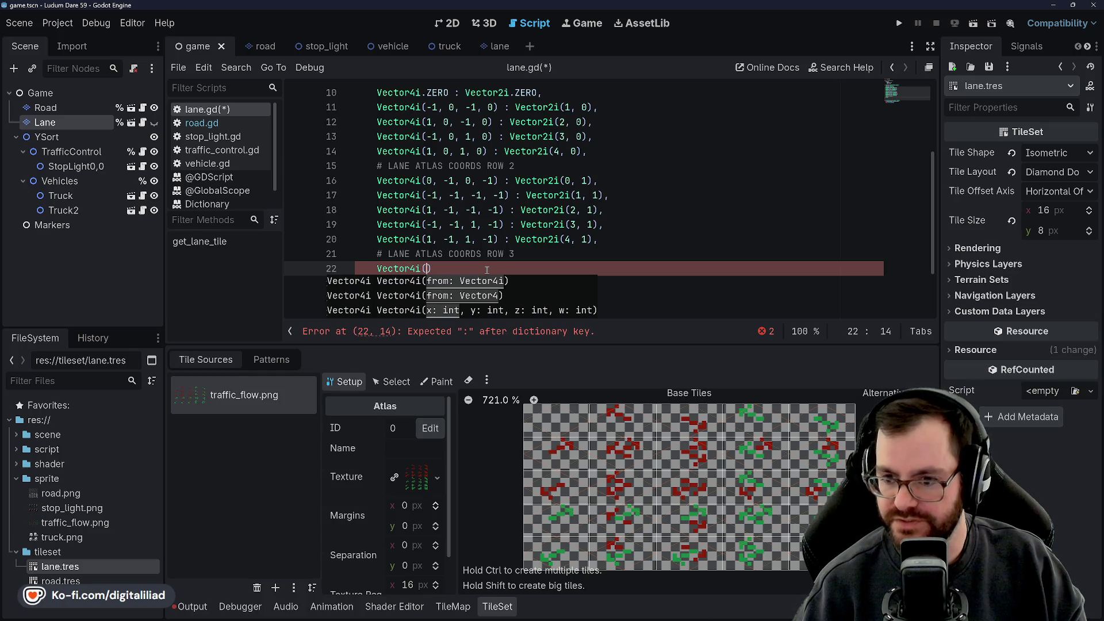
type("0, 1, 0, -1")
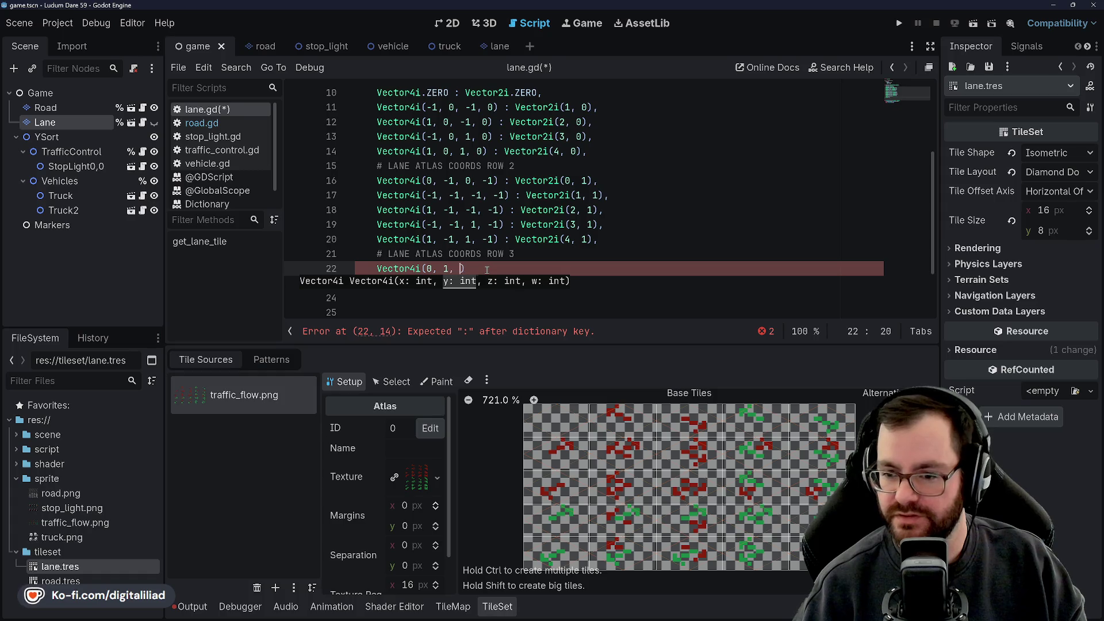
type(") : V")
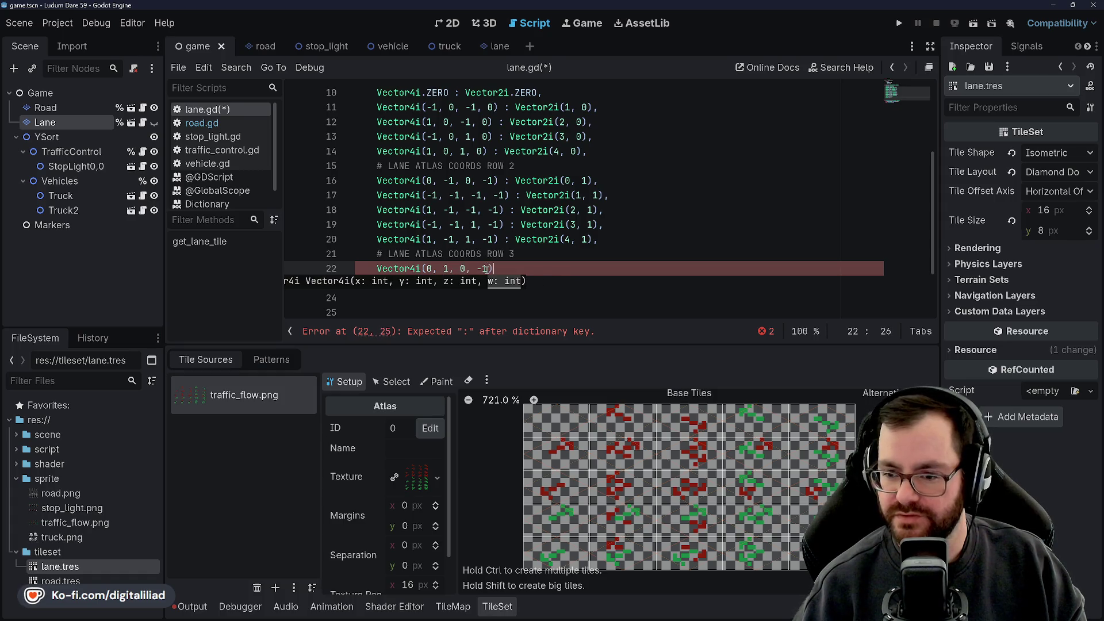
type("ector2i(")
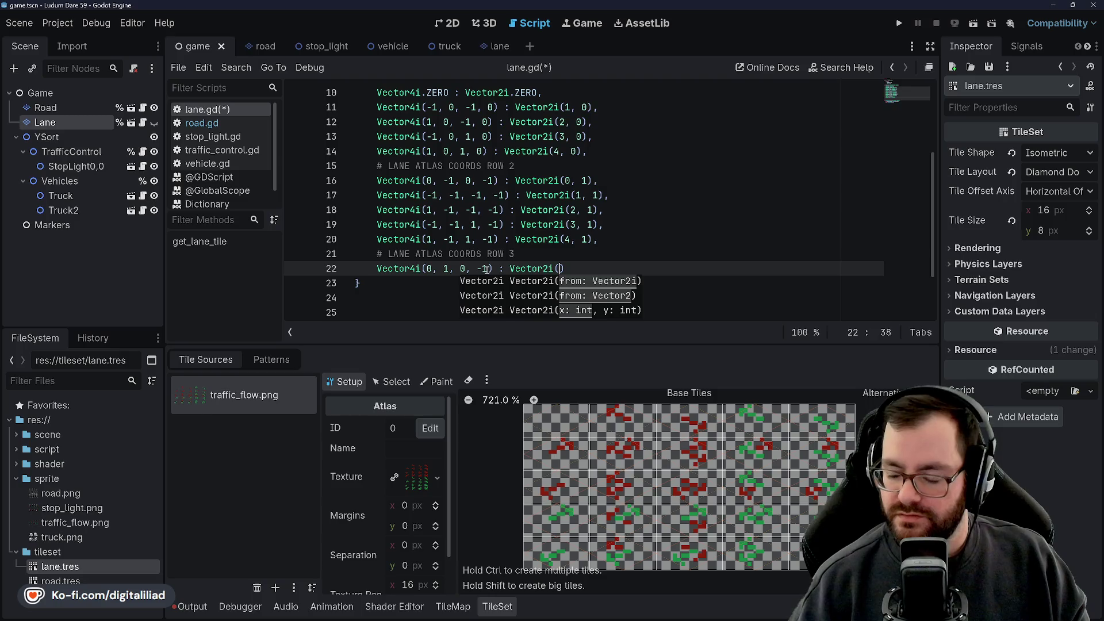
type("0, 2),")
key("Return")
Step: Add the row 3 entries mapped to Vector2i(1, 2) and Vector2i(2, 2)
type("Vector4i(")
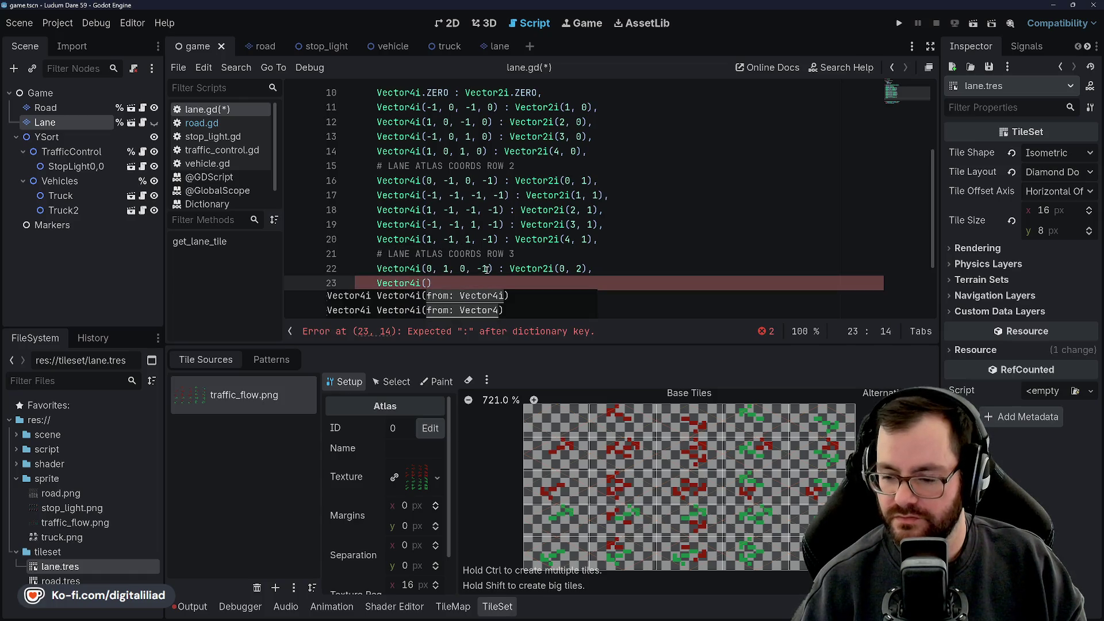
type("-1, 1, -1, -")
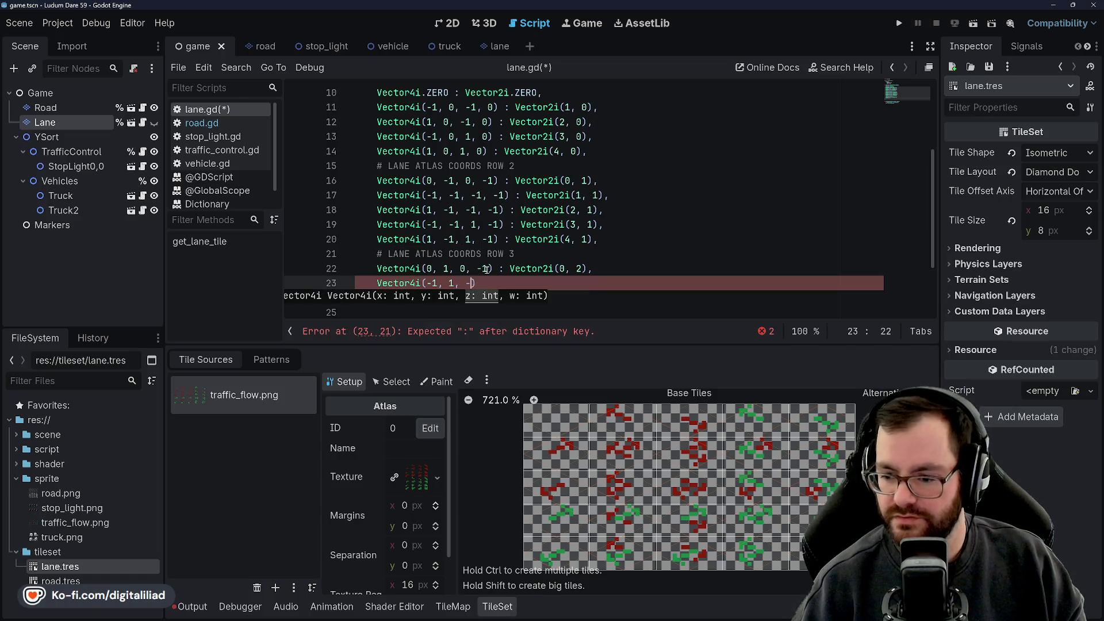
type("1) : ")
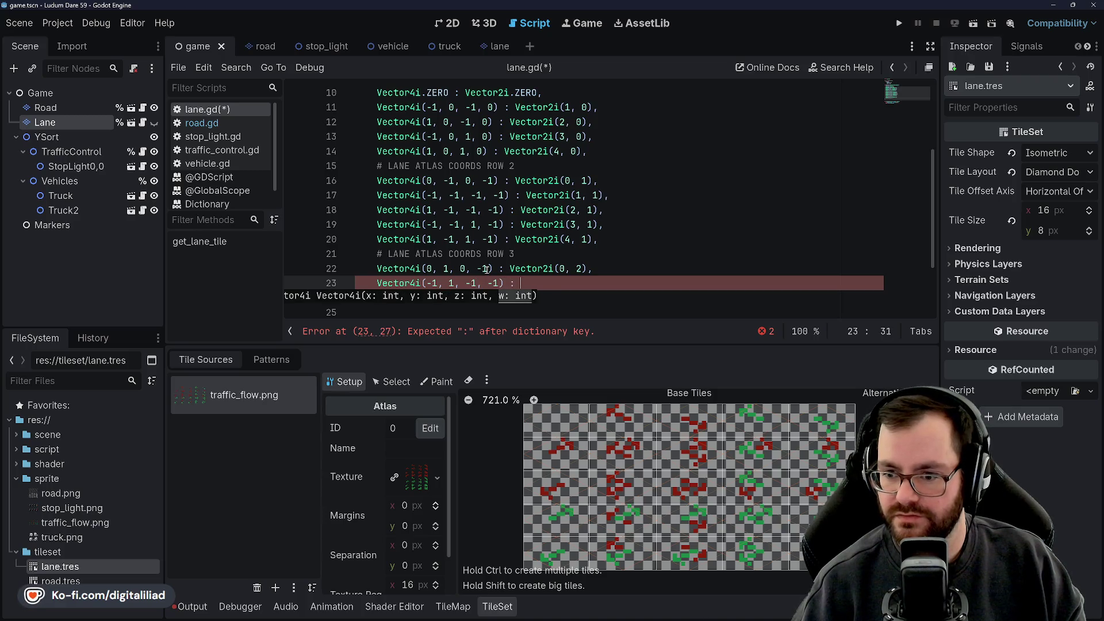
type("Vector2i(")
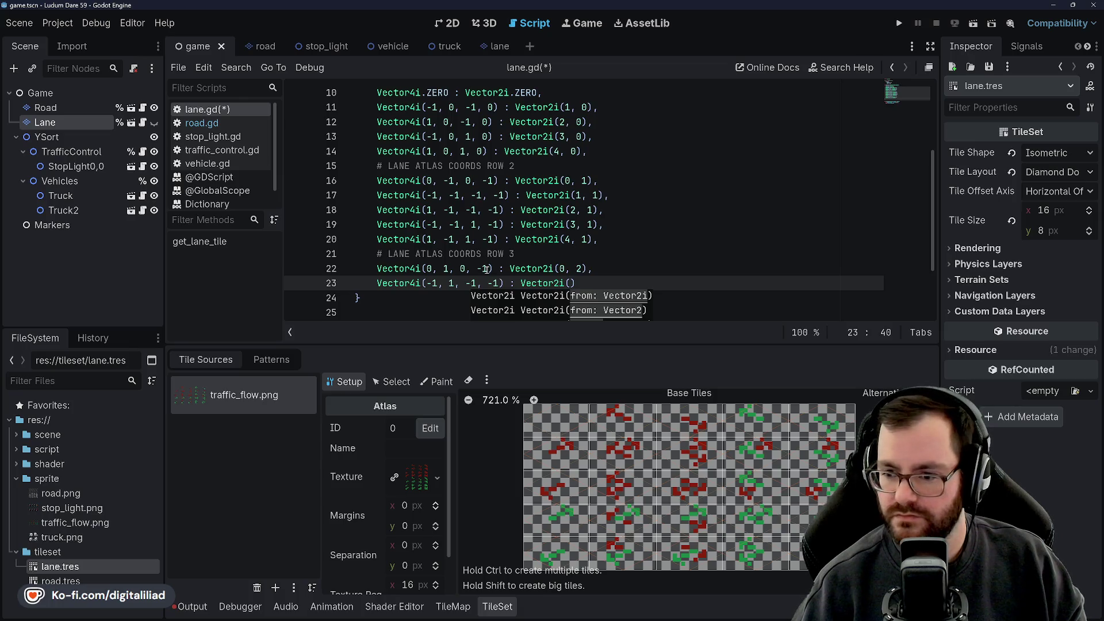
type("),")
key("Return")
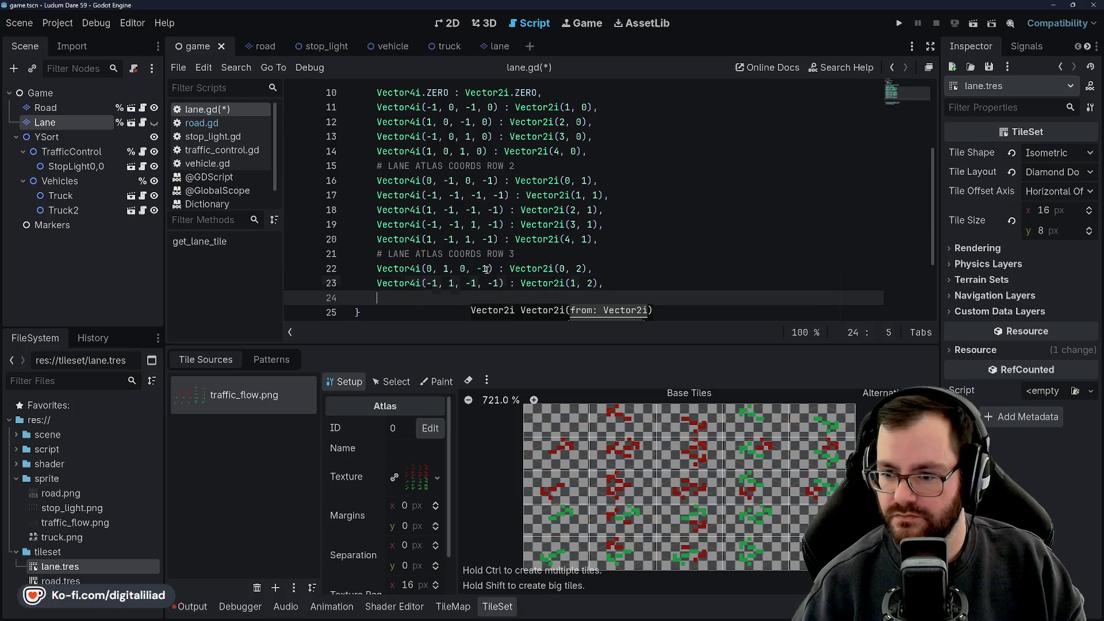
type("Vector4i(")
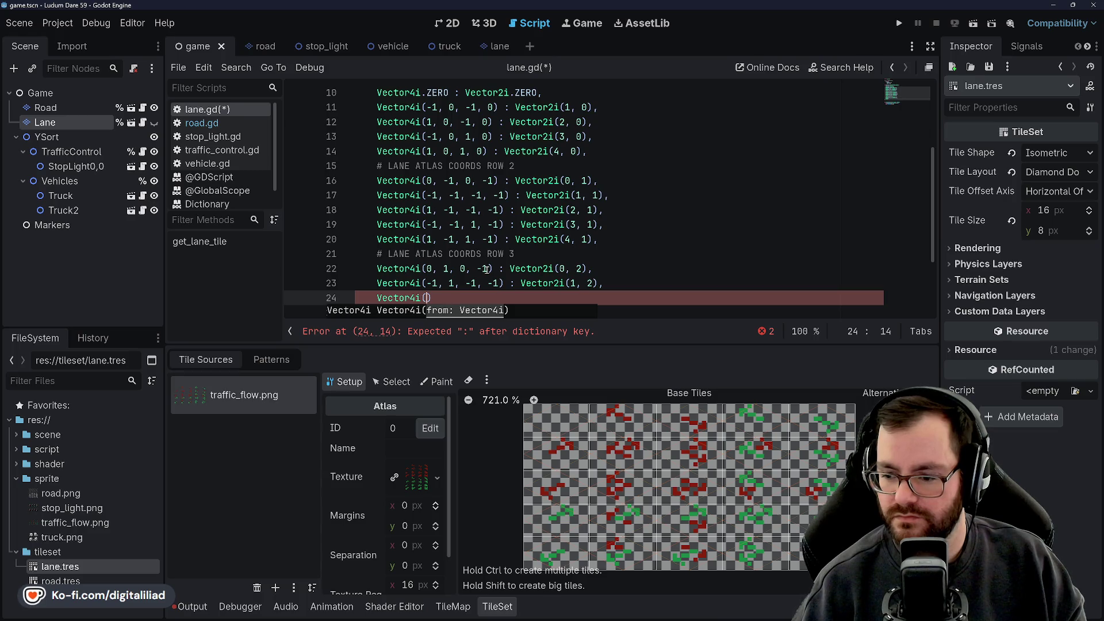
type("1, 1, ")
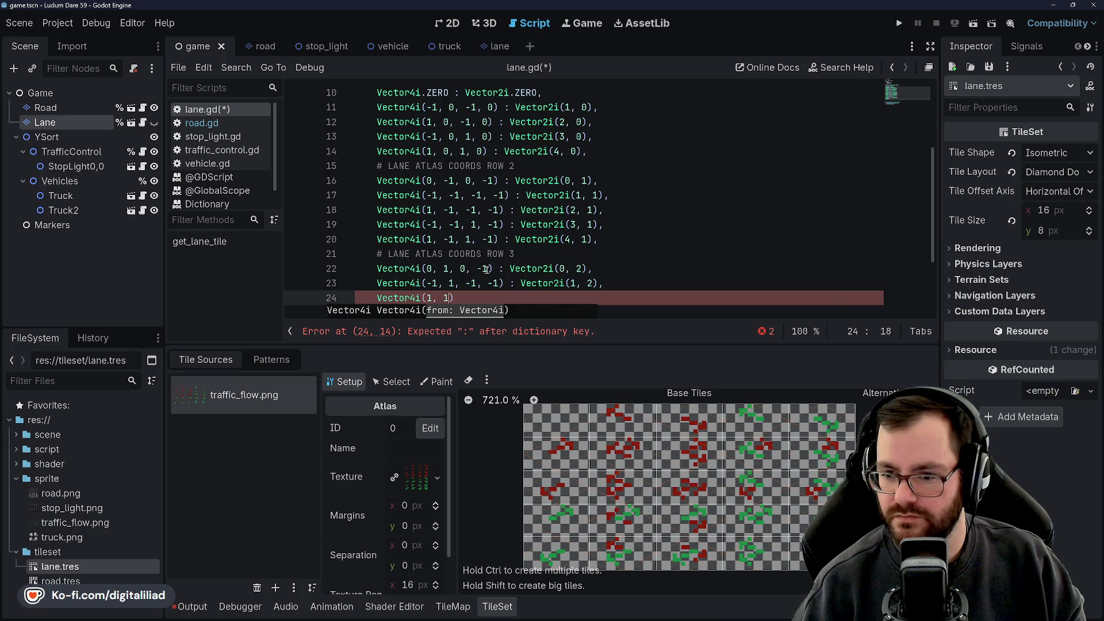
type("-1")
type(": Vector2i(")
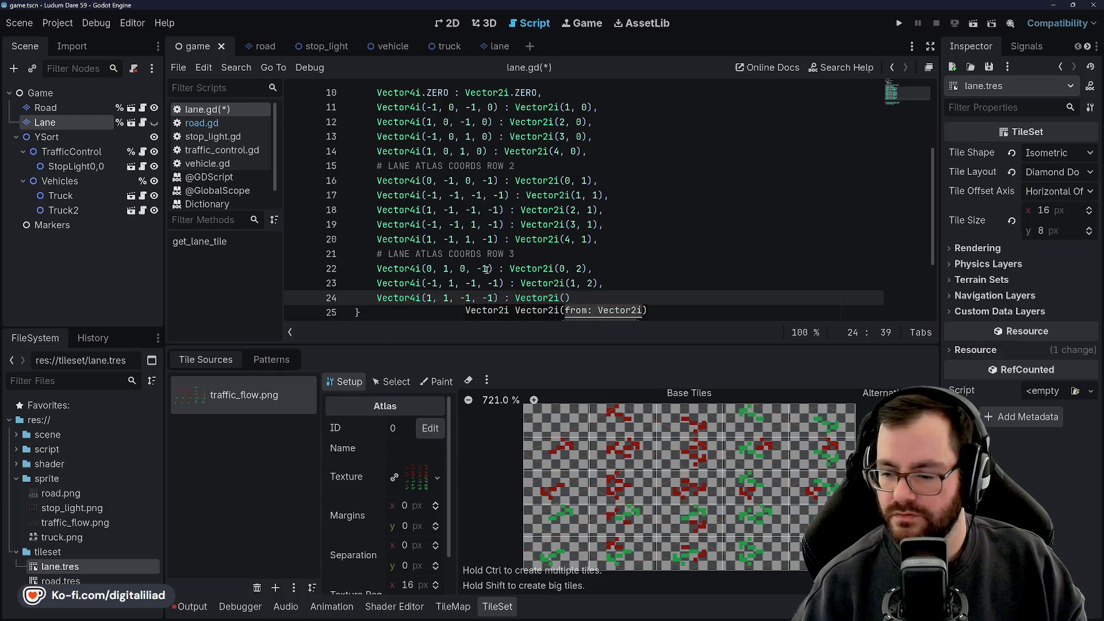
type("2, 2),")
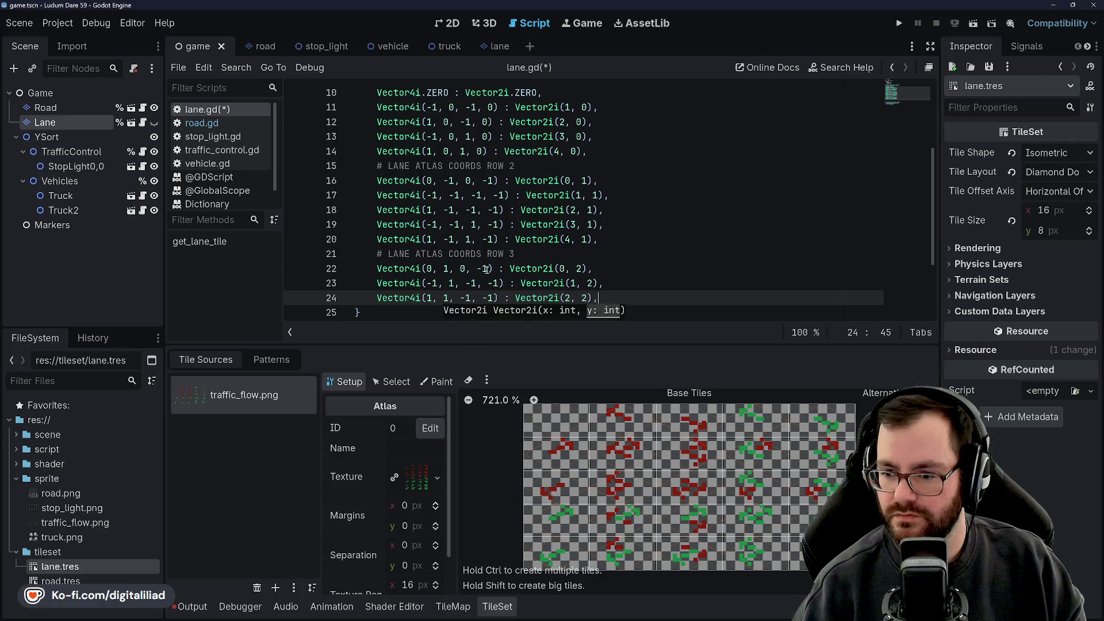
key("Return")
Step: Add entries for Vector2i(3, 2) and Vector4i(1, 1, 1, -1) : Vector2i(4, 2), then a ROW 4 comment
type("Vector4i(")
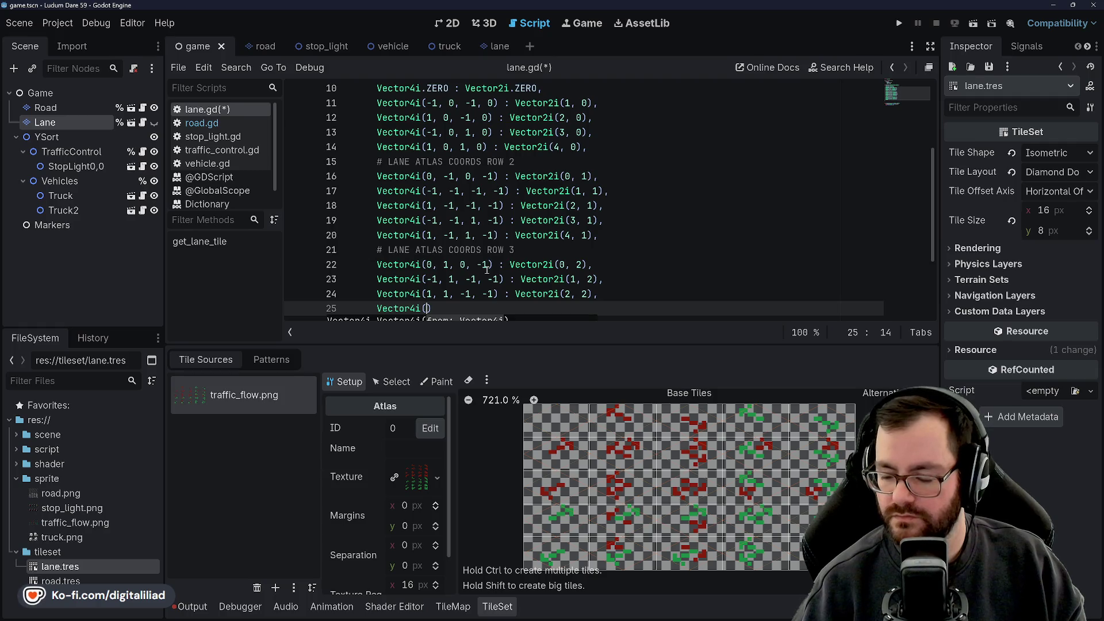
type("-1, 1")
type(", 1, -1")
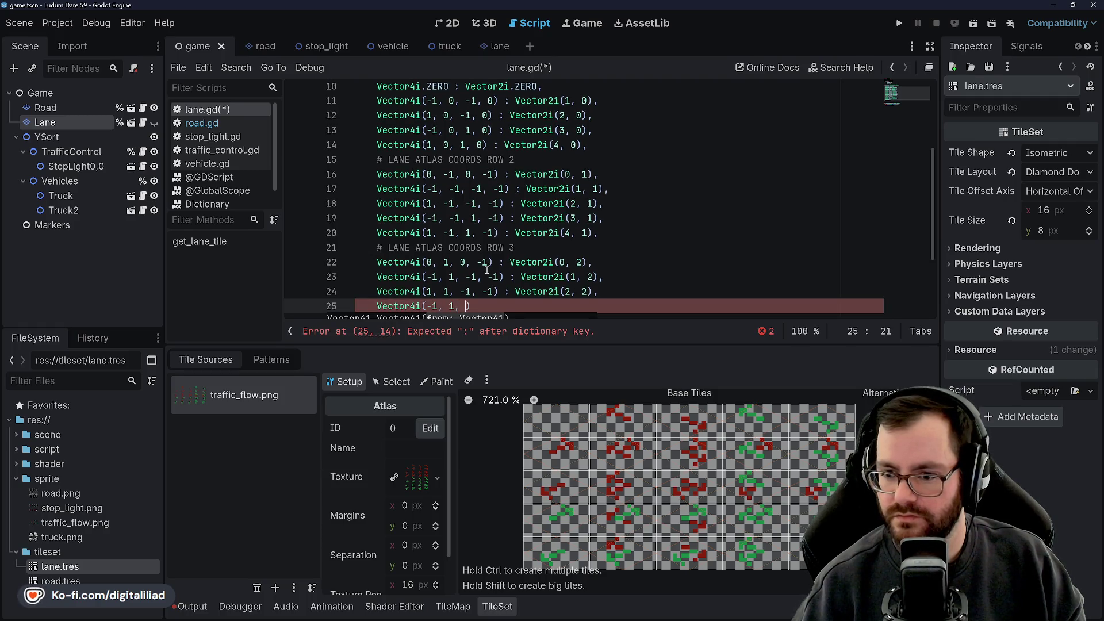
type(") : V")
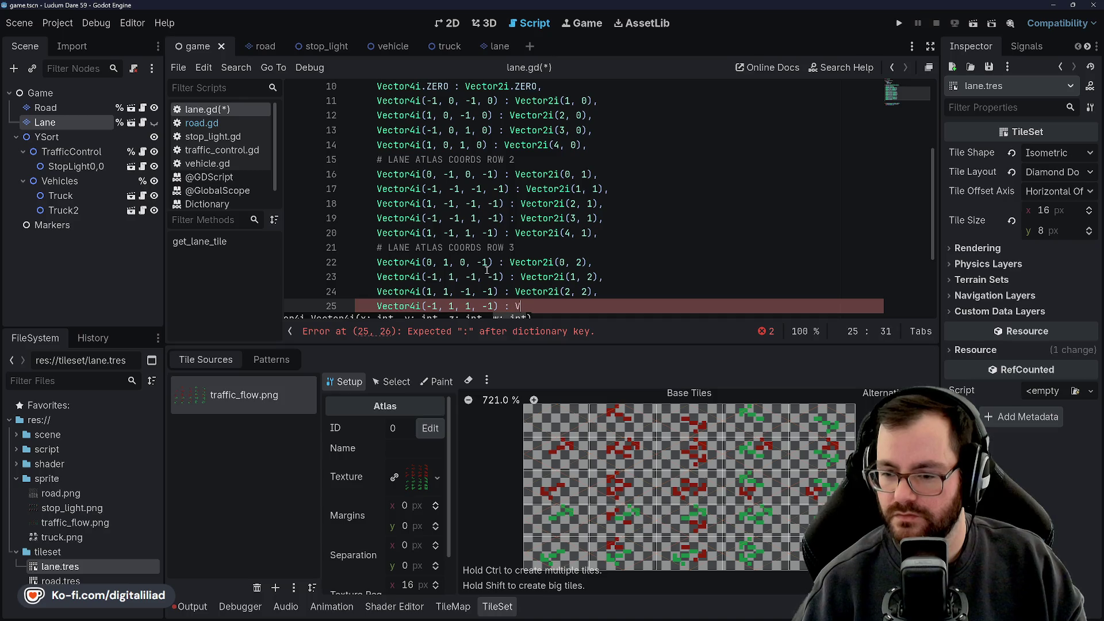
type("ector2i(")
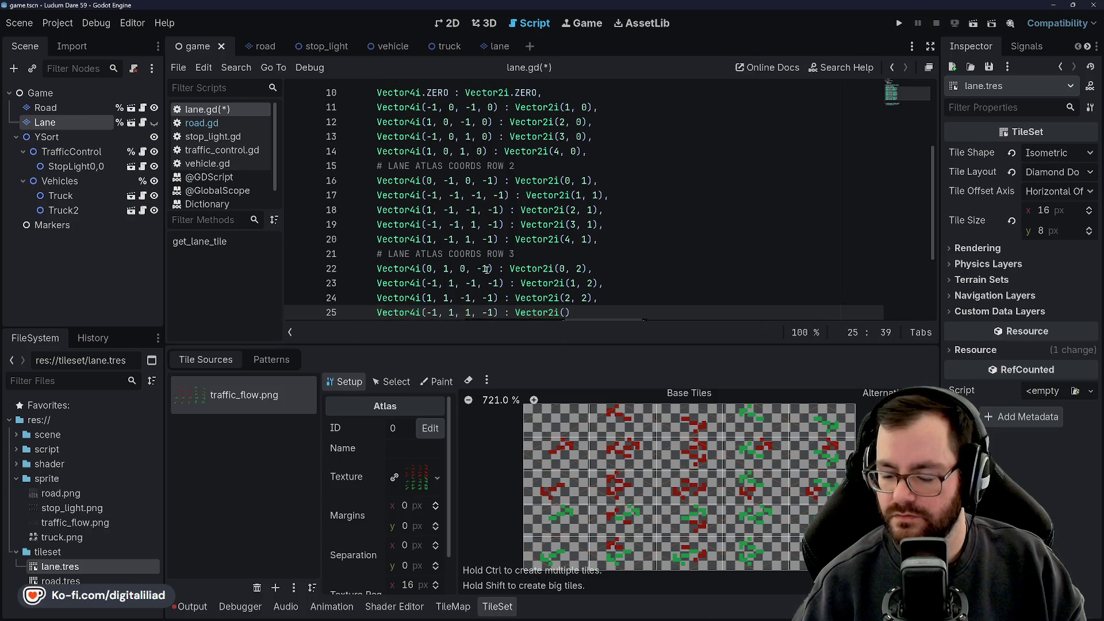
type("3, 2")
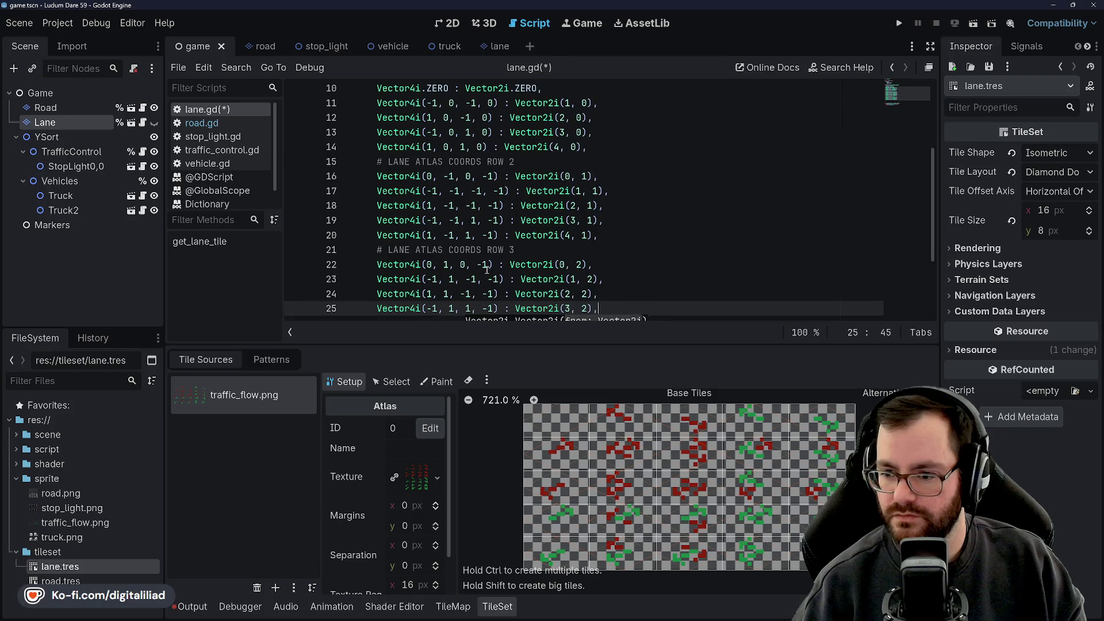
key("Return")
type("Vector4i(")
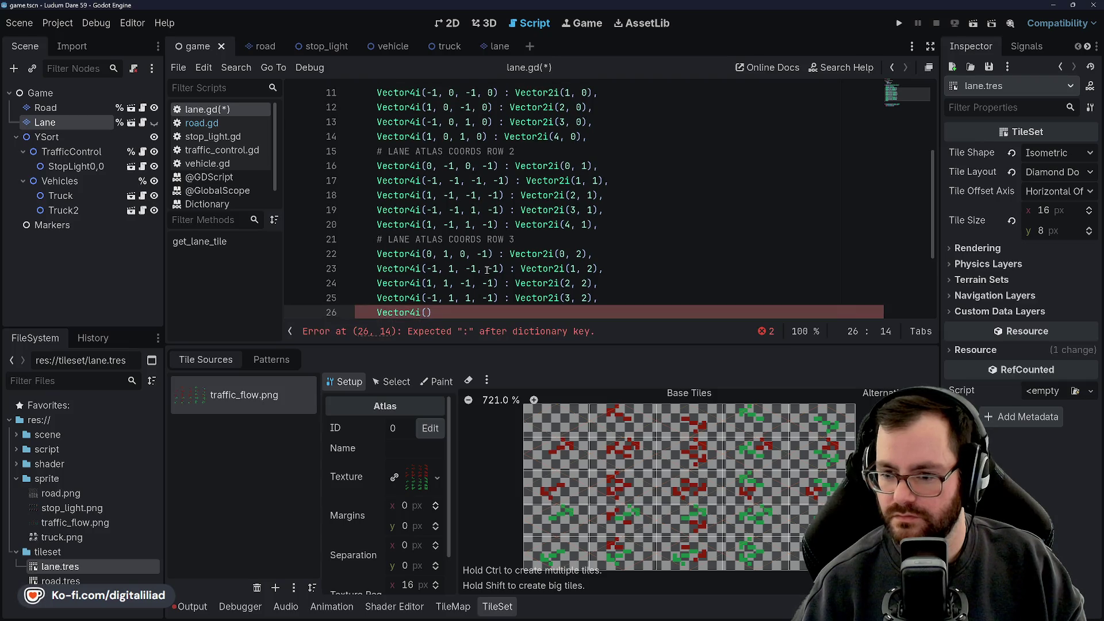
type("4i(1")
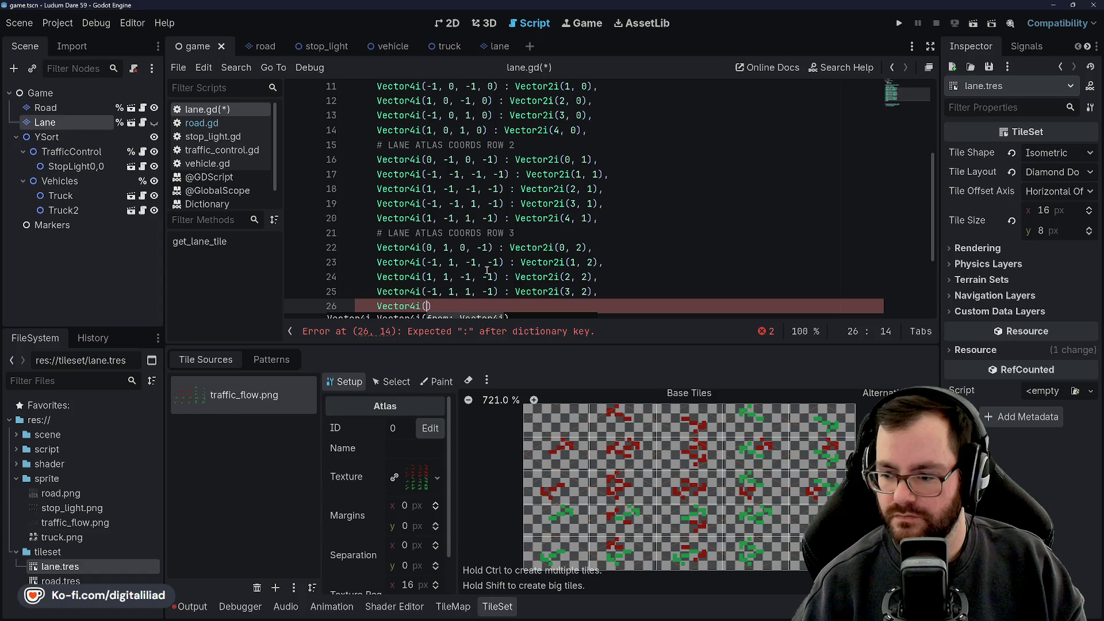
type(", 1, 1, -1")
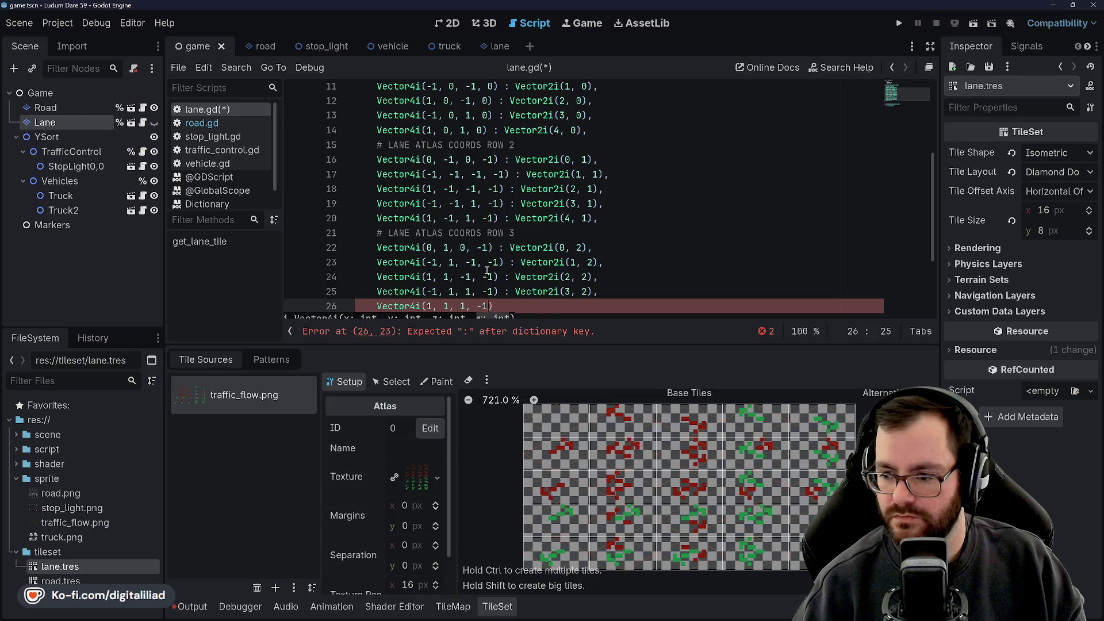
type(": Vector2i(4, 2)")
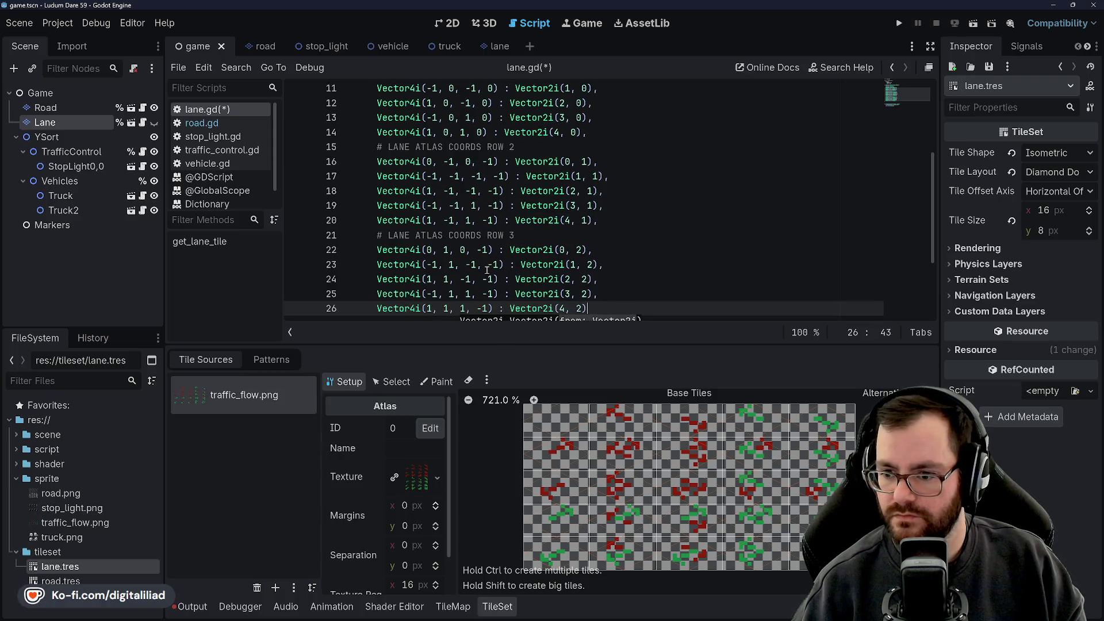
type(",")
key("Return")
type("# LANE")
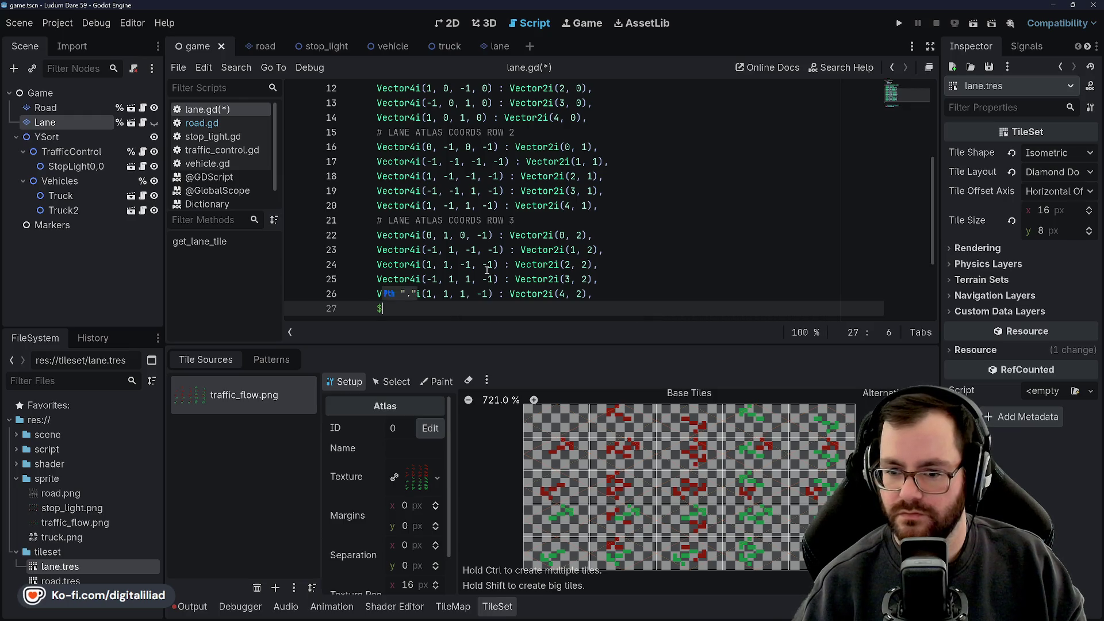
type(" AT")
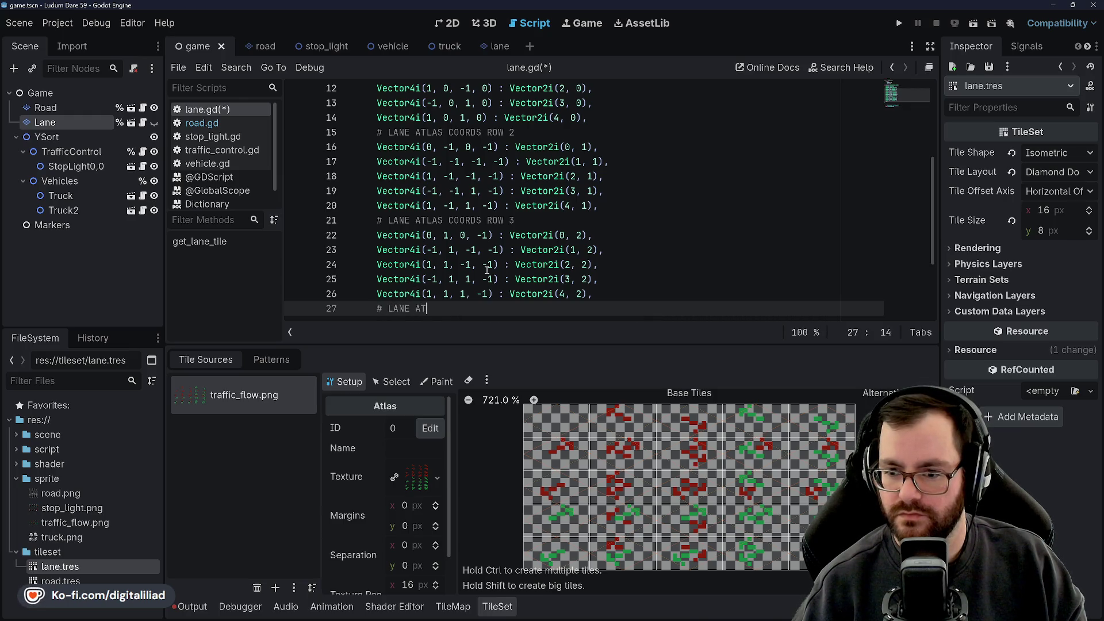
type("LAS COORDS ROW ")
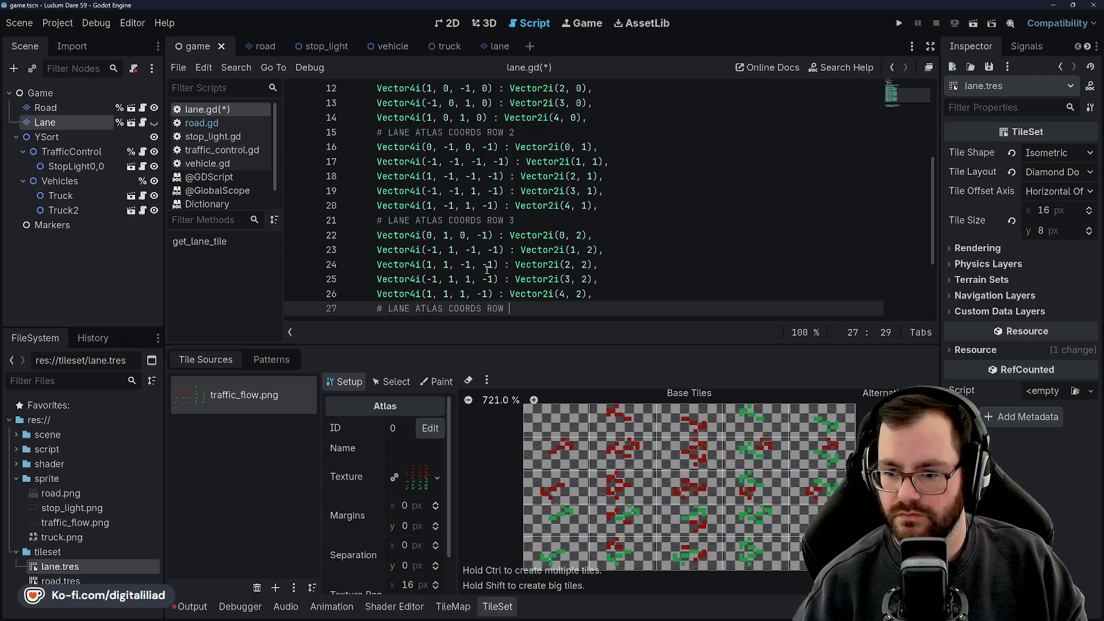
type("4")
Step: Begin the Vector4i(0, -1, 0, 1) row 4 entry, fixing a typo and undoing an accidental line 22 edit
key("Return")
type("Vector4i(")
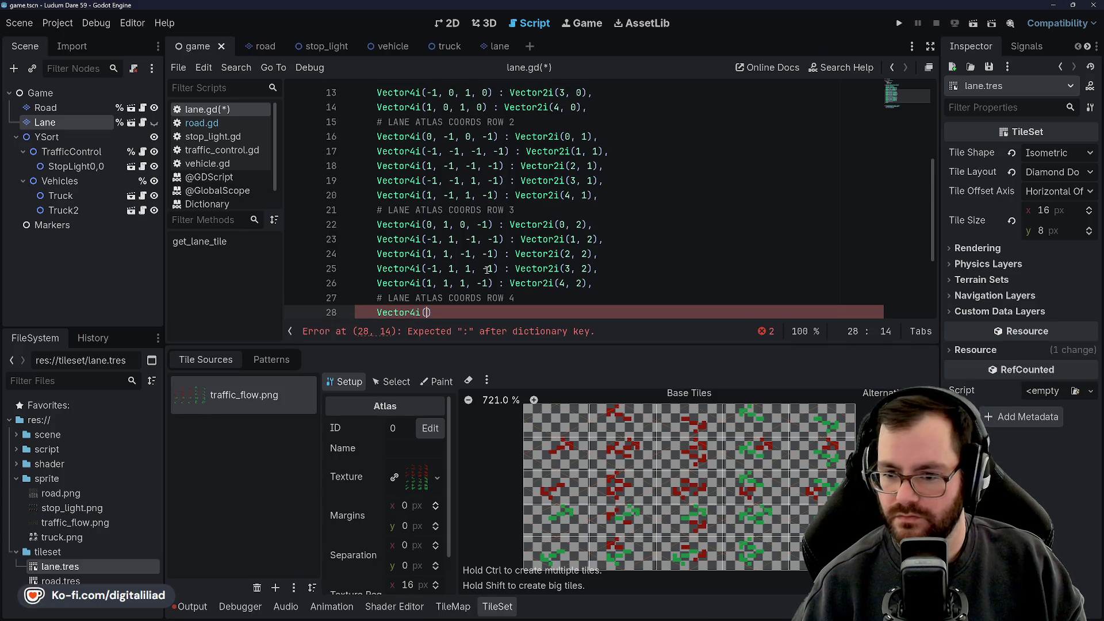
type("0,")
type(", 0")
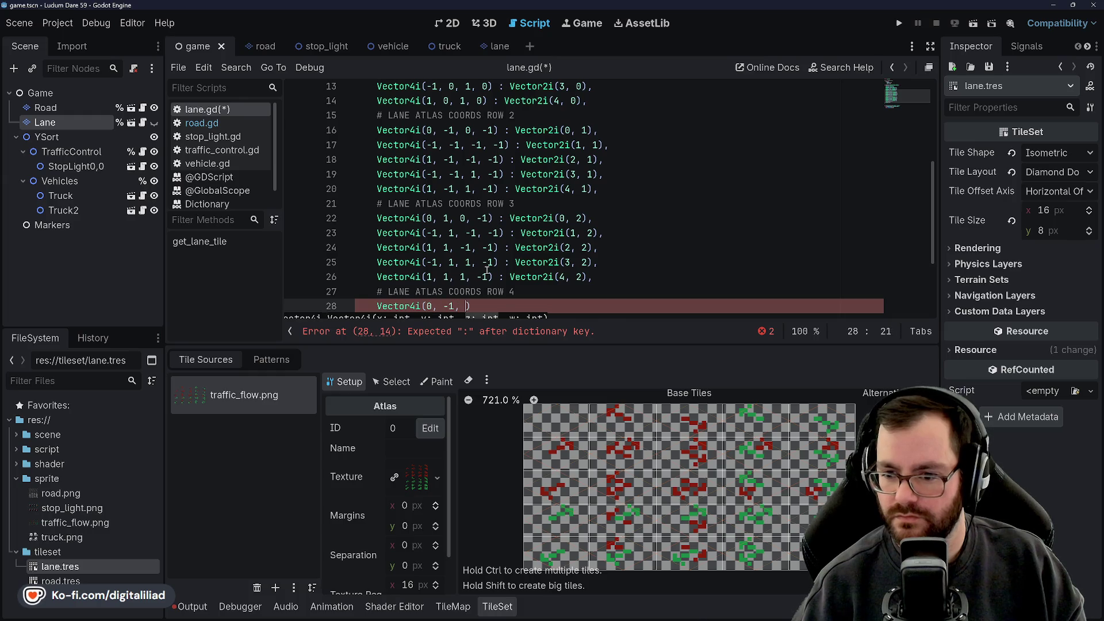
type(", 1")
type(" : VEcto")
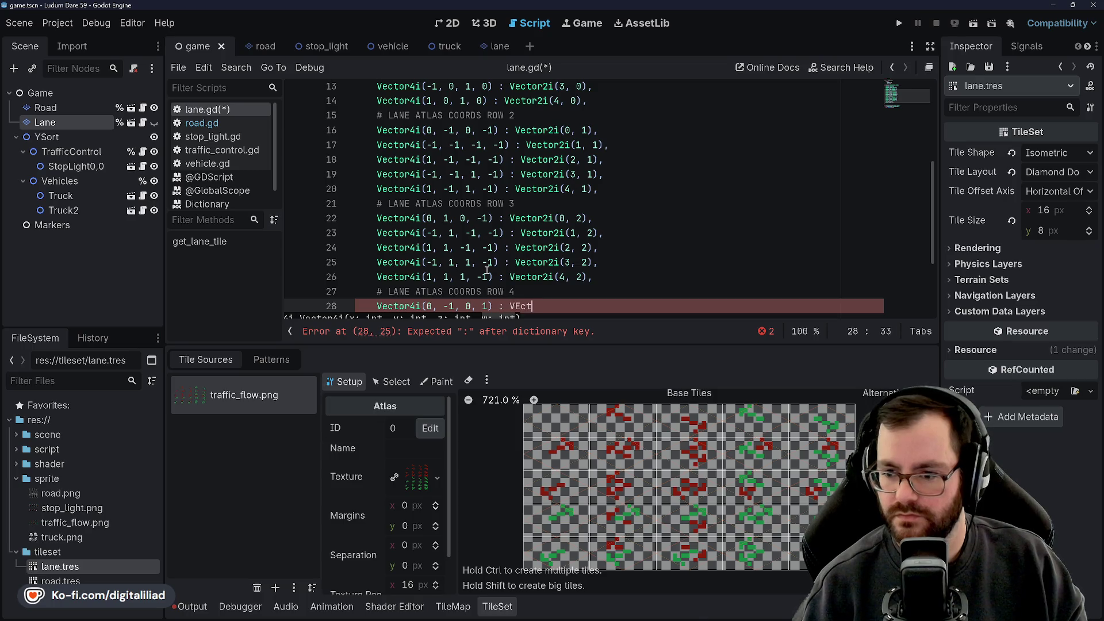
key("BackSpace")
key("BackSpace")
key("BackSpace")
key("BackSpace")
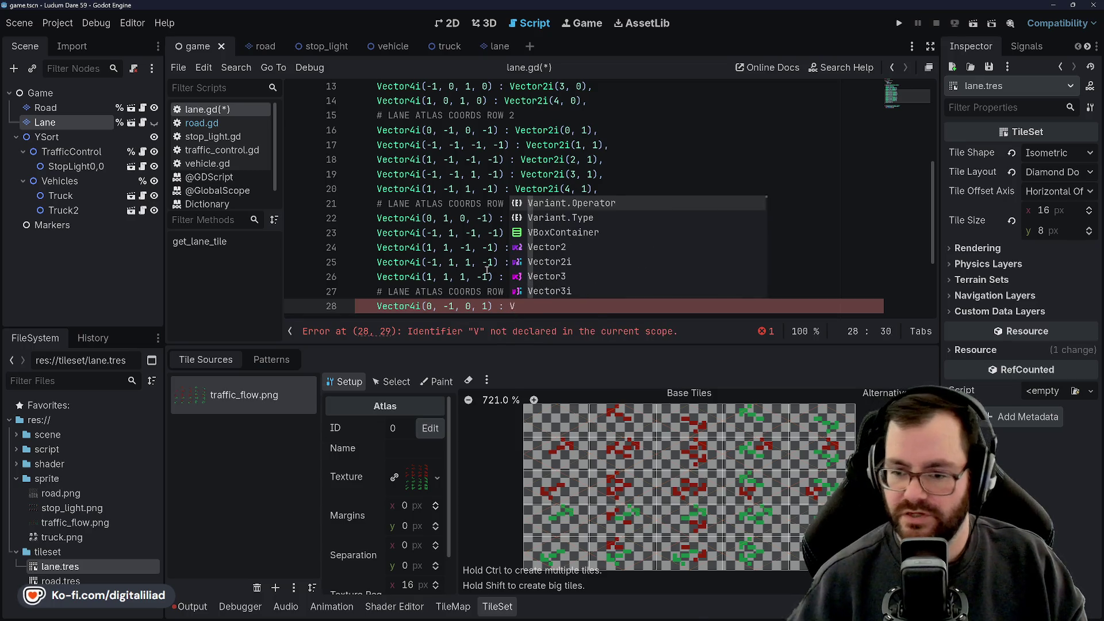
left_click(428, 218)
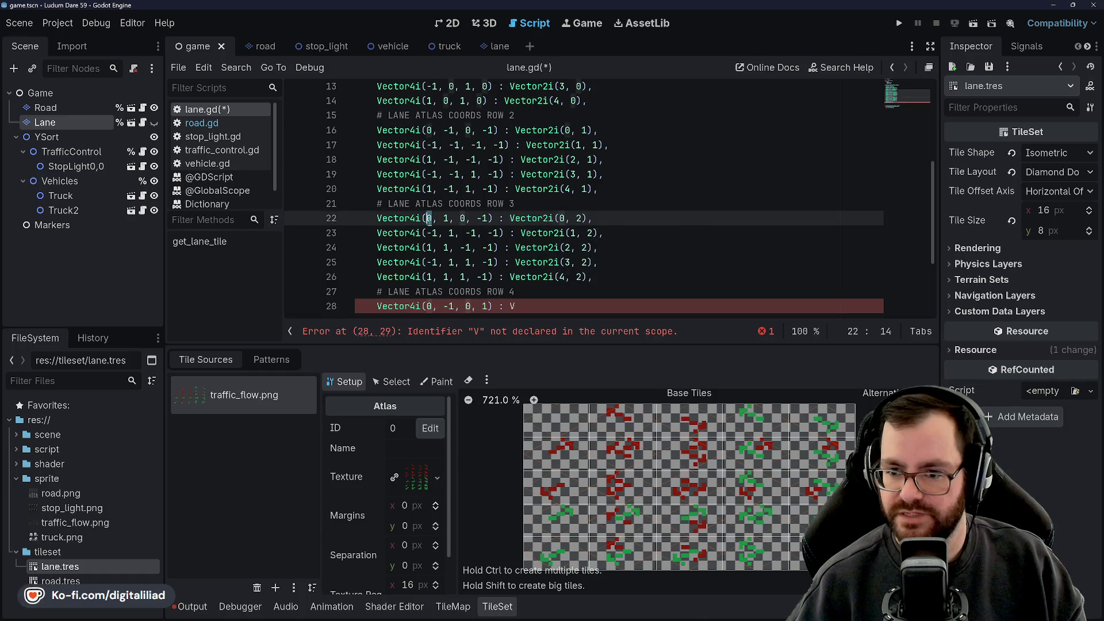
type("_")
left_click(489, 189)
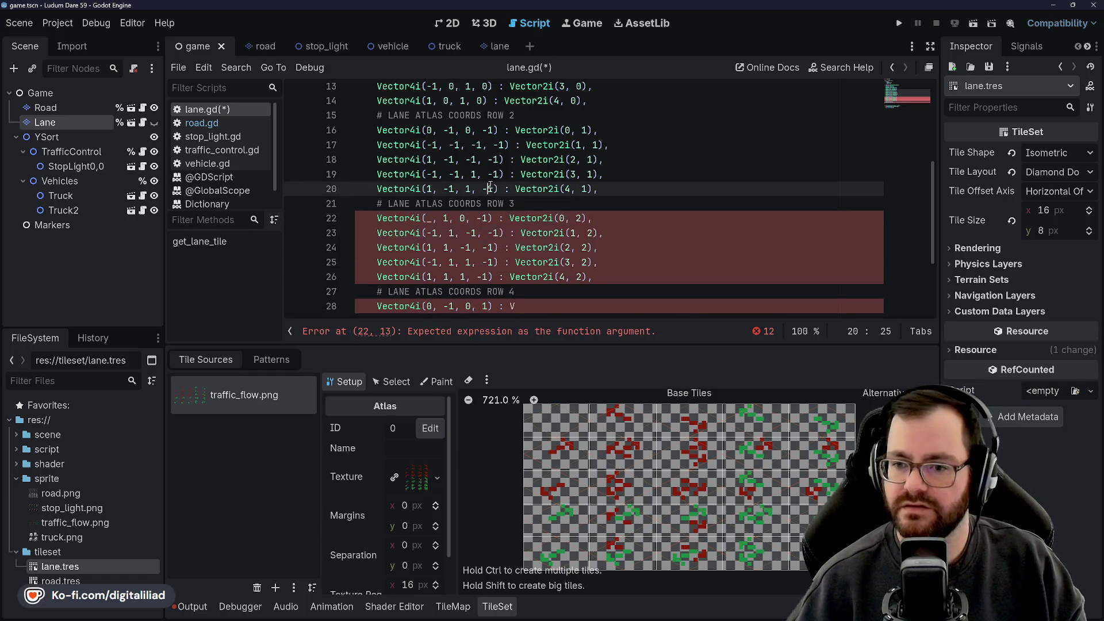
left_click(442, 175)
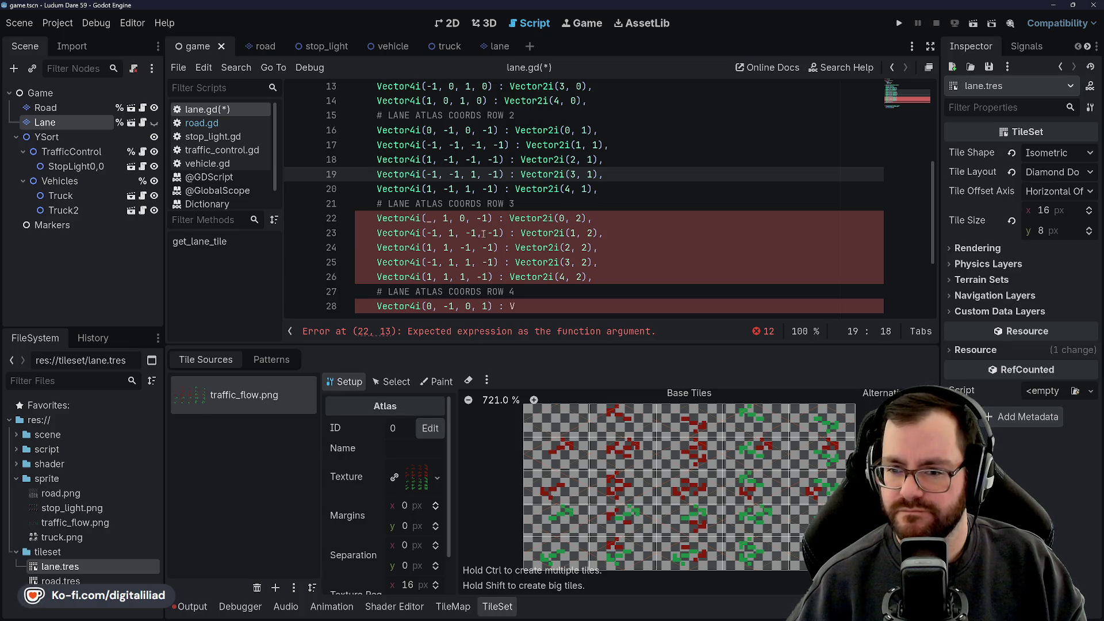
scroll(430, 173, "up", 3)
scroll(427, 158, "down", 4)
key("ctrl+z")
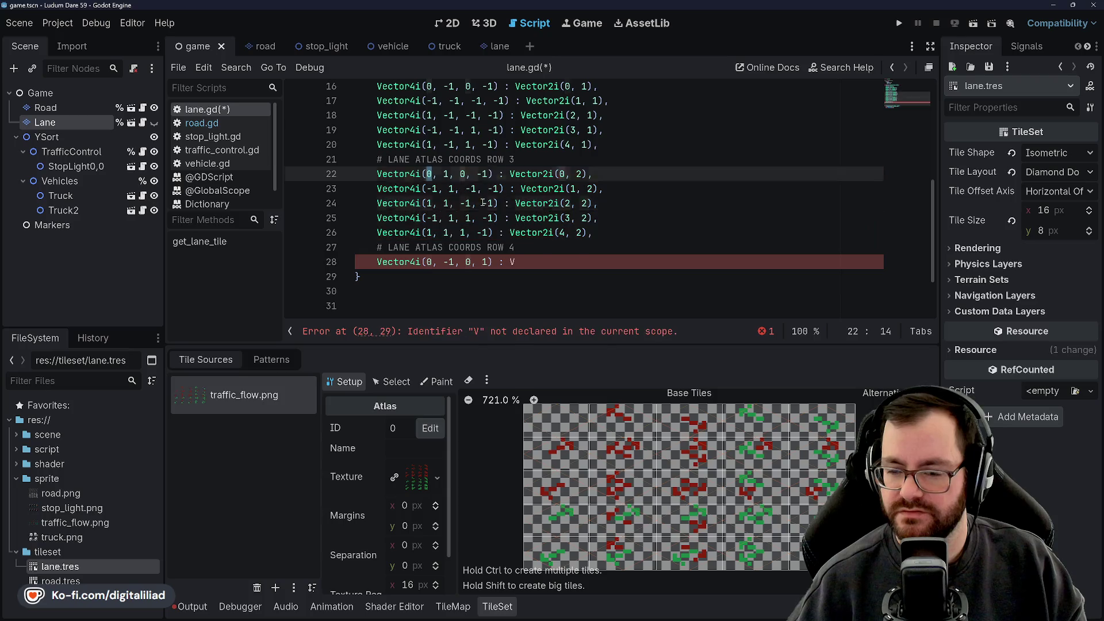
left_click(511, 232)
left_click(516, 262)
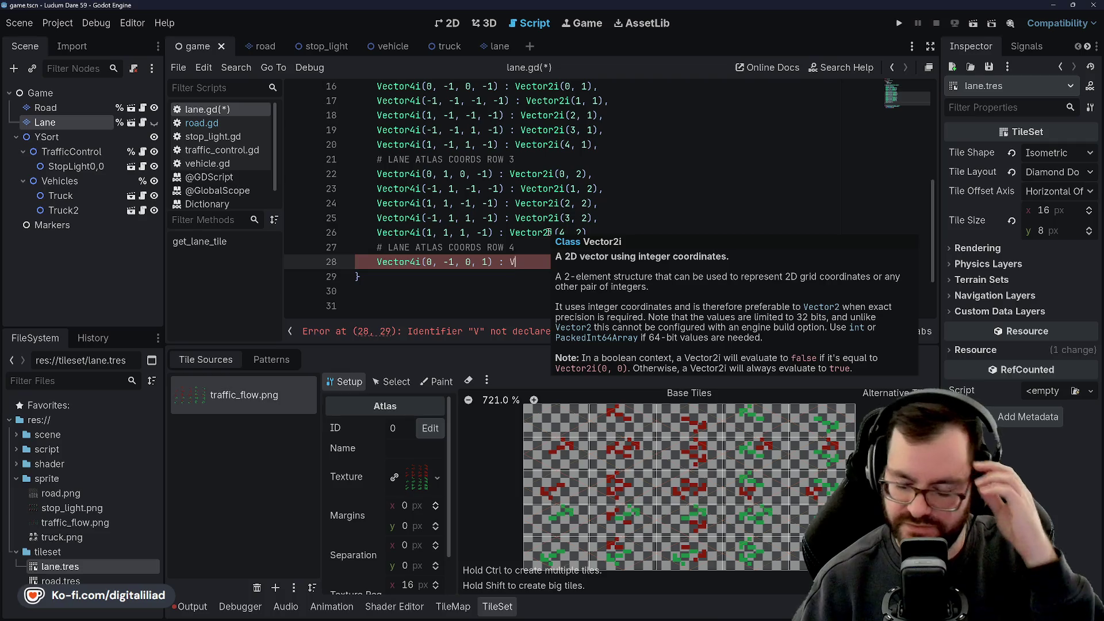
Step: Complete that entry's value as Vector2i(0, 3)
type("ecto")
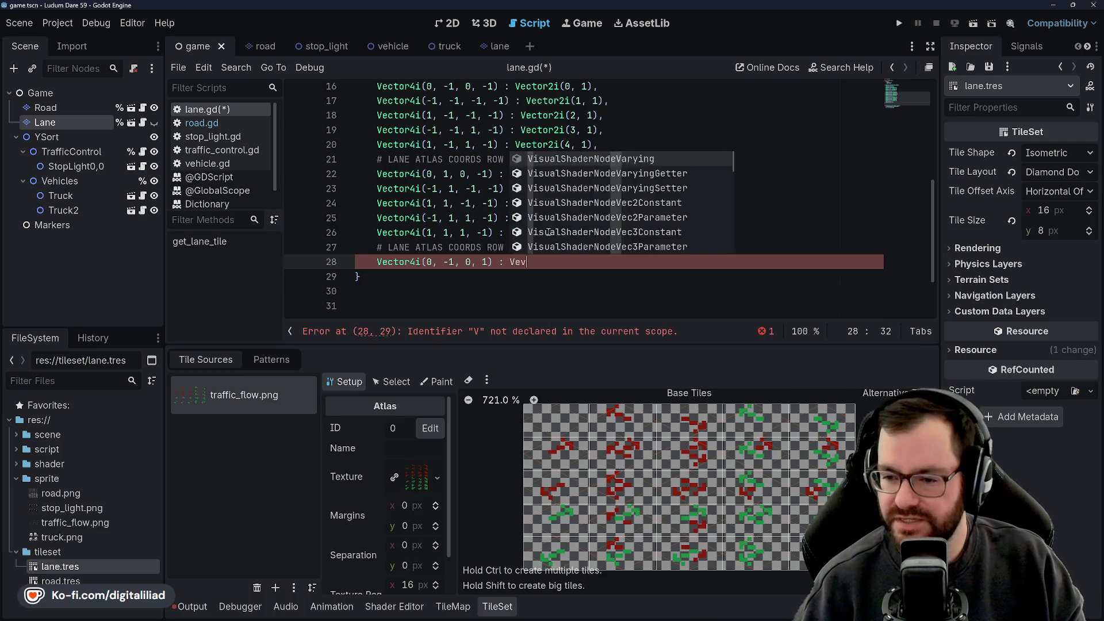
type("r2i")
key("Return")
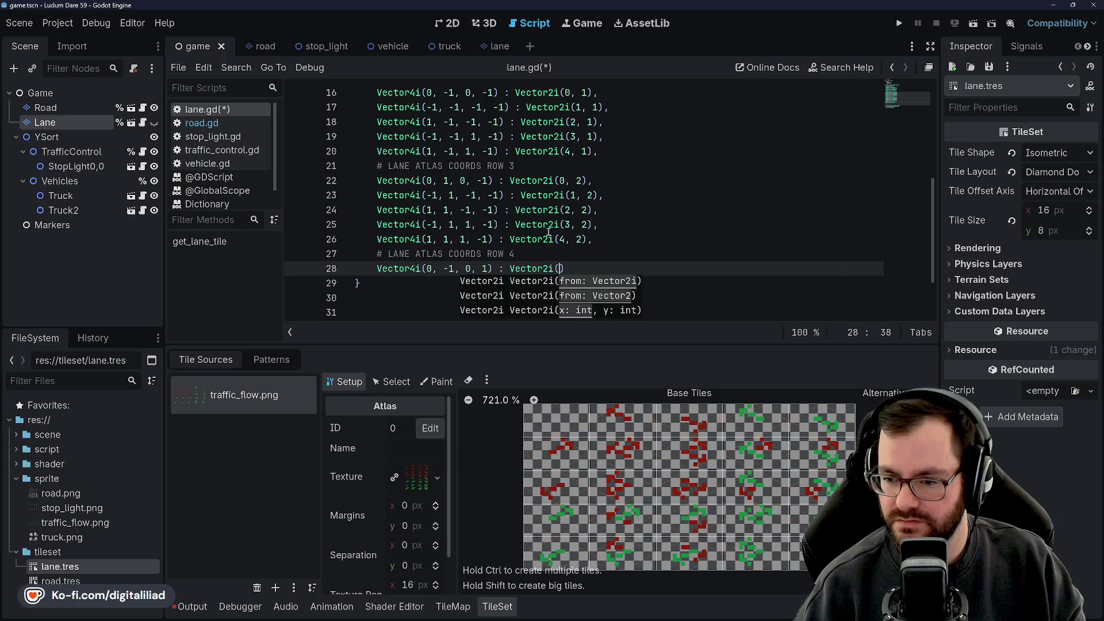
type("0, 3)")
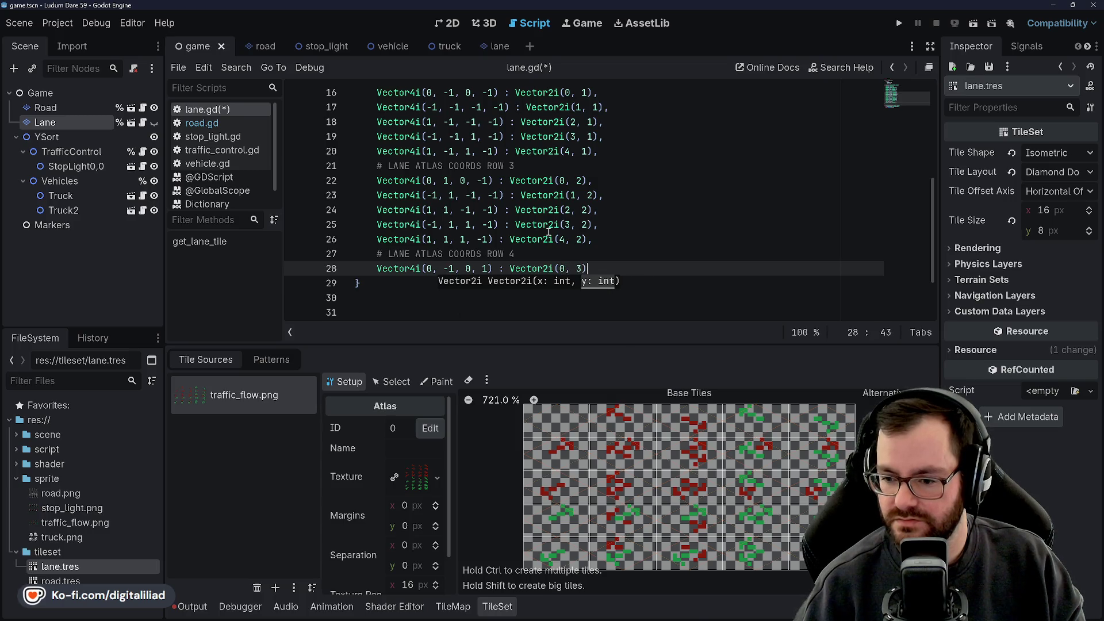
type(",")
key("Return")
Step: Add Vector4i(-1, -1, -1, 1) : Vector2i(1, 3) and begin the Vector4i(1, -1, -1, 1) entry
type("Vector4i")
key("Return")
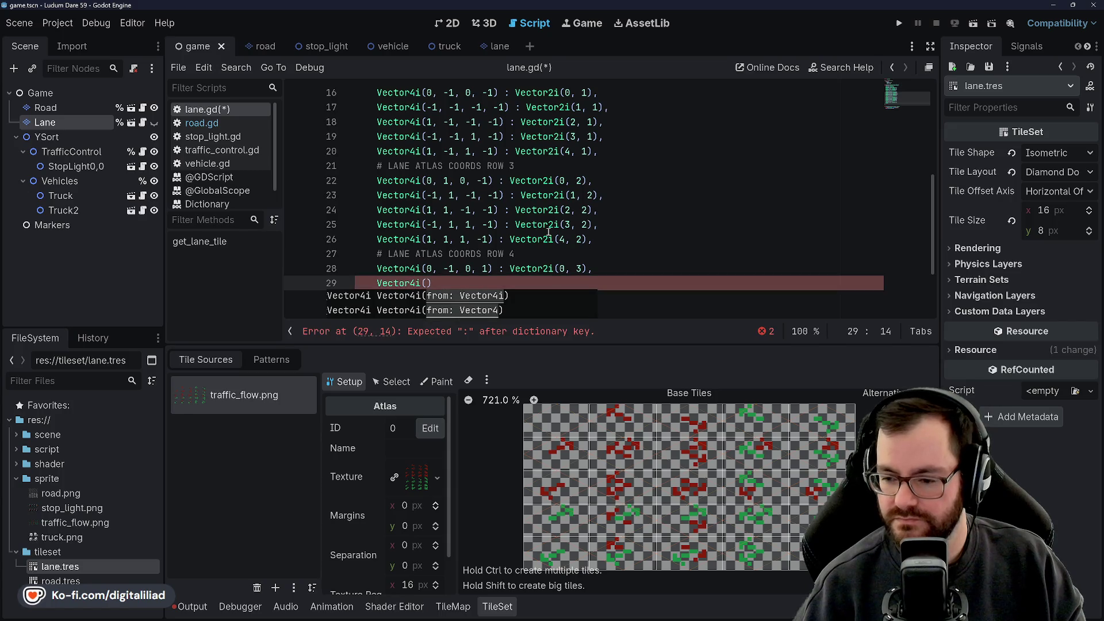
type("-1, 1, ")
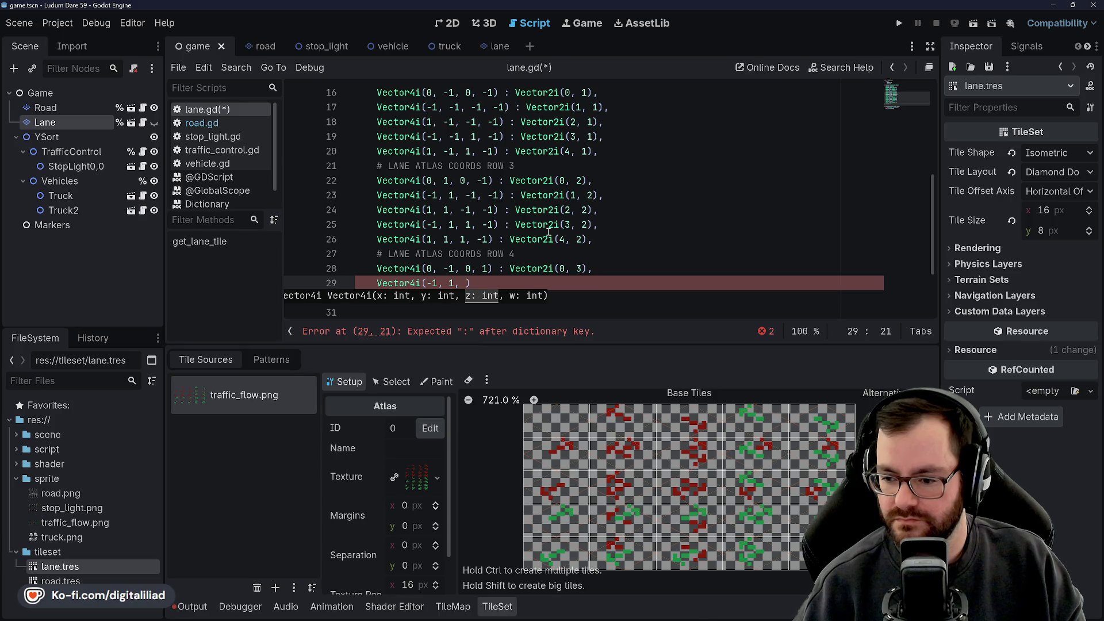
type("-")
key("Right")
key("Right")
key("Right")
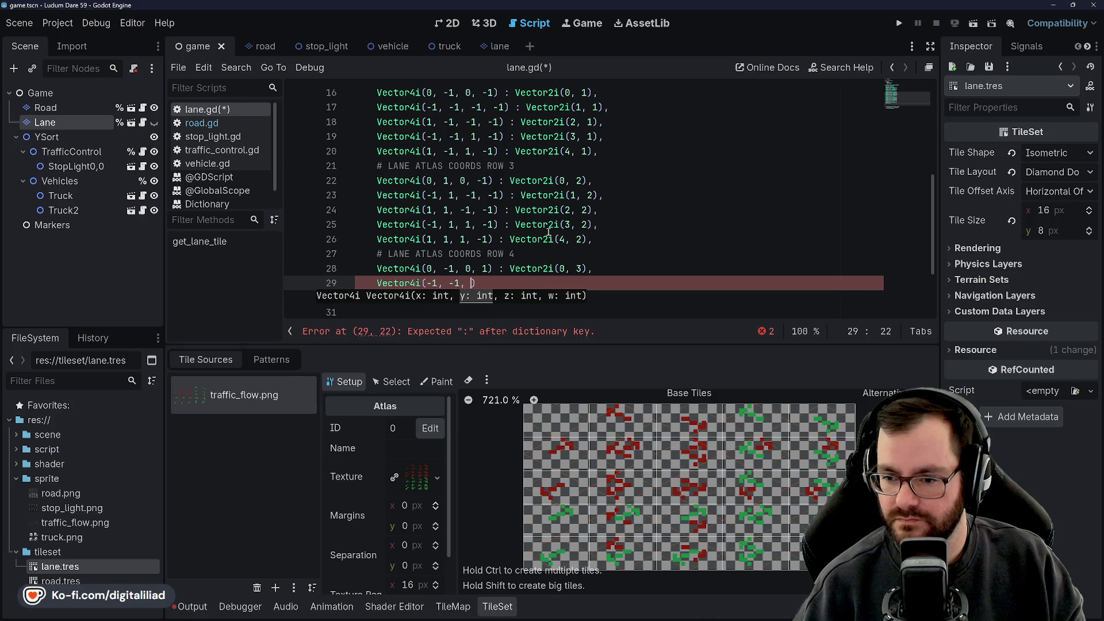
type("0")
key("BackSpace")
type("-1, 1")
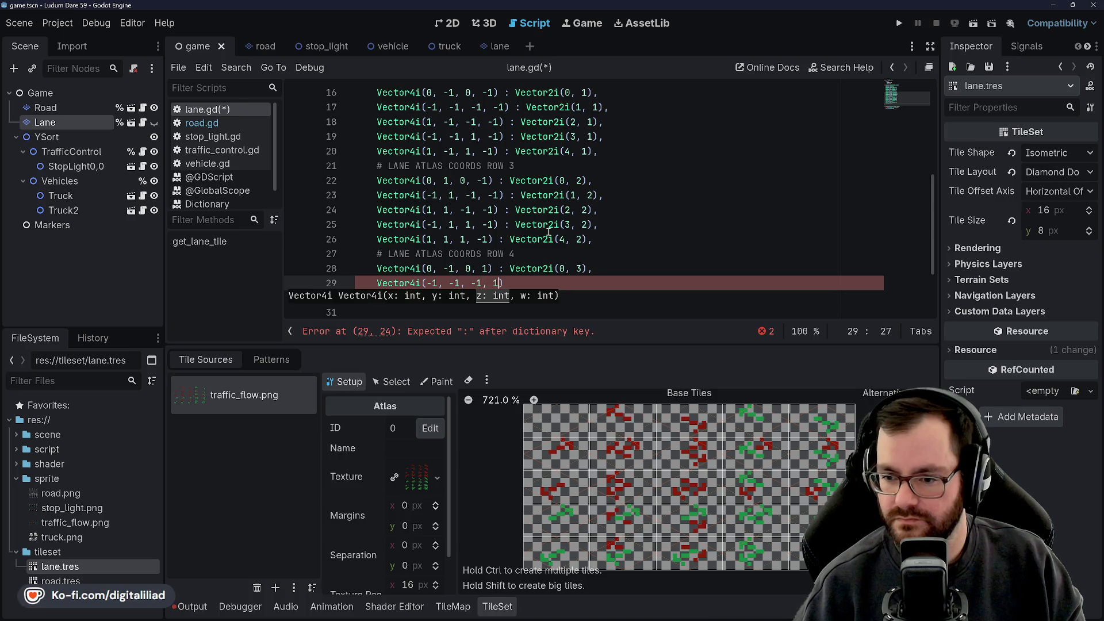
key("Right")
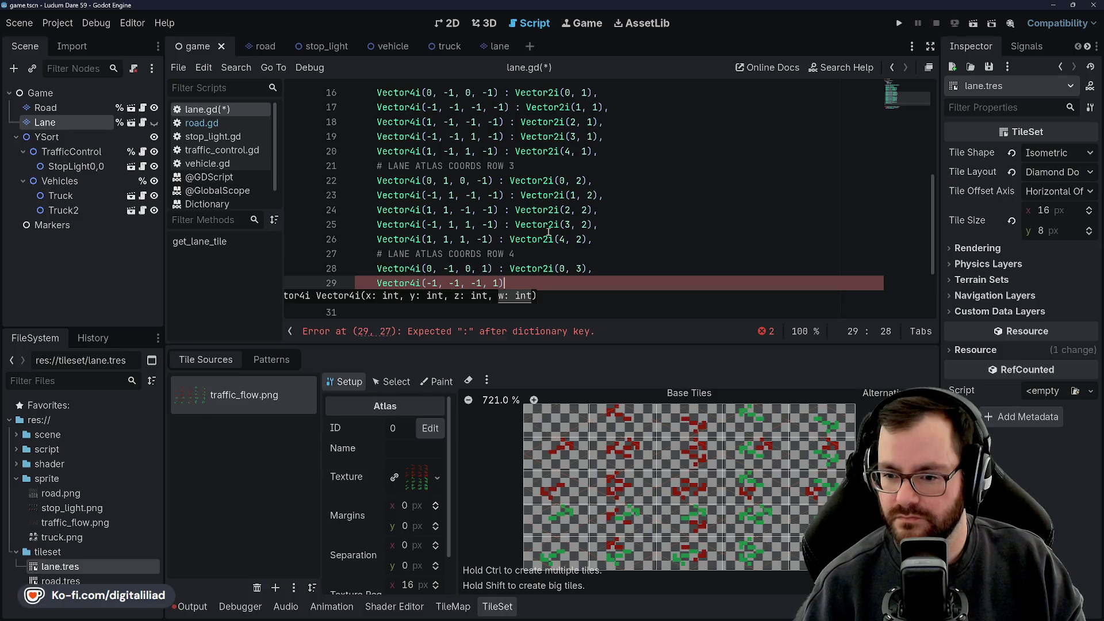
type(" : Vector")
type("2i(1, 3")
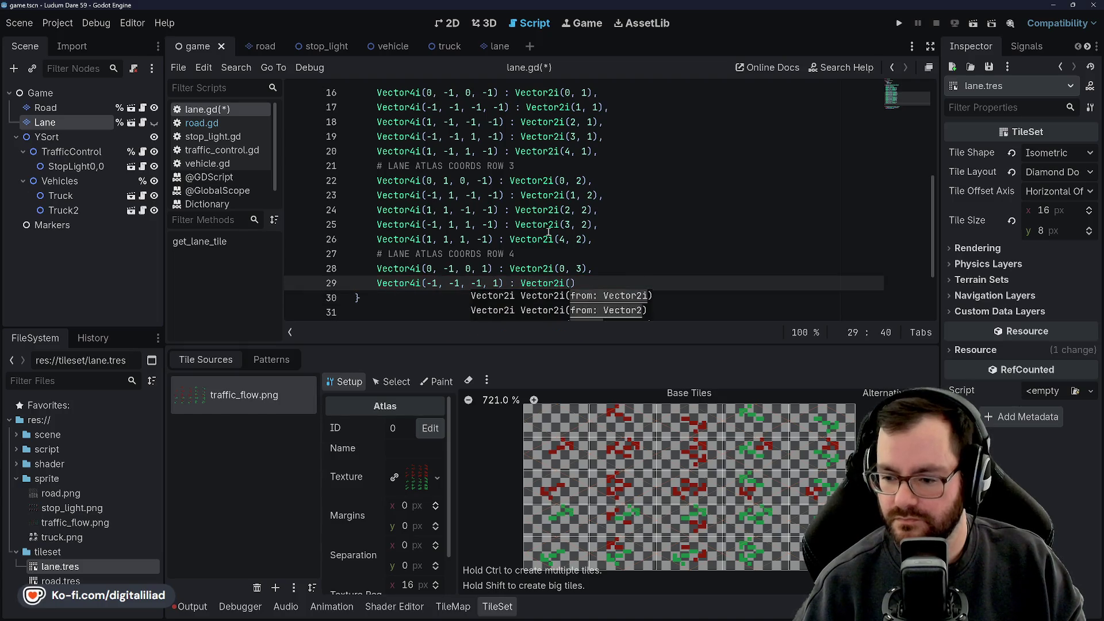
type("),")
key("Return")
type("V")
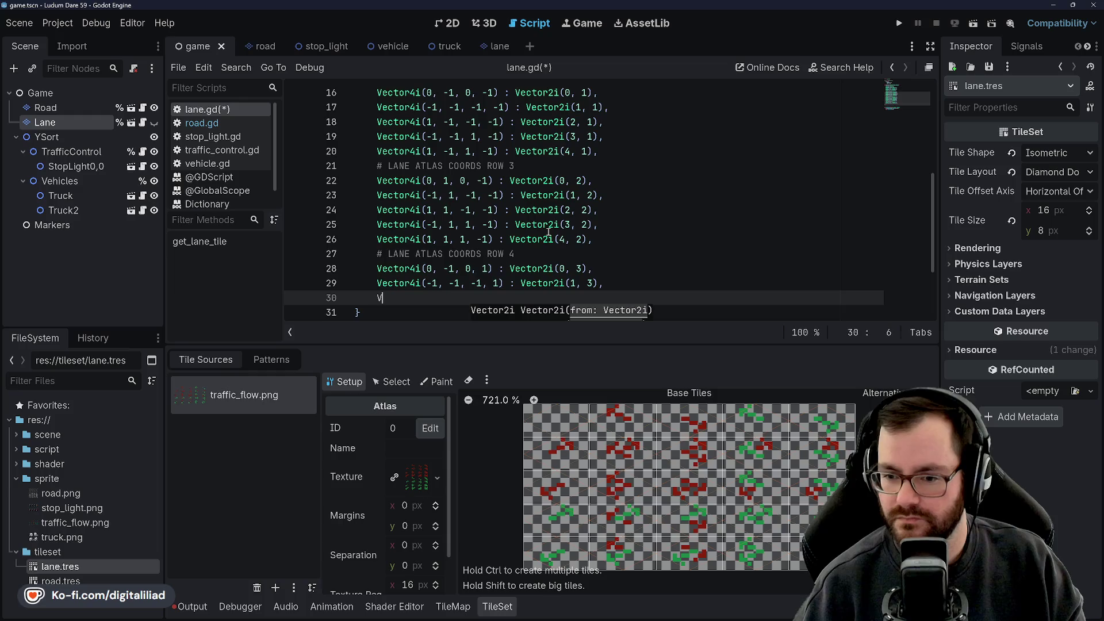
type("ector4i(")
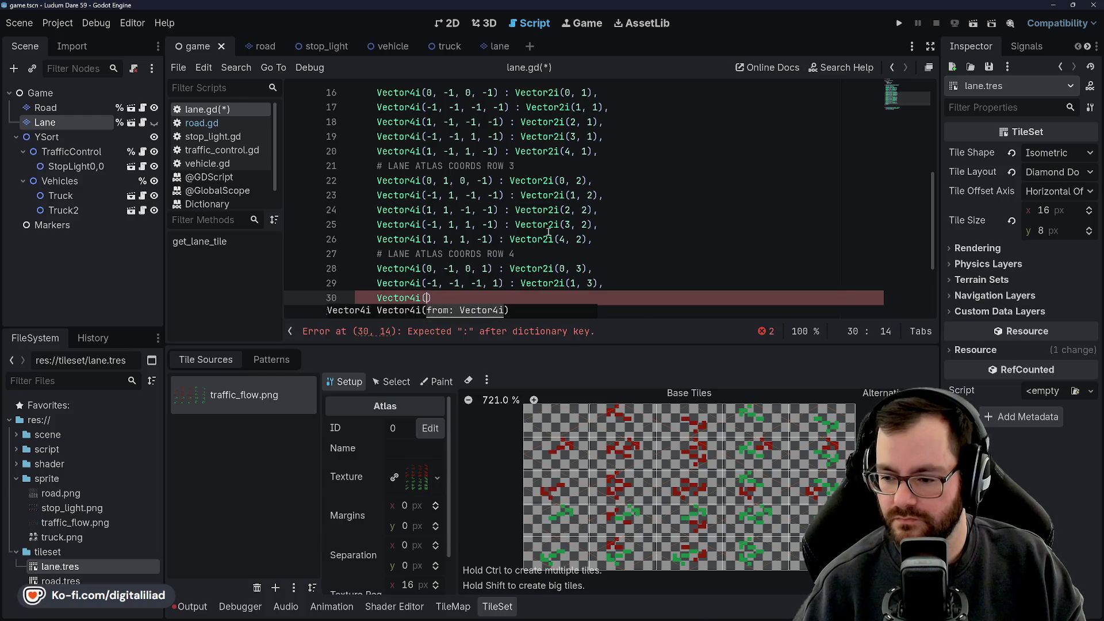
type("1, -1, -1,")
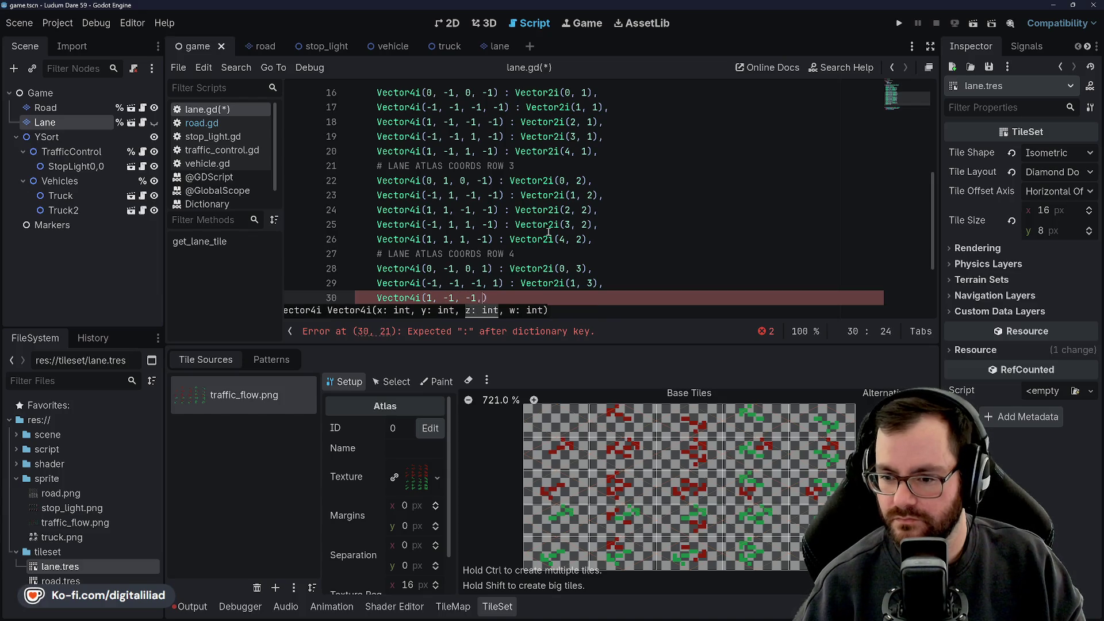
type(" 1) : Vector2i(")
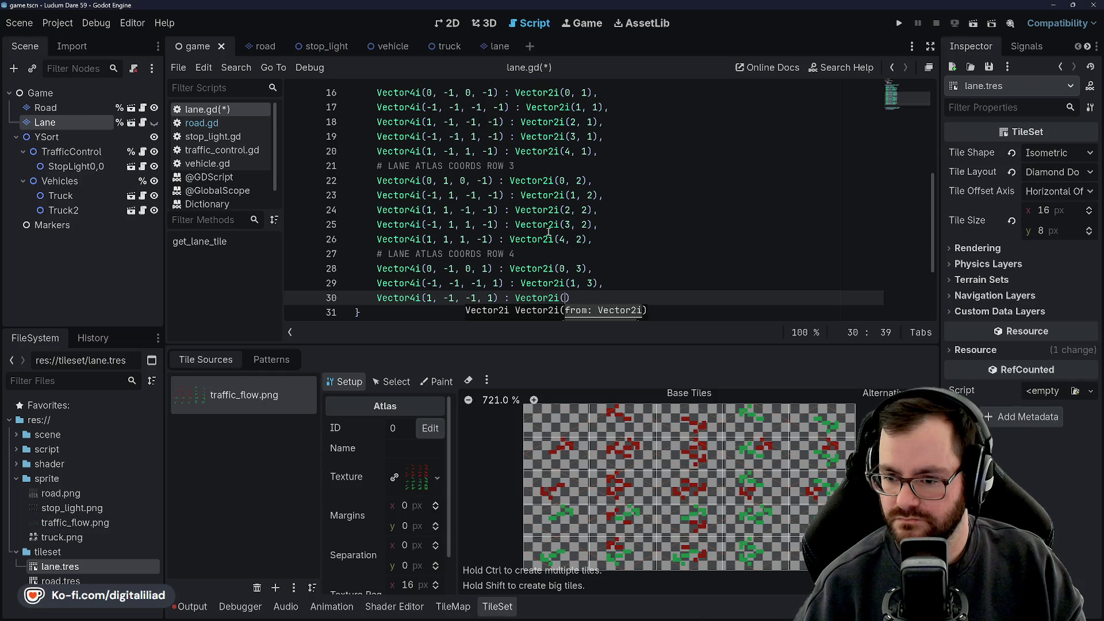
Step: Finish the row 4 entries: Vector2i(2, 3), Vector4i(-1, -1, 1, 1) : Vector2i(3, 3), Vector4i(1, -1, 1, 1) : Vector2i(4, 3)
type("2, 3),")
key("Return")
type("Vector4i(")
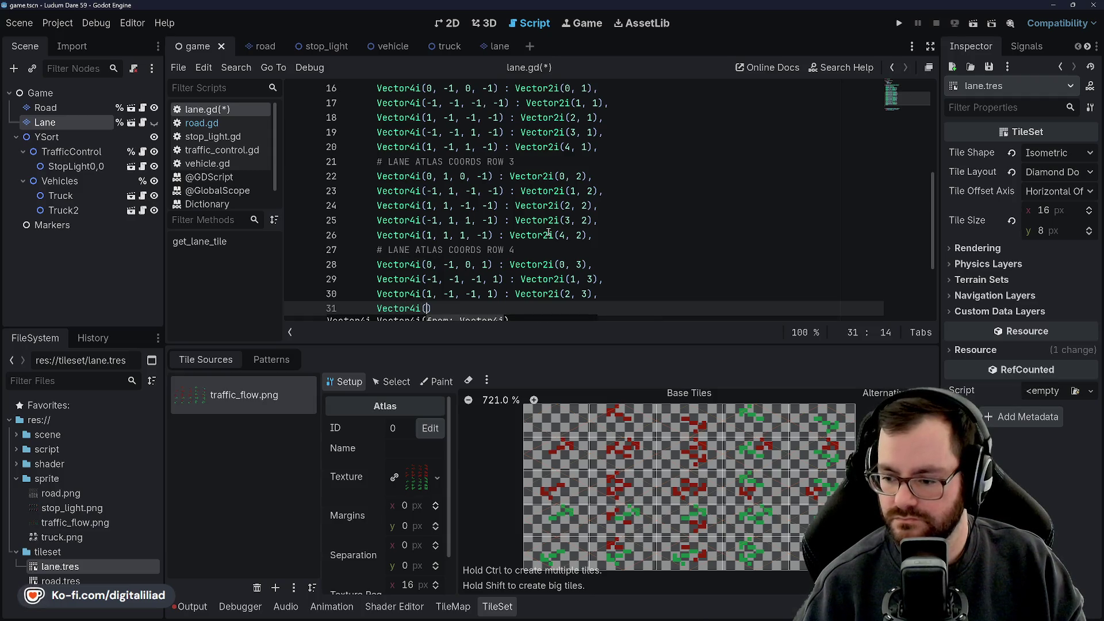
type("-1, -1, 1, 1")
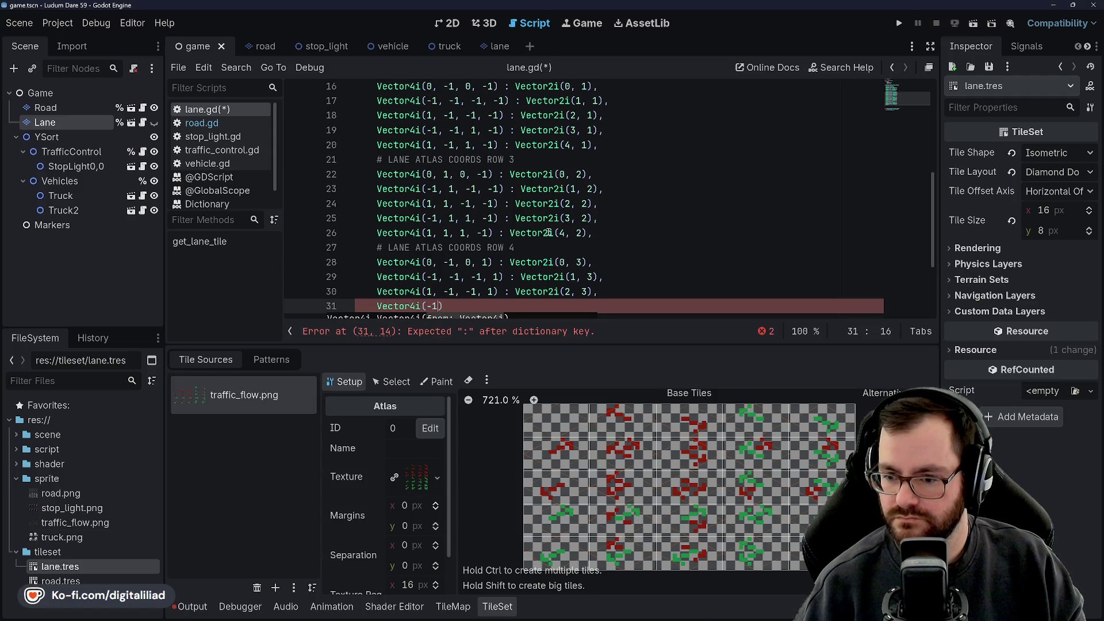
type(") : Vector2")
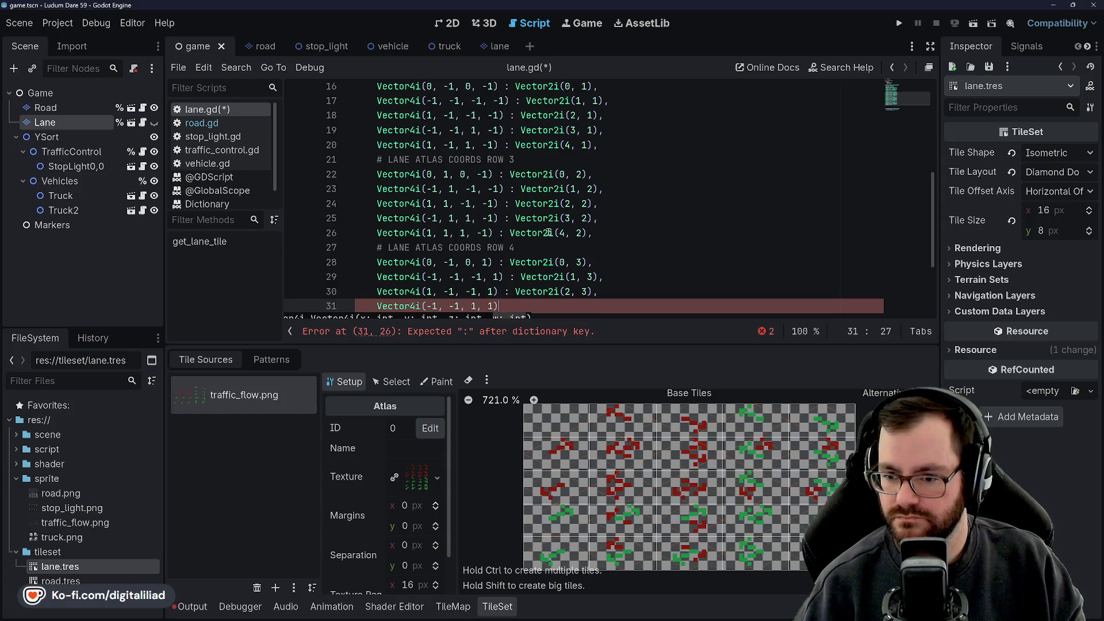
type("i(")
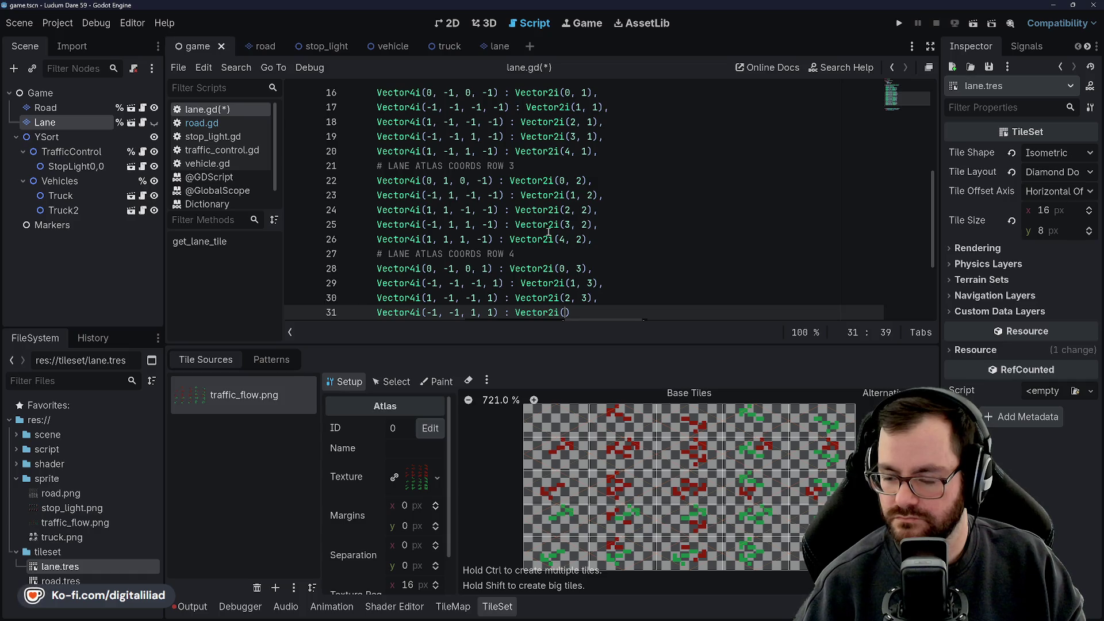
type("3, 3")
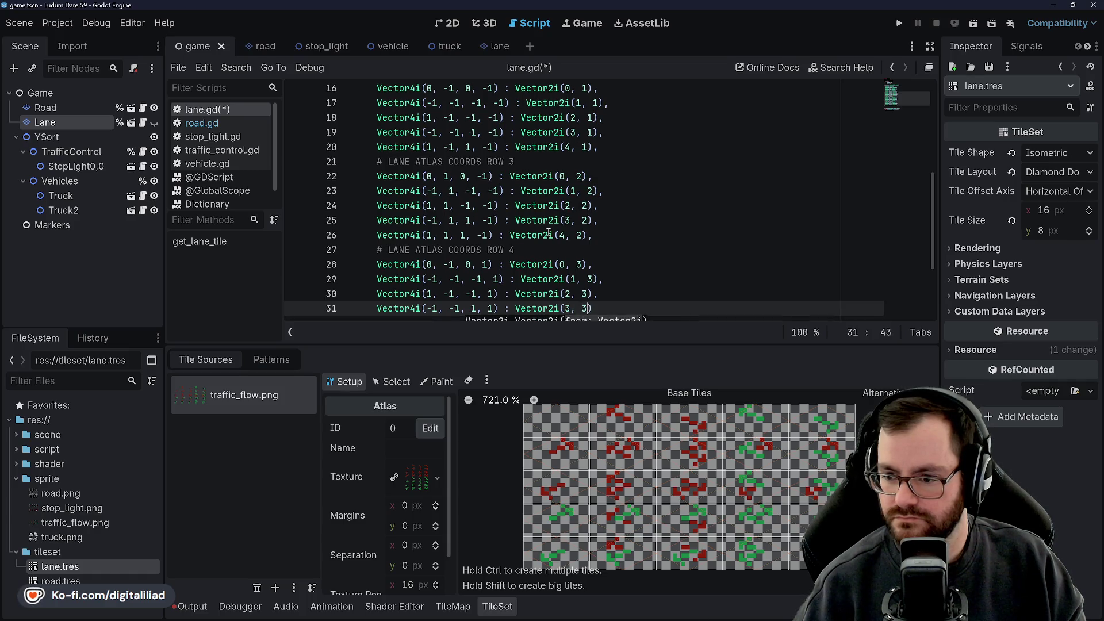
key("Return")
type("Vector2")
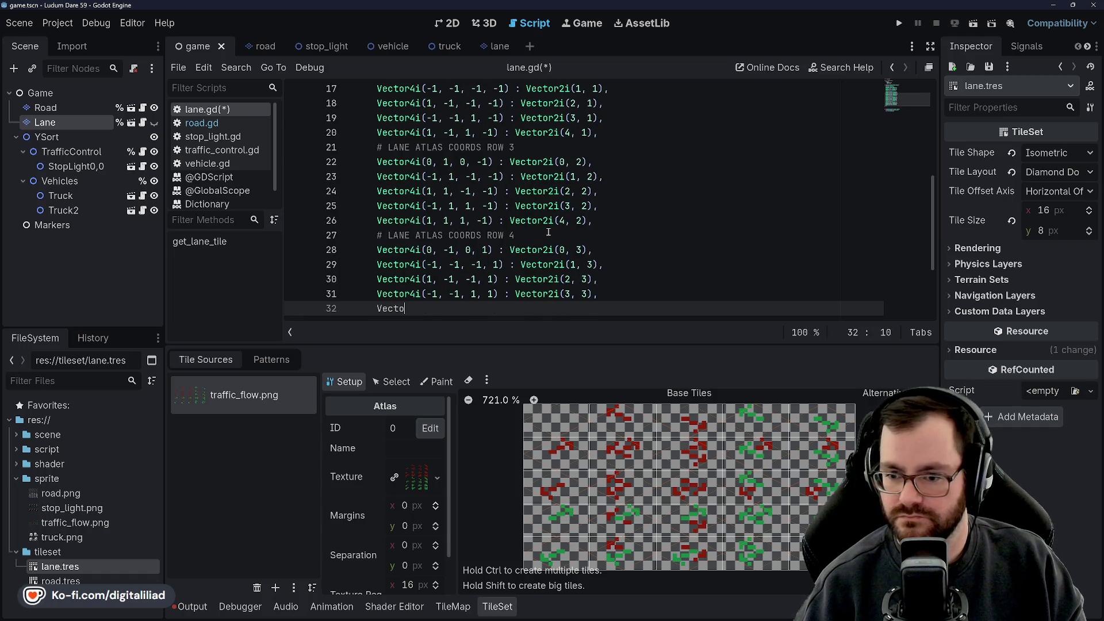
key("BackSpace")
type("4i")
key("Return")
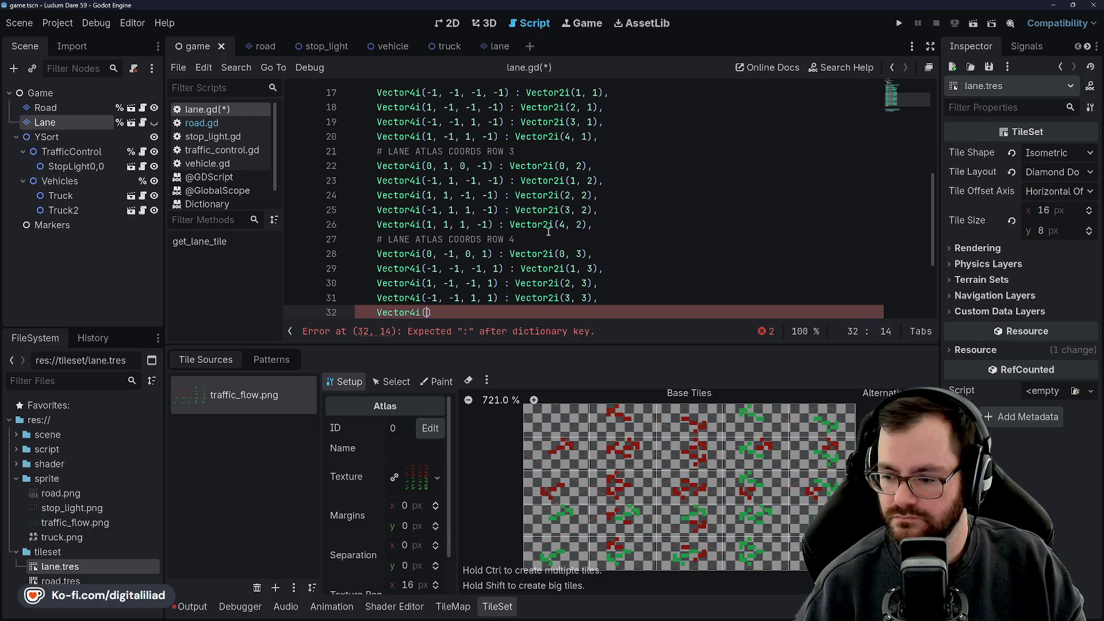
type("1, -1, 1, 1")
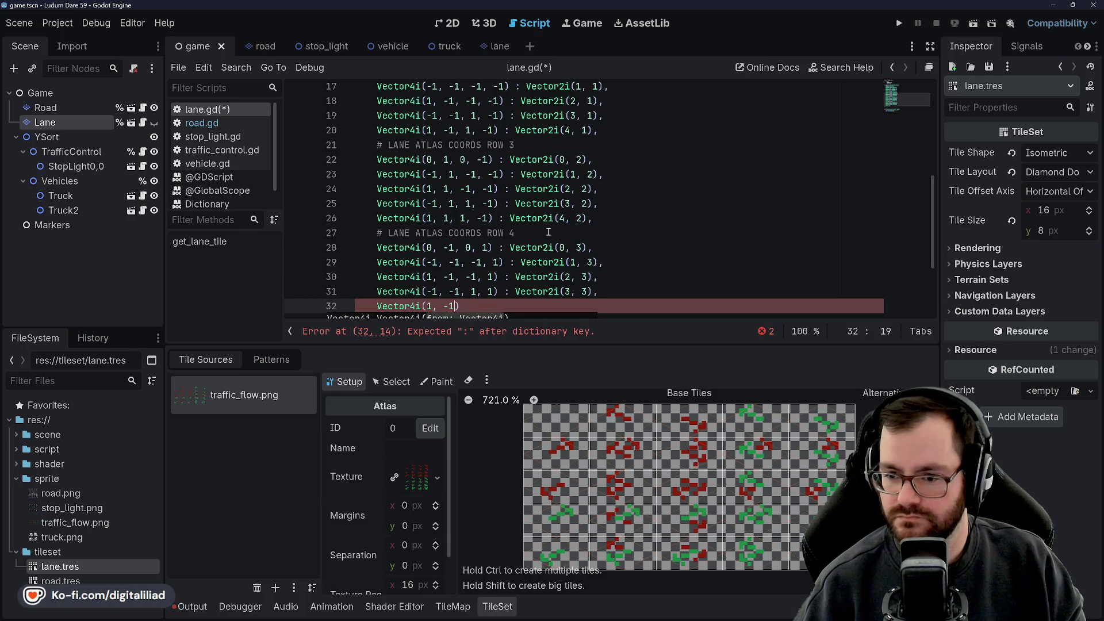
type(") : Ve")
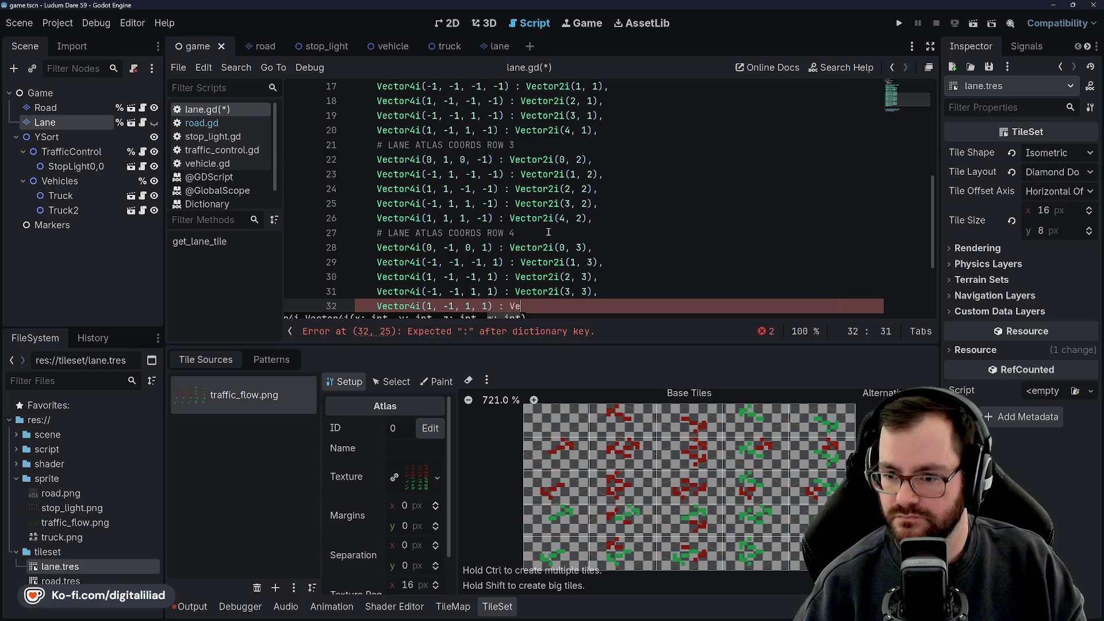
type("ctor2i(4, 3)")
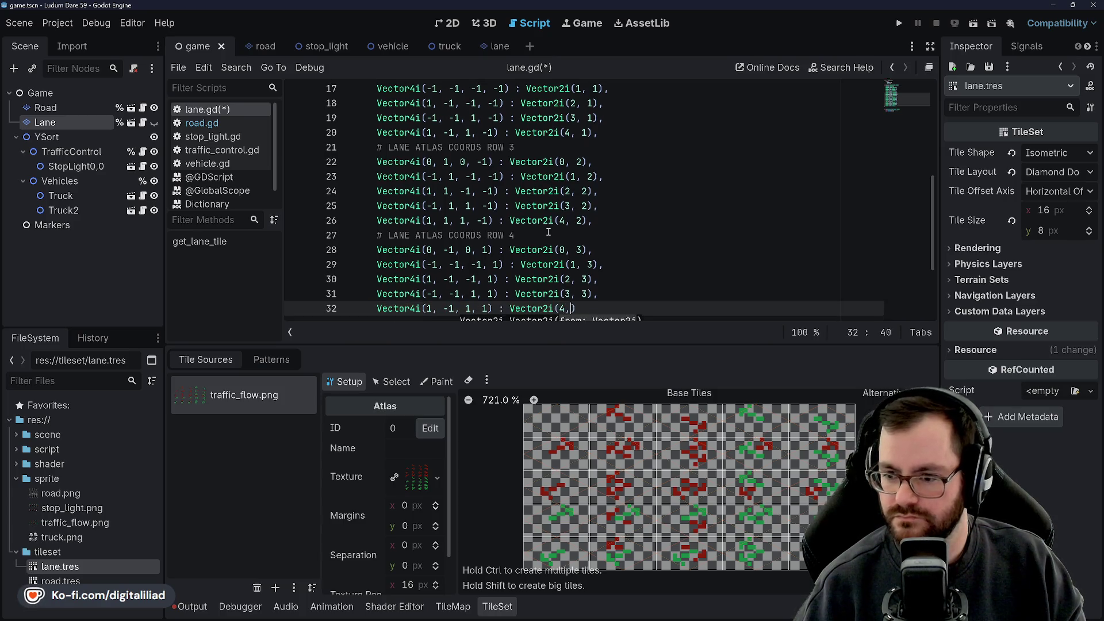
type(",")
Step: Add the '# LANE ATLAS COORDS ROW 5' comment, start a Vector4i line, then switch to the 2D view
key("Return")
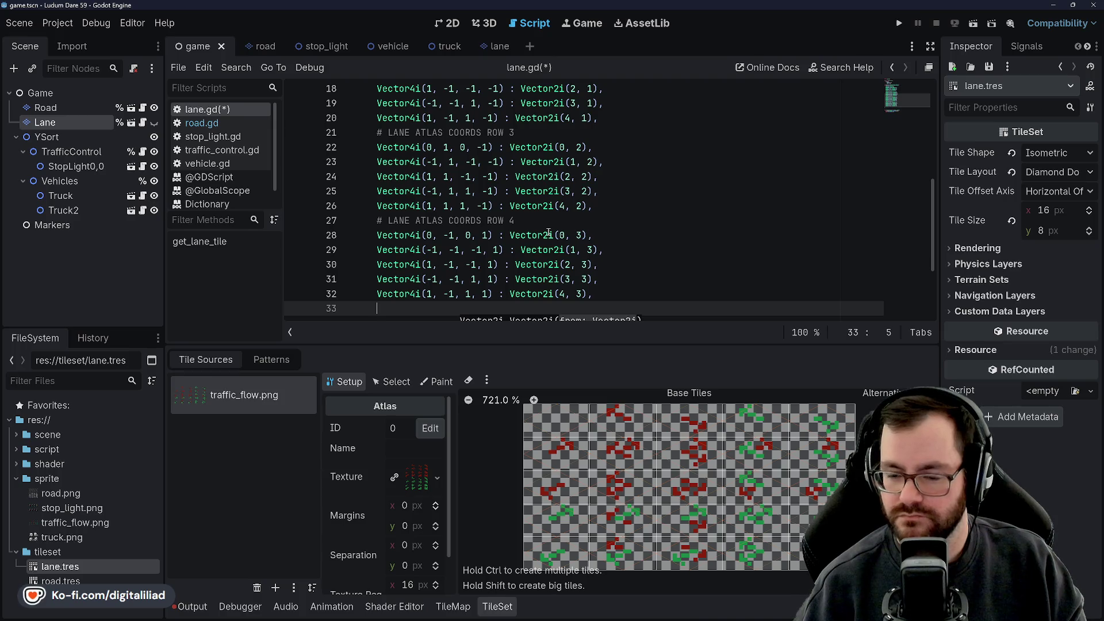
type("# LANE ATLAS C")
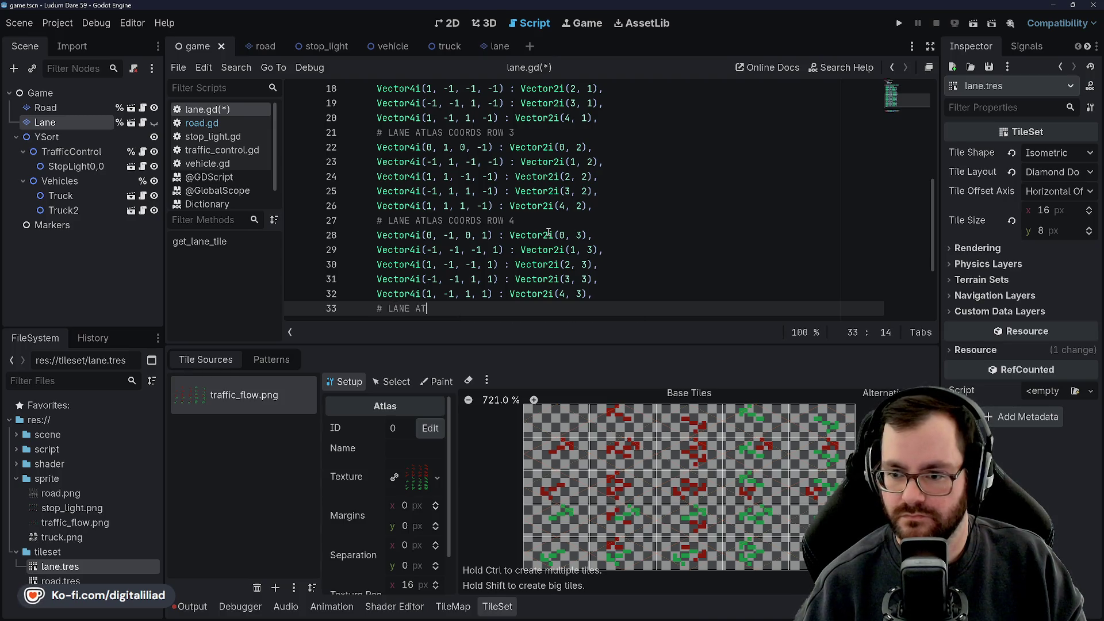
type("OORDS ROW 5")
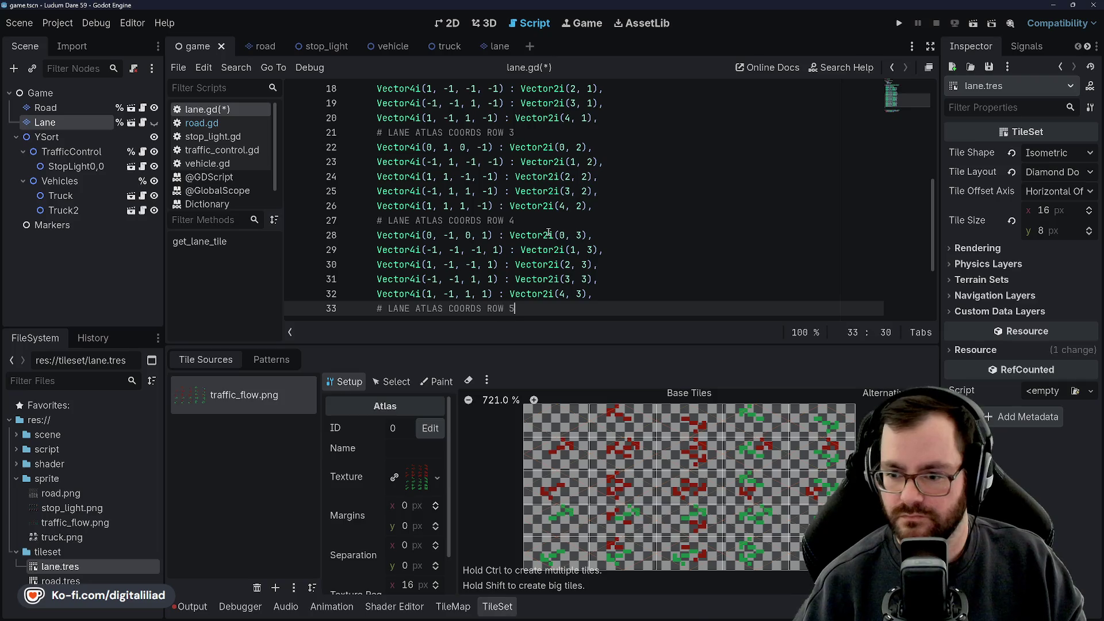
key("Return")
type("tor4i")
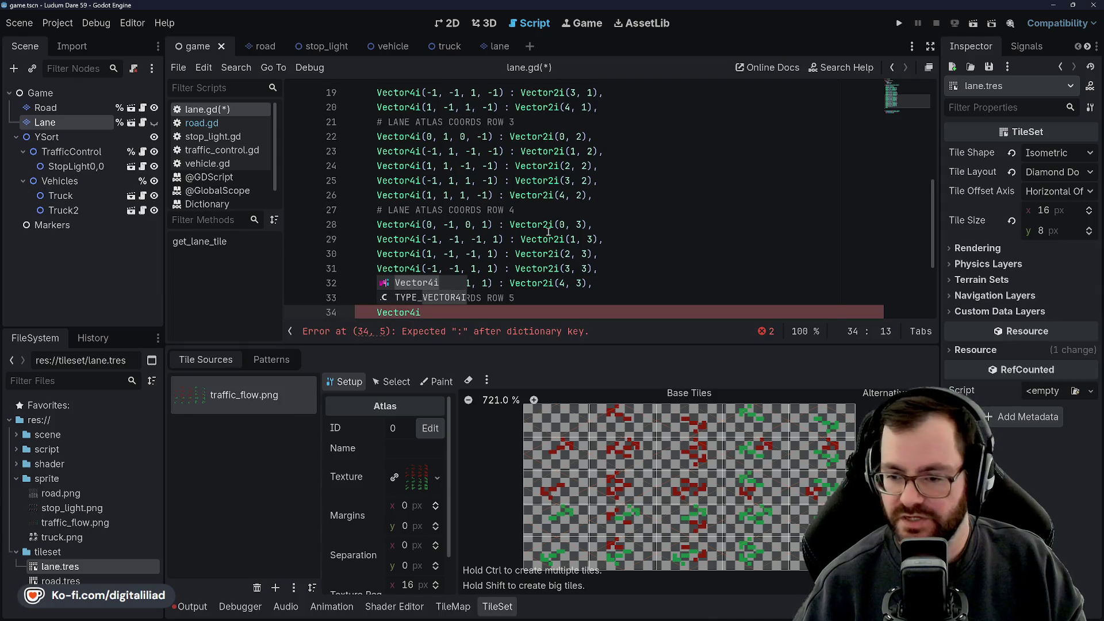
scroll(549, 230, "up", 5)
scroll(553, 201, "down", 5)
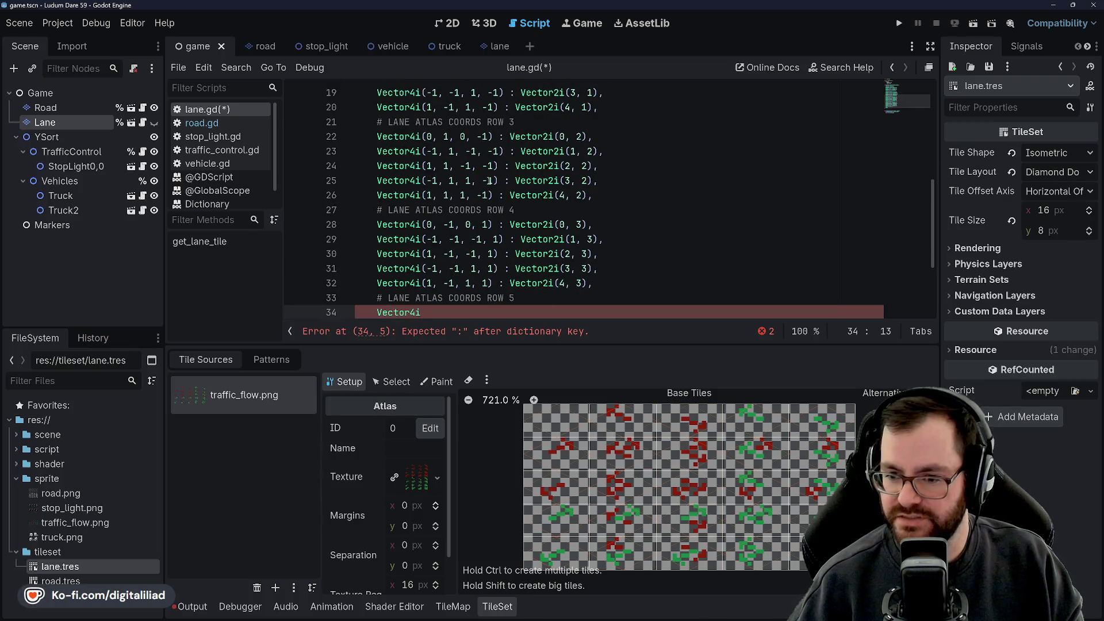
left_click(447, 24)
scroll(530, 186, "up", 5)
scroll(531, 187, "up", 1)
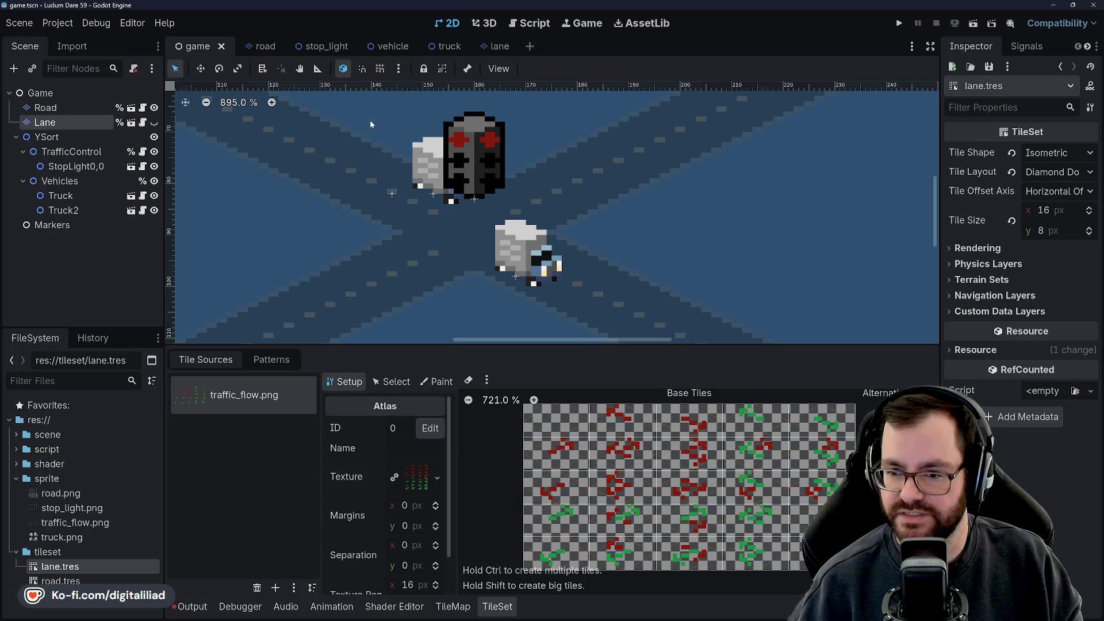
left_click(532, 23)
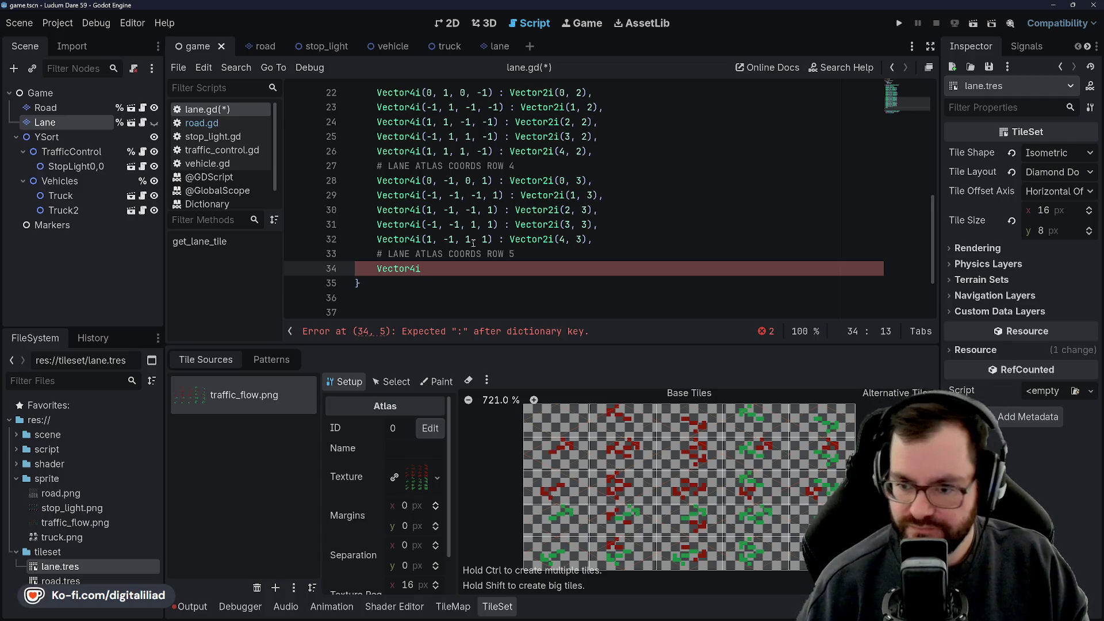
Step: Add the row 5 entry Vector4i(0, 1, 0, 1) : Vector2i(0, 4) and begin the next Vector4i entry
type("(0")
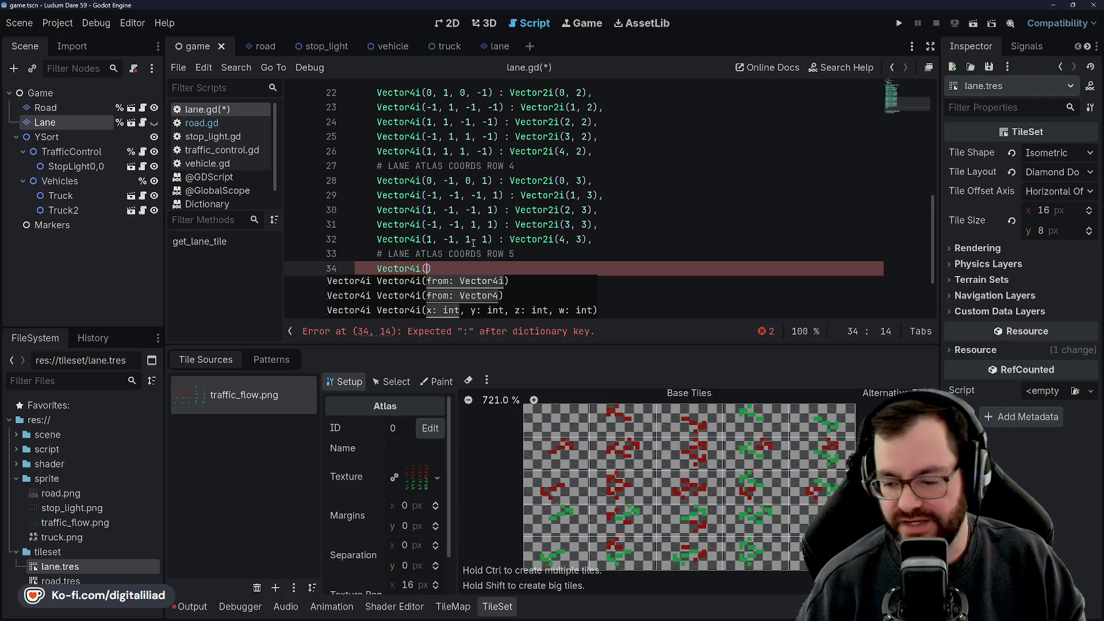
type(", 1, 0")
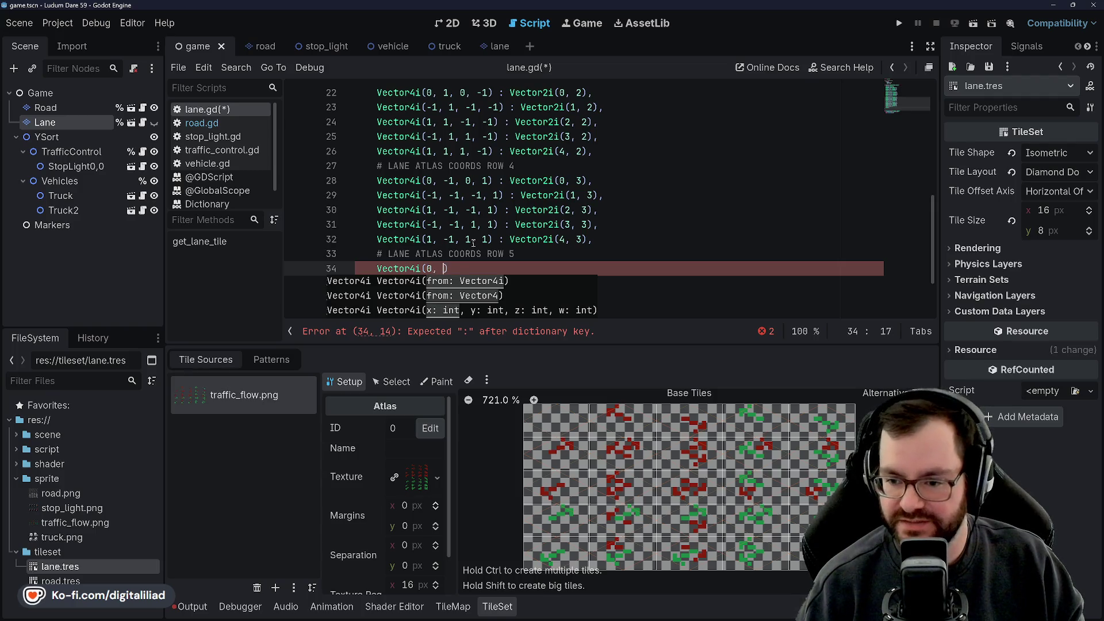
type(", 1) : ")
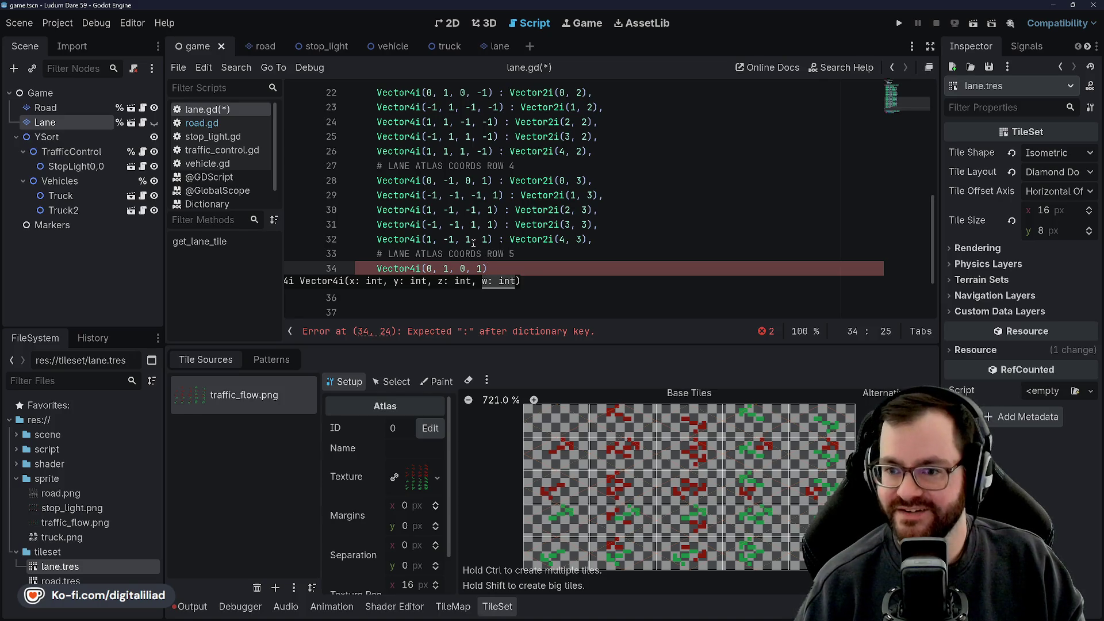
type("Vec")
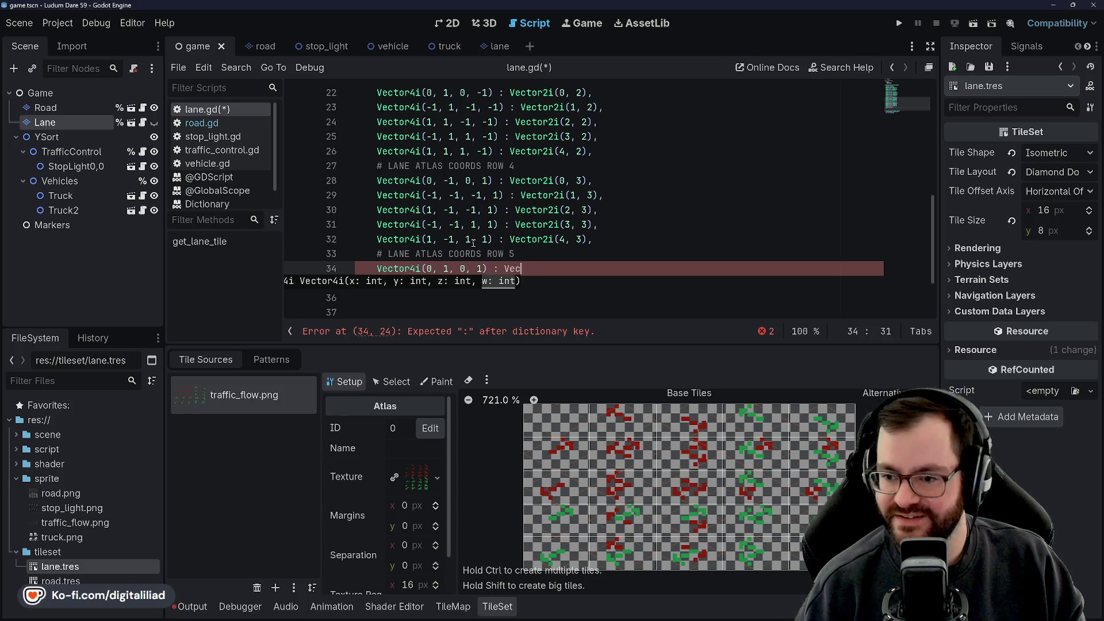
type("tor2i(0, 4),")
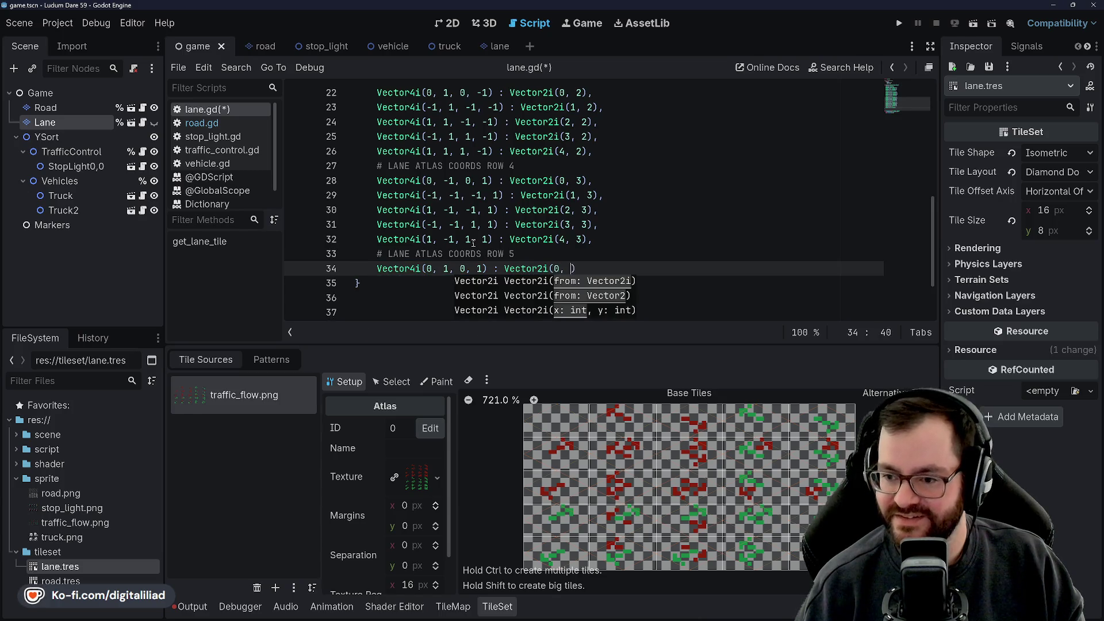
key("Return")
type("Vector4i(-1, 1, -1, 1) : Vector2i(1, 4),")
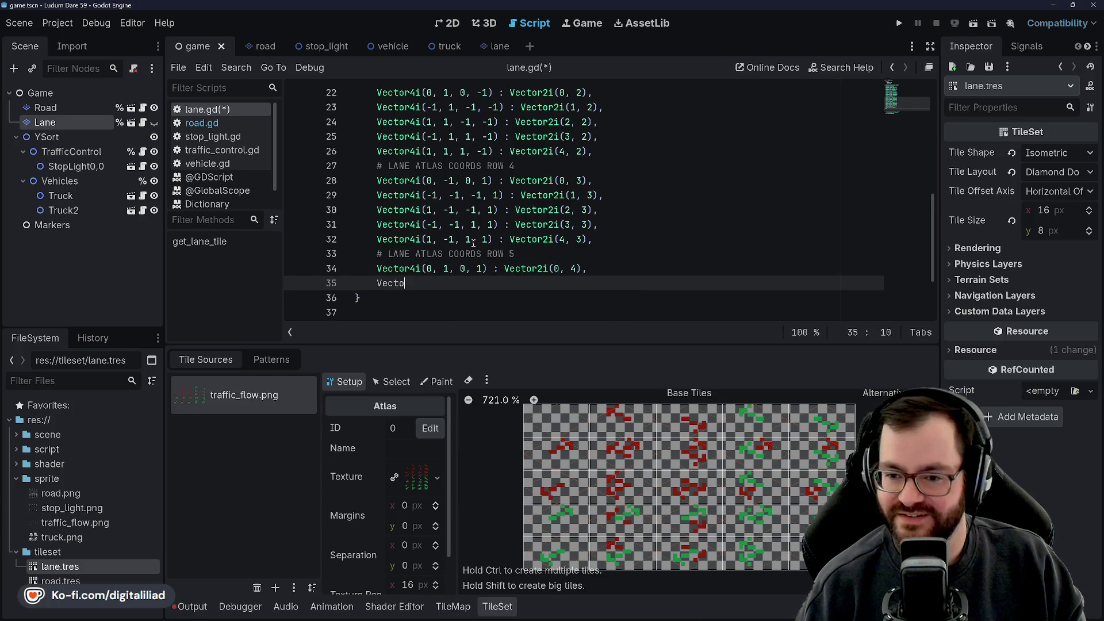
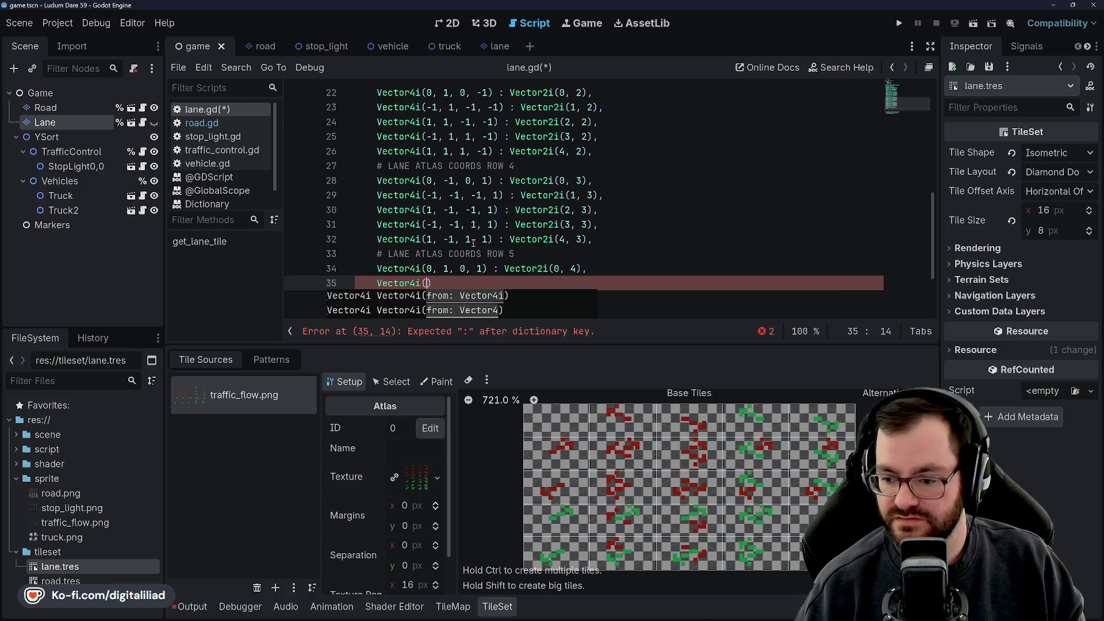
Step: Add row 5 entries Vector4i(-1, 1, -1, 1) : Vector2i(1, 4) and Vector4i(1, 1, -1, 1) : Vector2i(2, 4)
type("-1, 1, -1")
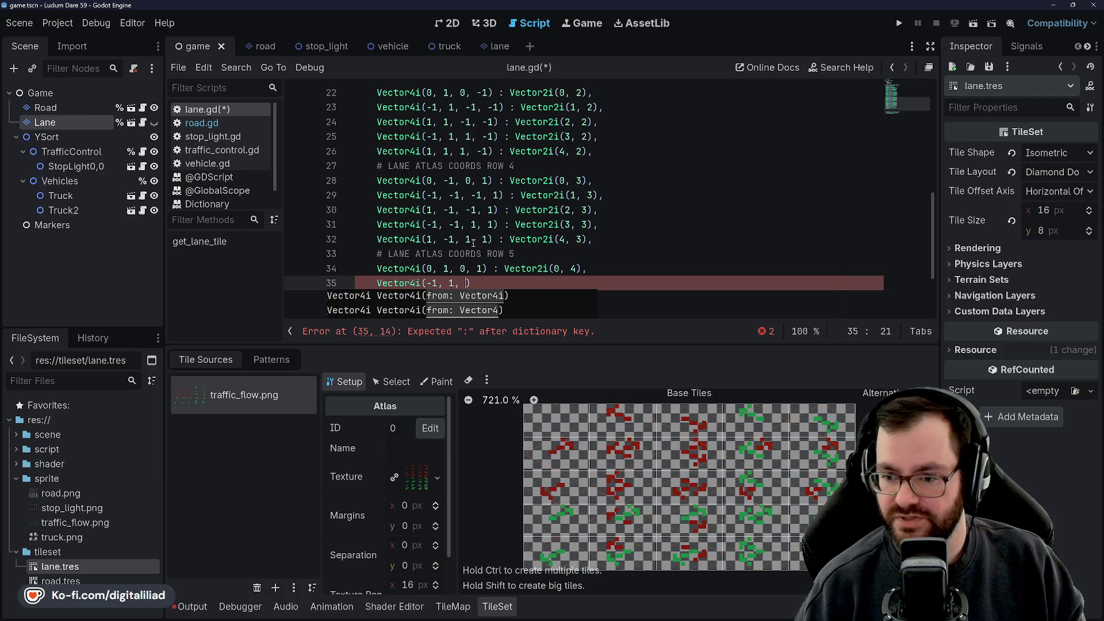
type(", 1) : Vector")
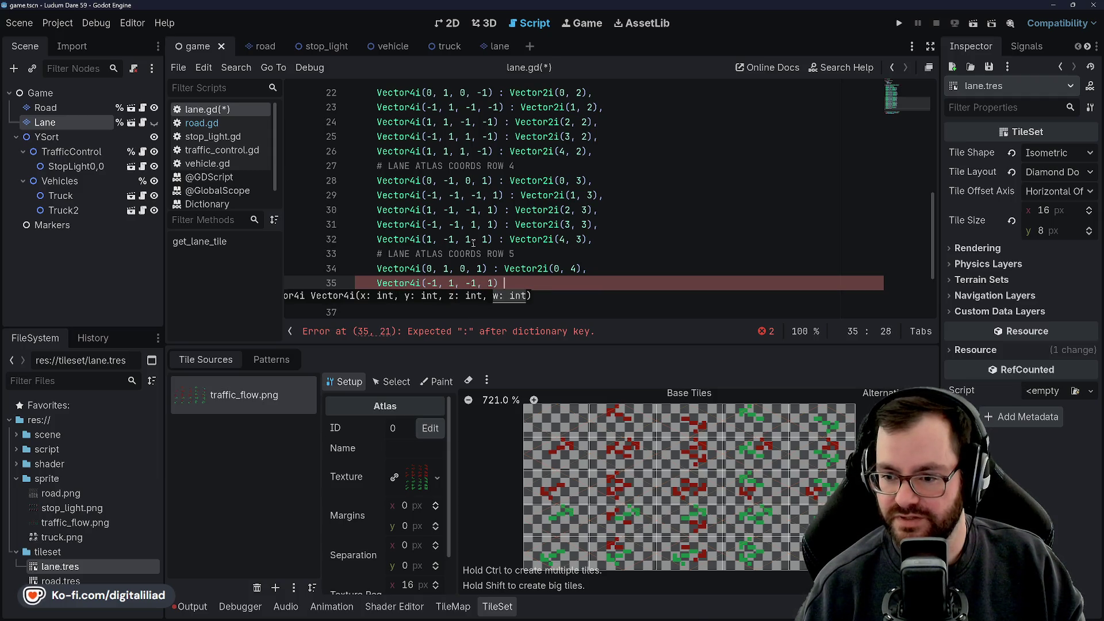
type("2i(")
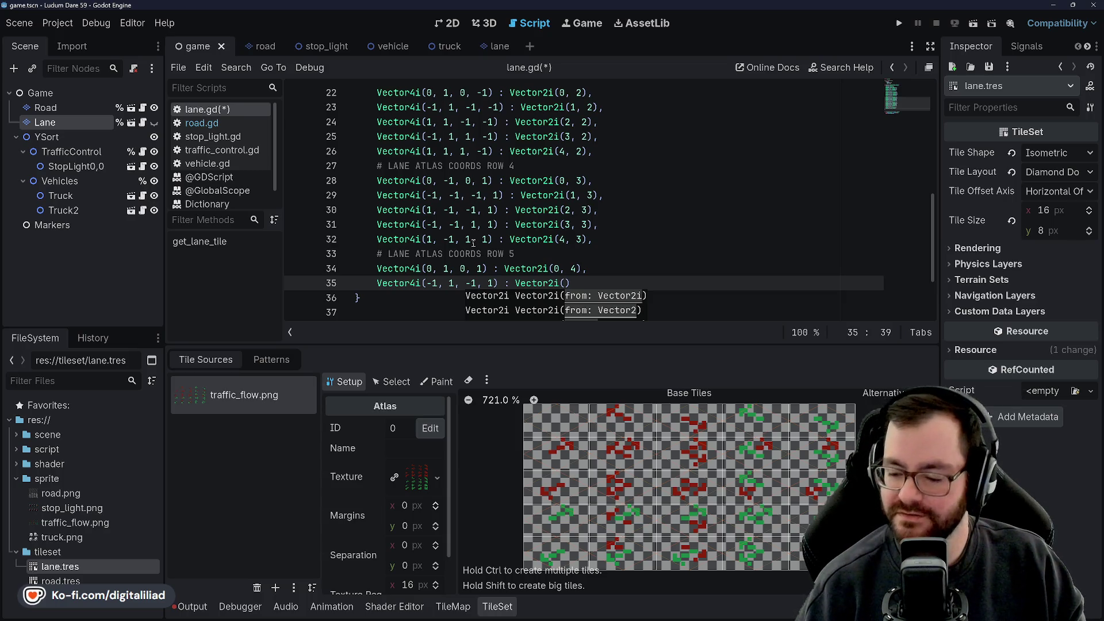
type("1, 4),")
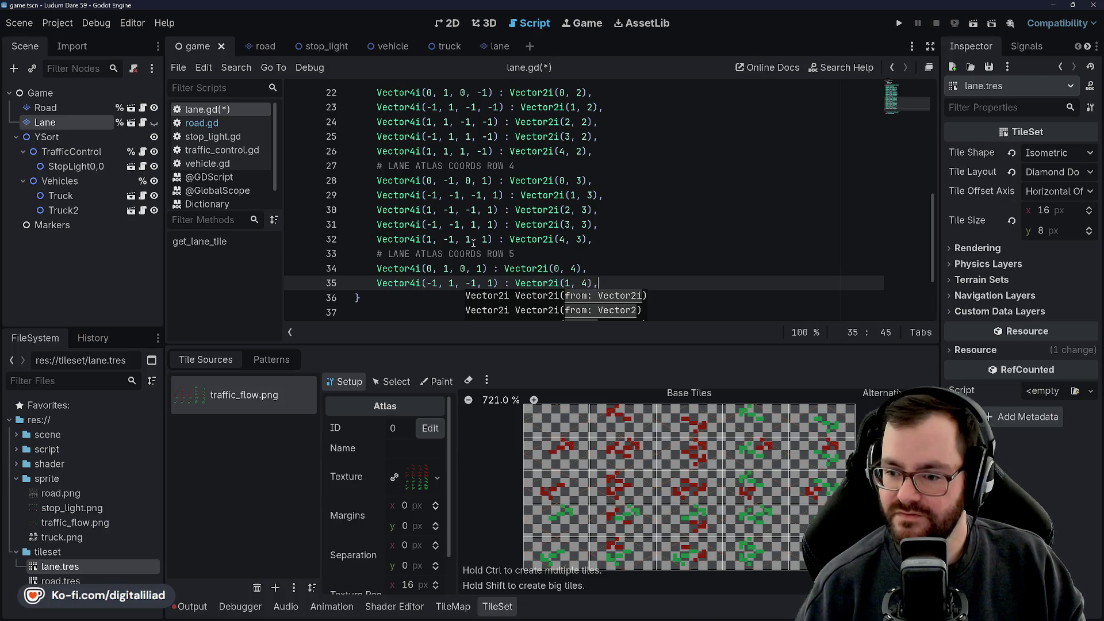
key("Return")
type("Vector4i(")
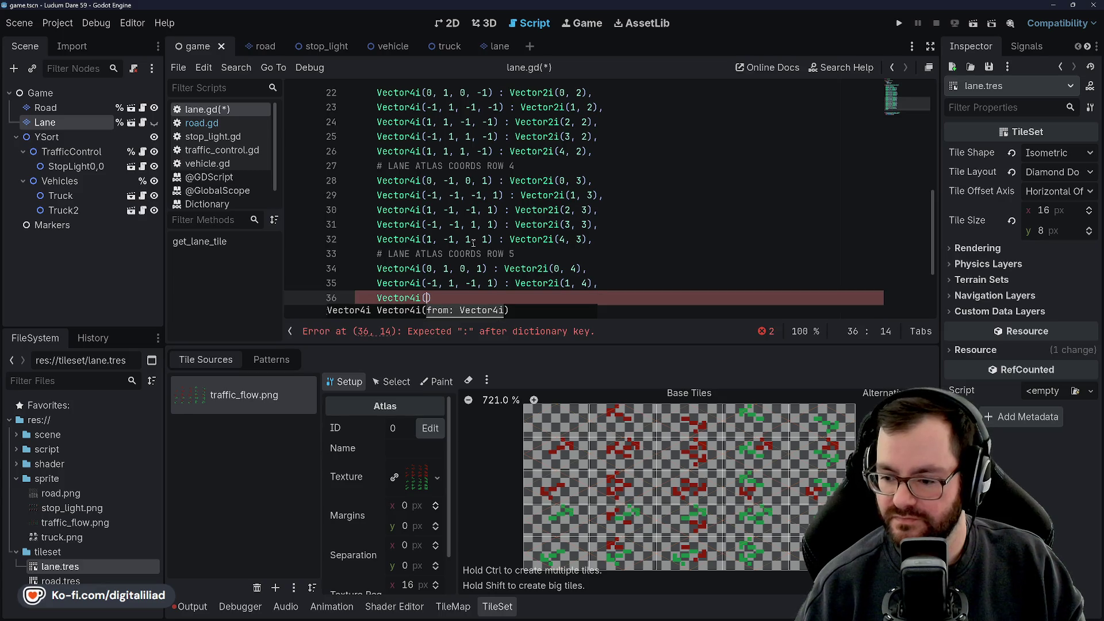
type("1, 1, -1, ")
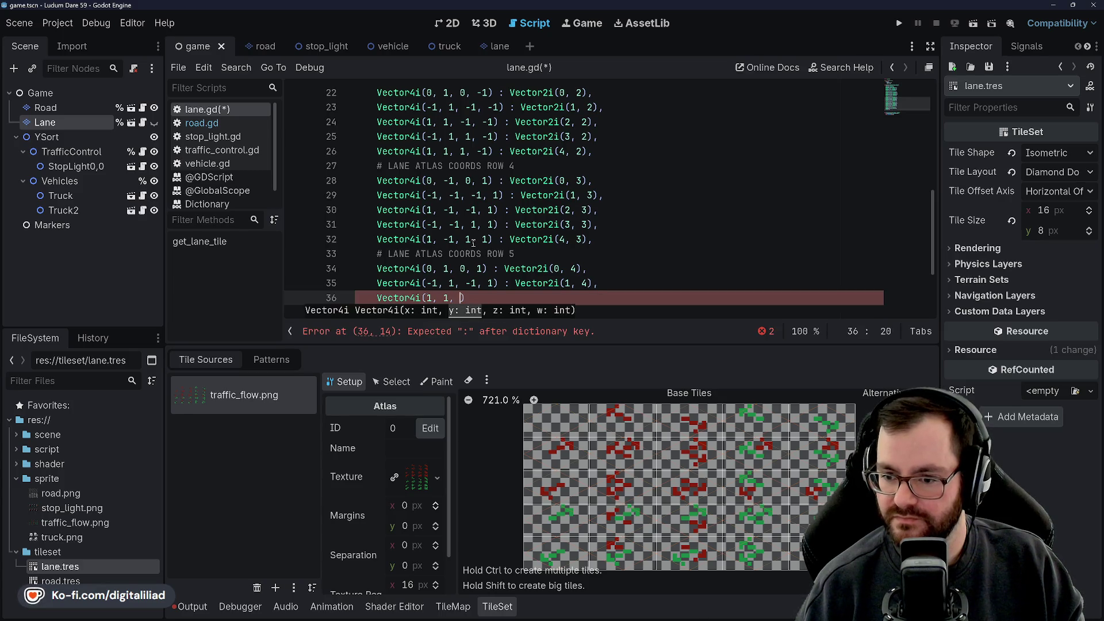
type("1) : Vector2i(2, 4),")
Step: Add entries (-1, 1, 1, 1) : Vector2i(3, 4) and (1, 1, 1, 1) : Vector2i(4, 4), then save lane.gd
key("Return")
type("Vector4i(")
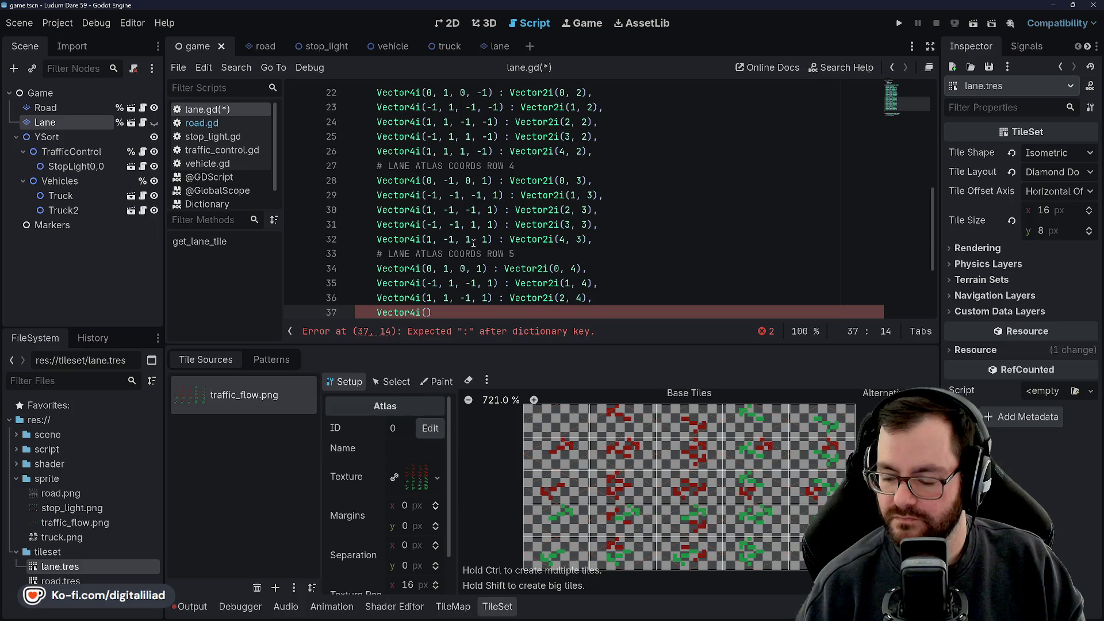
type("-1, 1, 1, 1)")
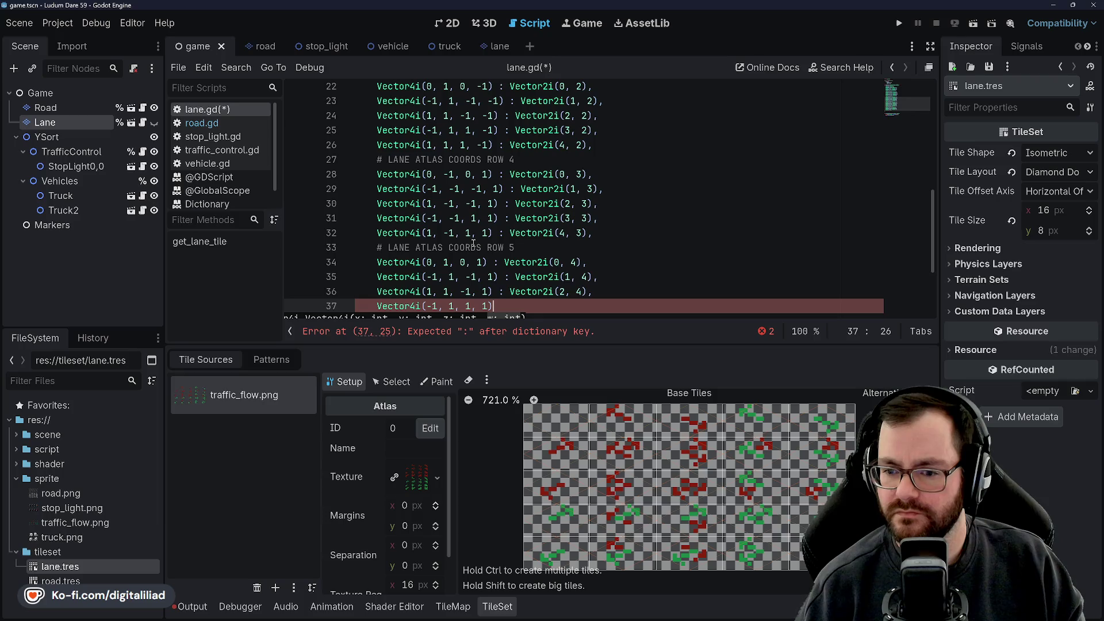
type(" : Vector2i")
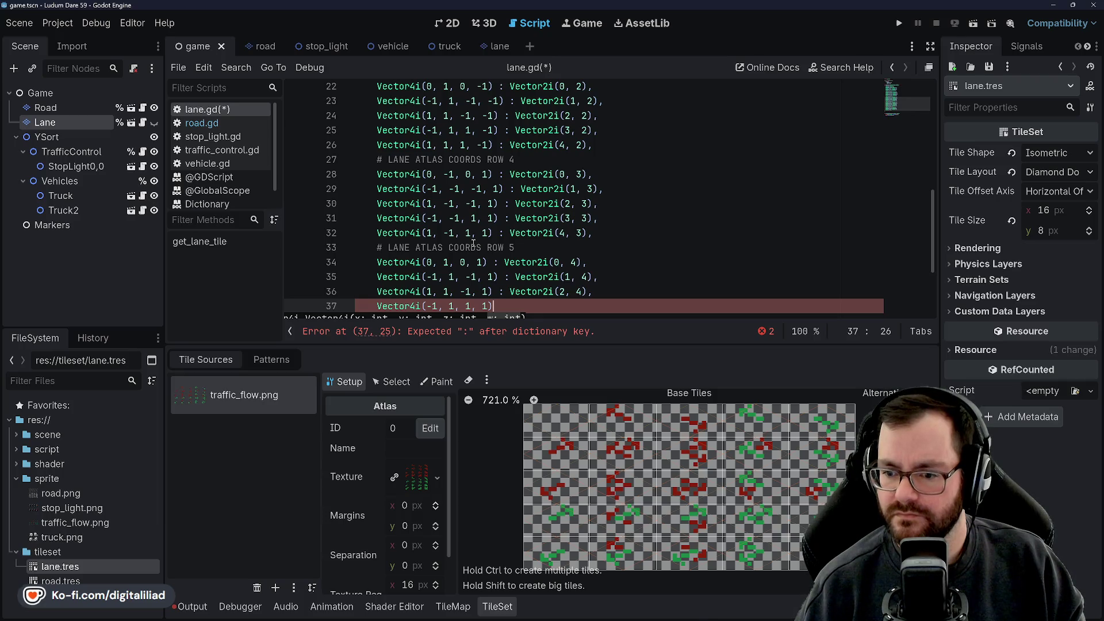
type("(")
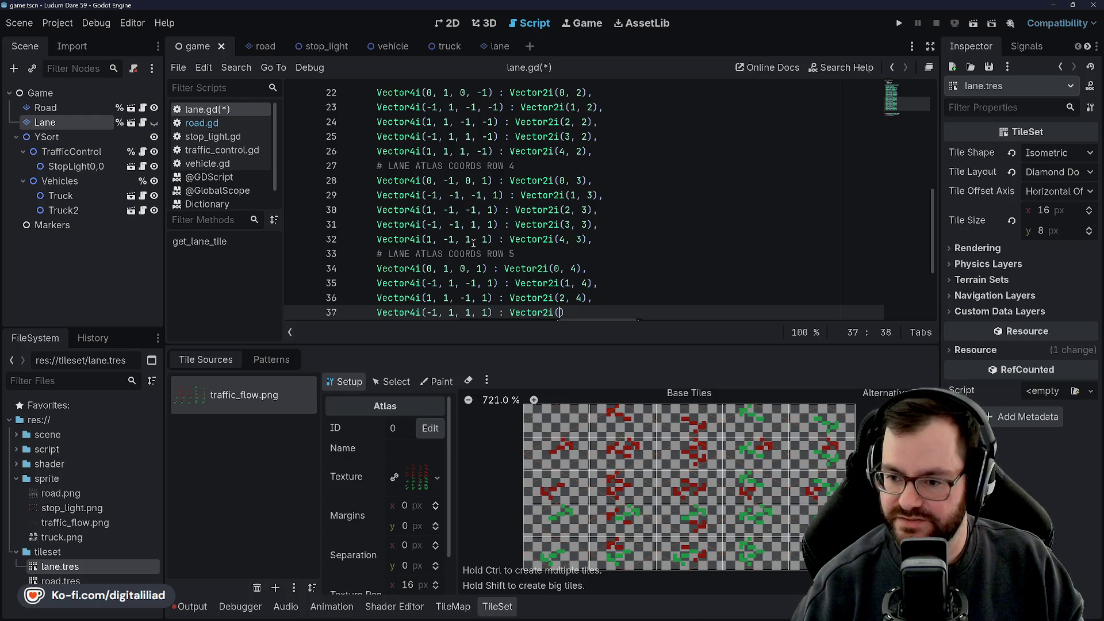
type("3, 4),")
key("Return")
type("Vector4i(")
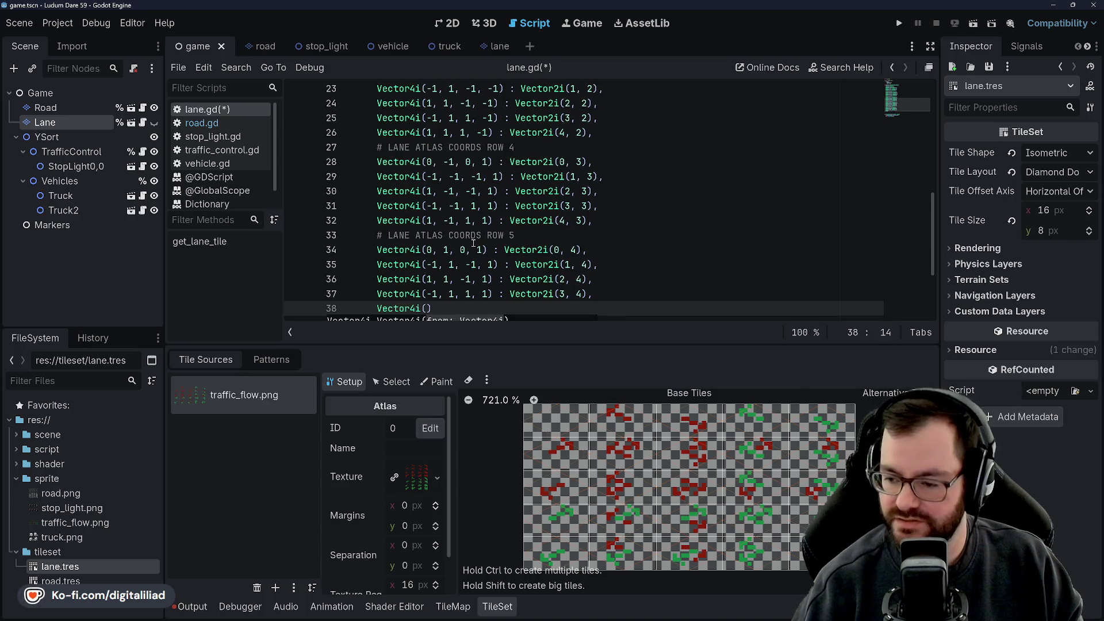
type("1, 1, 1,")
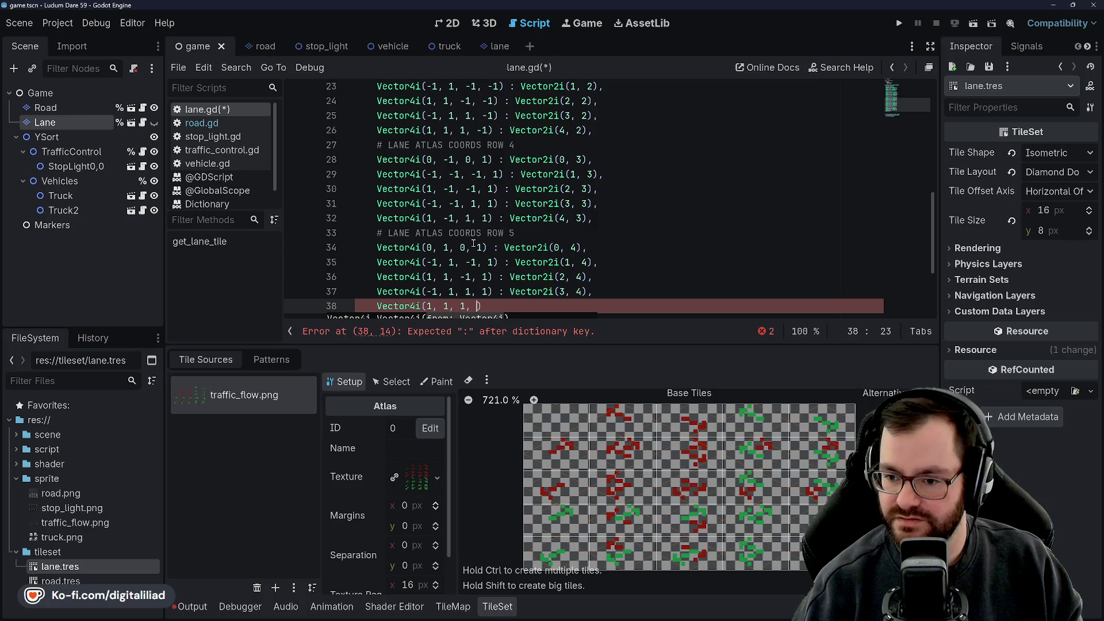
type(" 1) ")
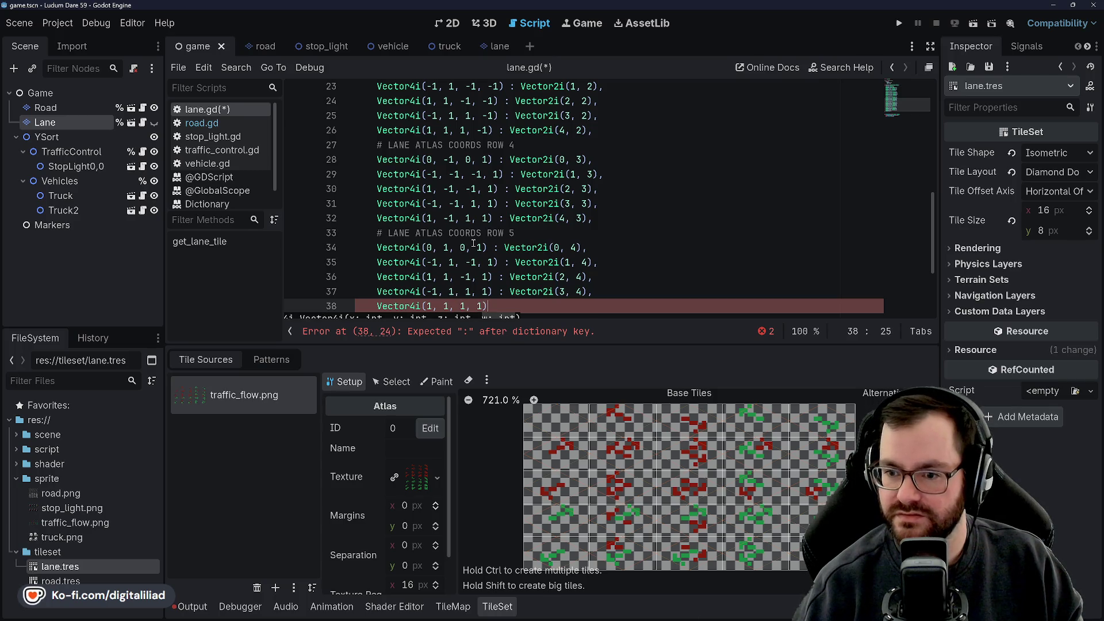
type(": Vector4")
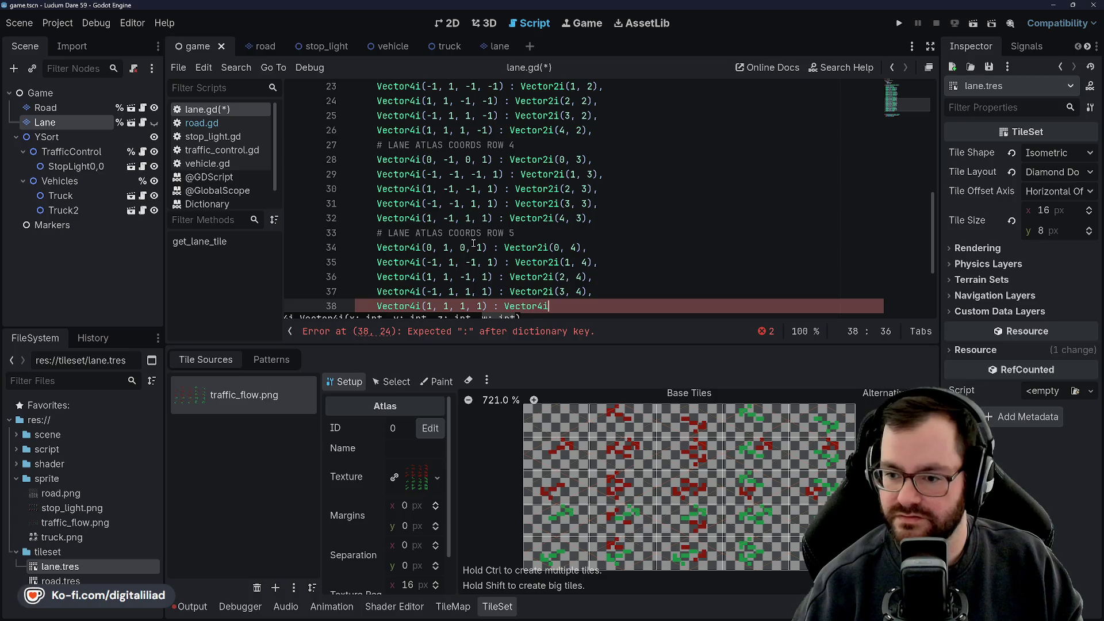
key("BackSpace")
type("2i(")
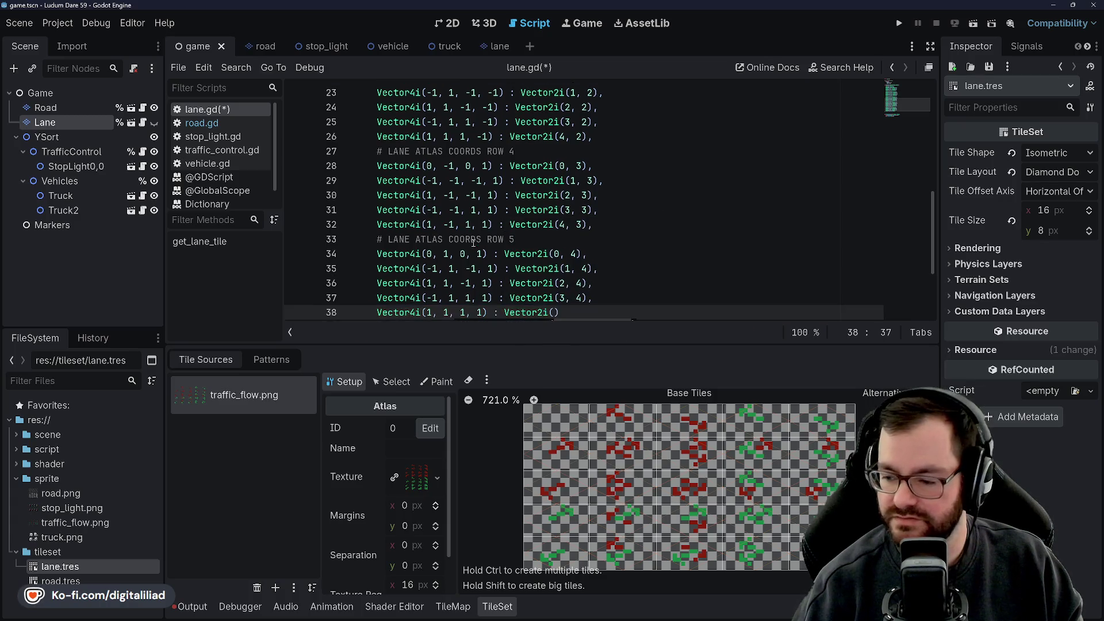
type("4, 4)")
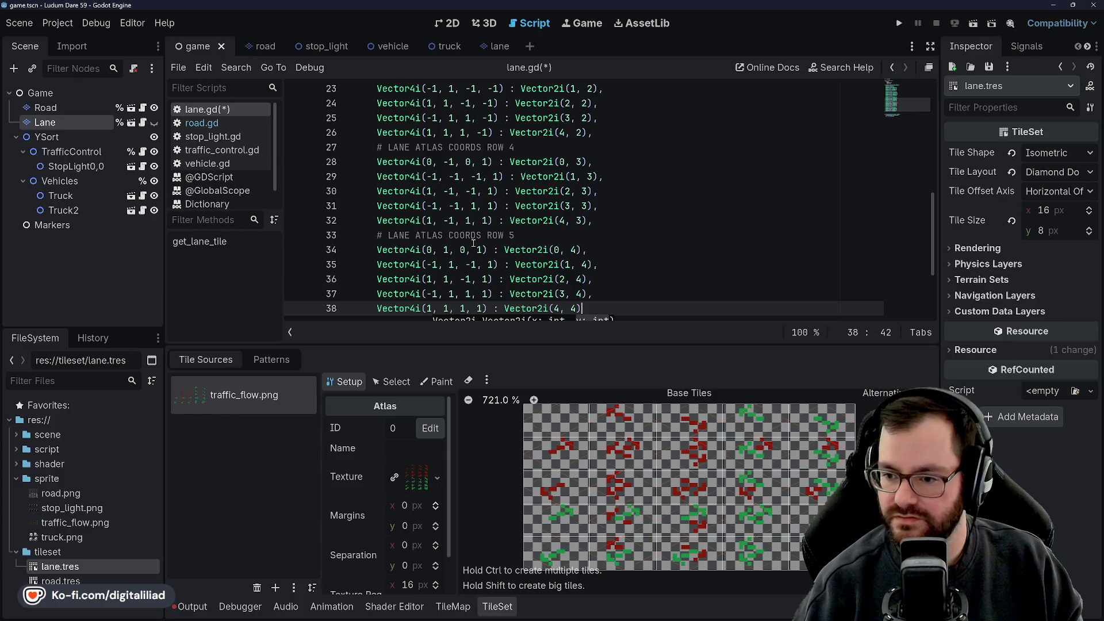
key("ctrl+s")
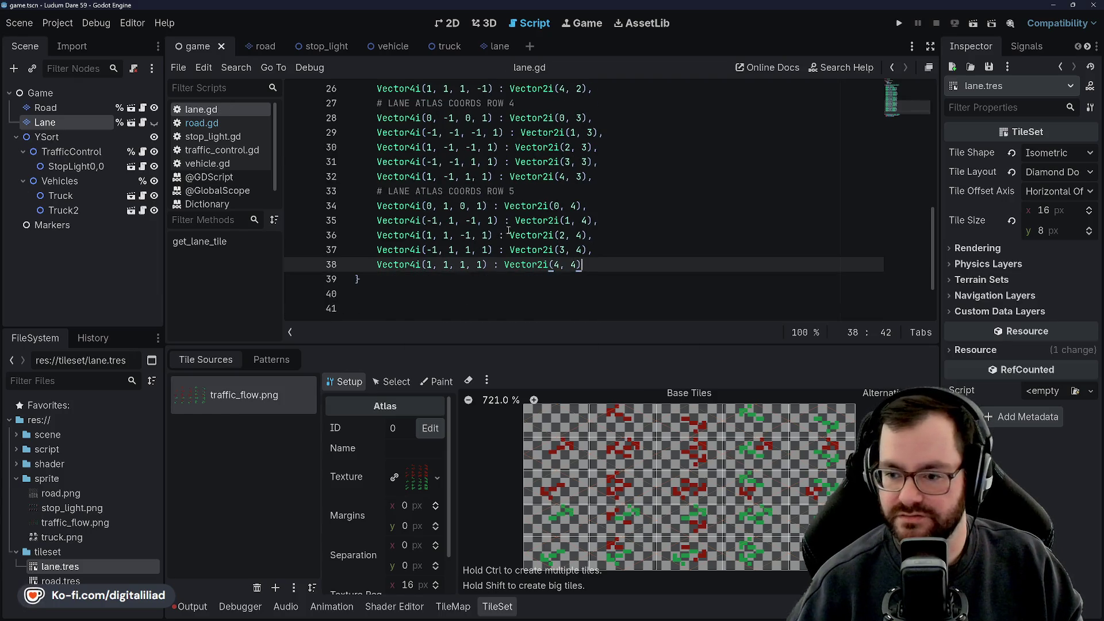
Step: Hide the tile set panel, tidy blank lines, and start a func set_lane_tile( declaration below get_lane_tile
scroll(532, 198, "up", 4)
scroll(531, 198, "up", 4)
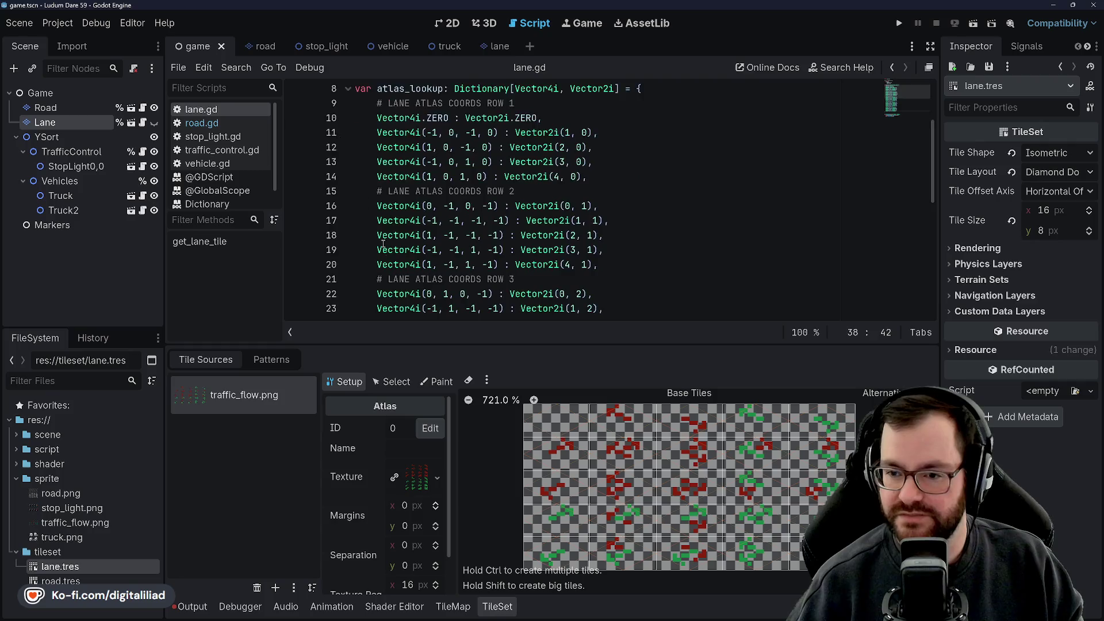
scroll(461, 200, "up", 1)
left_click(510, 604)
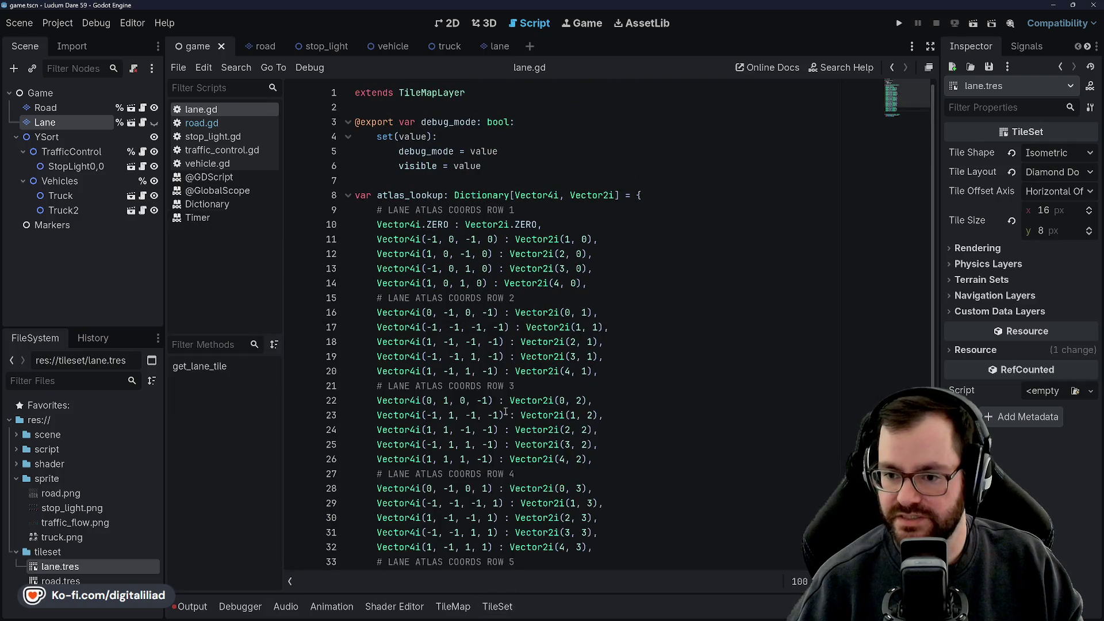
scroll(460, 402, "down", 4)
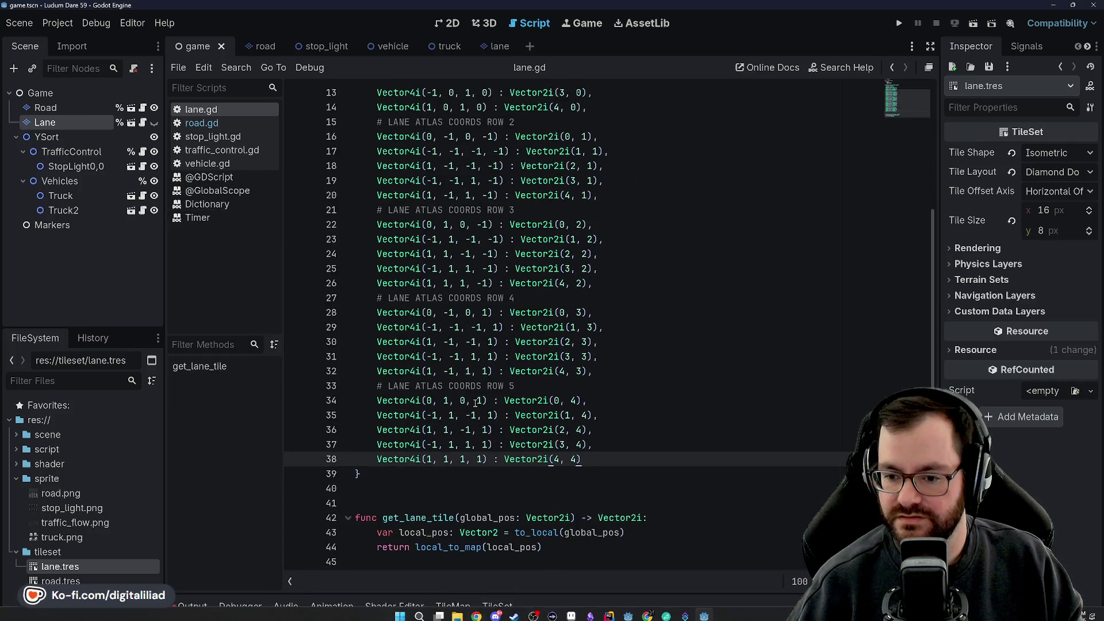
left_click(436, 486)
key("Delete")
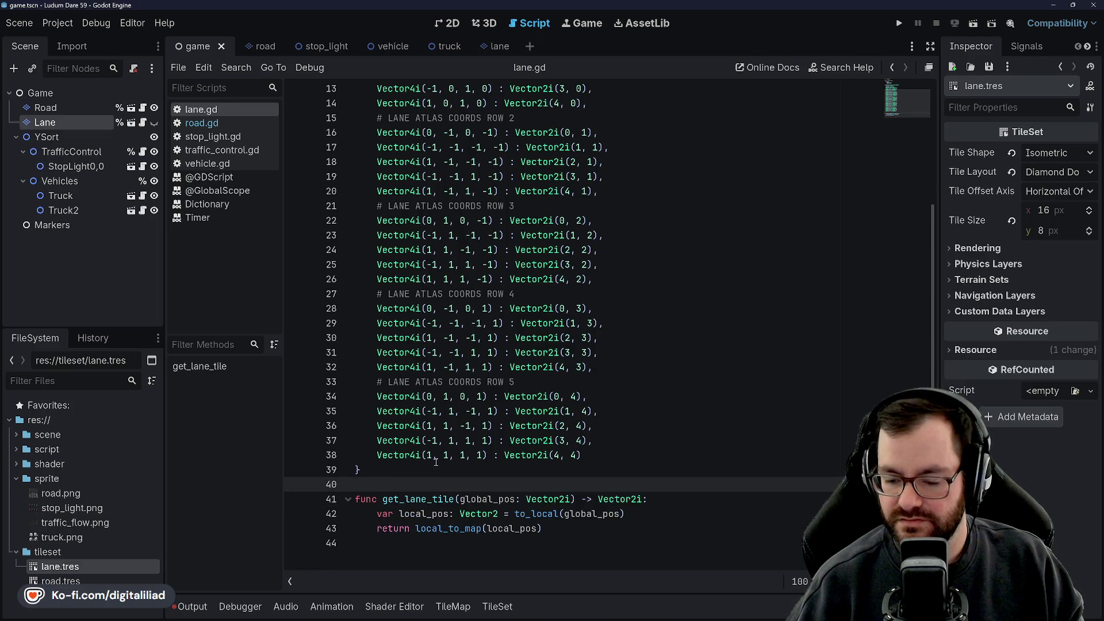
key("Return")
key("Down")
key("Down")
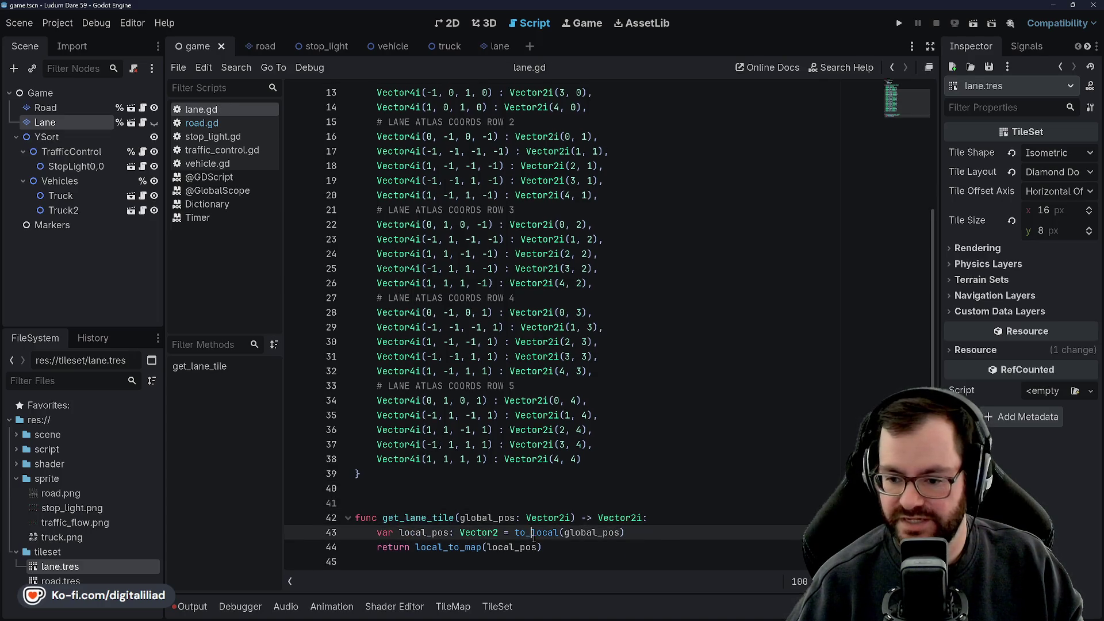
left_click(560, 549)
key("Return")
key("Return")
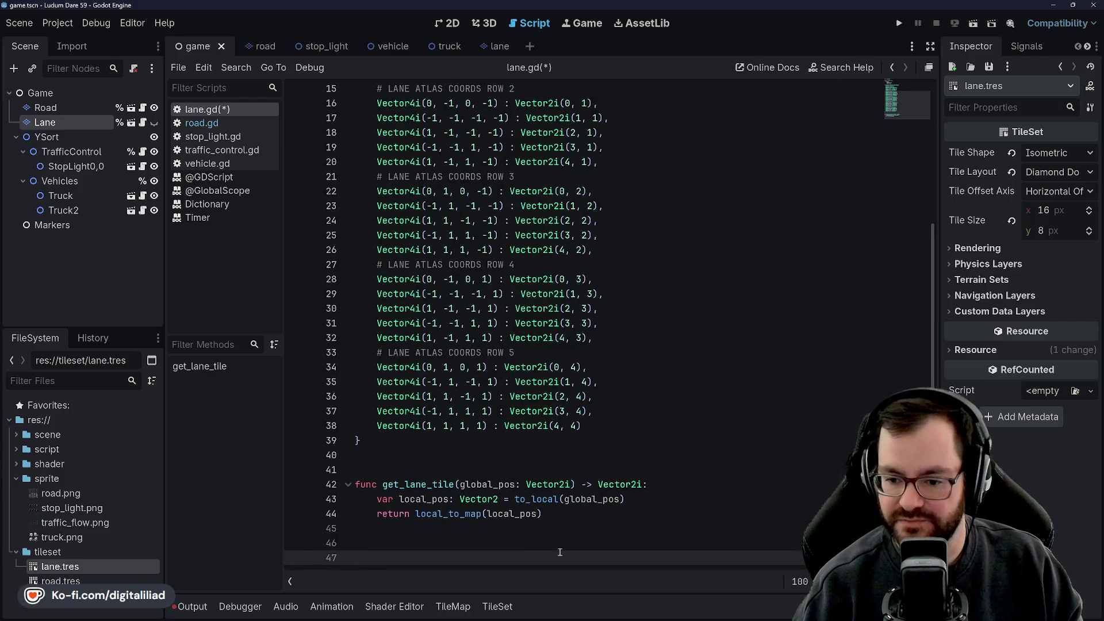
type("func set_lane_til")
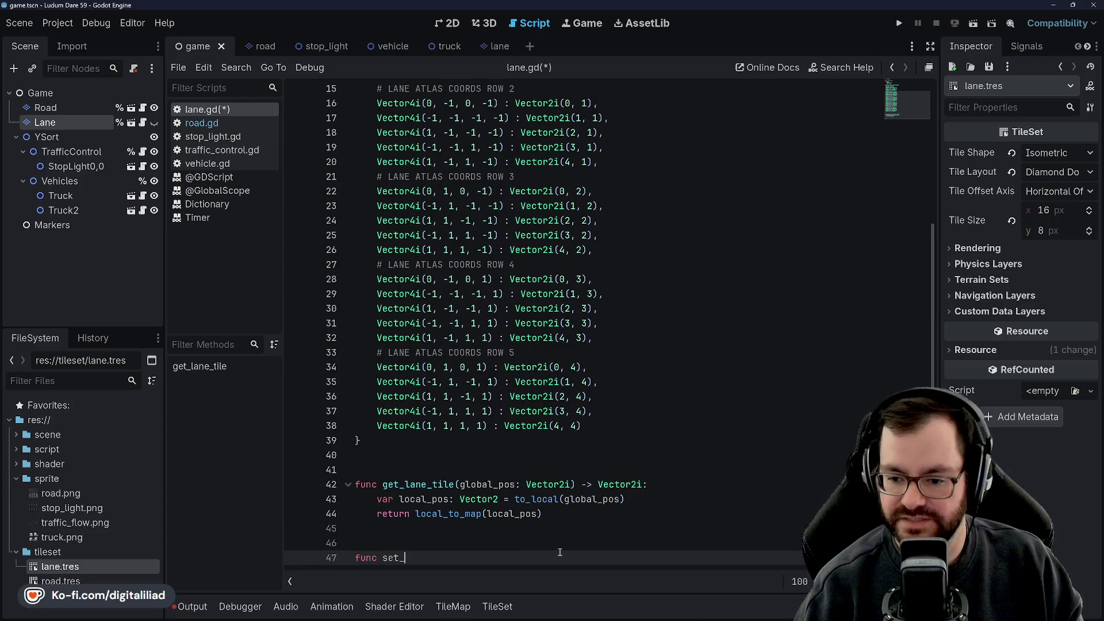
type("e(")
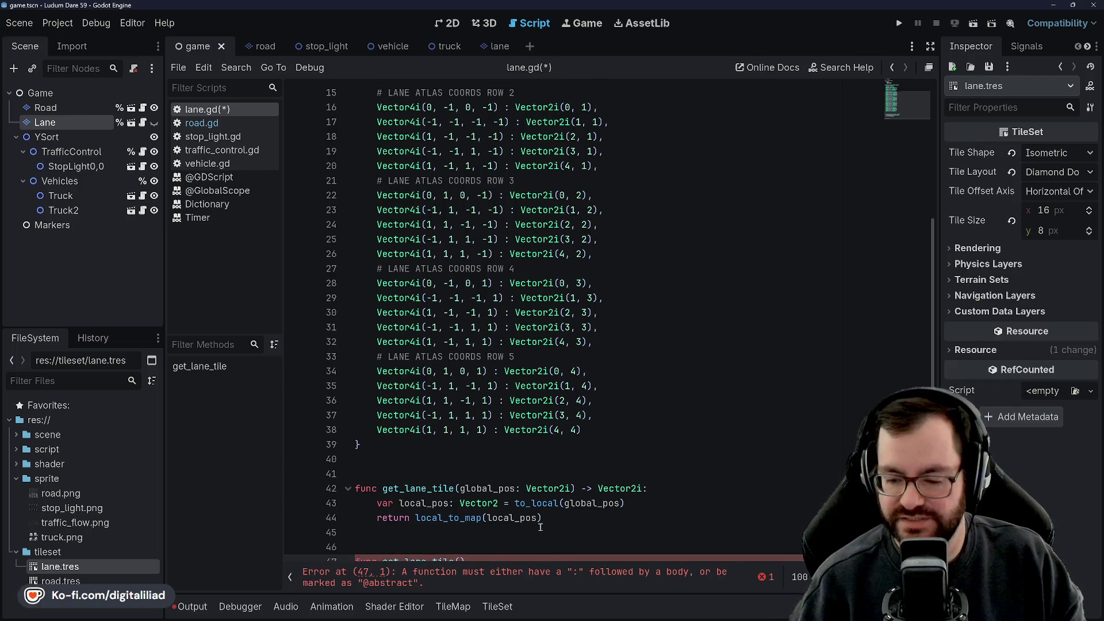
Step: Review the lines between the lane dictionary and the set_lane_tile declaration
left_click(410, 515)
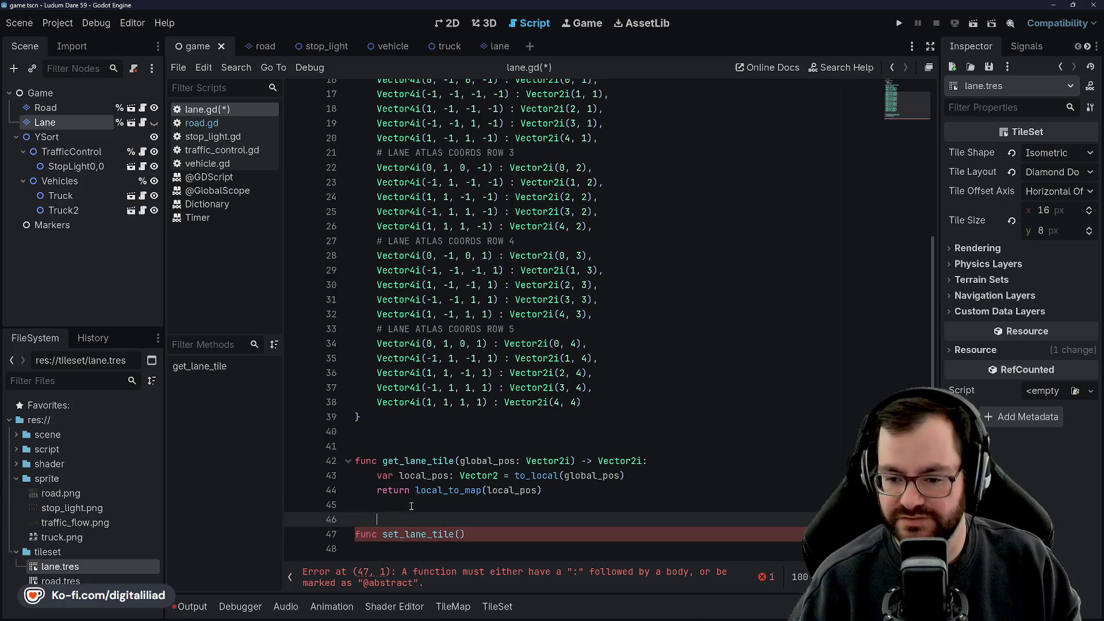
left_click(418, 503)
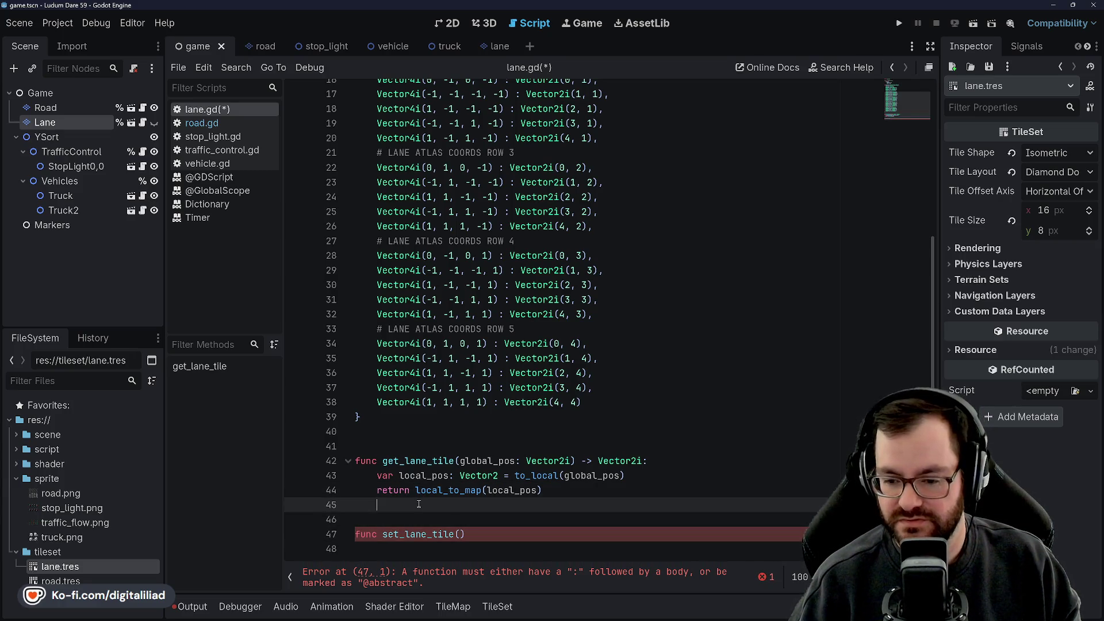
left_click(407, 447)
key("Up")
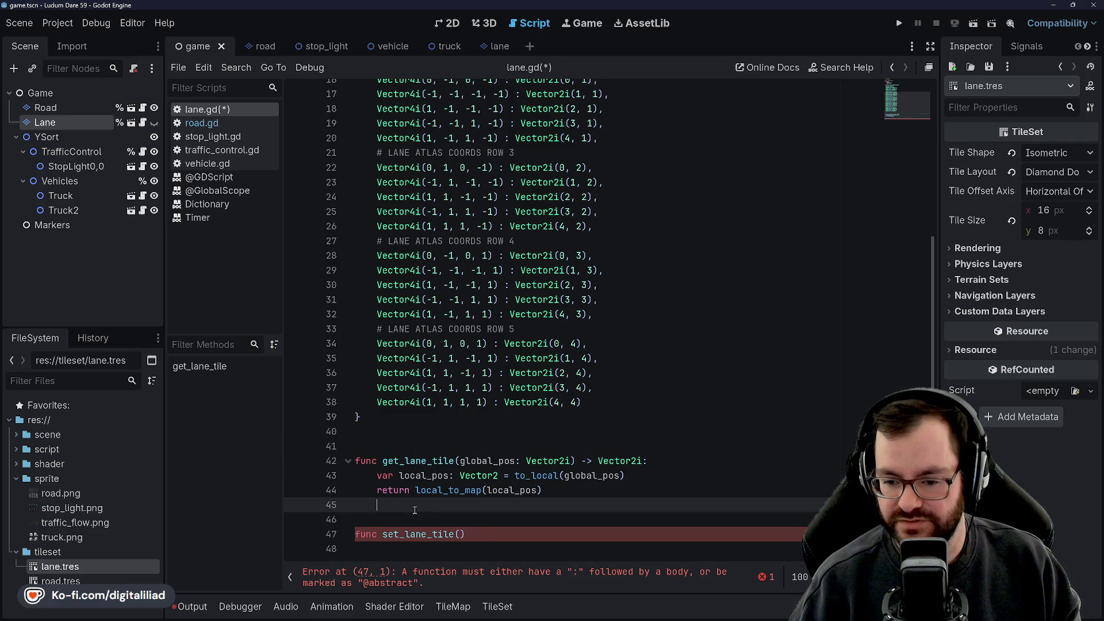
left_click(487, 534)
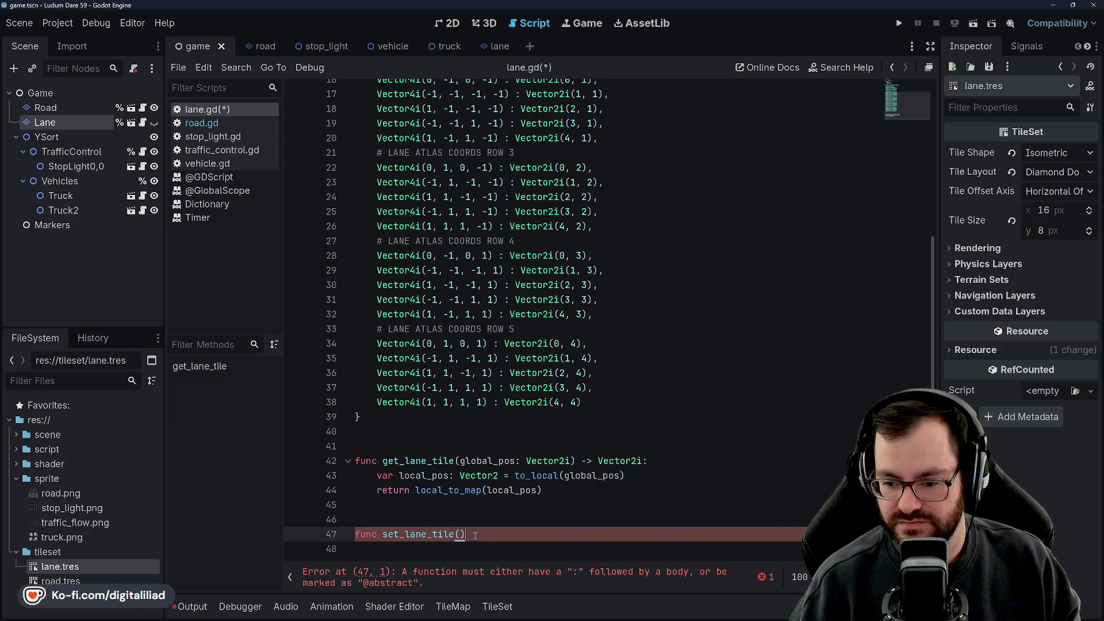
key("Up")
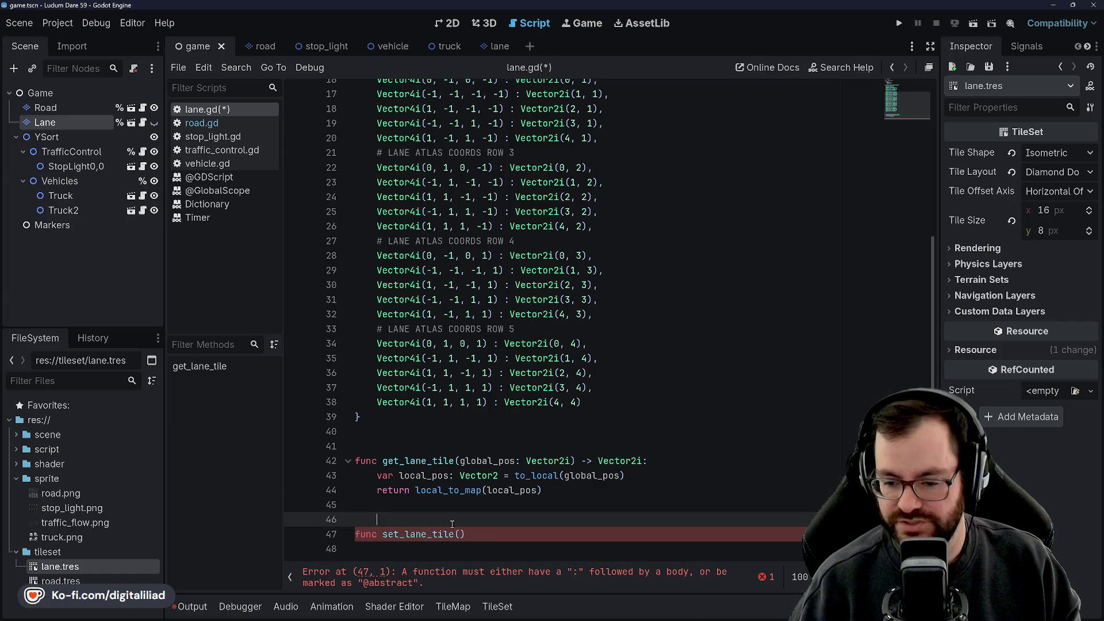
left_click(484, 537)
key("Up")
left_click(469, 534)
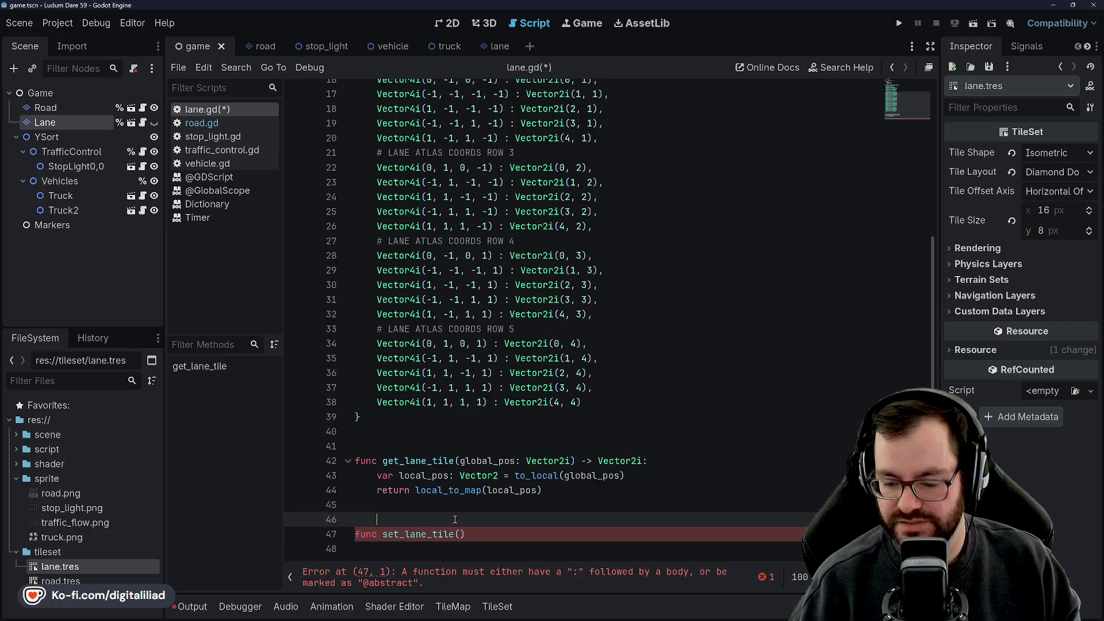
left_click(453, 492)
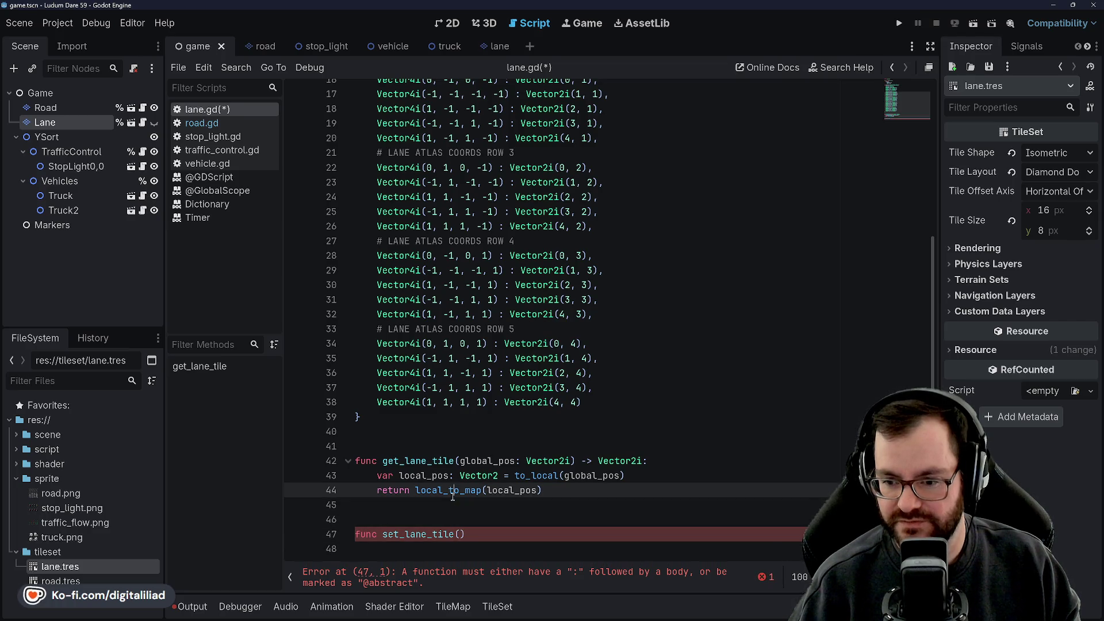
left_click(433, 441)
left_click(437, 433)
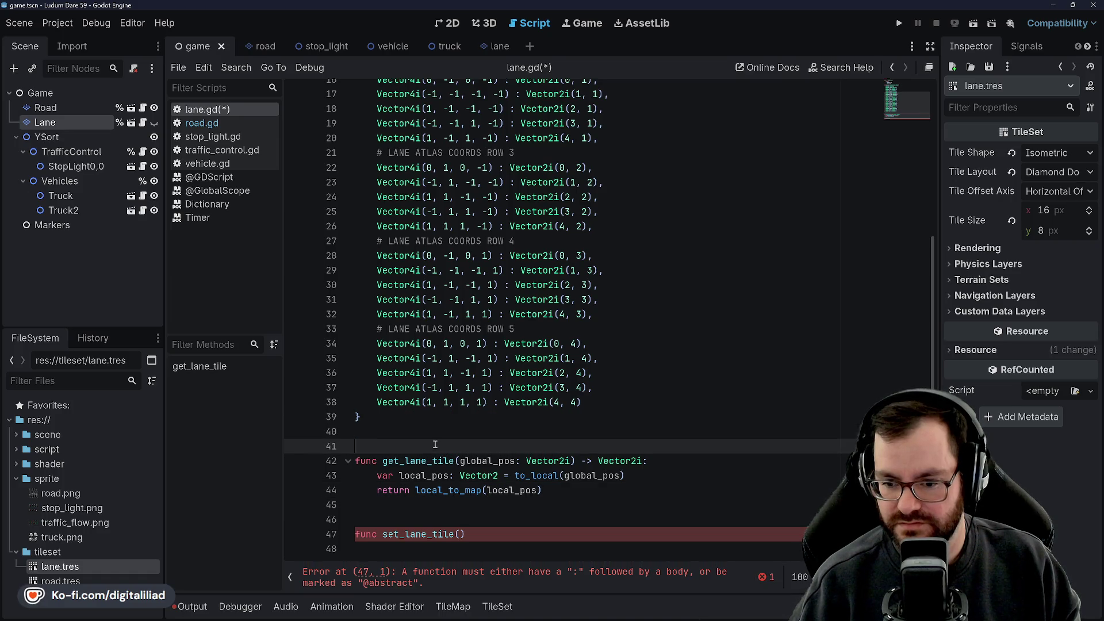
Step: Check the debug_mode setup near the top, then return to the blank line after the dictionary
scroll(443, 397, "up", 1)
scroll(443, 397, "up", 5)
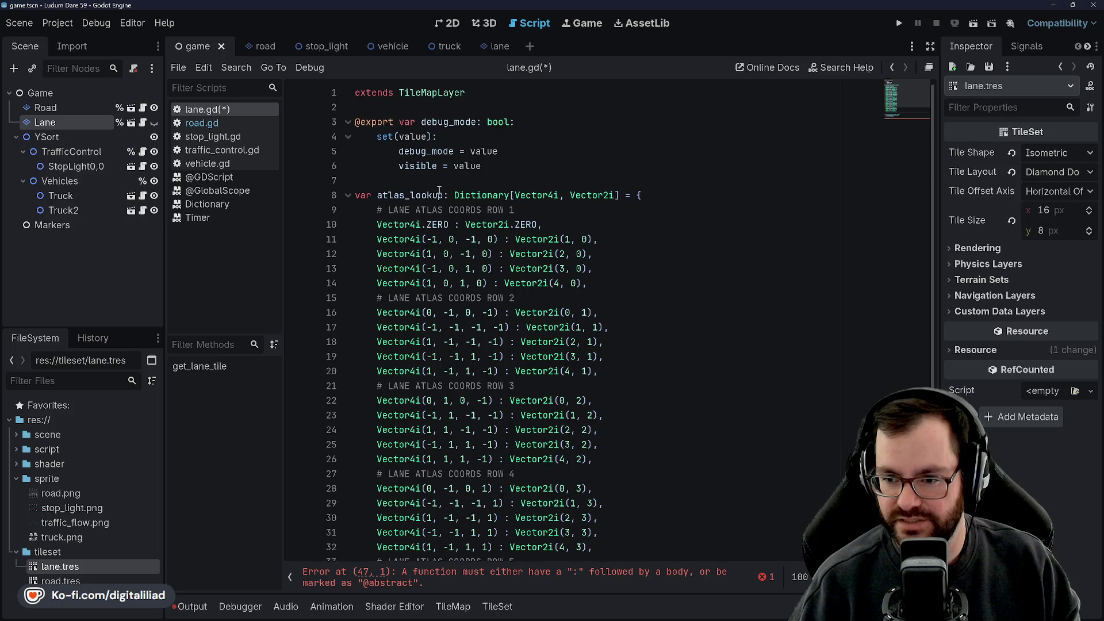
left_click(417, 178)
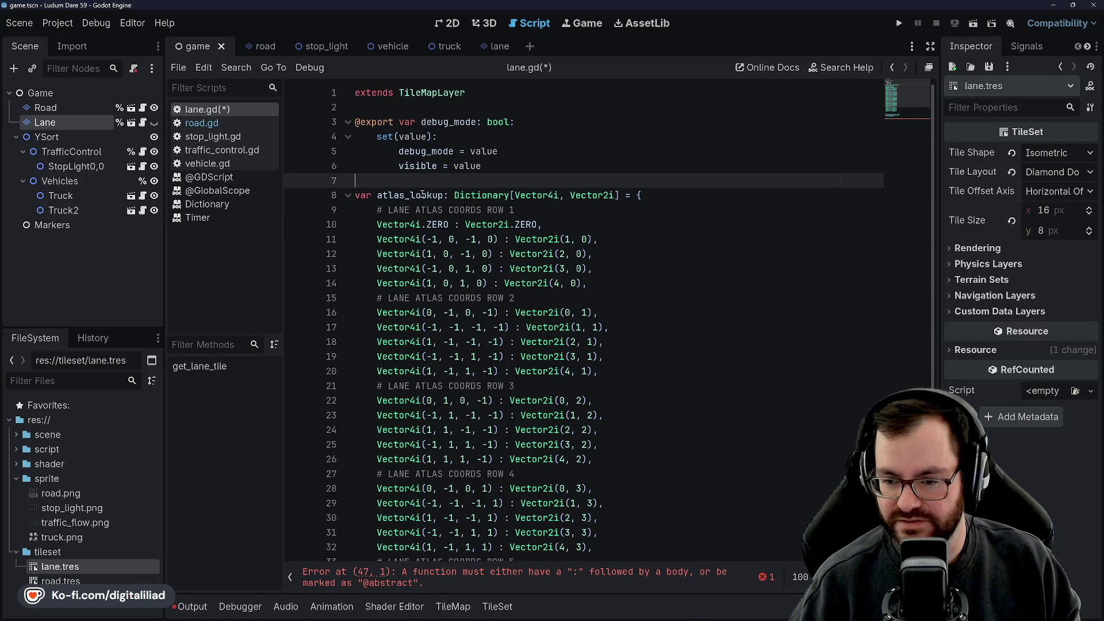
scroll(423, 291, "down", 2)
scroll(424, 291, "down", 4)
left_click(423, 432)
left_click(415, 418)
left_click(423, 436)
Step: Replace line 40's stray indentation with a var flow_lookup declaration and open road.gd
left_click(416, 423)
left_click(423, 435)
left_click_drag(423, 435, 350, 435)
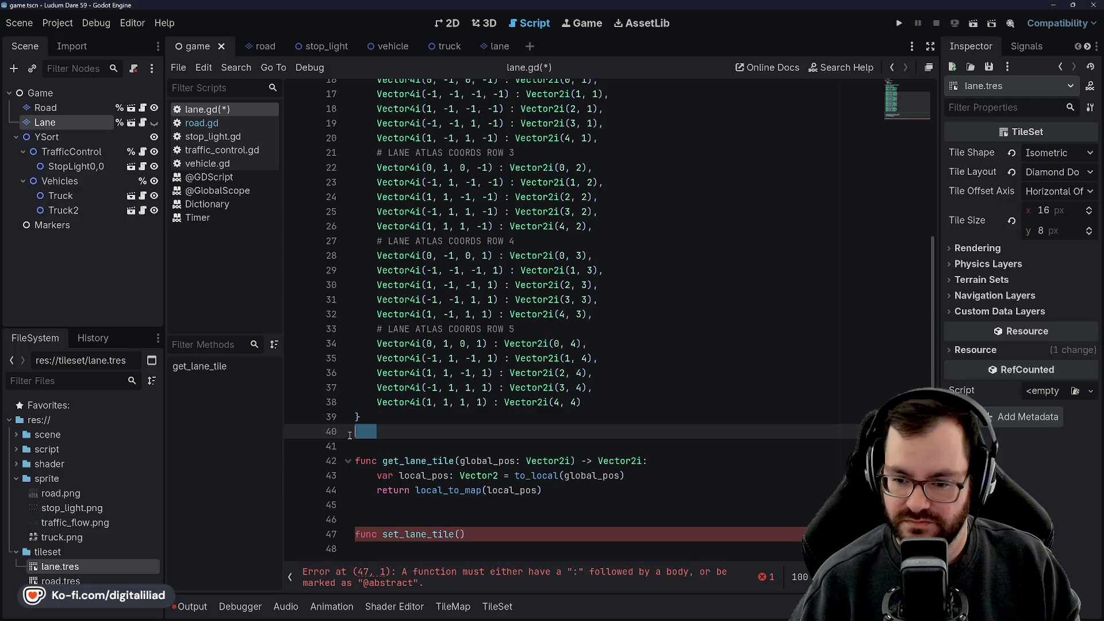
key("Return")
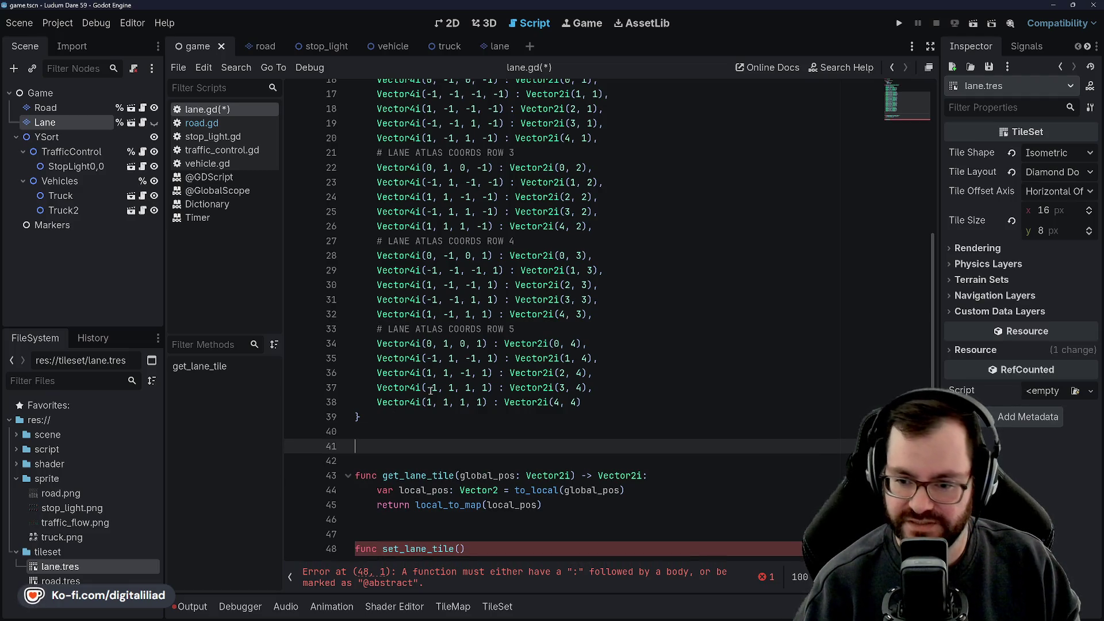
type("var fl")
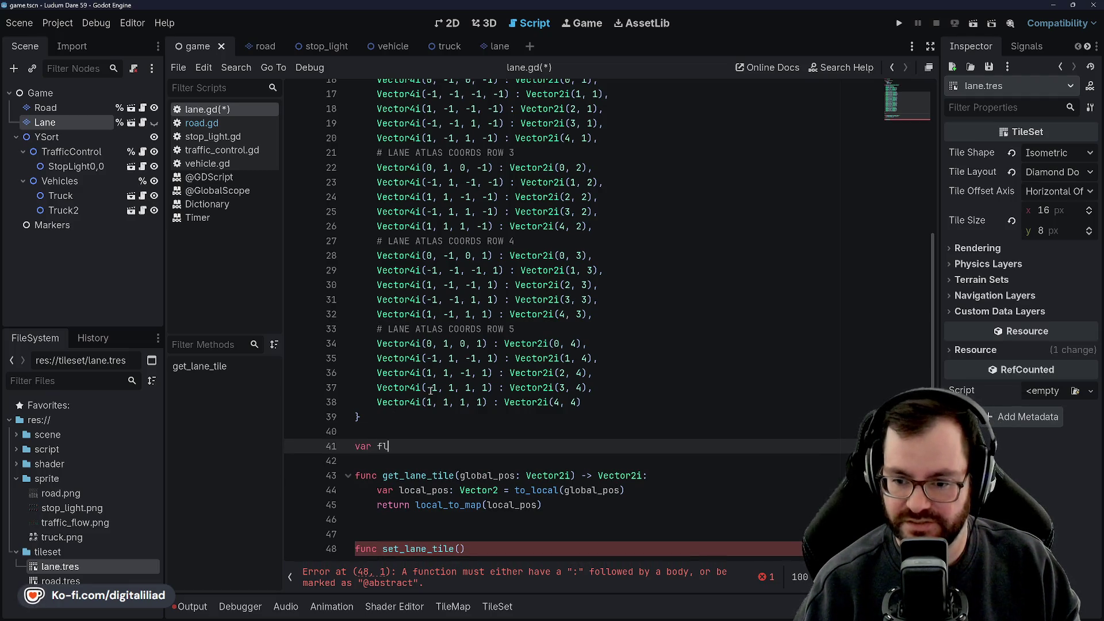
type("ow_lookup")
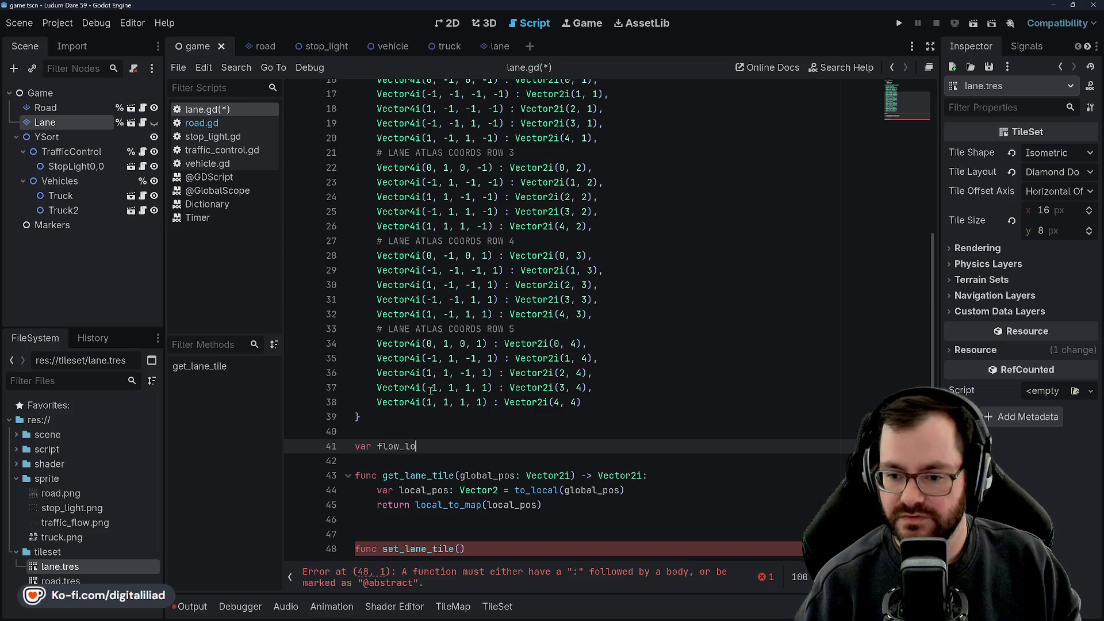
key("BackSpace")
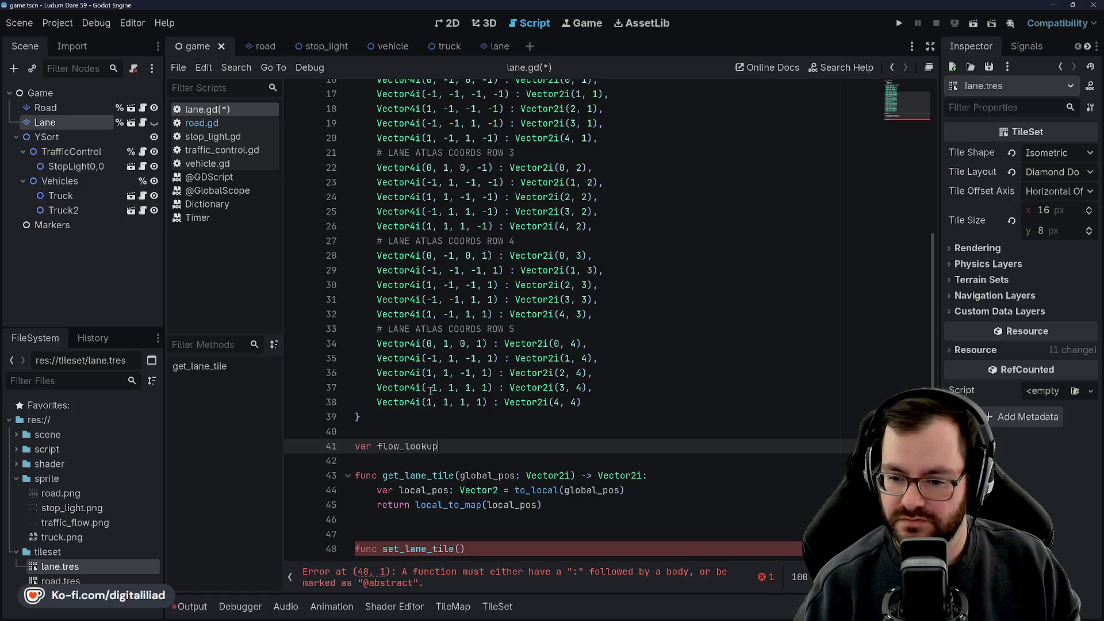
left_click(230, 122)
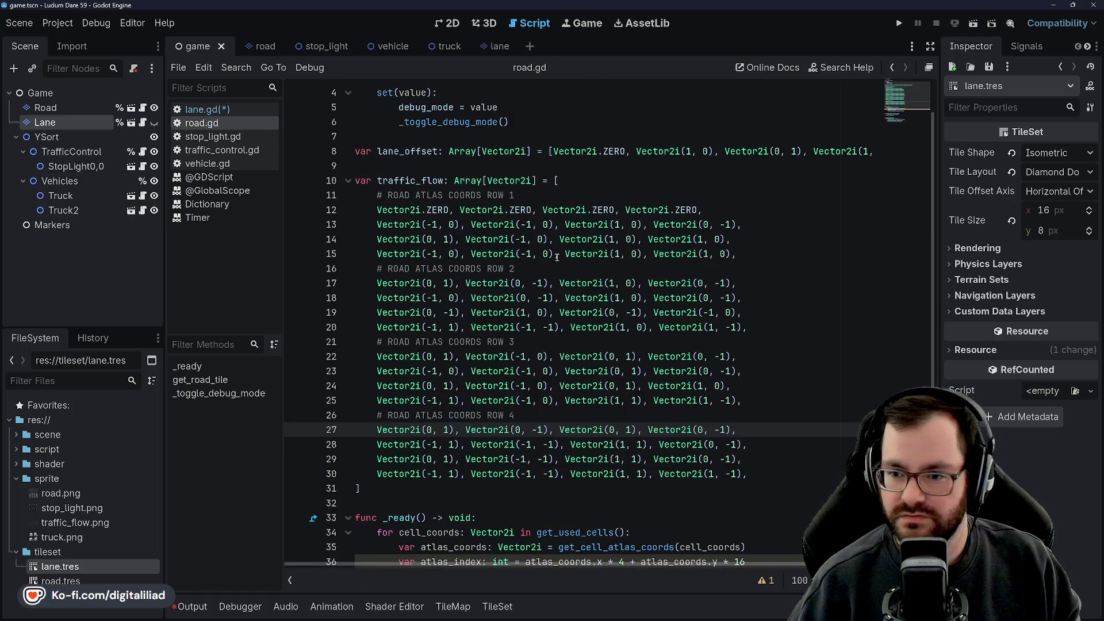
Step: Flip between road.gd and lane.gd, ending back on road.gd
scroll(557, 256, "up", 1)
scroll(450, 329, "down", 3)
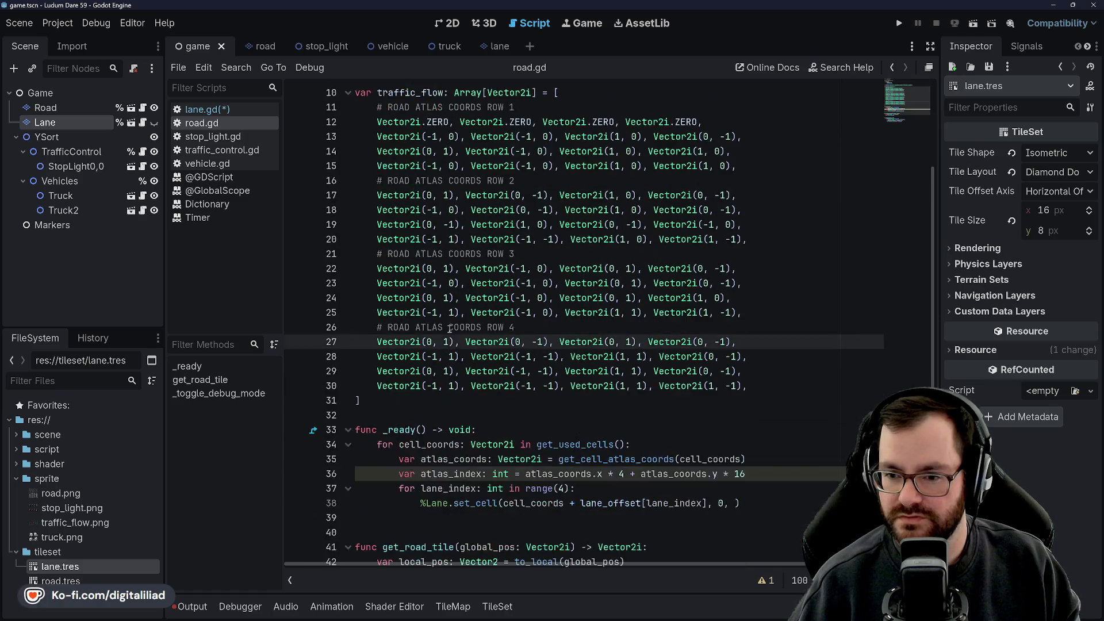
scroll(474, 440, "up", 5)
left_click(204, 109)
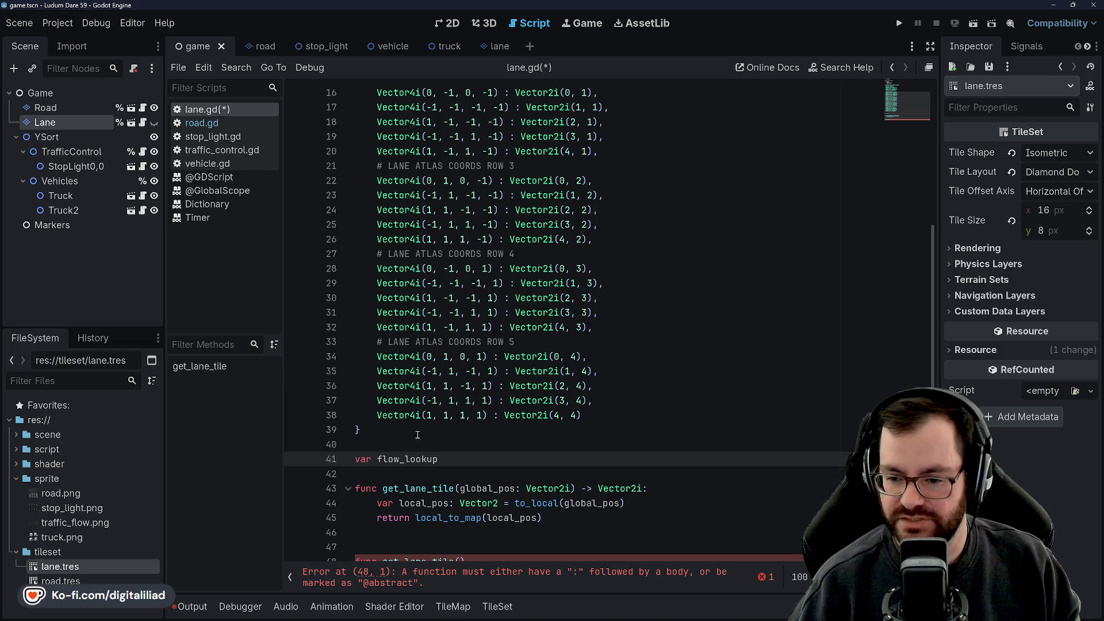
left_click(201, 122)
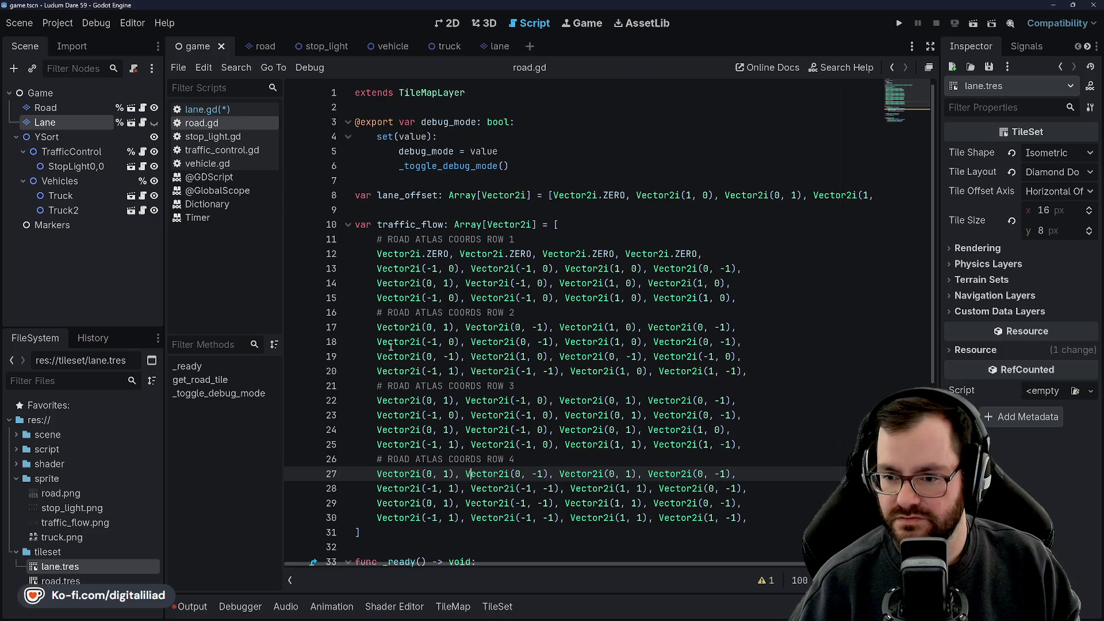
Step: Select road.tres in FileSystem and open the TileSet panel to view its road.png atlas
scroll(466, 392, "down", 6)
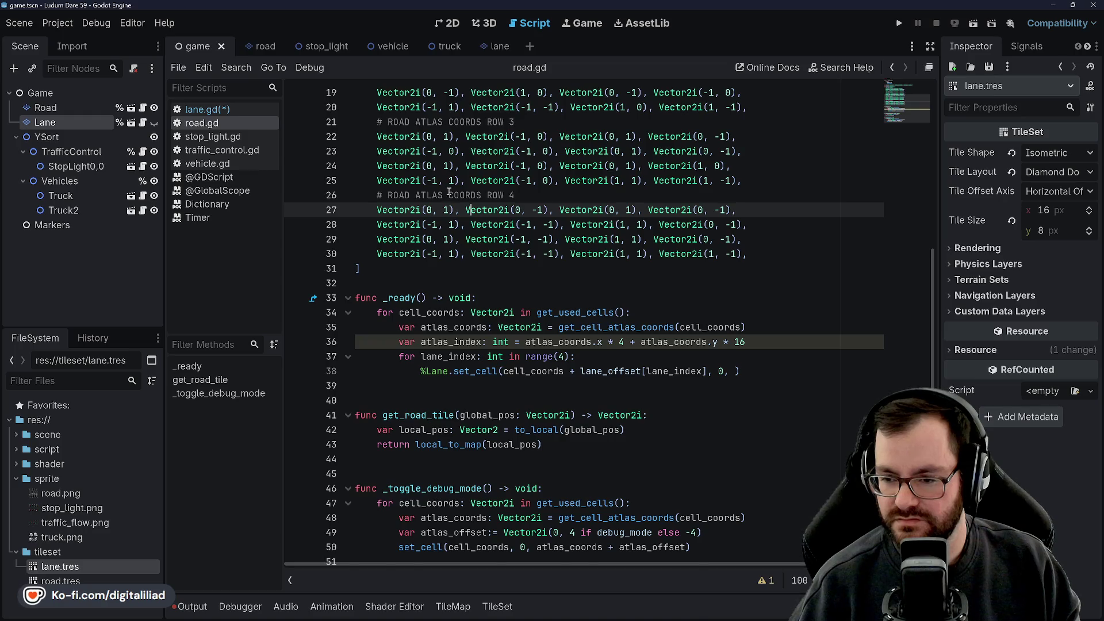
scroll(508, 259, "up", 4)
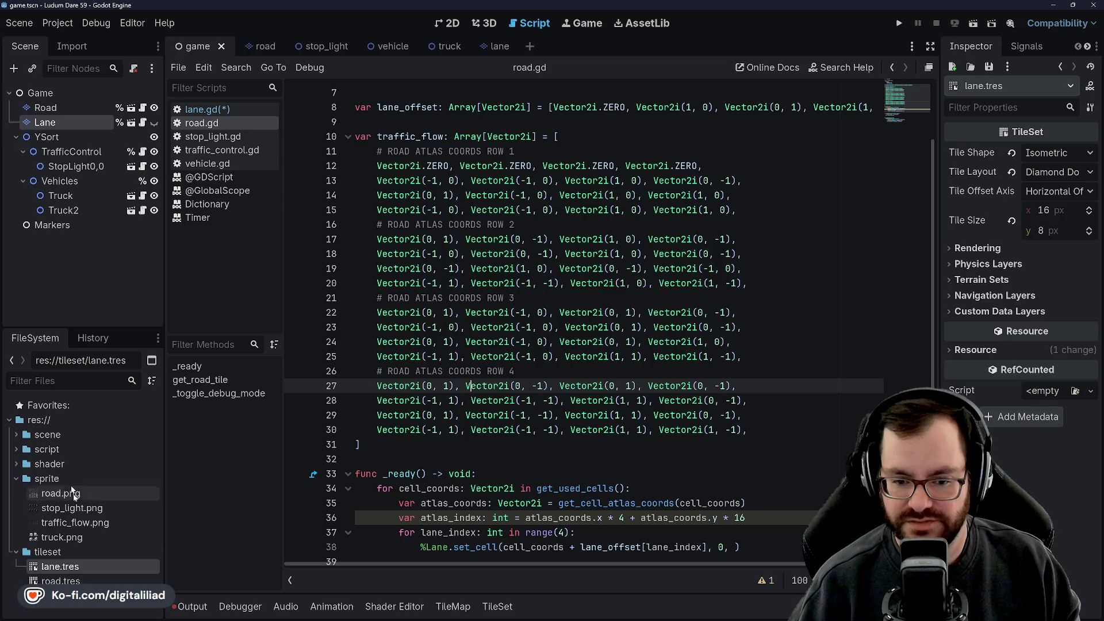
left_click(128, 578)
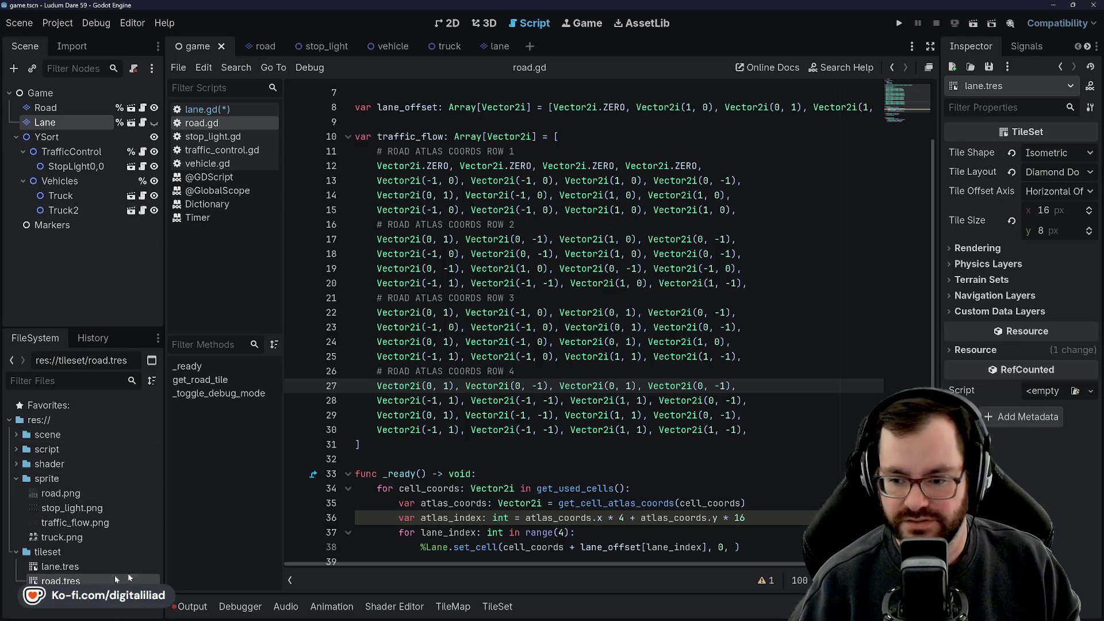
left_click(496, 606)
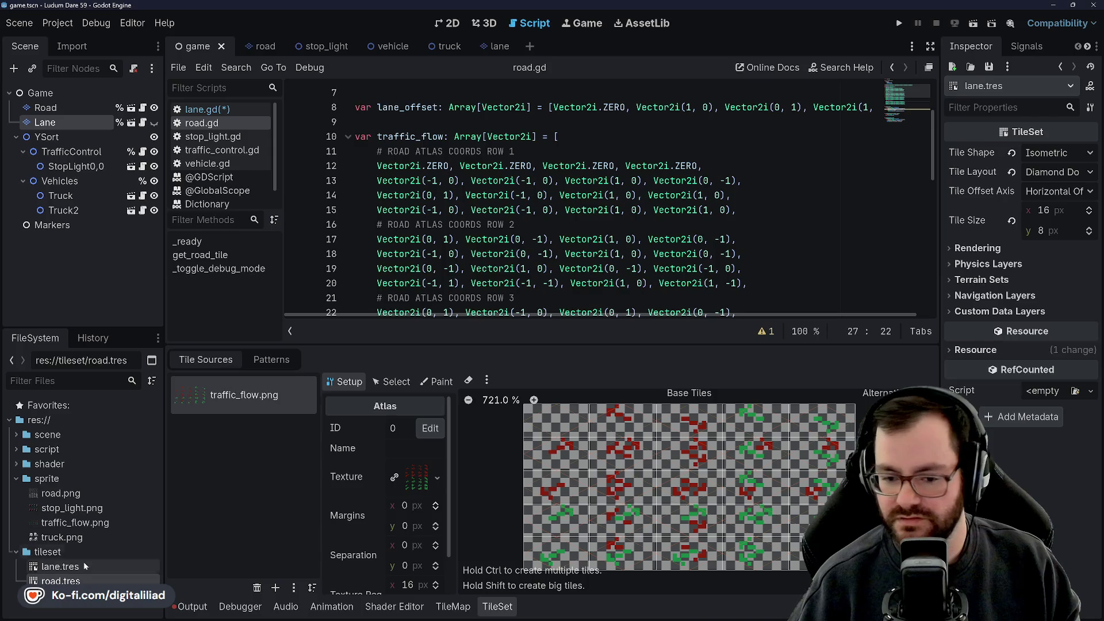
double_click(82, 580)
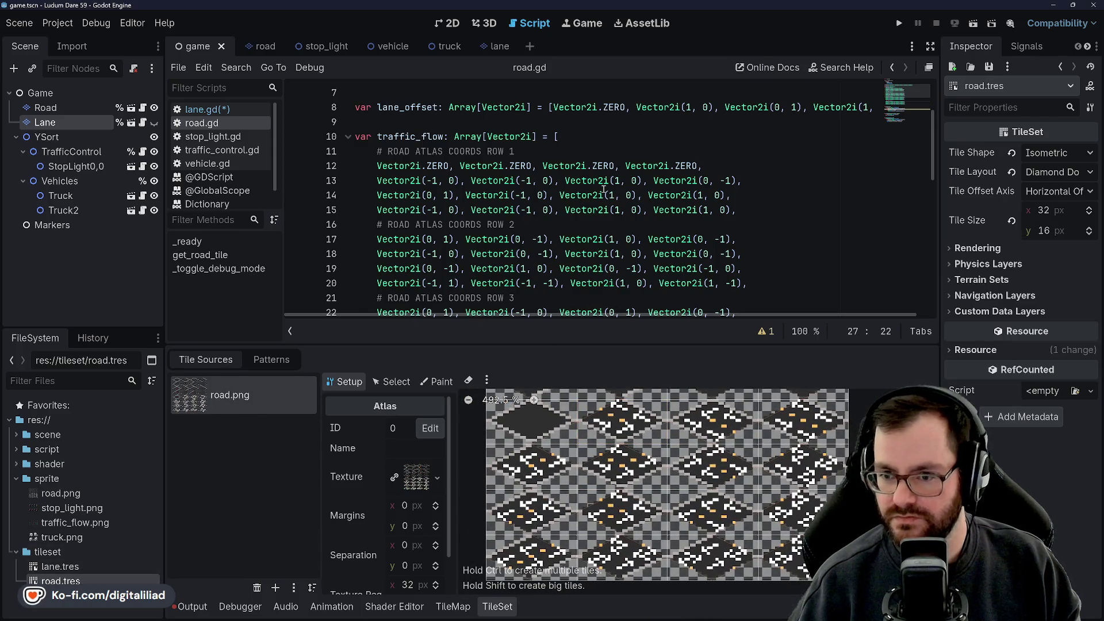
Step: Scroll road.gd with road.tres loaded, close the TileSet panel, and return to lane.gd
scroll(536, 230, "down", 1)
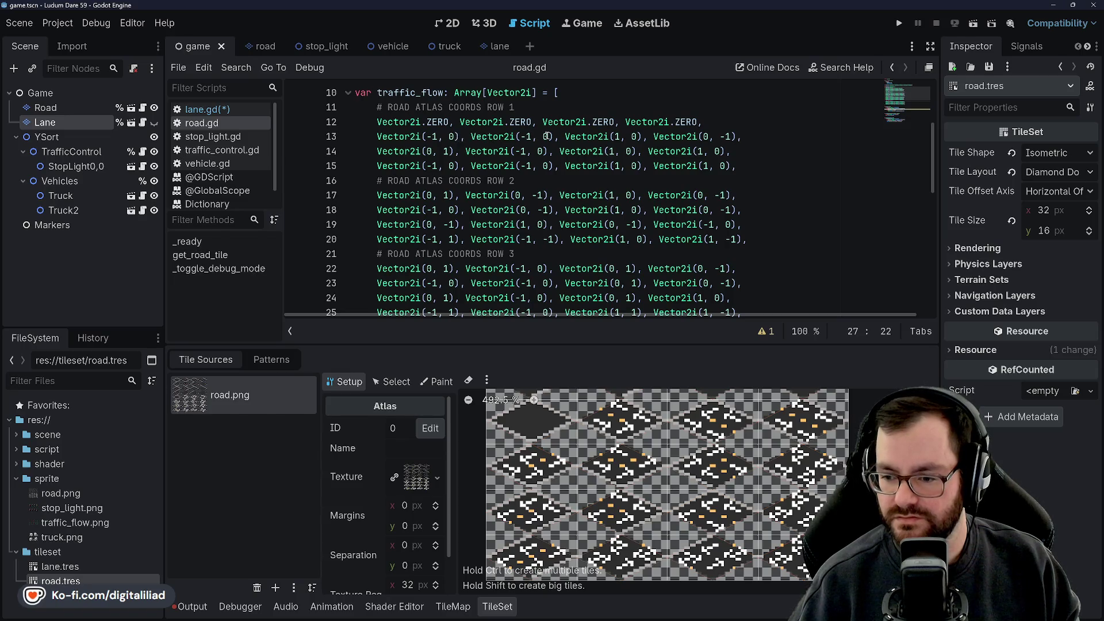
mouse_move(470, 140)
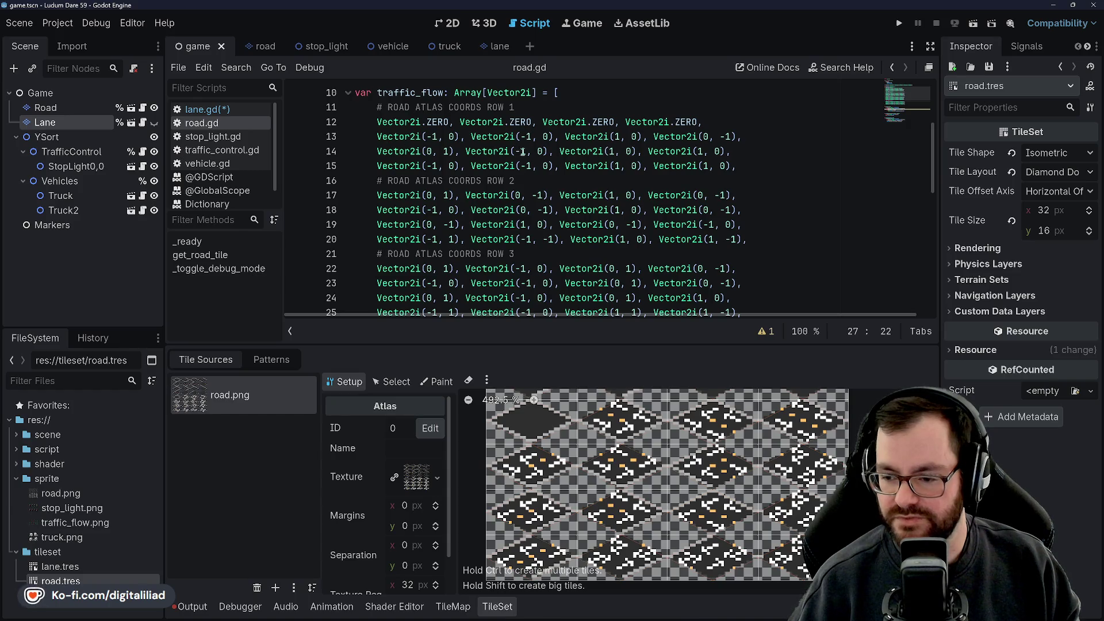
scroll(581, 182, "down", 1)
scroll(573, 237, "down", 2)
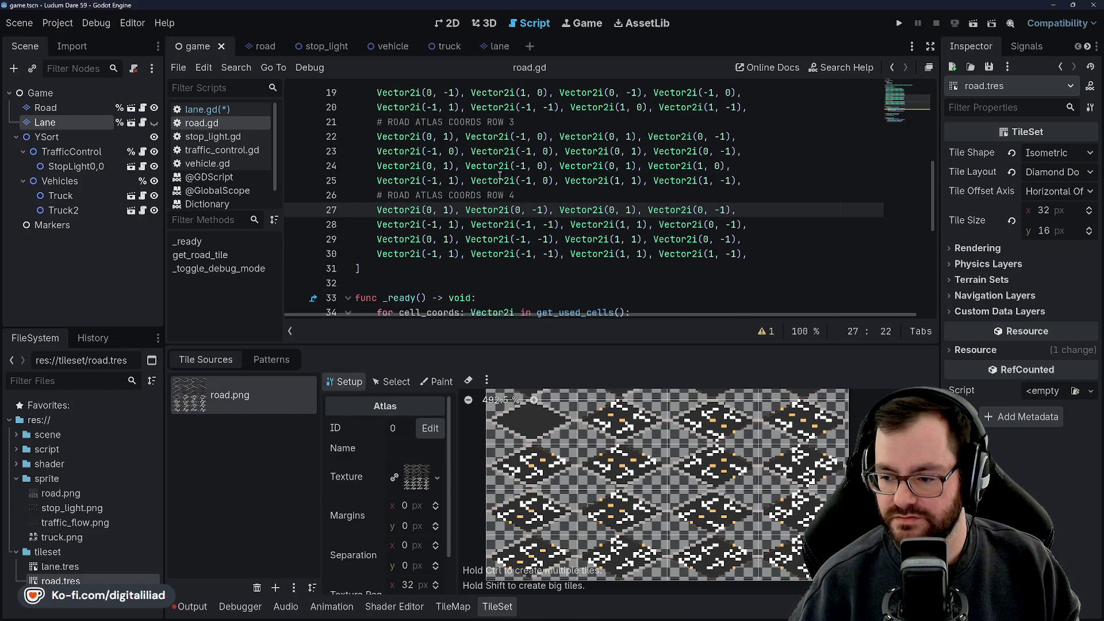
scroll(460, 176, "up", 4)
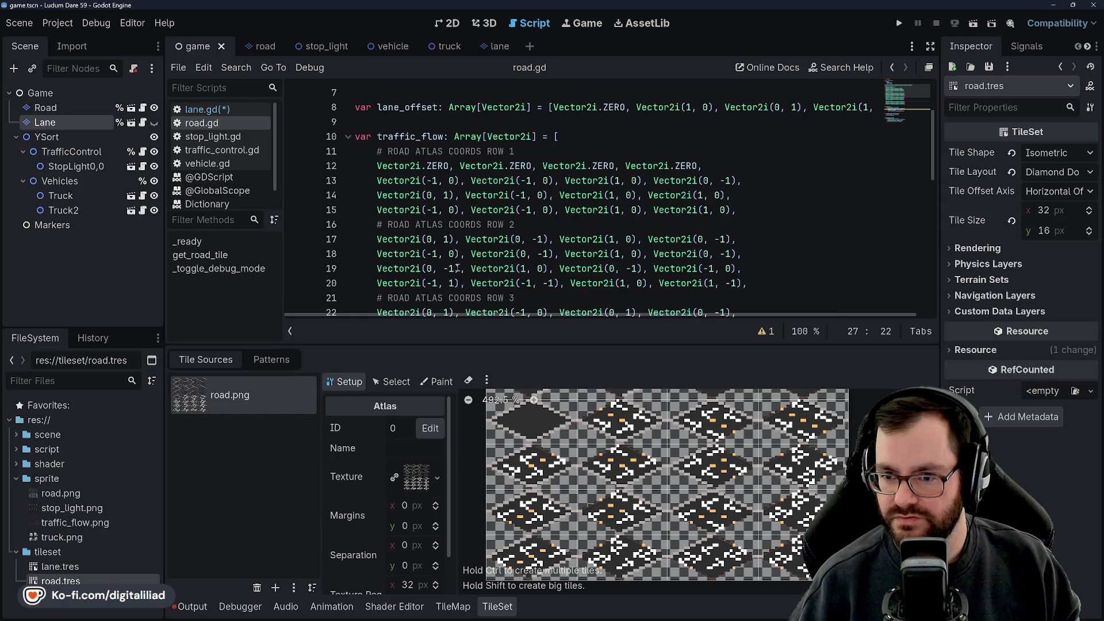
left_click(497, 607)
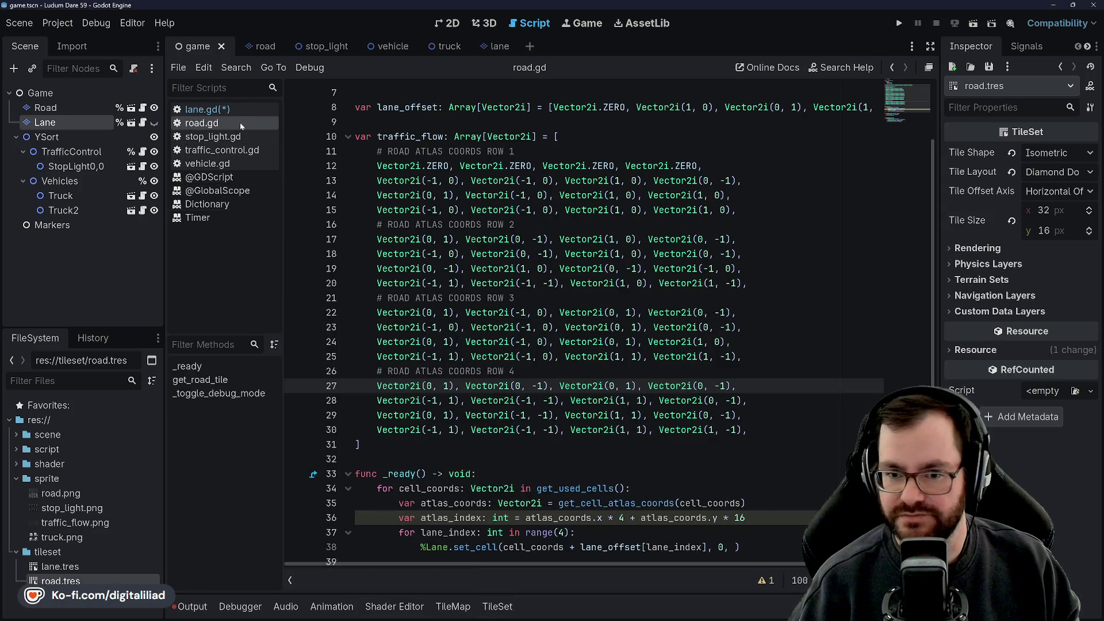
left_click(228, 109)
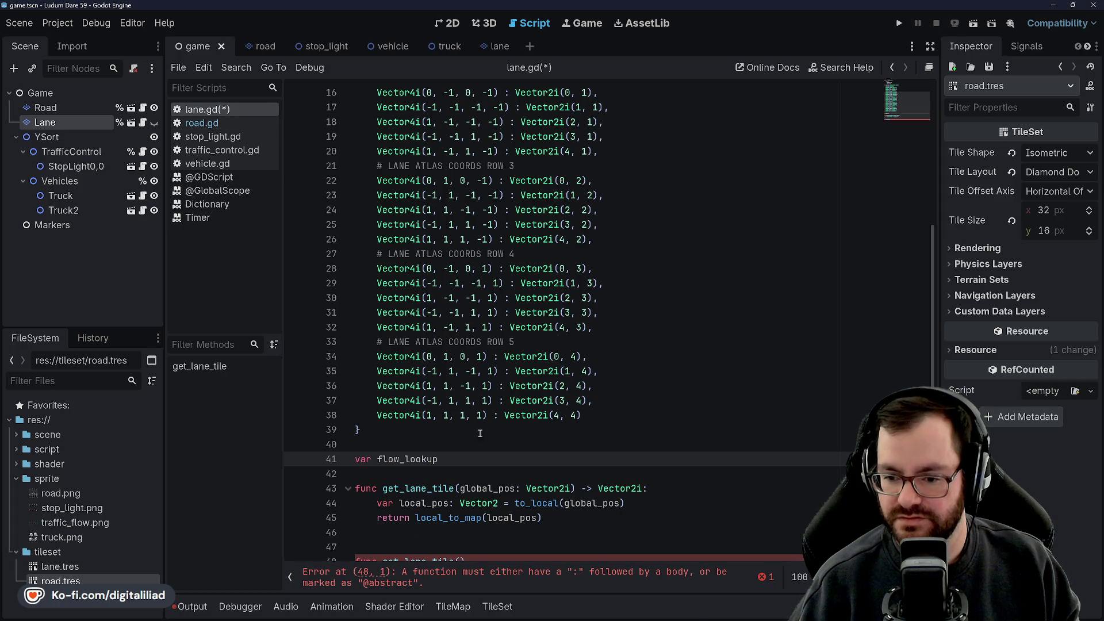
Step: Rename the flow_lookup variable to traffic_flow and begin its type annotation with a colon
left_click(432, 444)
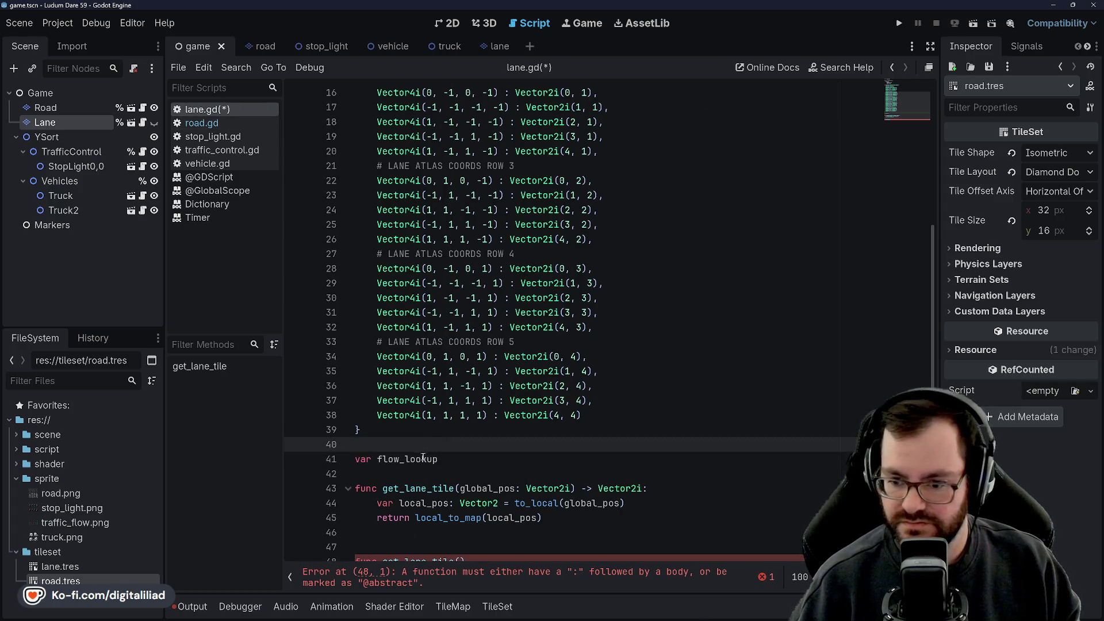
double_click(410, 459)
type("traffic_")
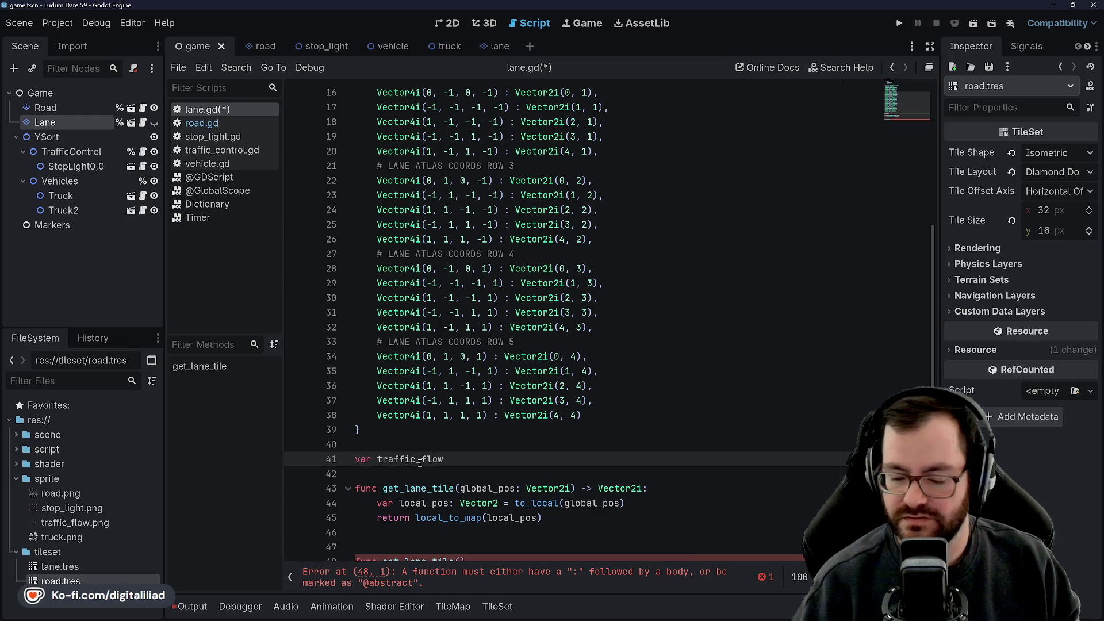
scroll(460, 345, "up", 5)
scroll(483, 299, "down", 5)
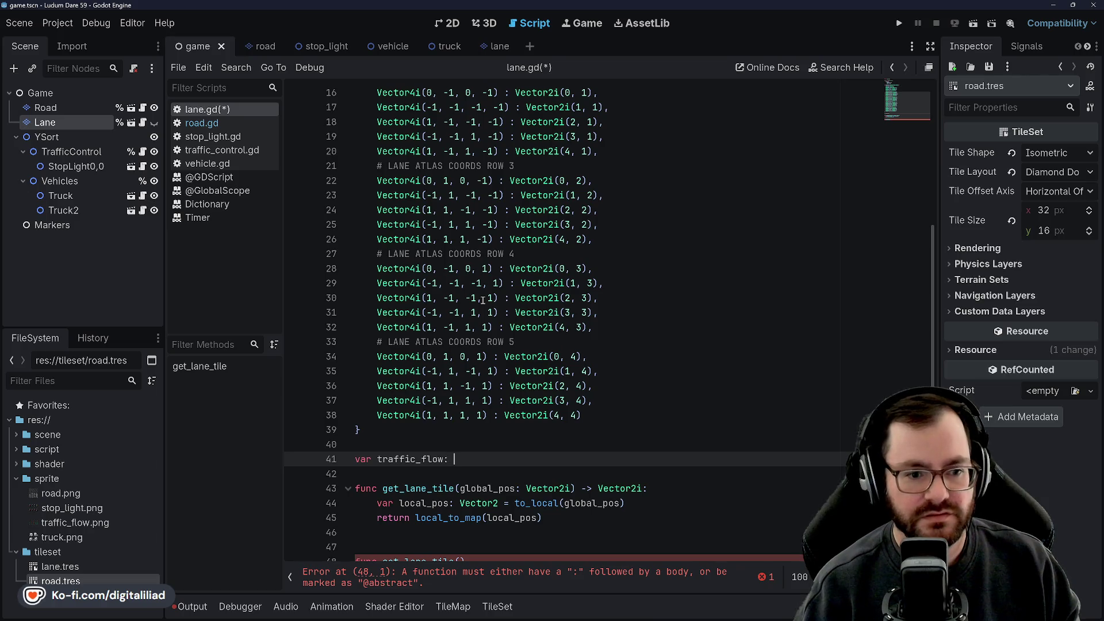
type(":")
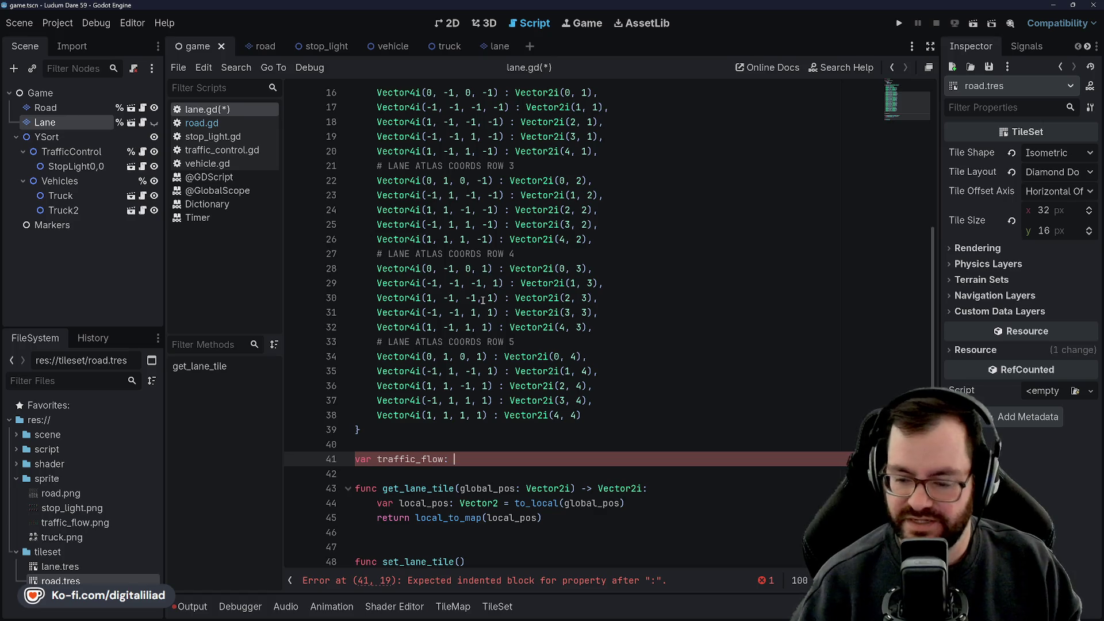
scroll(448, 199, "up", 5)
scroll(490, 247, "down", 4)
scroll(508, 272, "up", 5)
scroll(508, 272, "down", 2)
scroll(518, 298, "up", 1)
scroll(486, 272, "up", 1)
scroll(501, 282, "down", 2)
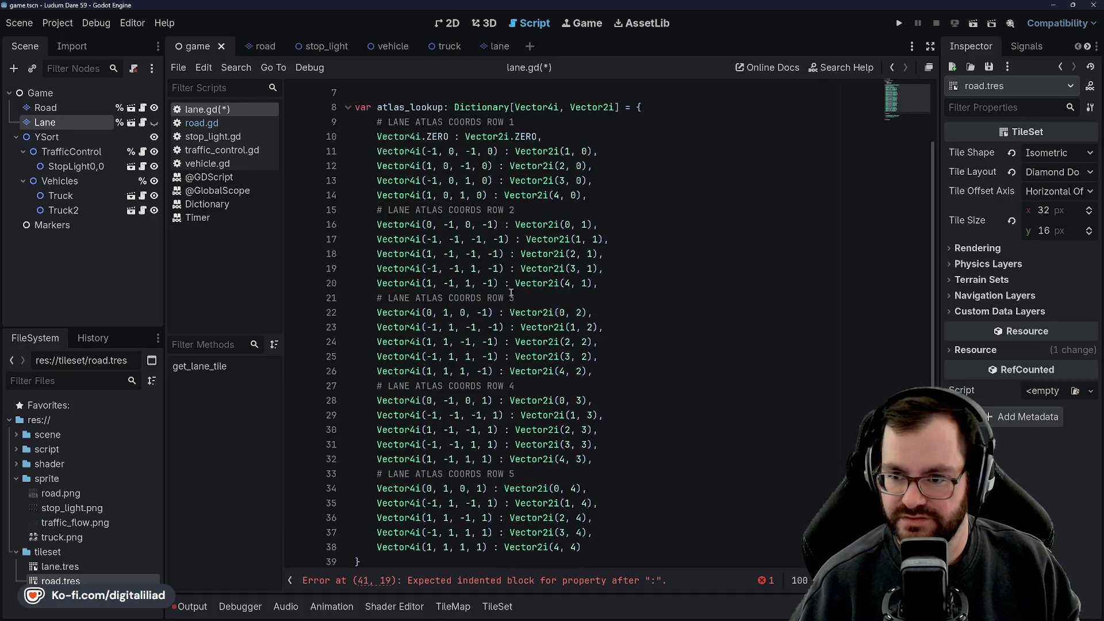
scroll(512, 288, "up", 1)
scroll(511, 288, "down", 1)
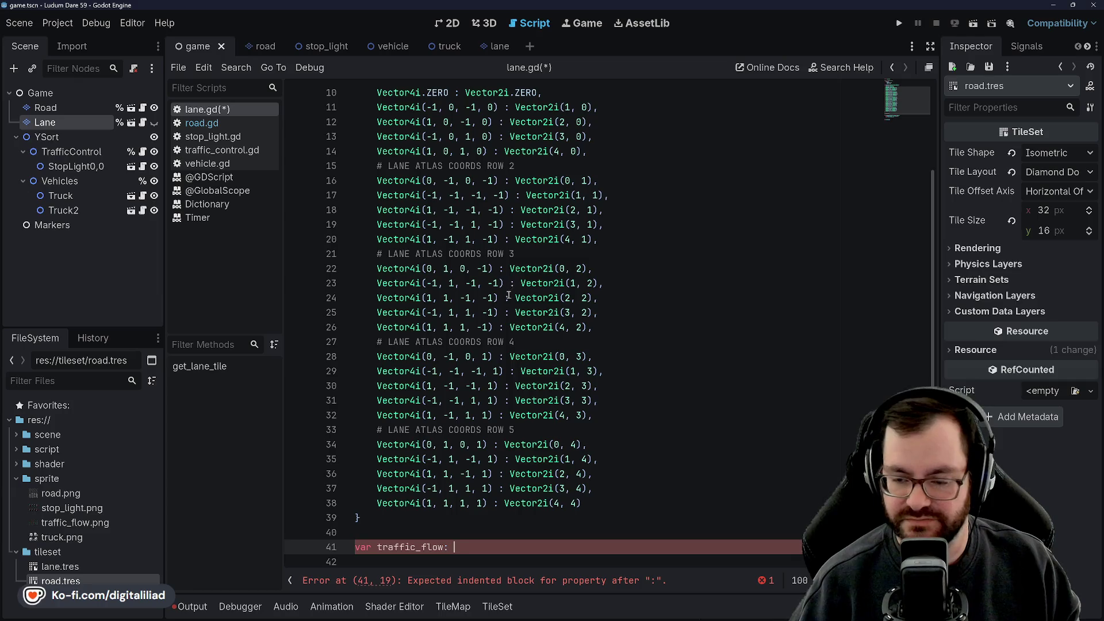
scroll(507, 293, "up", 1)
scroll(500, 266, "down", 2)
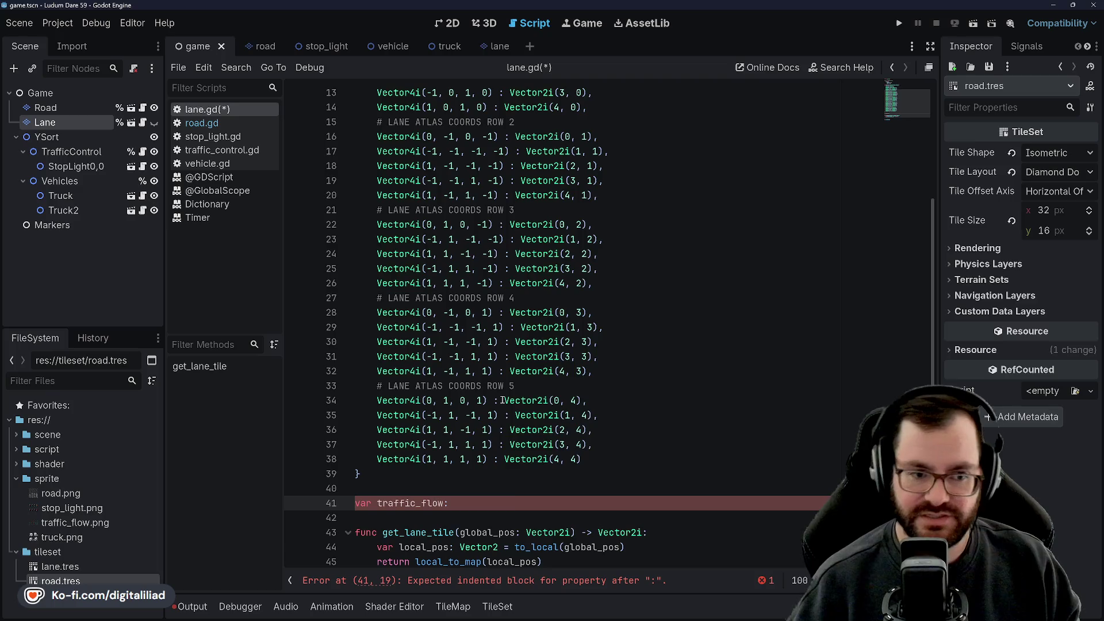
mouse_move(502, 399)
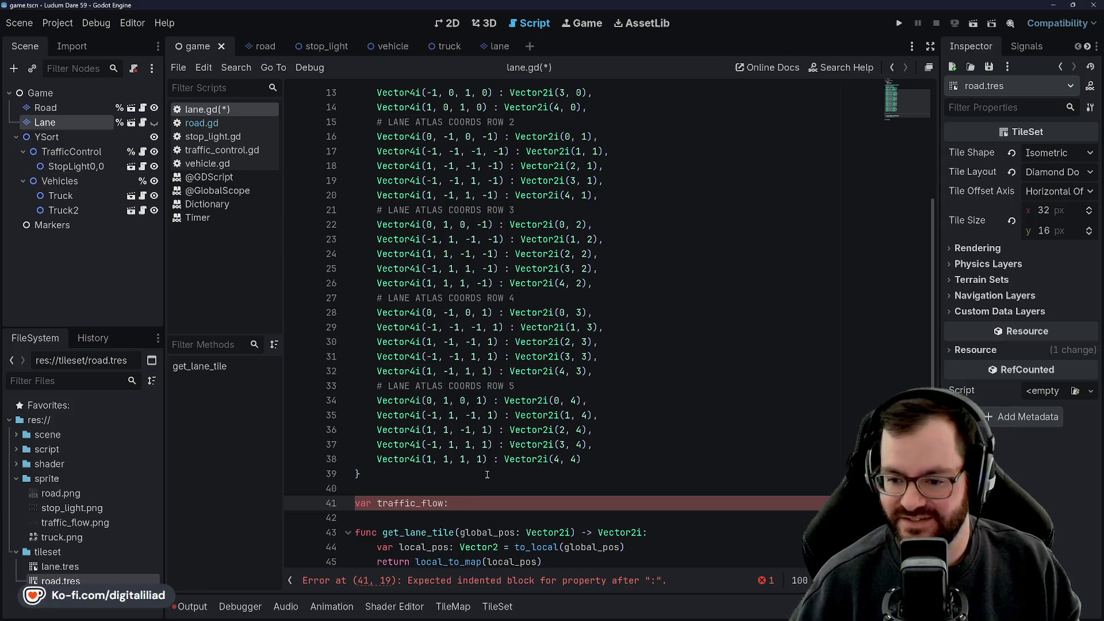
Step: Type traffic_flow as Dictionary[Vector2i, Vector2i] and save lane.gd
type("Dictionary")
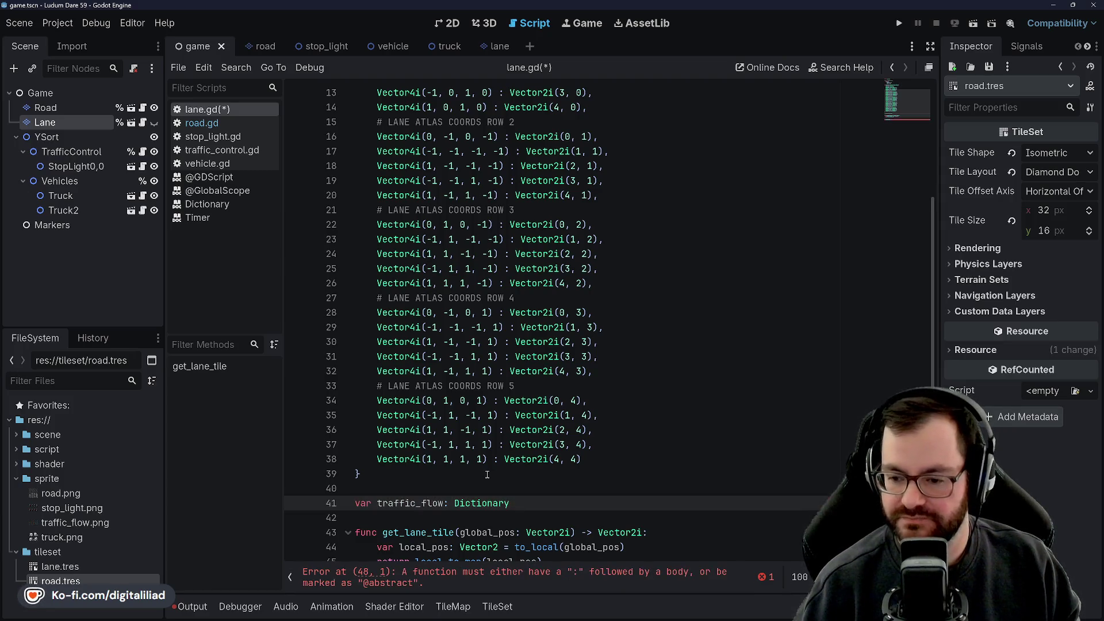
type("[Vector2i")
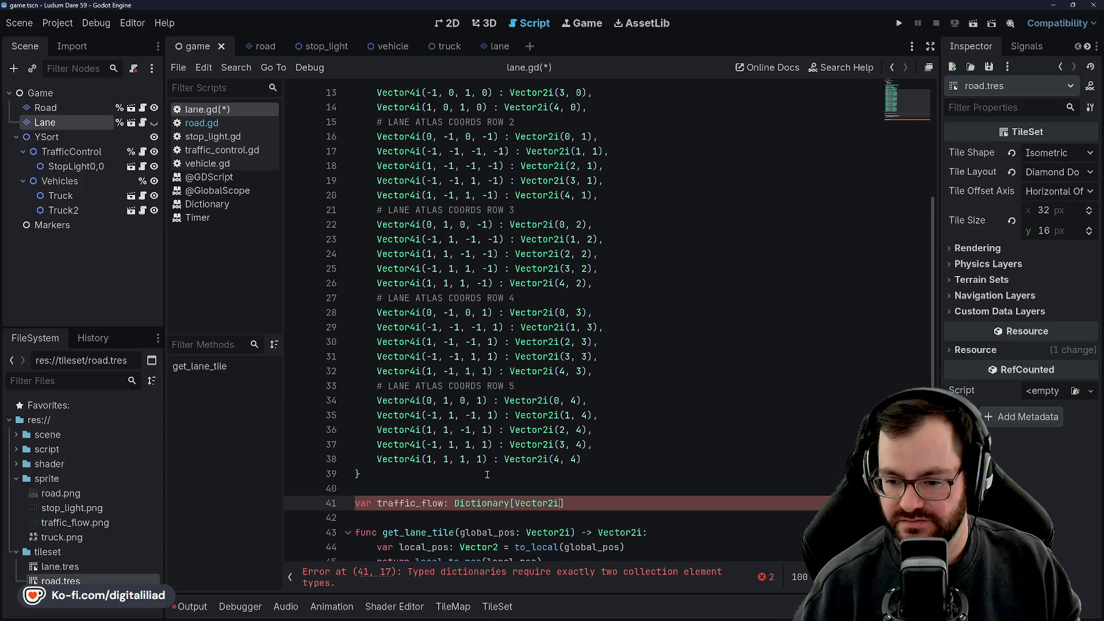
type(", ")
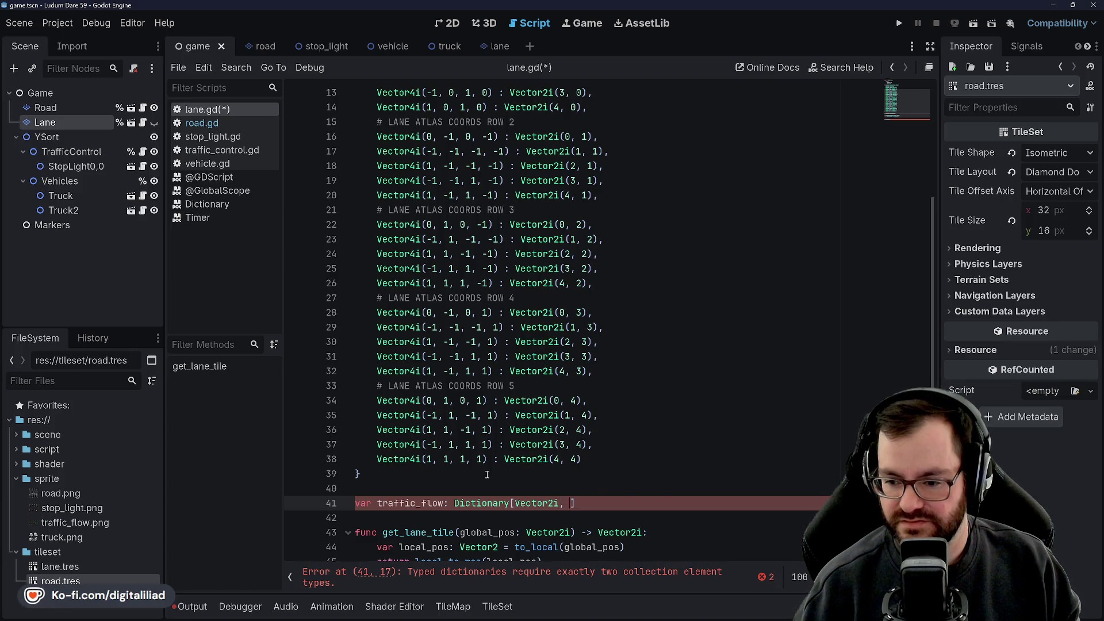
type("Vector2i")
key("Return")
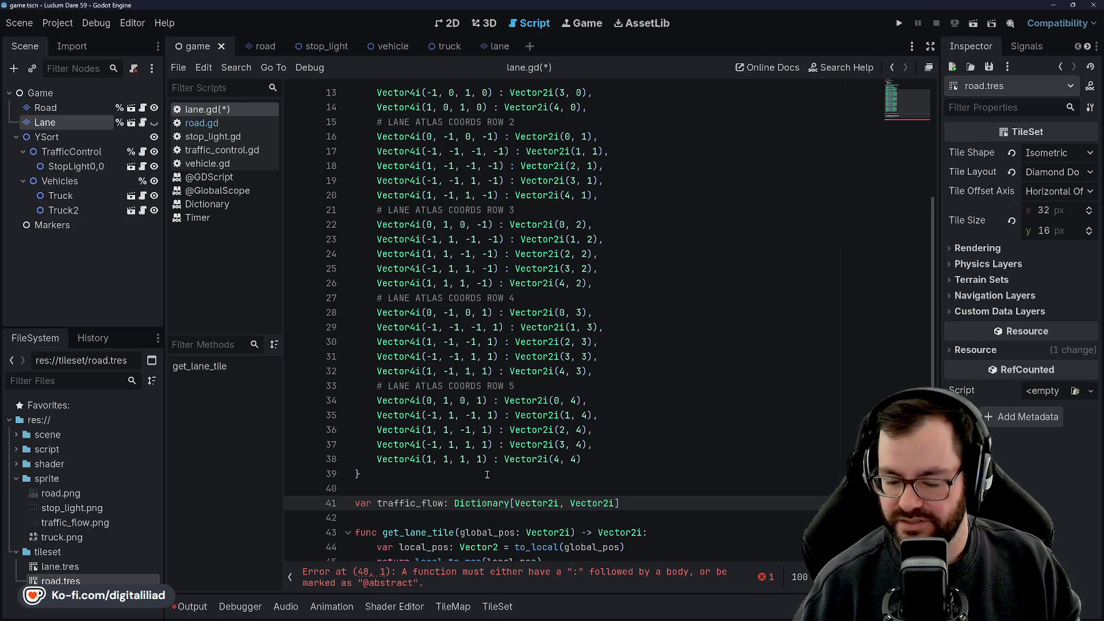
scroll(489, 461, "down", 2)
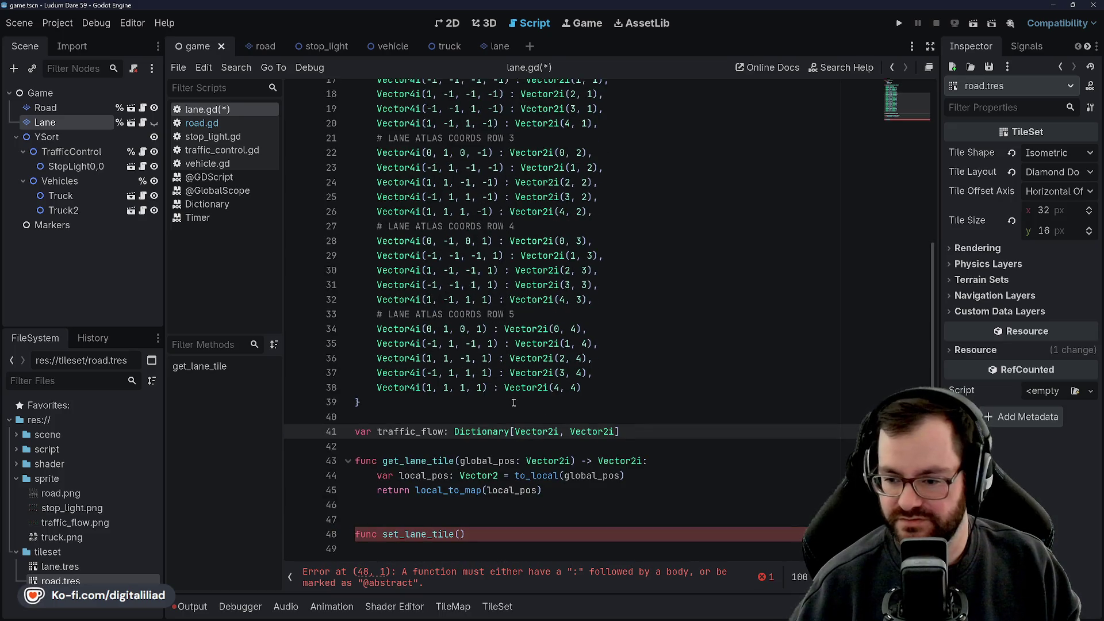
left_click_drag(510, 431, 572, 423)
left_click(643, 430)
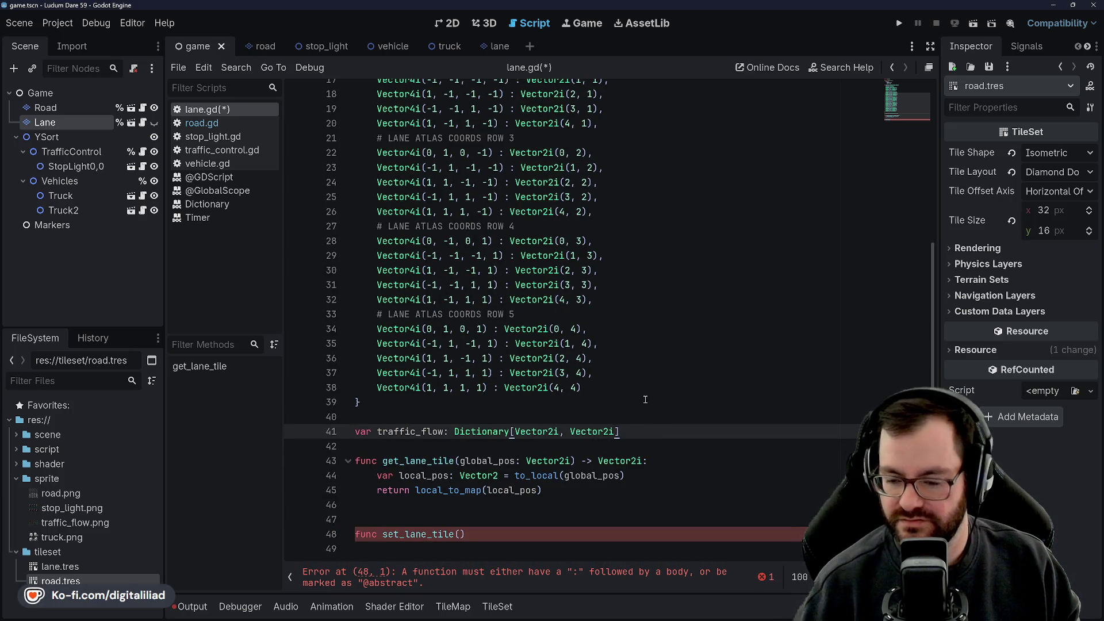
key("ctrl+s")
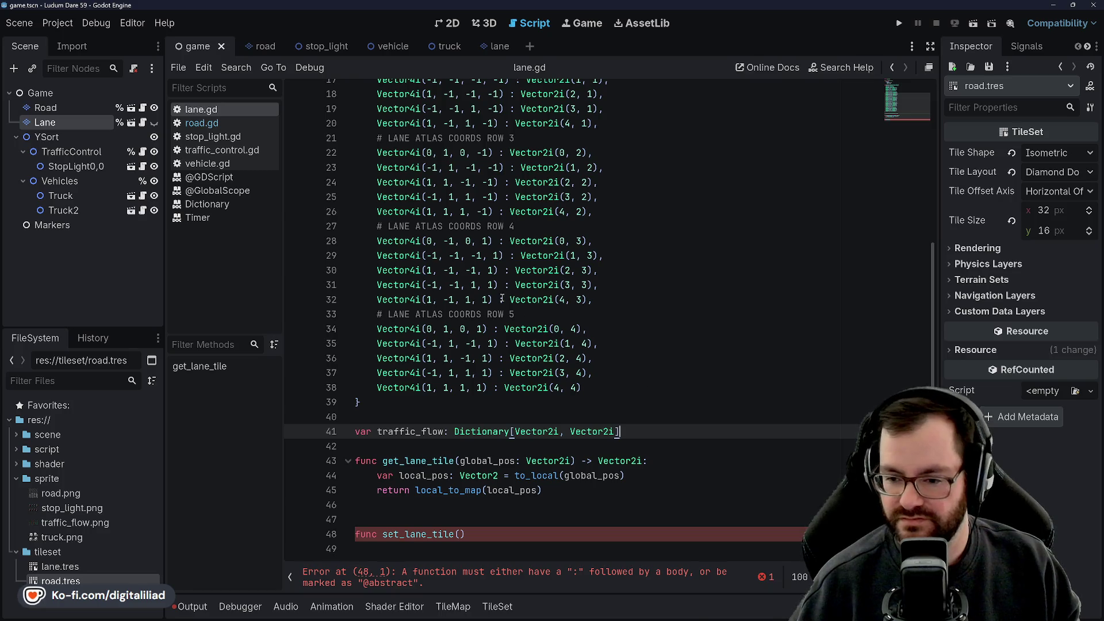
left_click(465, 535)
key("Up")
key("Up")
key("Up")
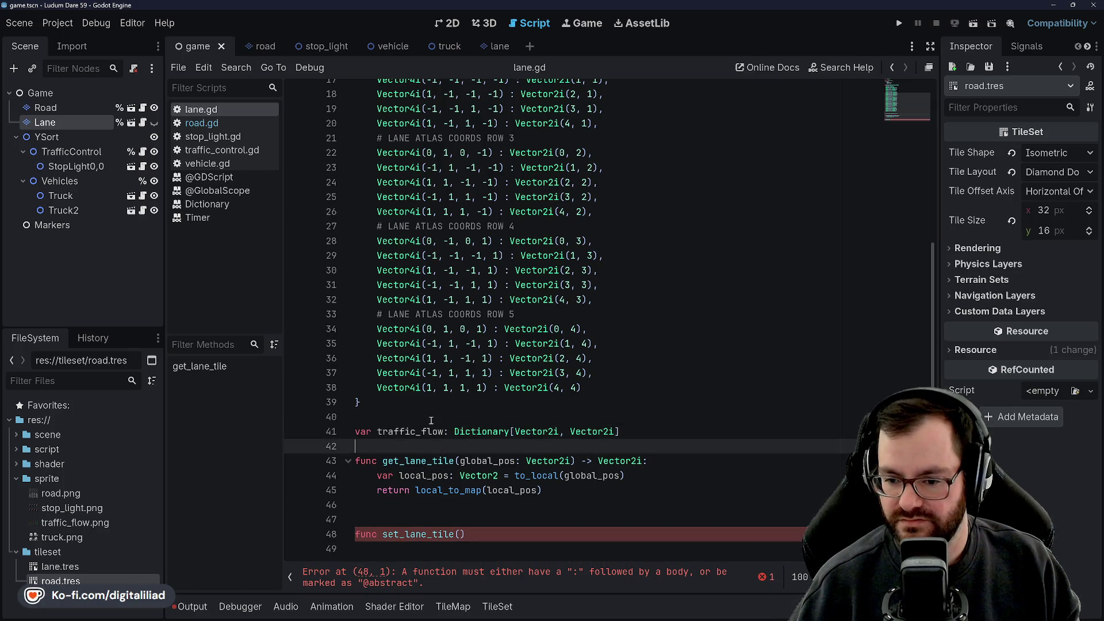
left_click(466, 534)
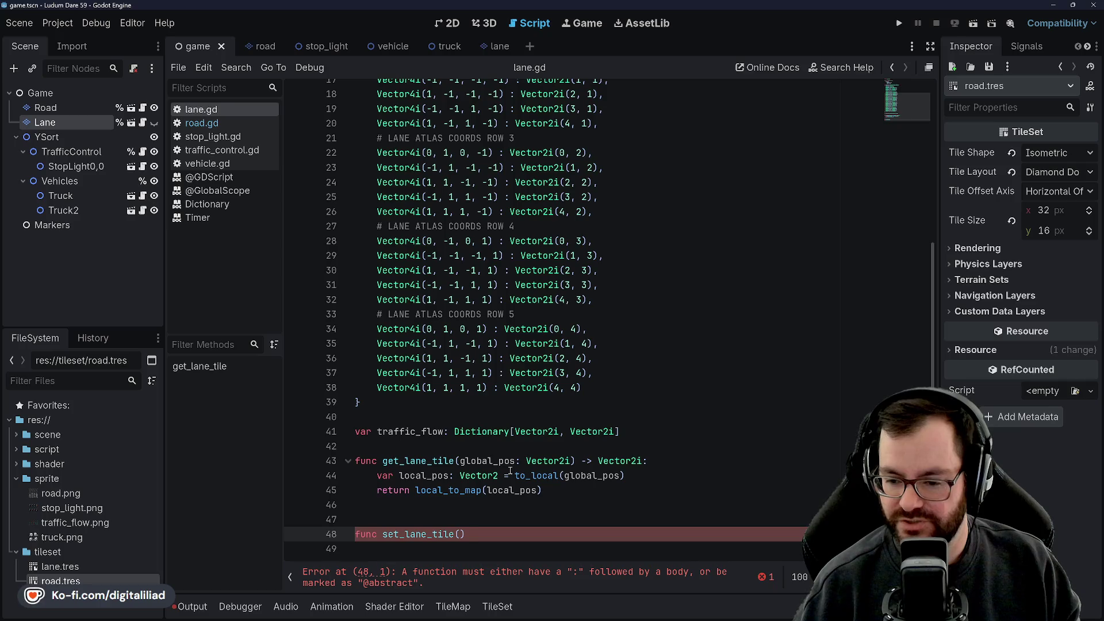
type("cell_co")
Step: Give set_lane_tile the parameters cell_coords: Vector2i and flow_coords: Vector2i
key("BackSpace")
key("BackSpace")
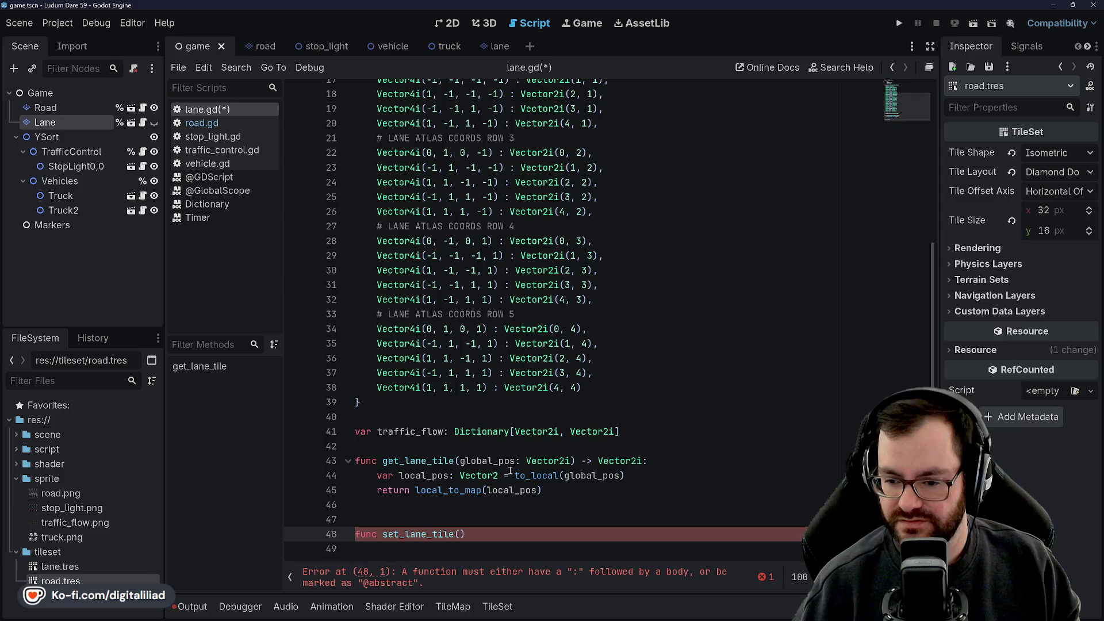
type("cell_coords: ")
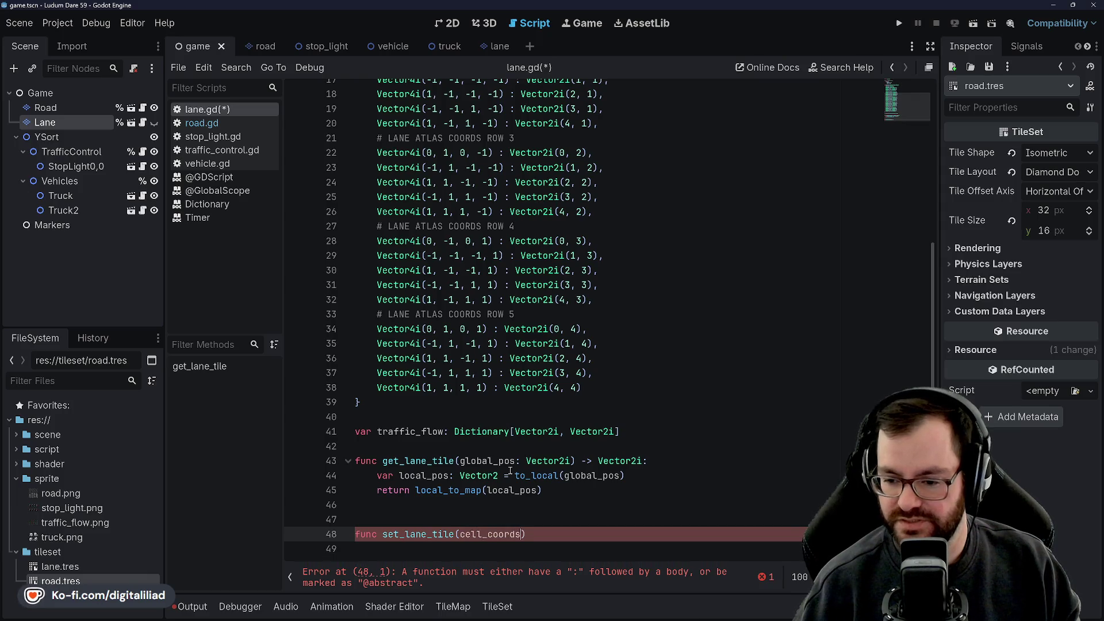
type("Vector2i, flow_")
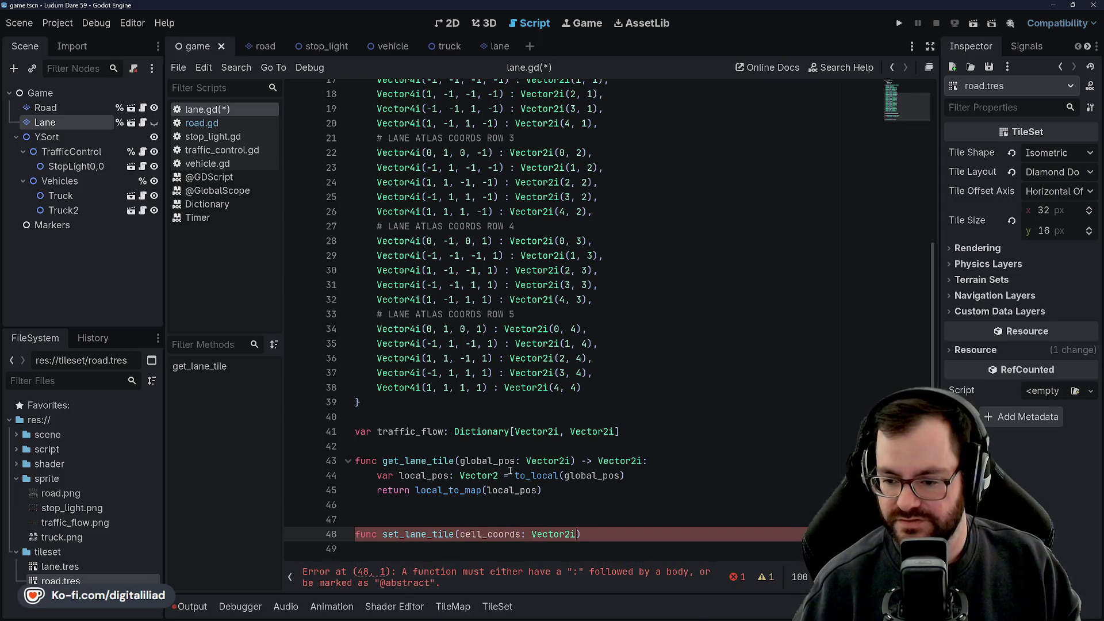
type("coords: Vector2i")
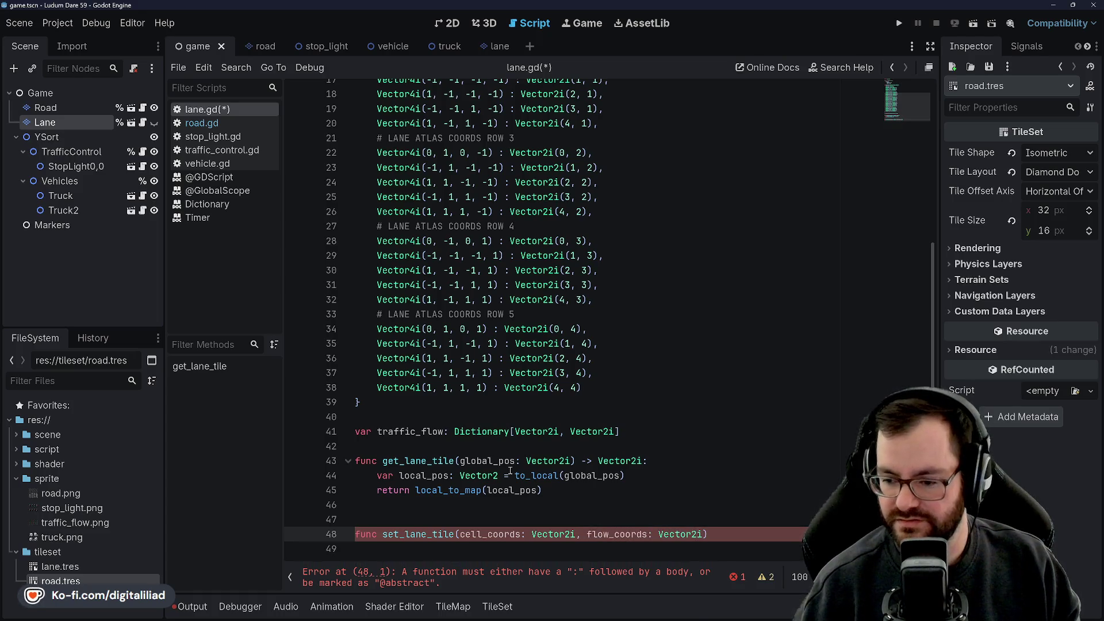
left_click(549, 359)
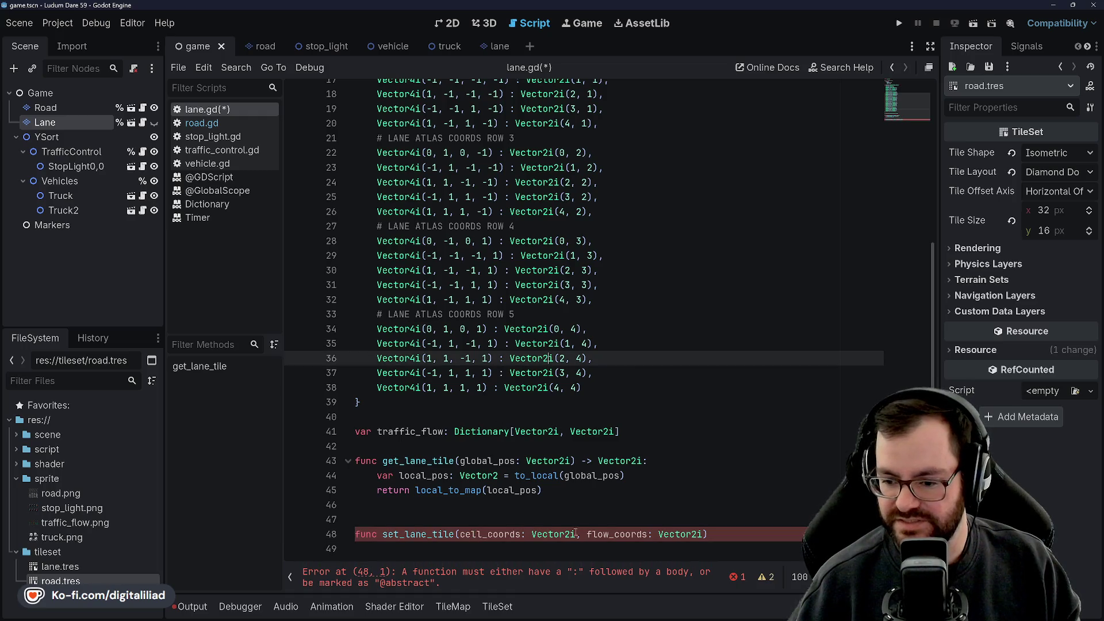
left_click(533, 514)
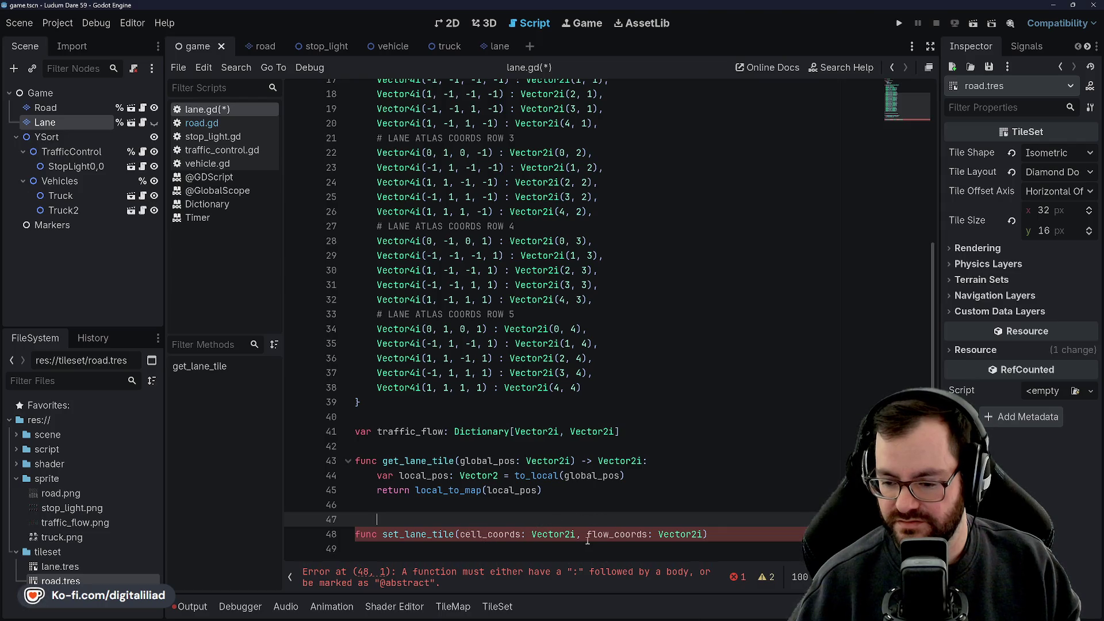
key("Up")
Step: Add a -> void return type and a pass body to set_lane_tile, then save lane.gd
left_click(737, 534)
type("-> voi")
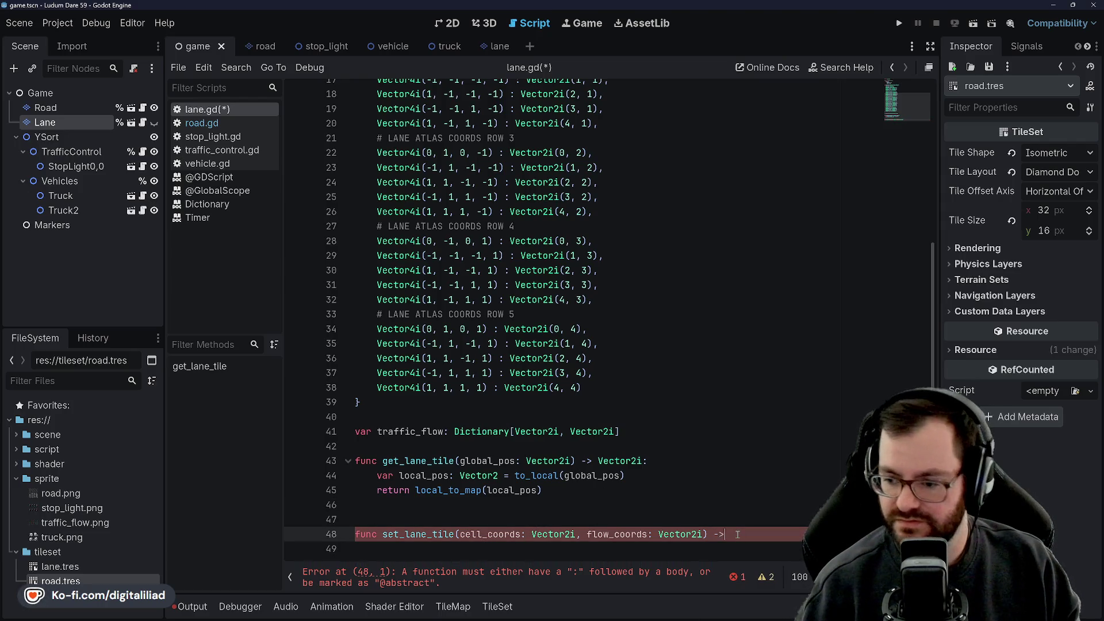
type("d:")
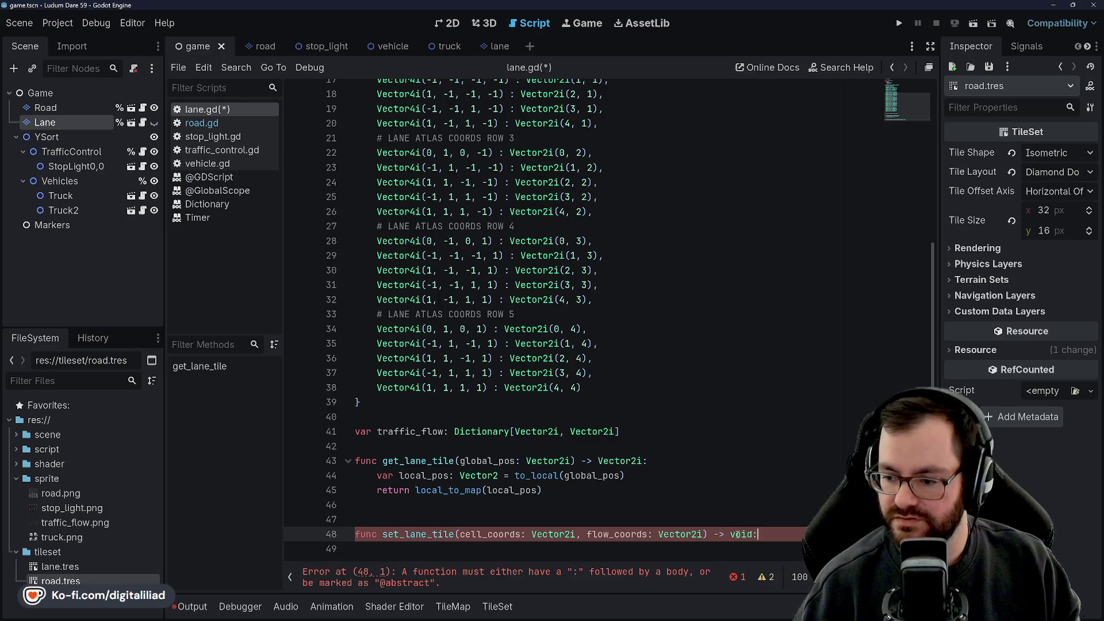
key("Return")
type("pass")
key("ctrl+s")
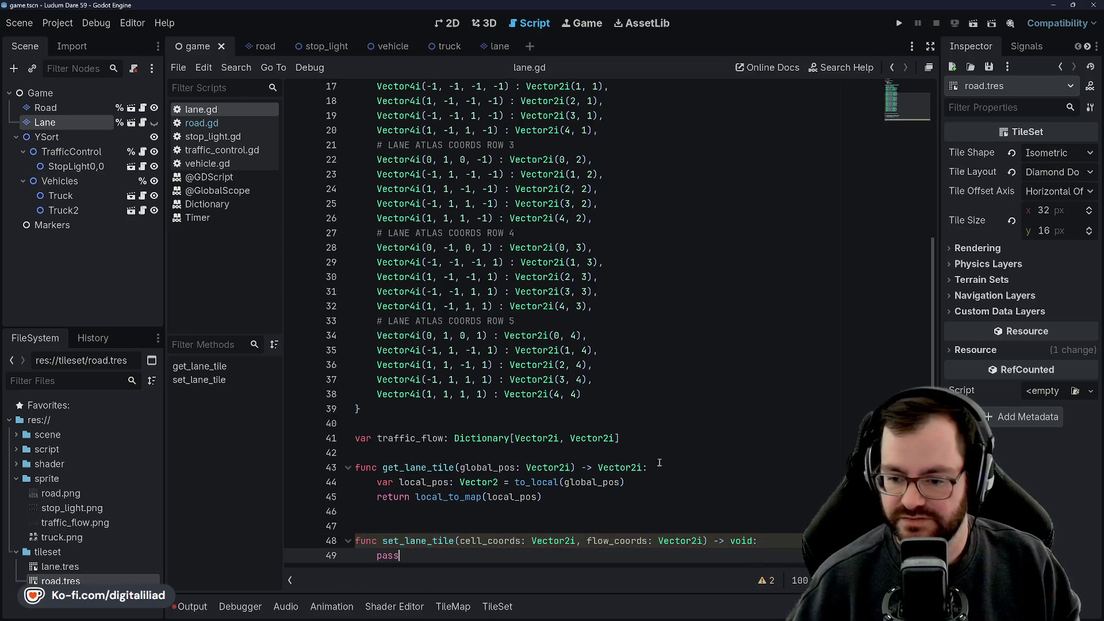
left_click(540, 380)
scroll(541, 379, "down", 1)
left_click(404, 505)
key("Up")
key("Up")
key("Up")
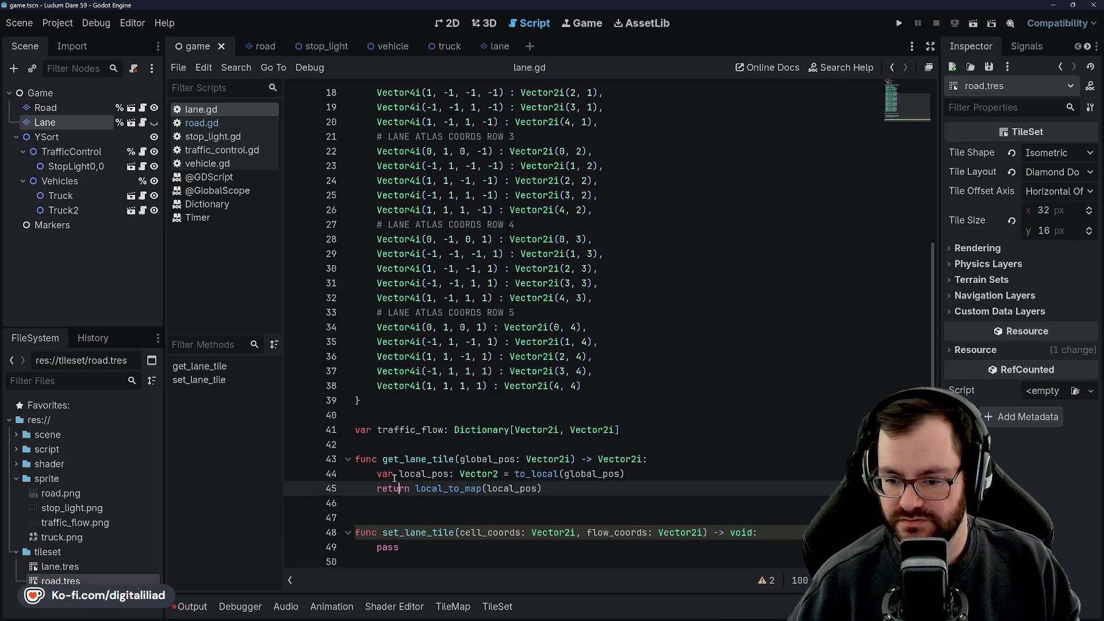
Step: Scroll through lane.gd back down to the set_lane_tile declaration
key("Down")
key("Up")
key("Up")
scroll(419, 316, "up", 4)
scroll(419, 316, "up", 2)
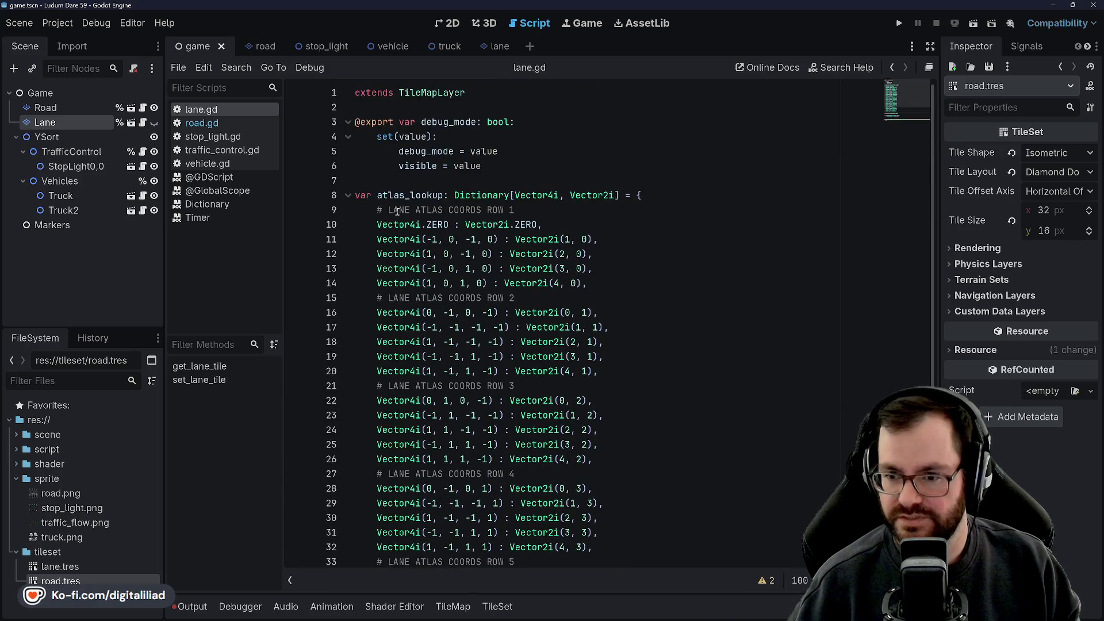
scroll(396, 195, "down", 1)
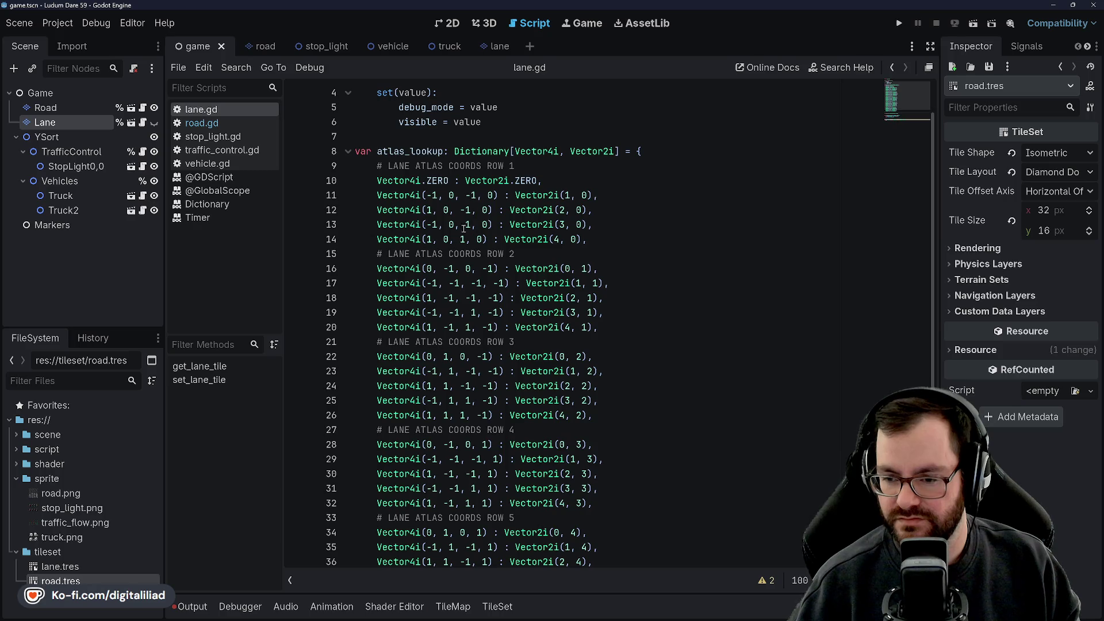
scroll(477, 305, "down", 5)
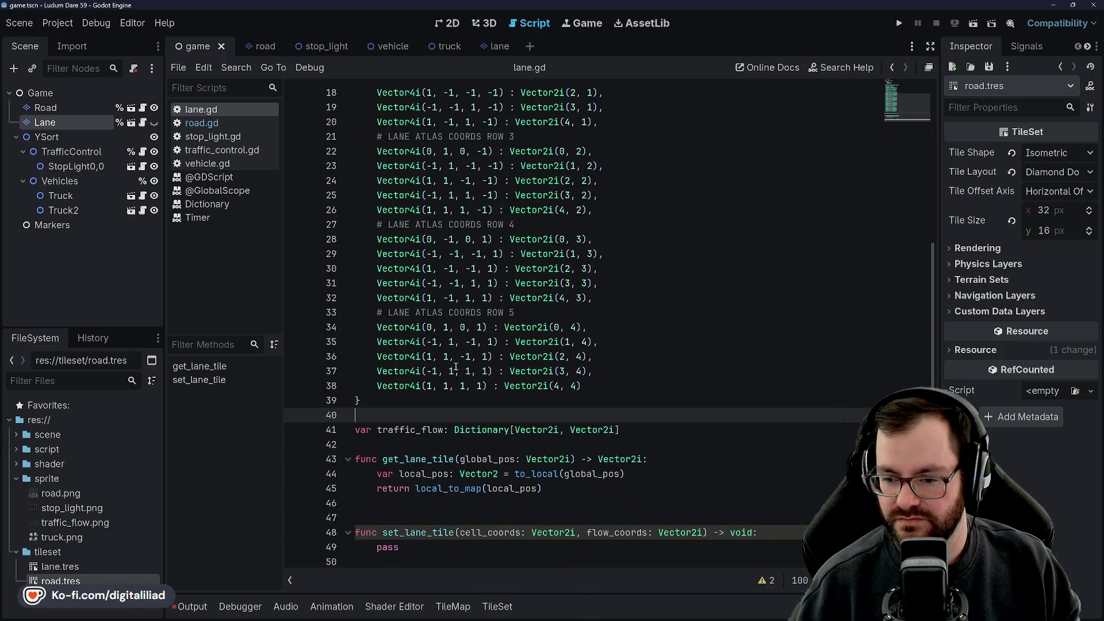
left_click(391, 547)
left_click(396, 522)
left_click(409, 547)
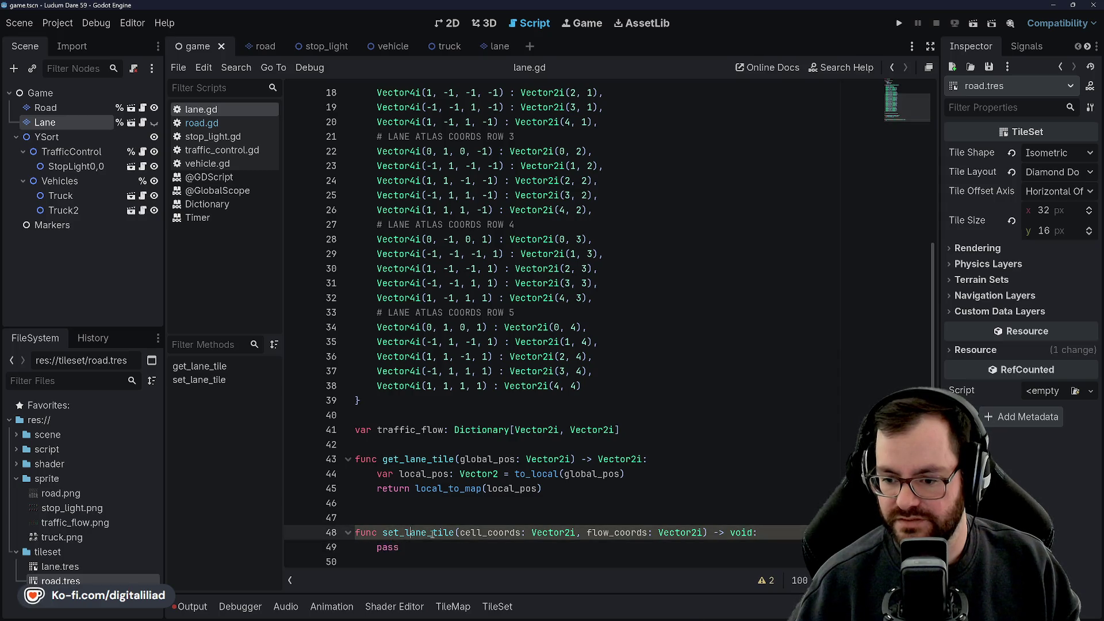
left_click(565, 533)
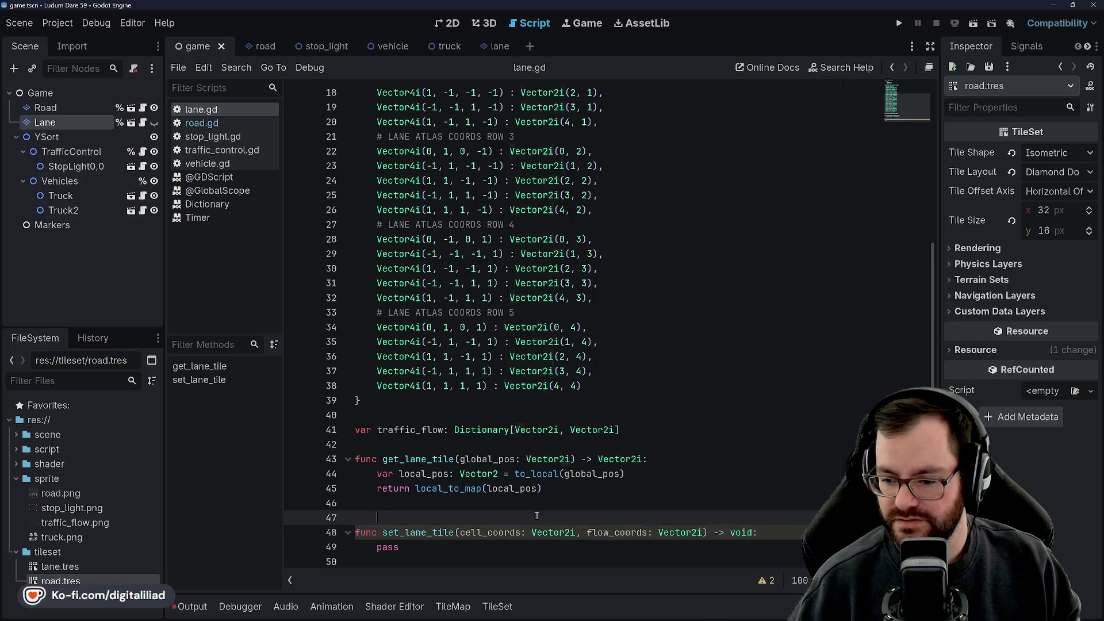
Step: Change flow_coords' type from Vector2i to Vector4i and switch back to road.gd
double_click(601, 533)
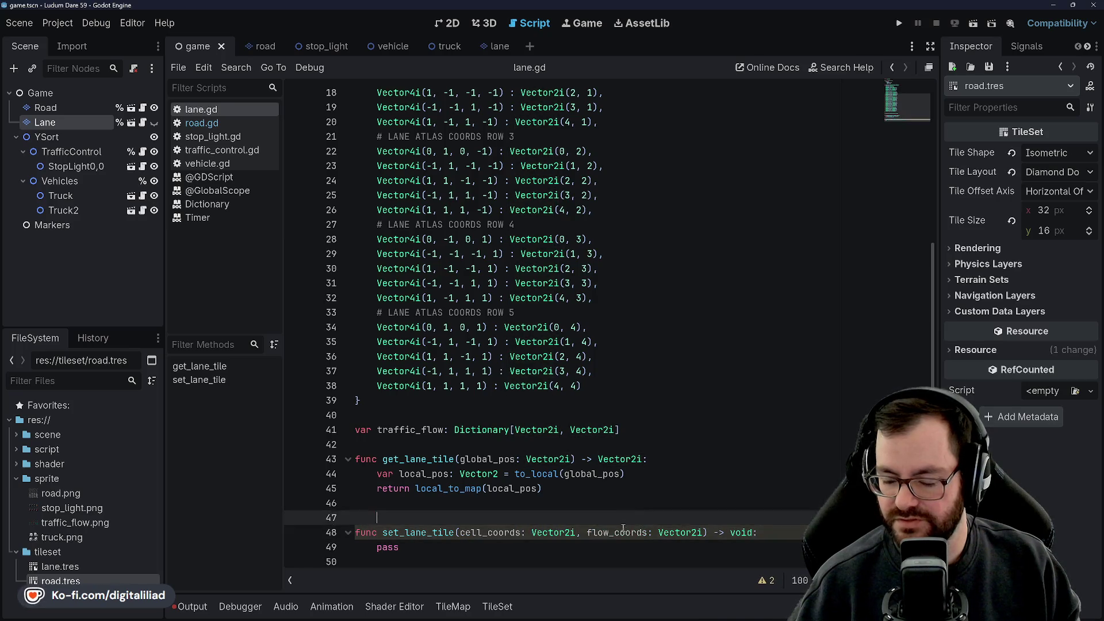
double_click(553, 532)
left_click(626, 532)
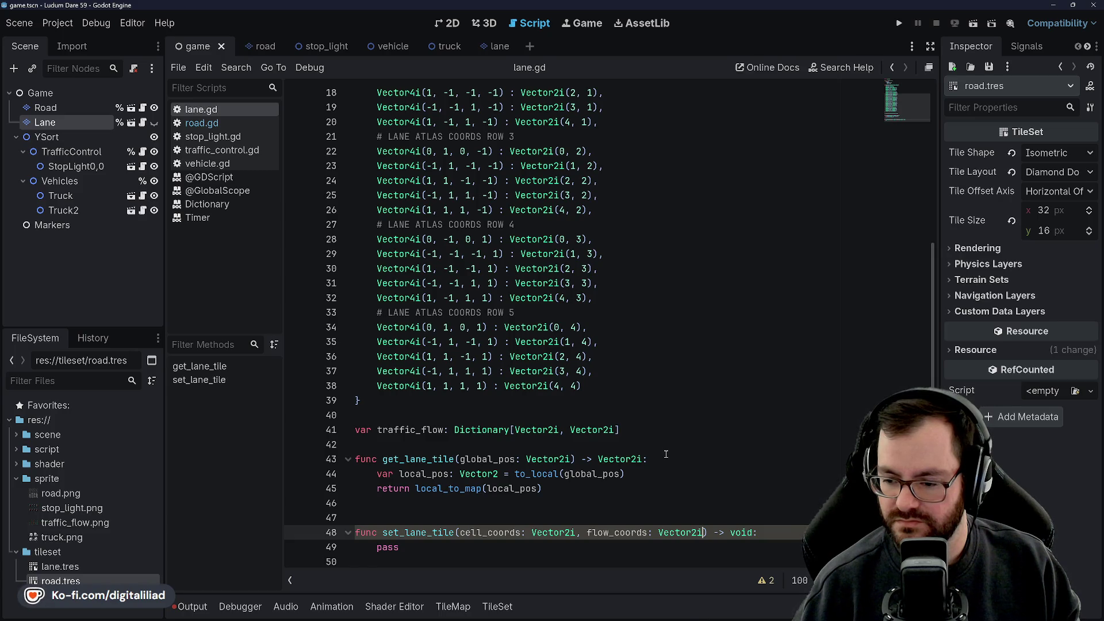
key("BackSpace")
type("4")
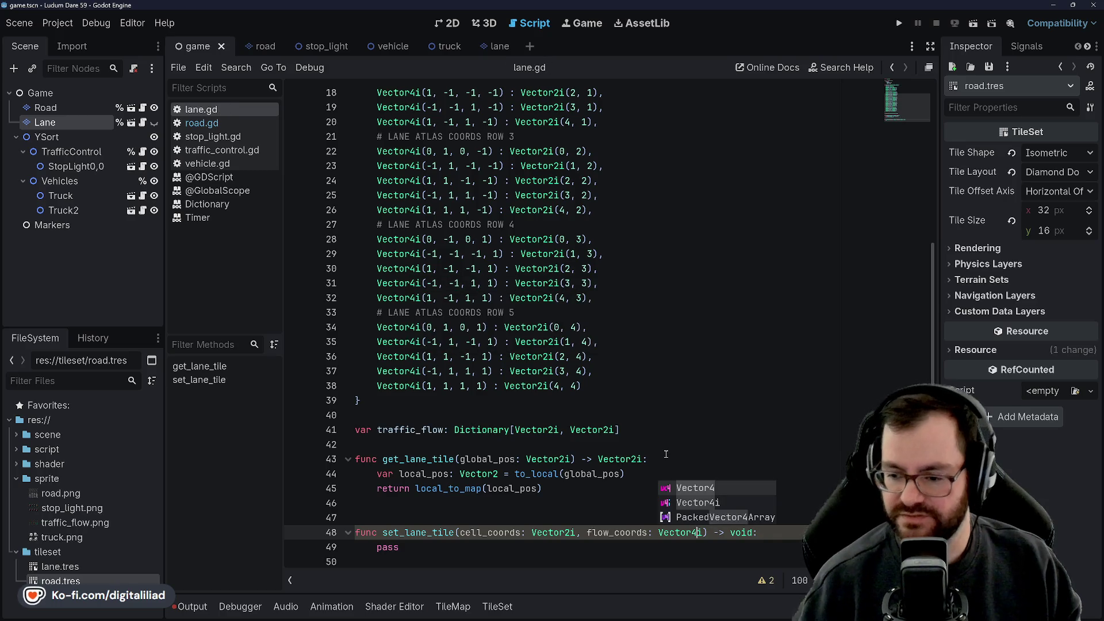
left_click(665, 459)
key("alt+Left")
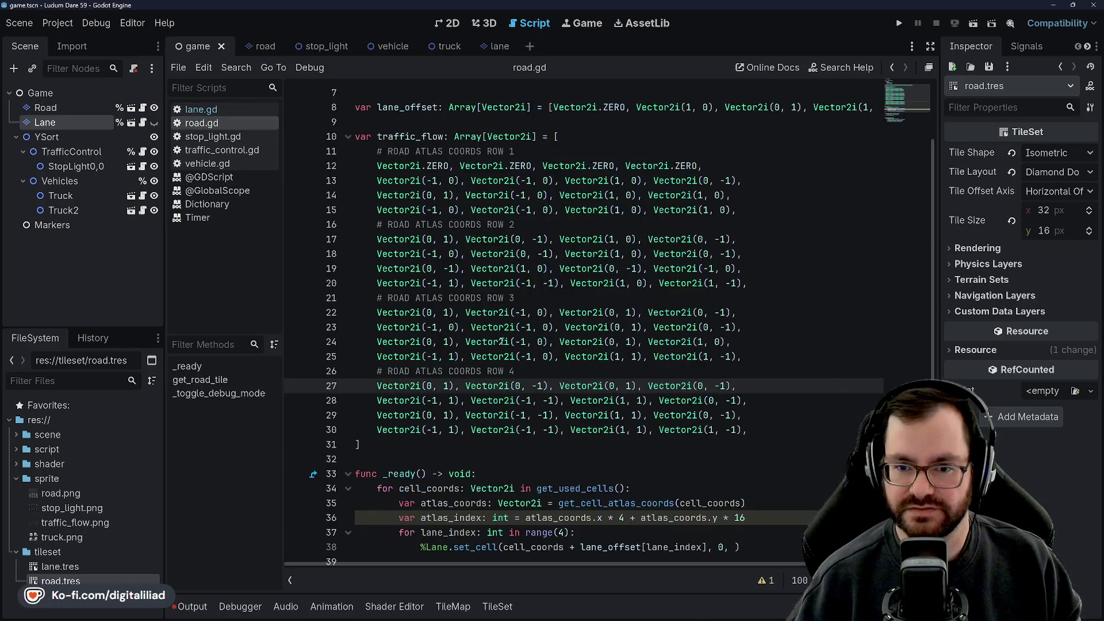
scroll(503, 356, "down", 5)
left_click(504, 381)
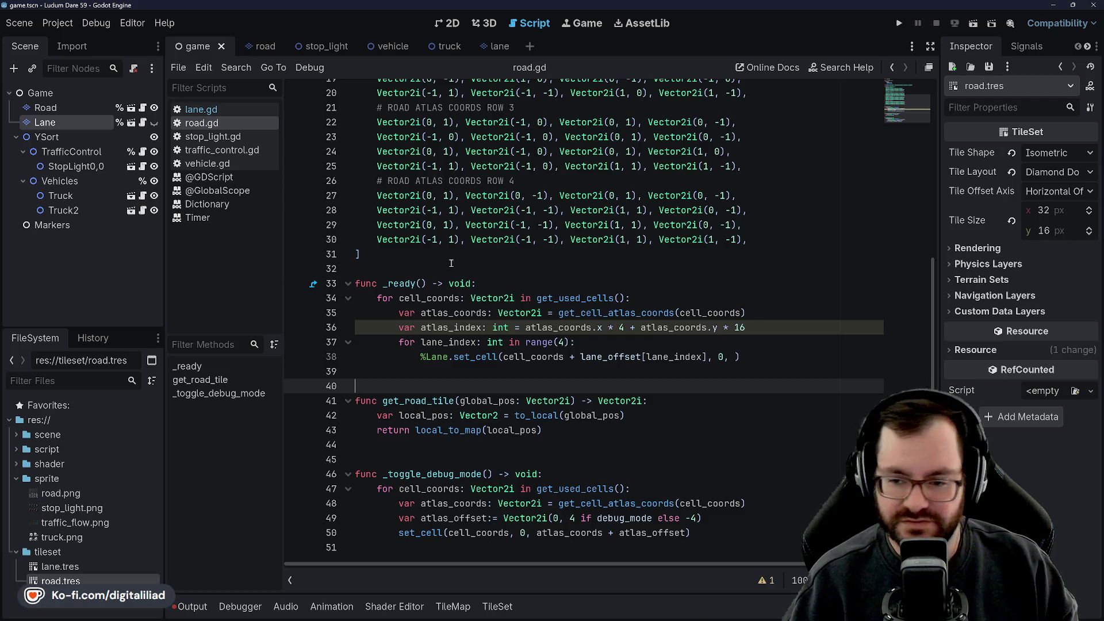
left_click(496, 357)
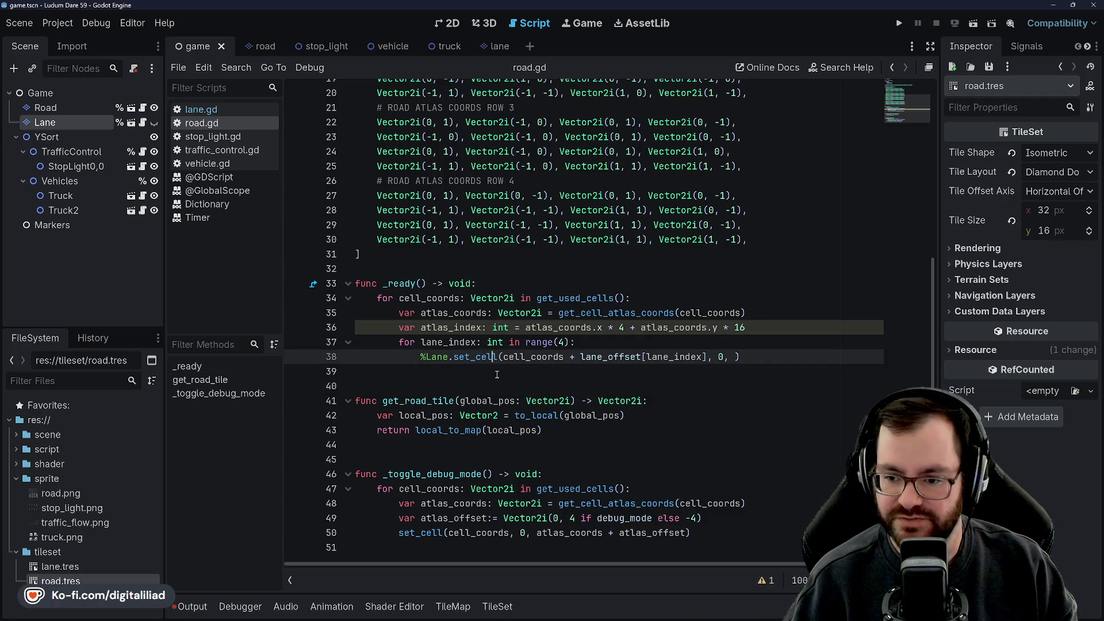
left_click(588, 443)
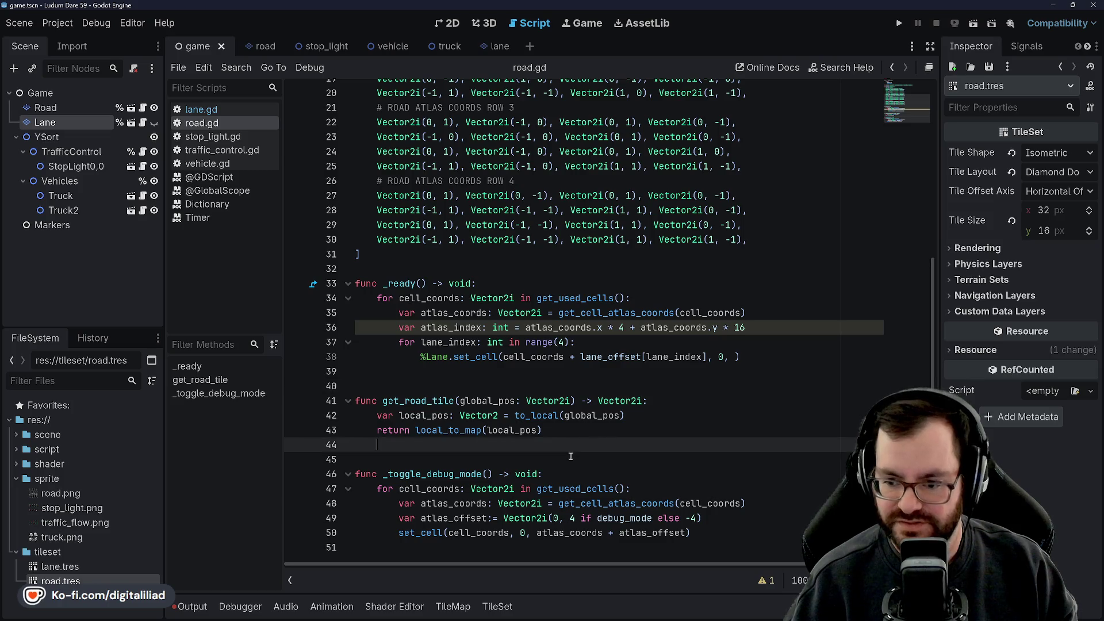
left_click(571, 456)
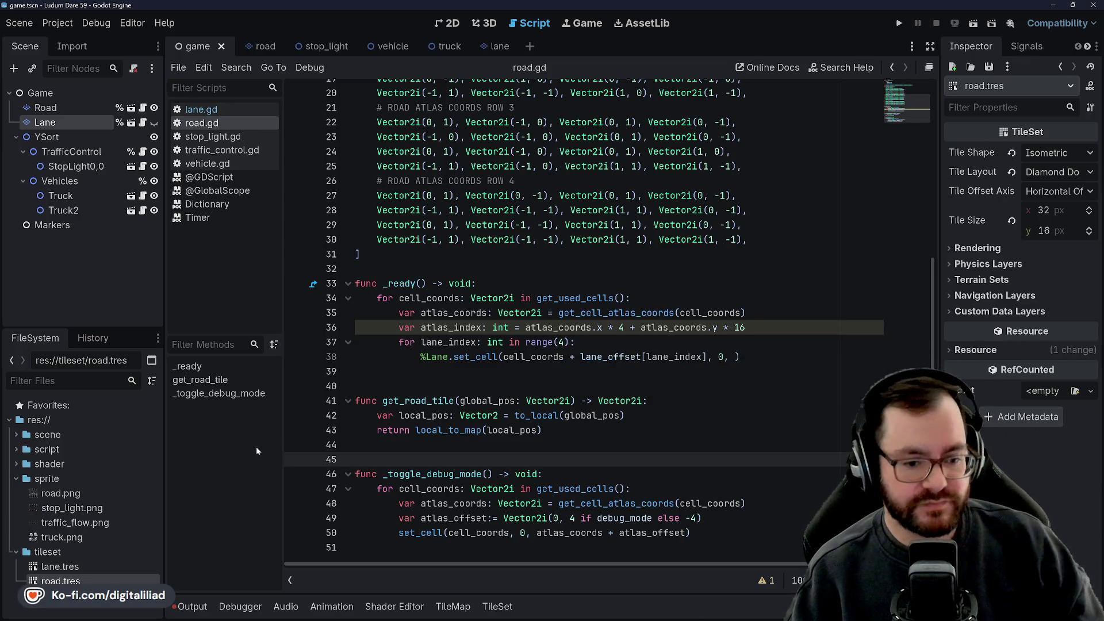
left_click(429, 385)
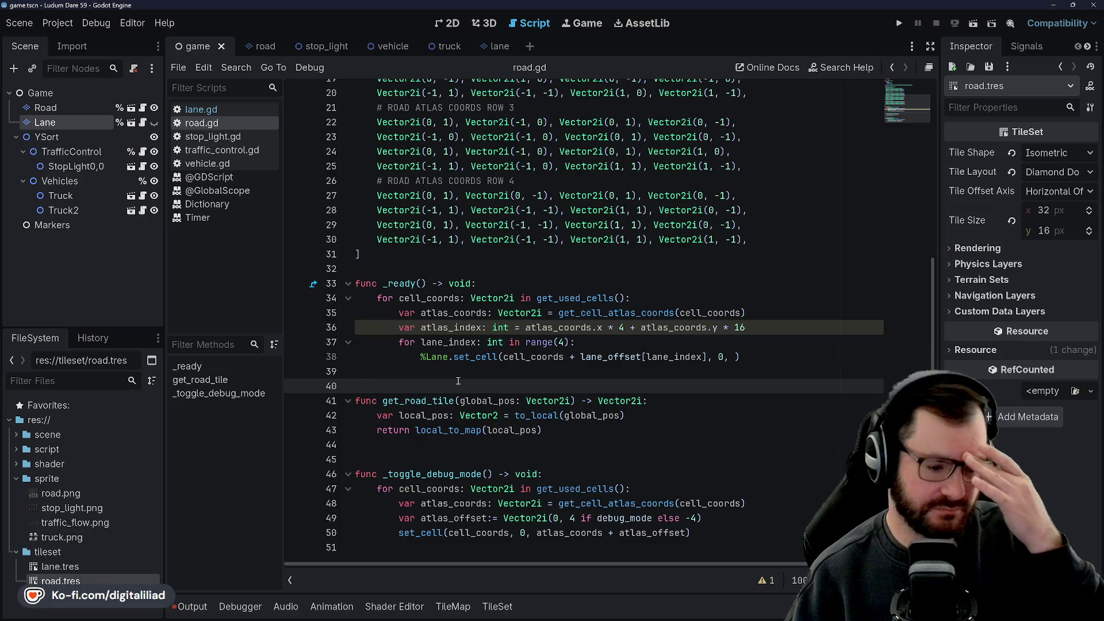
left_click(414, 372)
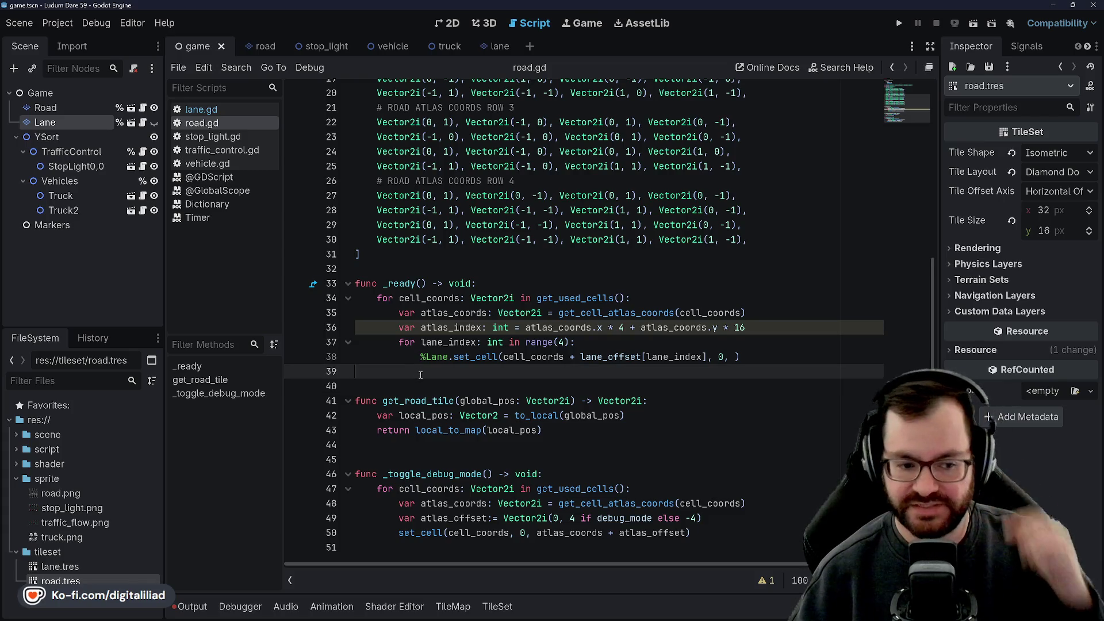
left_click(387, 269)
left_click(375, 254)
left_click(380, 268)
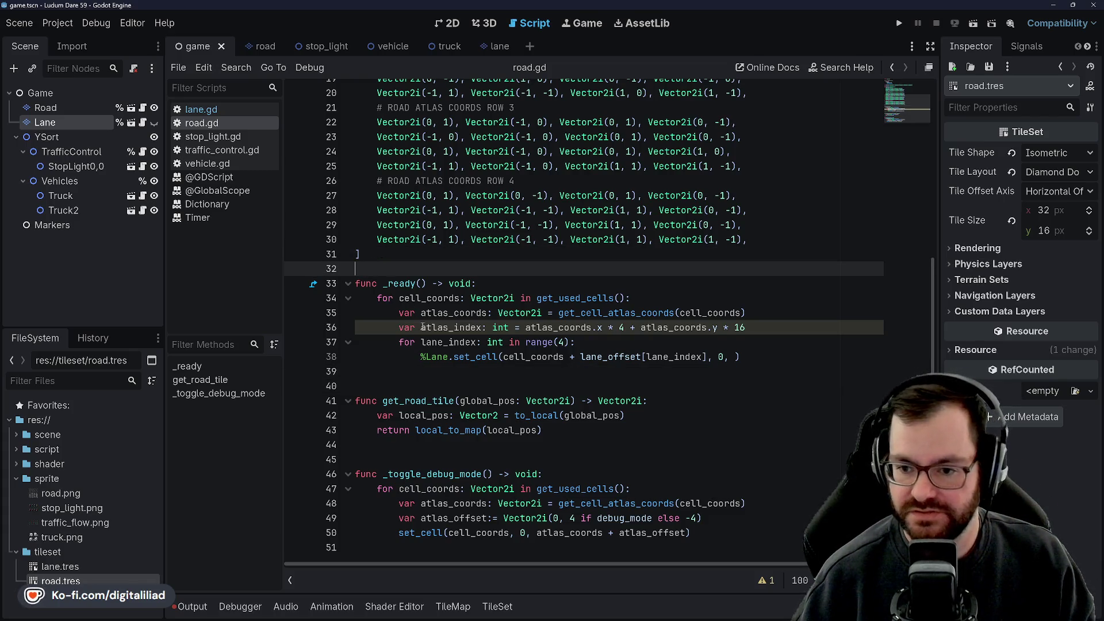
left_click(412, 372)
left_click(406, 444)
left_click(404, 460)
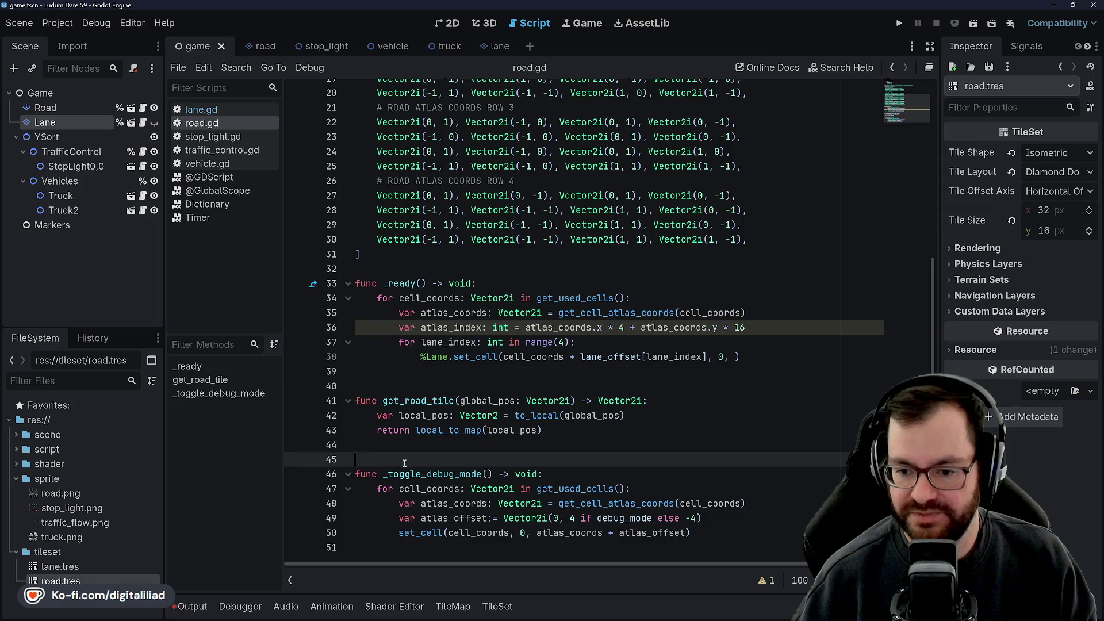
left_click(416, 386)
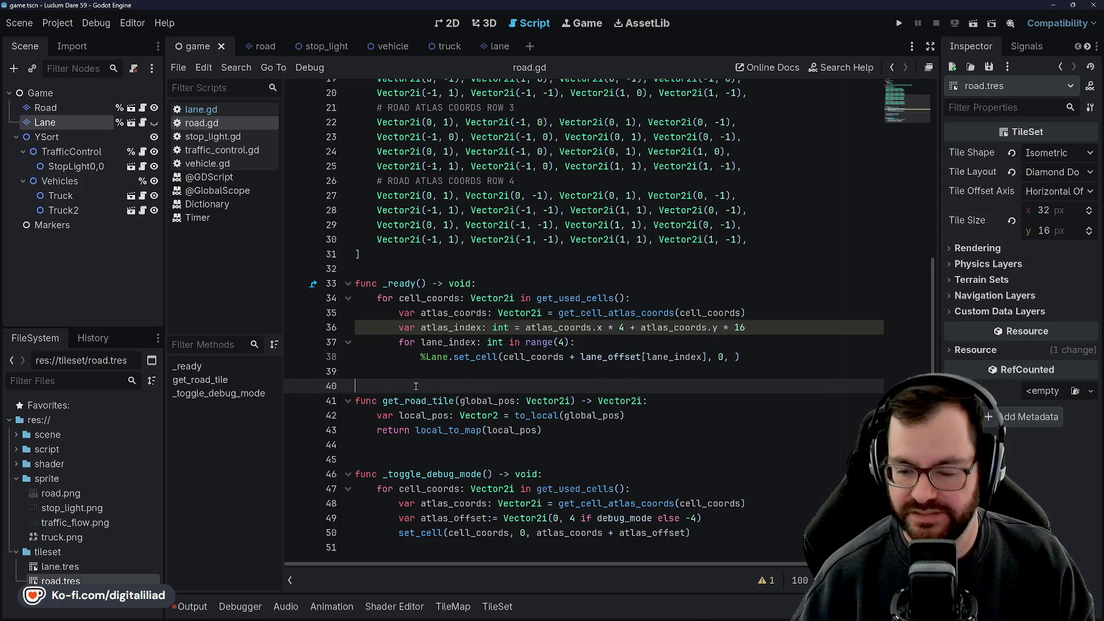
left_click(417, 445)
left_click(416, 474)
left_click(437, 371)
left_click(449, 386)
left_click(453, 372)
left_click(445, 327)
left_click(452, 312)
left_click(448, 298)
double_click(456, 313)
double_click(453, 340)
triple_click(505, 329)
left_click(599, 343)
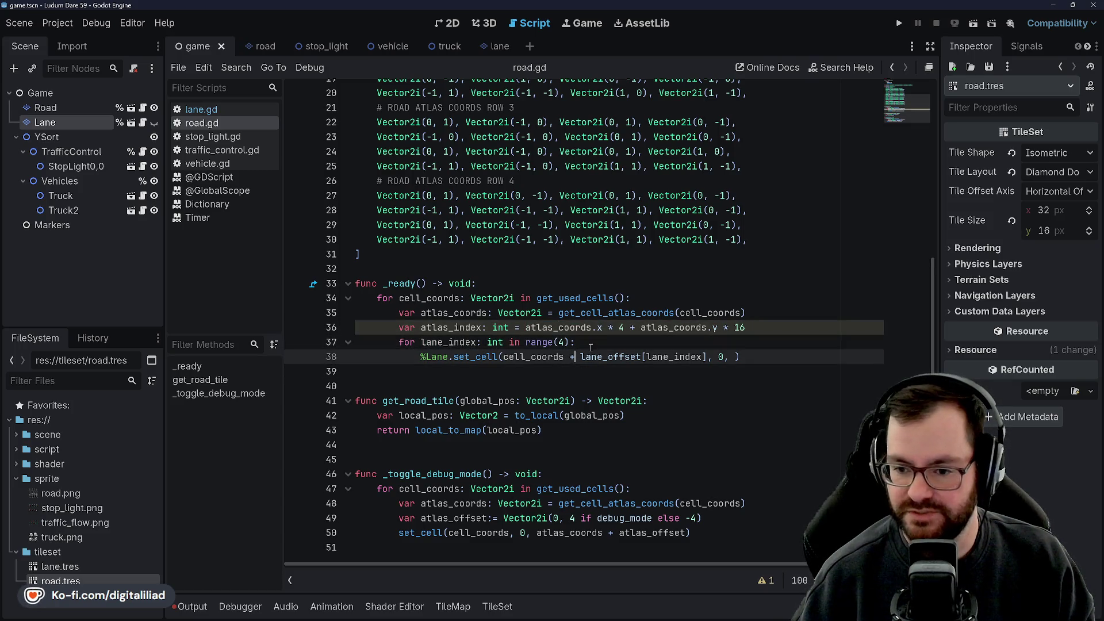
left_click(574, 373)
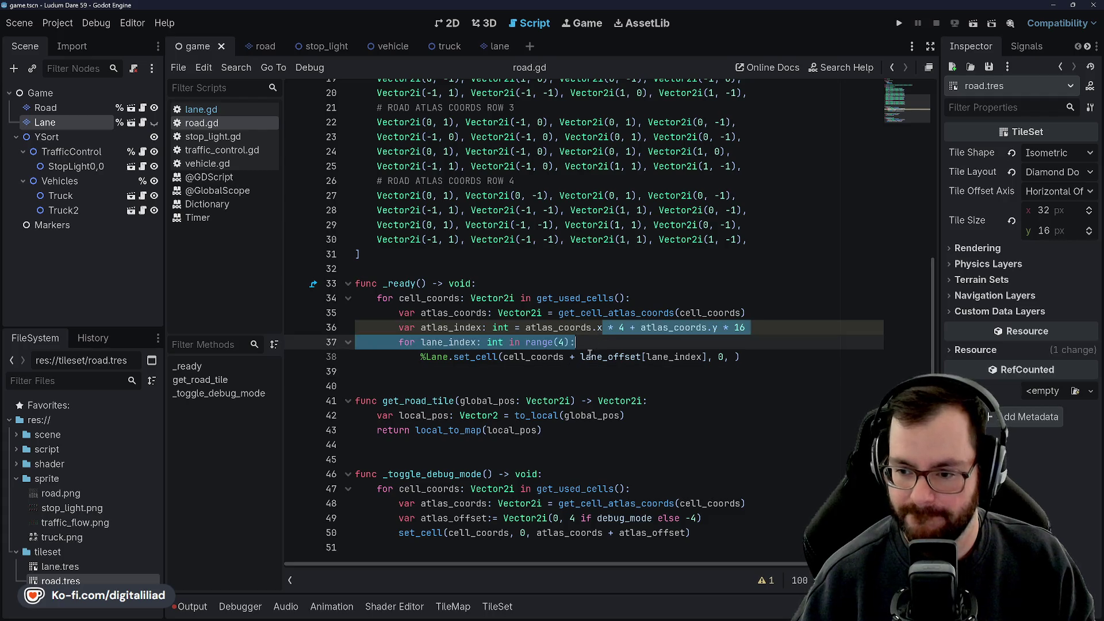
key("Down")
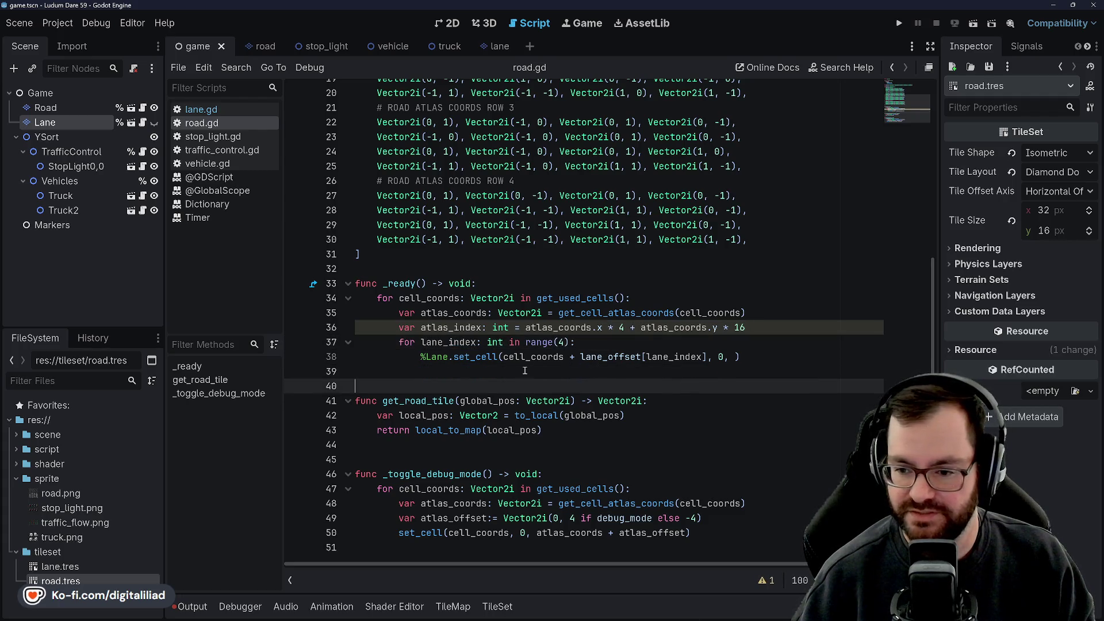
key("Up")
key("Up")
key("Up")
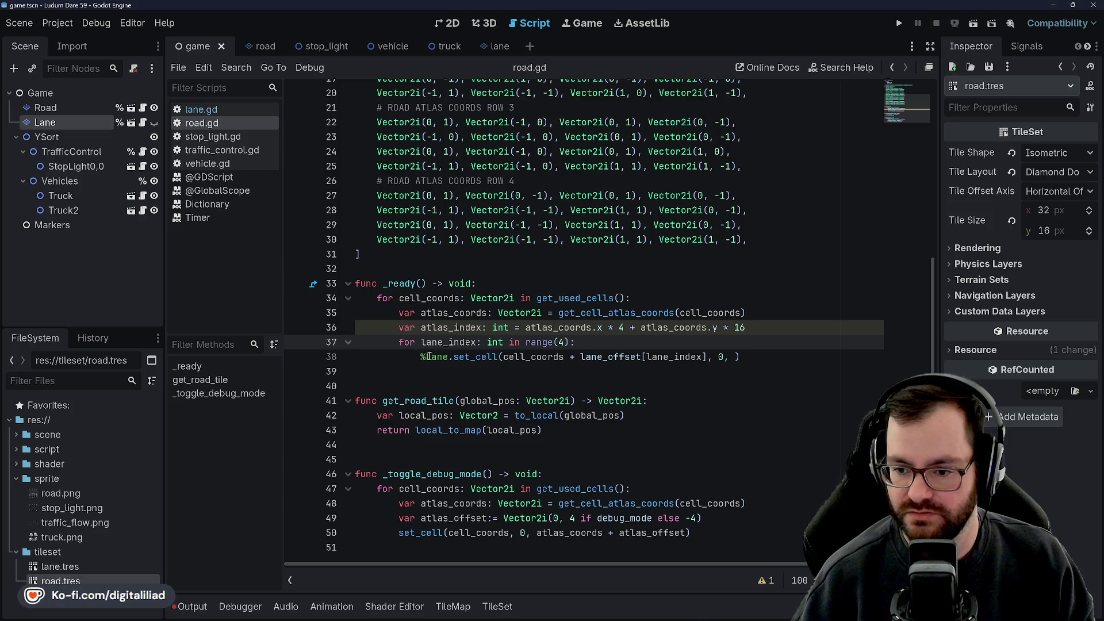
left_click(399, 298)
left_click(388, 283)
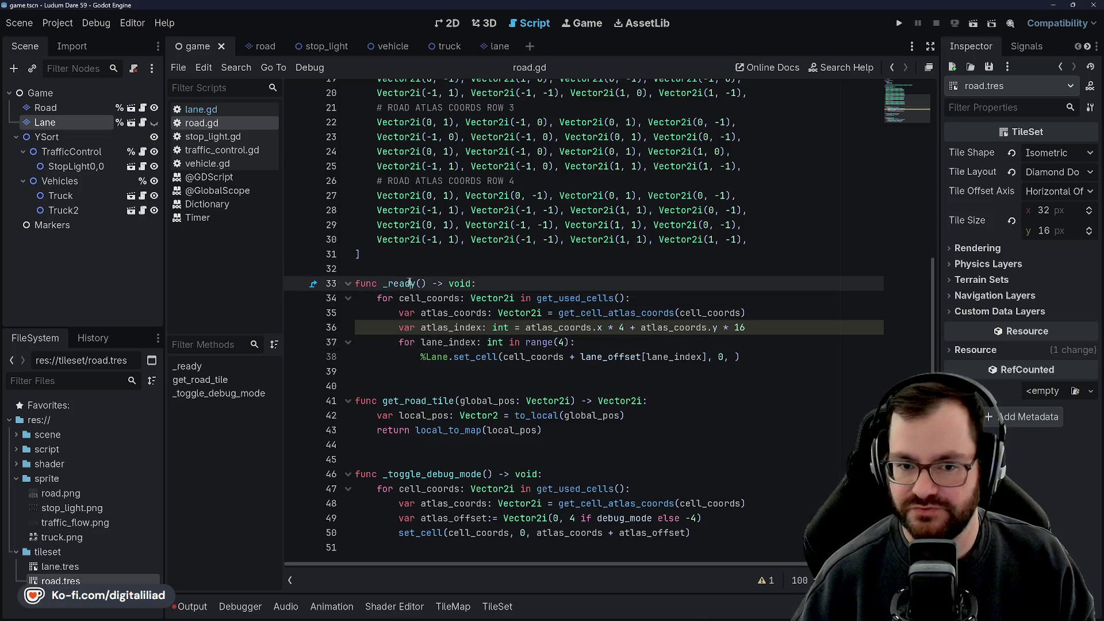
double_click(456, 313)
double_click(459, 325)
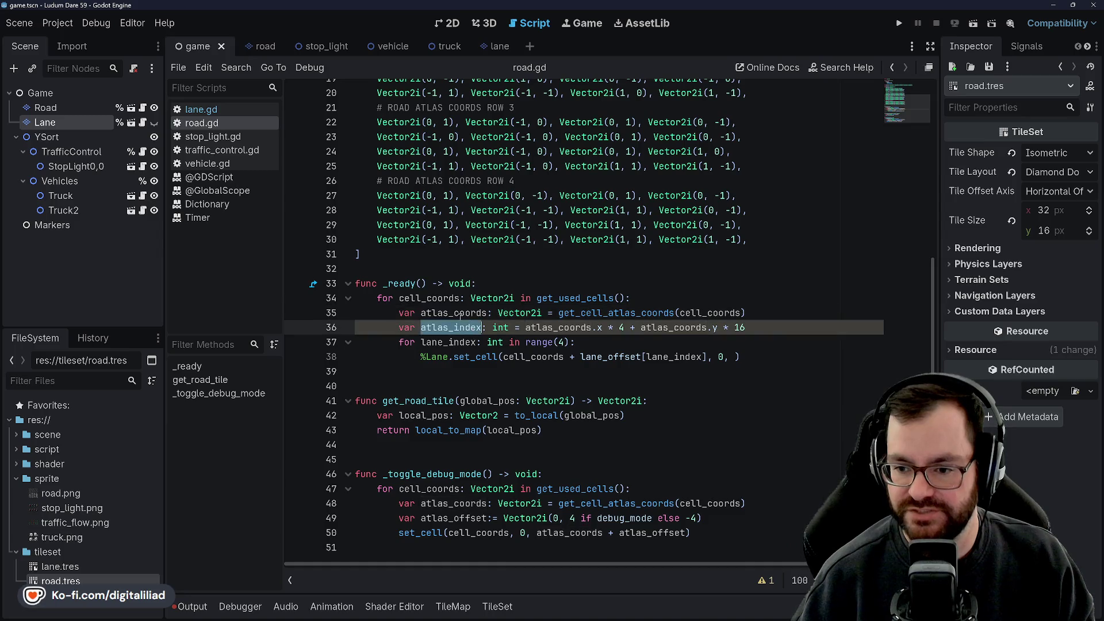
double_click(437, 298)
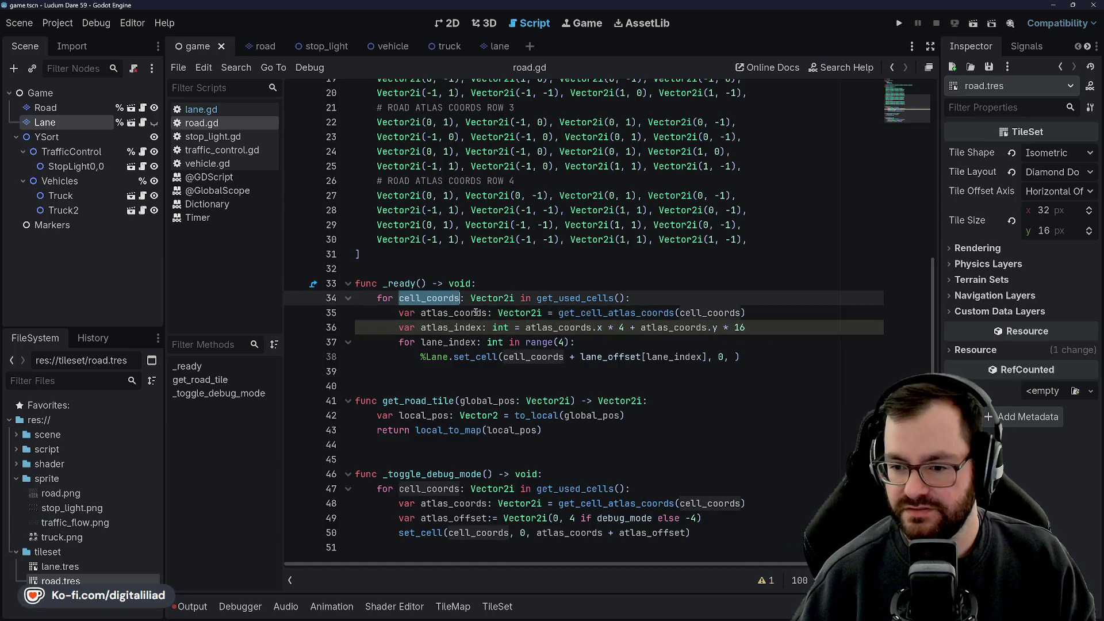
double_click(476, 312)
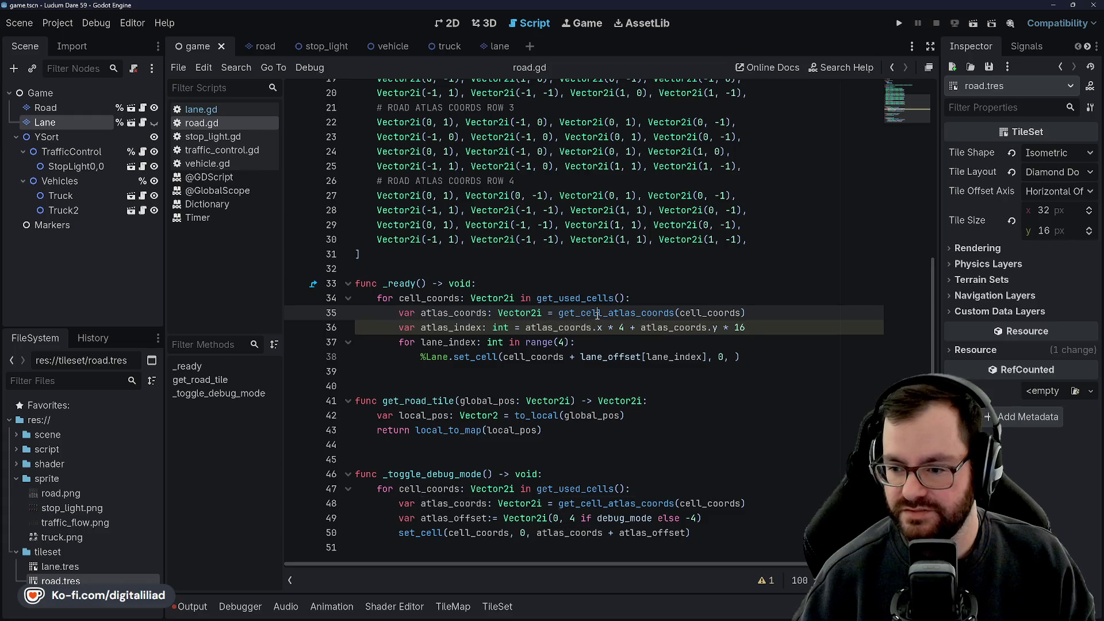
double_click(633, 314)
left_click(703, 313)
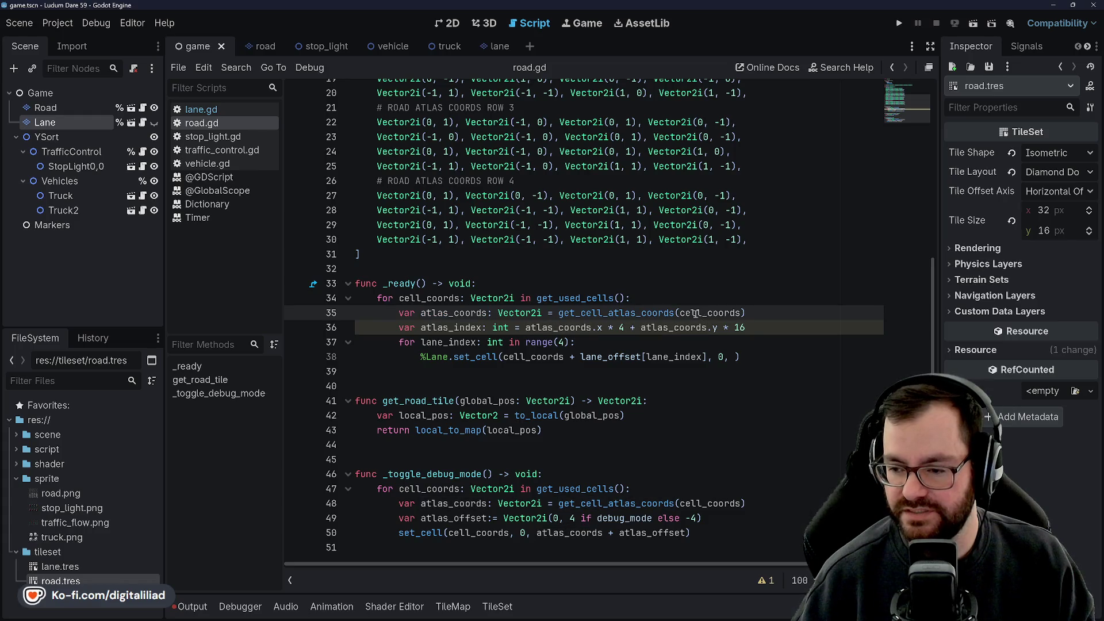
double_click(702, 312)
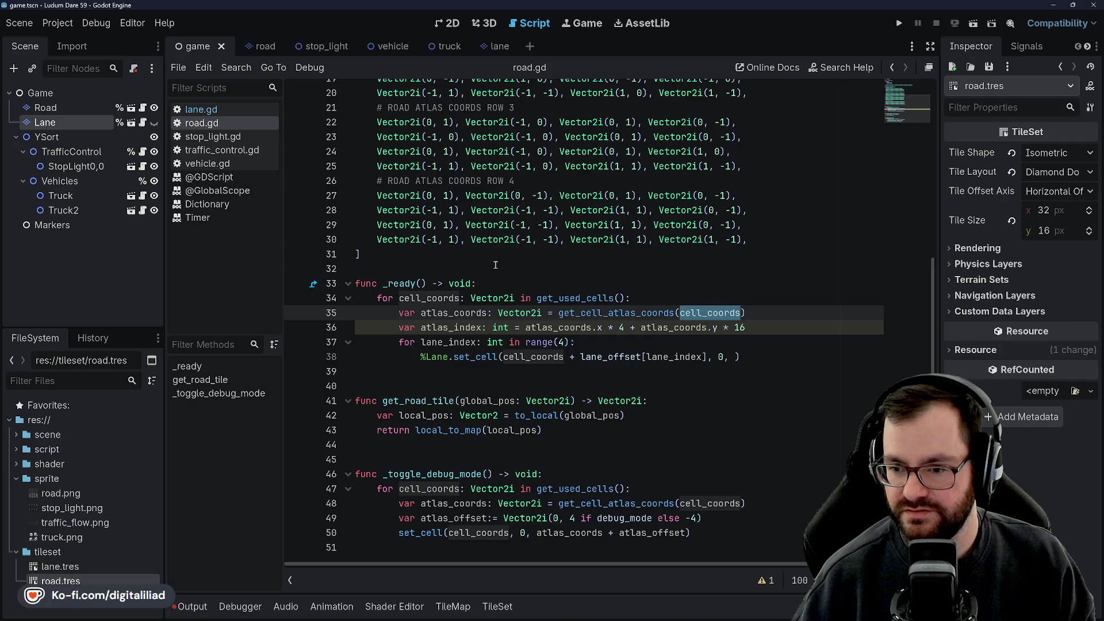
Step: Scroll through road.gd's traffic_flow array and its ROAD ATLAS COORDS rows, then open lane.gd
scroll(458, 293, "up", 3)
scroll(458, 293, "up", 3)
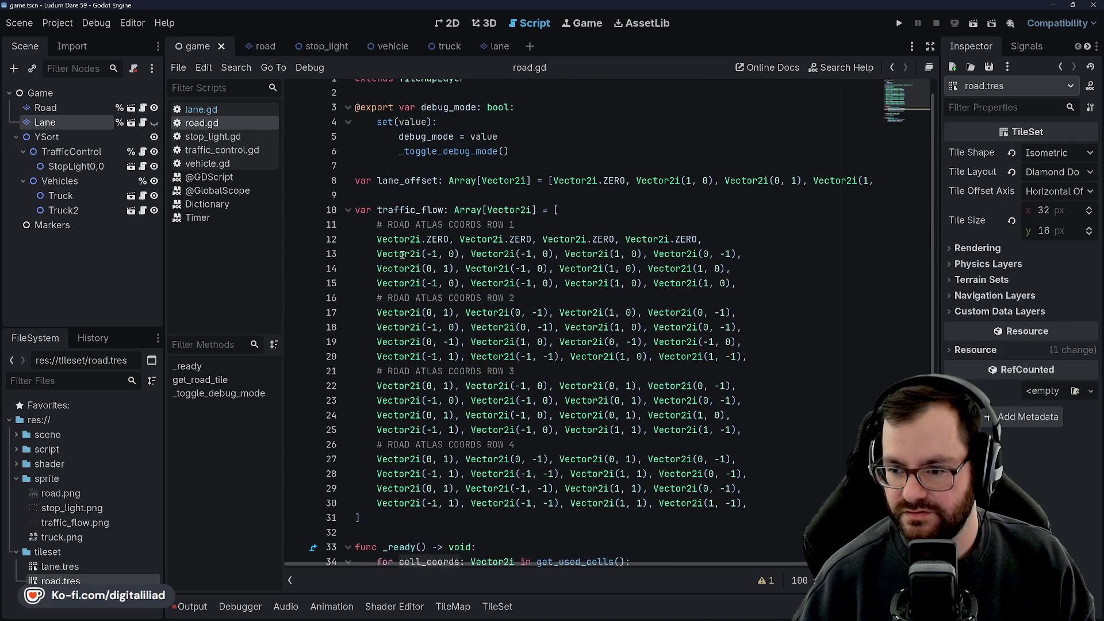
scroll(407, 289, "down", 1)
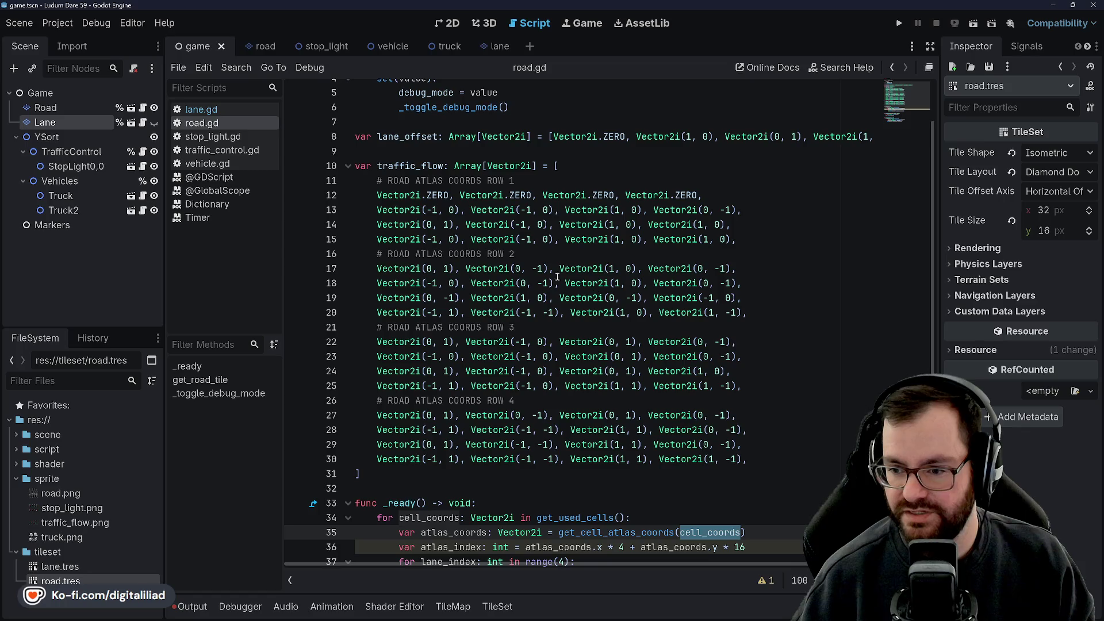
scroll(604, 263, "down", 4)
scroll(526, 299, "up", 3)
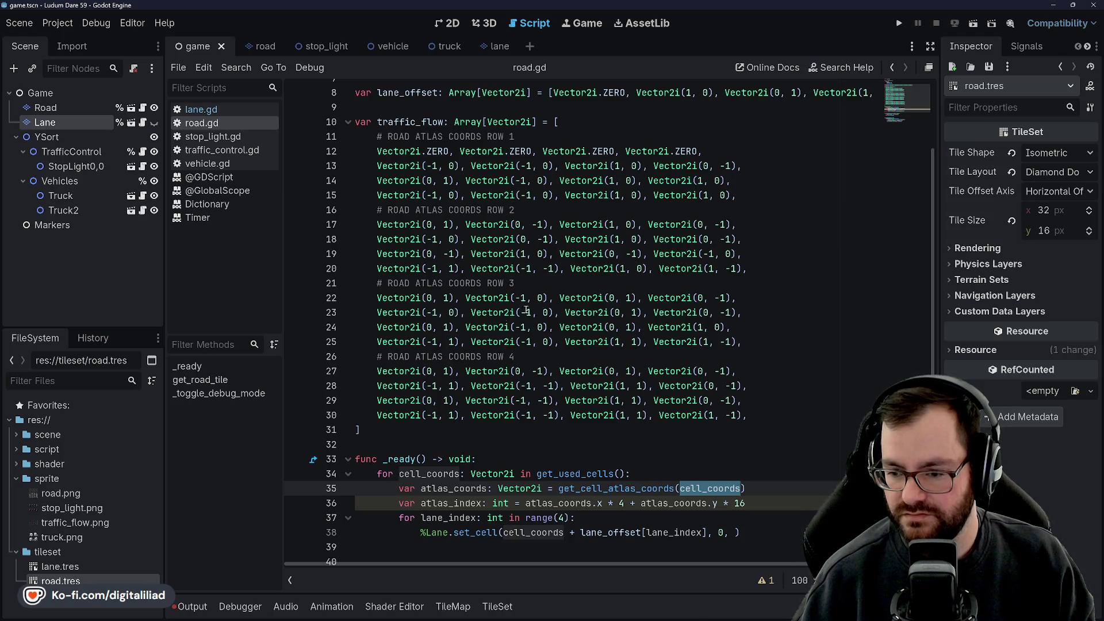
scroll(526, 310, "down", 3)
scroll(544, 284, "up", 2)
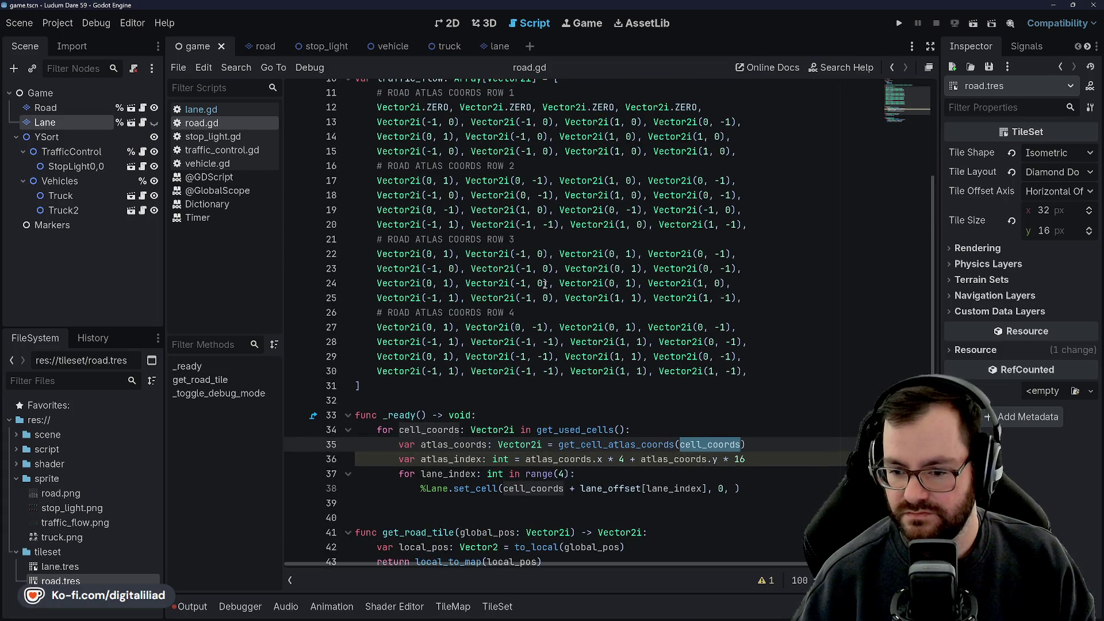
scroll(544, 283, "down", 1)
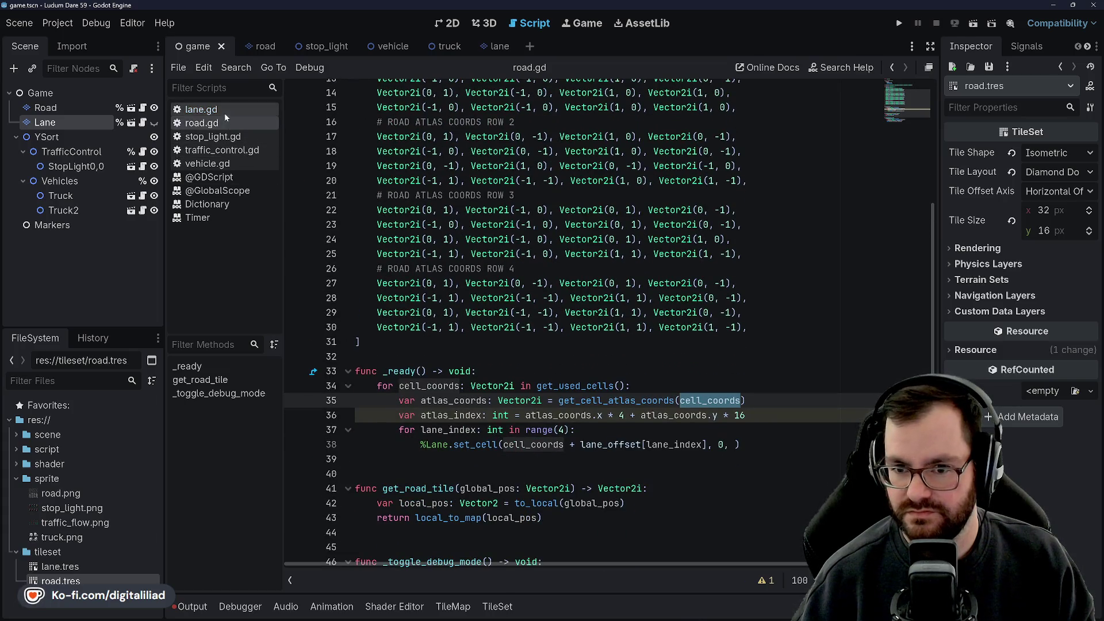
left_click(224, 111)
Step: Change flow_coords to Vector2i, add a go_coords: Vector2i parameter to set_lane_tile, and save
left_click(658, 497)
left_click(658, 532)
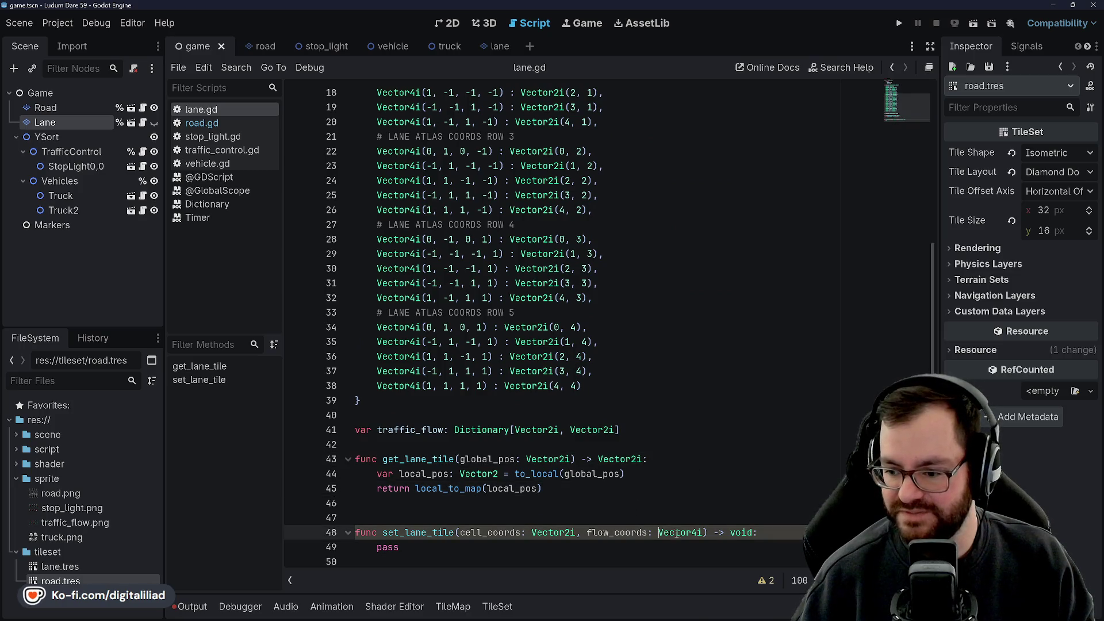
left_click(700, 532)
key("BackSpace")
type("2")
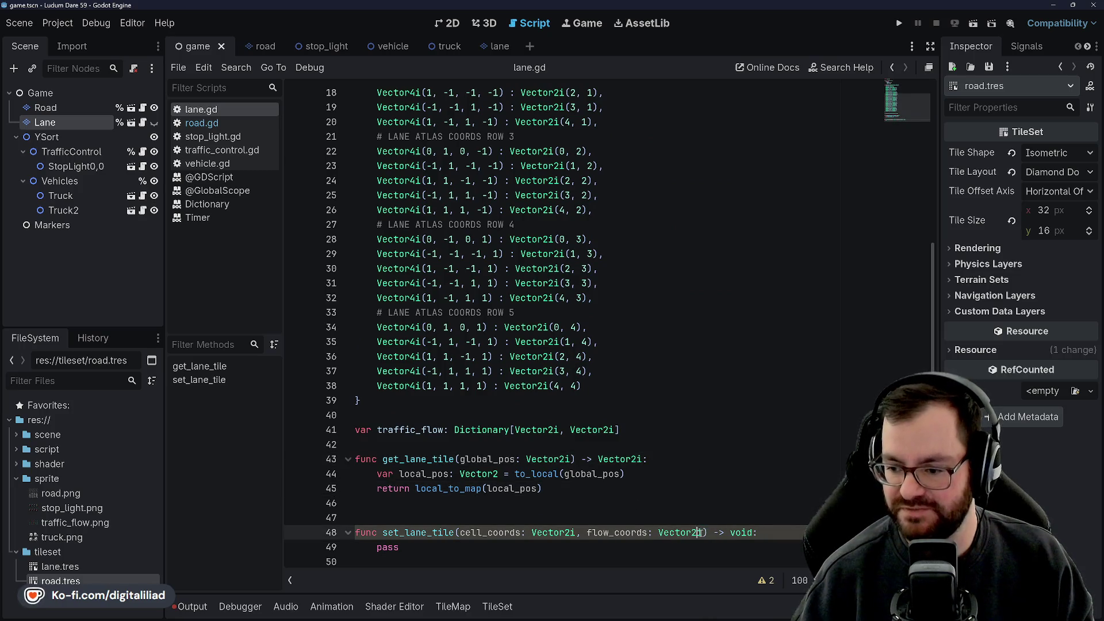
type(", go_co")
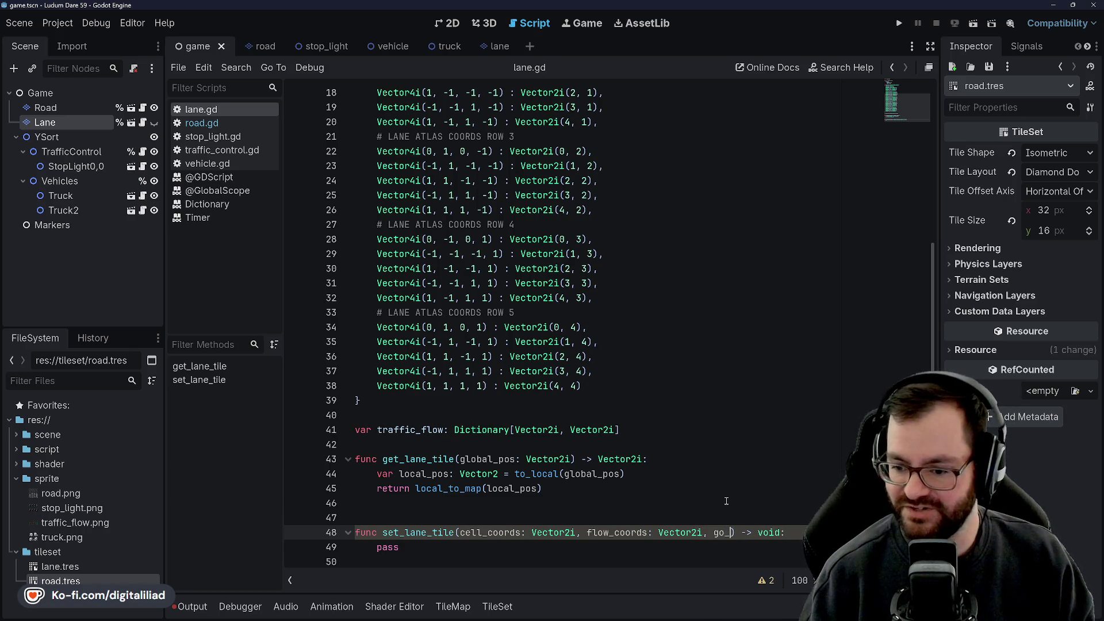
type("ords: Vecto")
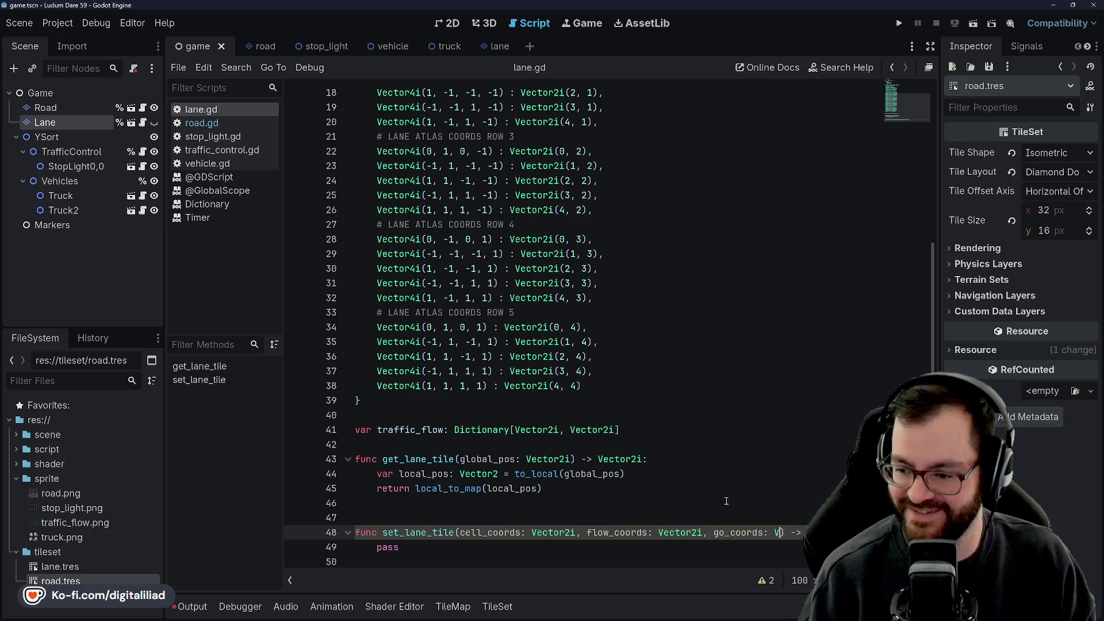
type("r2i")
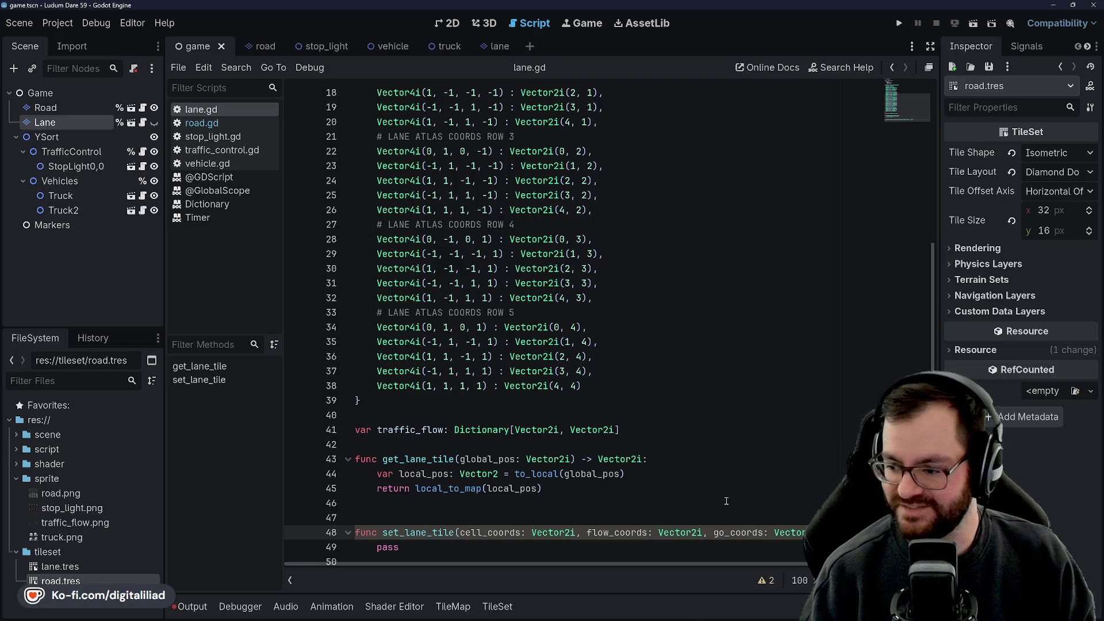
type("): = V")
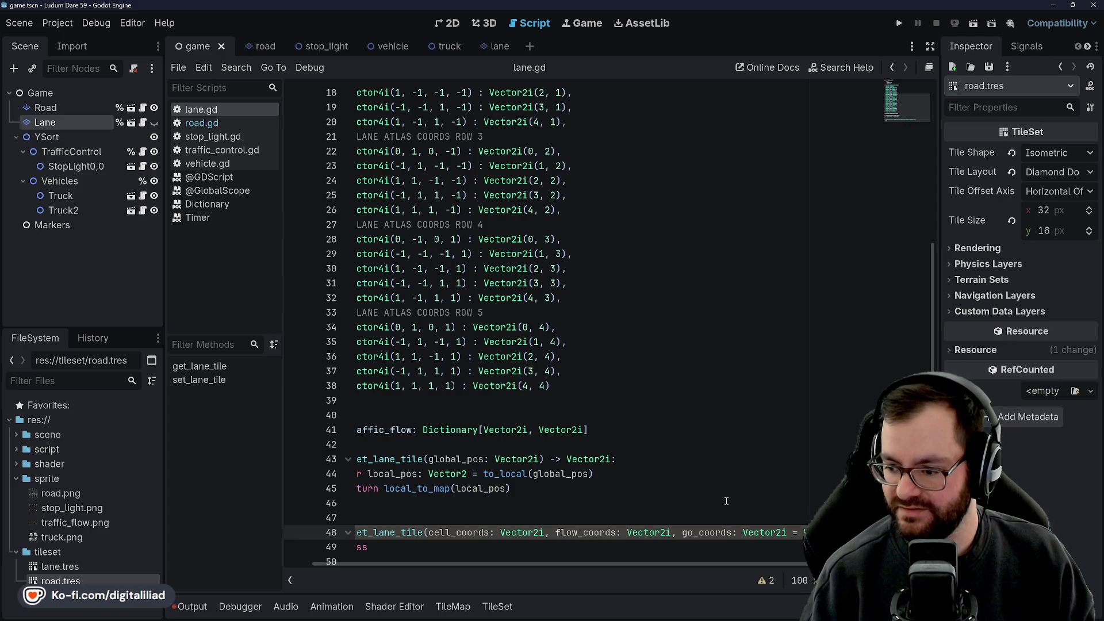
scroll(636, 365, "down", 1)
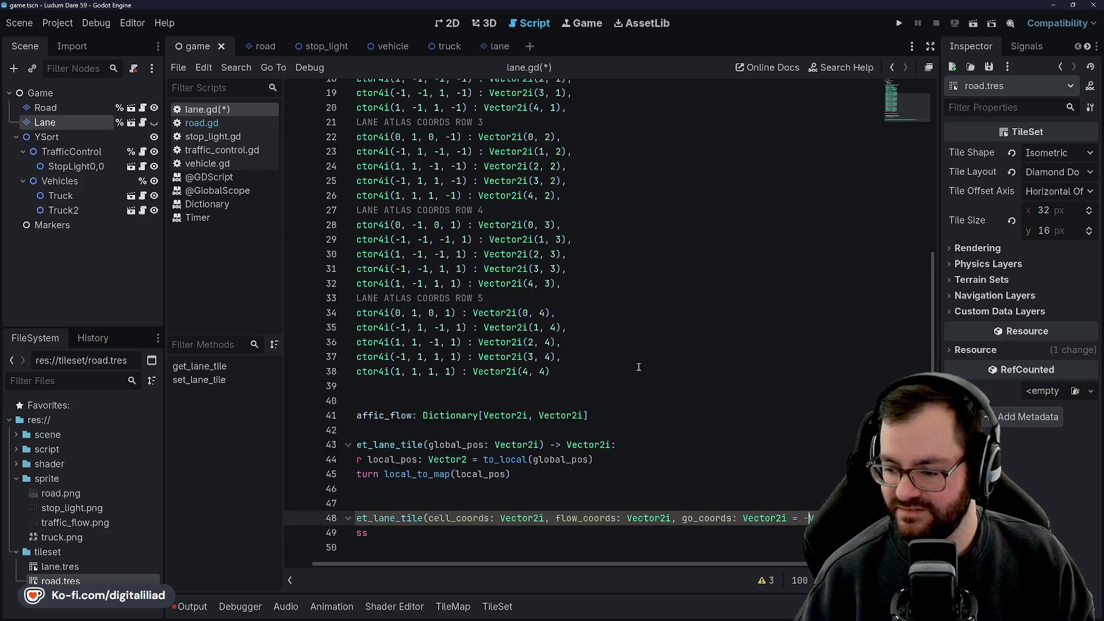
left_click(544, 489)
left_click(565, 459)
key("ctrl+s")
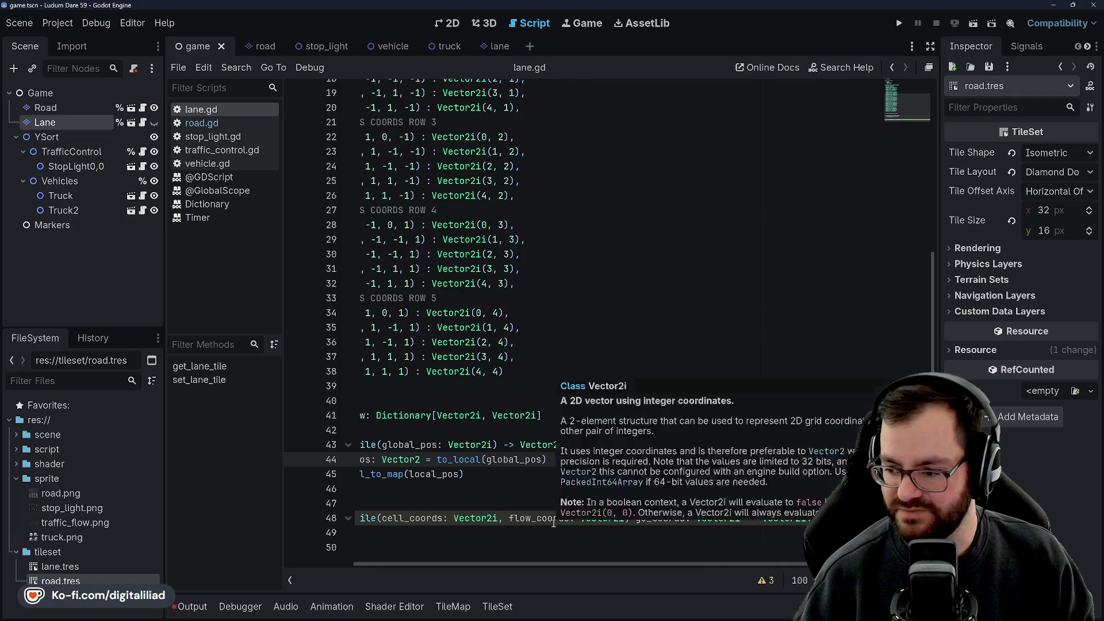
Step: Select the go_coords default value on line 48 to check its negative Vector2i default
scroll(554, 523, "right", 2)
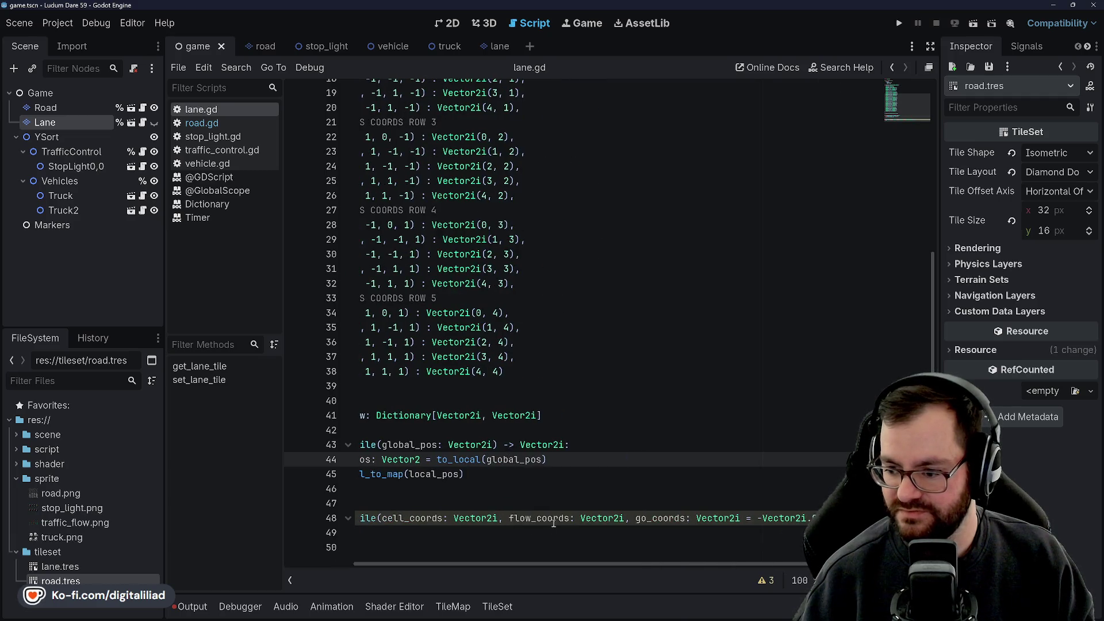
left_click_drag(747, 518, 804, 519)
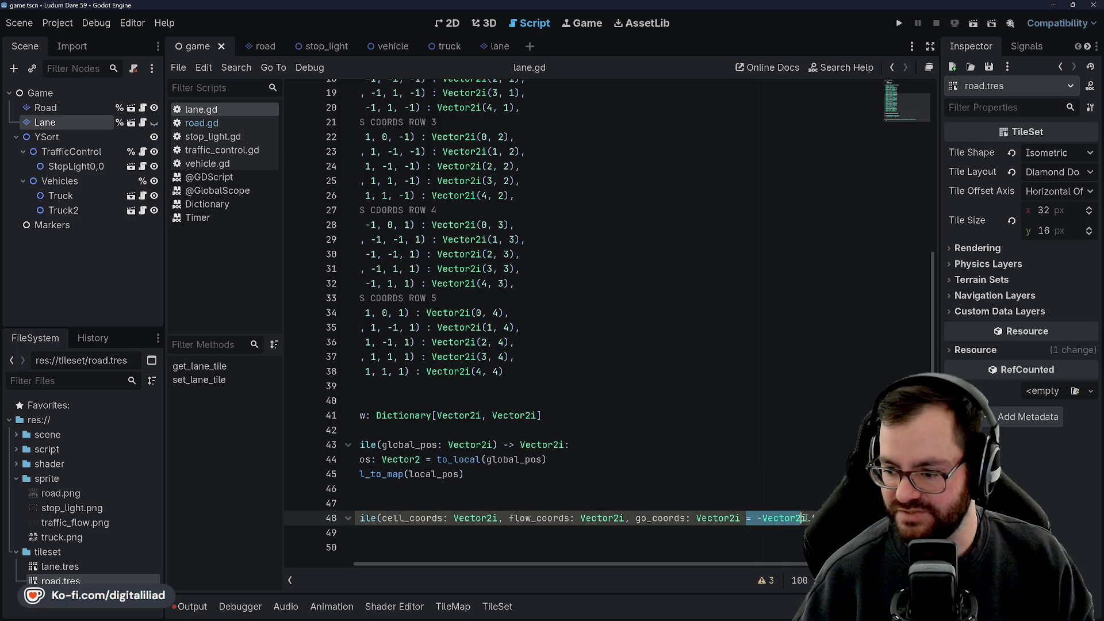
scroll(575, 506, "left", 2)
scroll(547, 472, "up", 1)
left_click(526, 452)
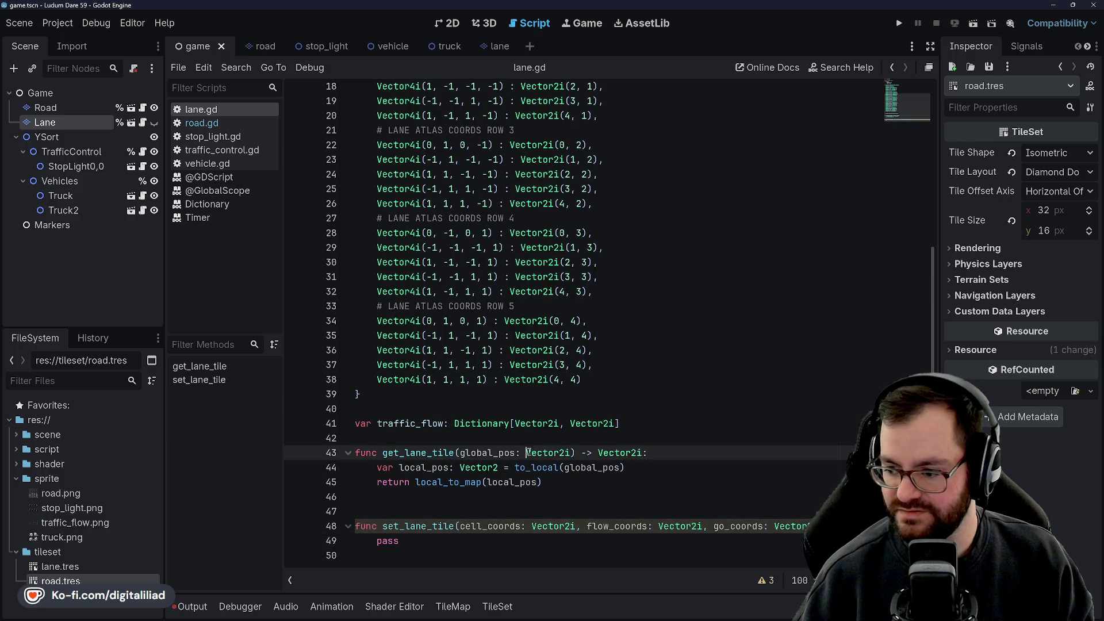
left_click(465, 546)
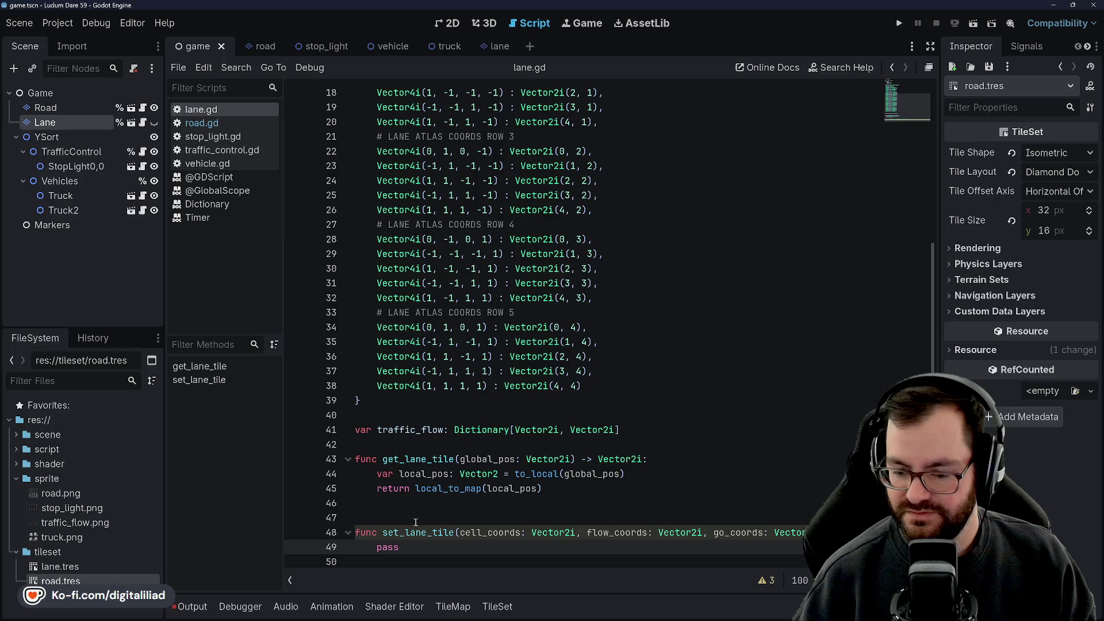
left_click(432, 504)
left_click(414, 519)
mouse_move(609, 431)
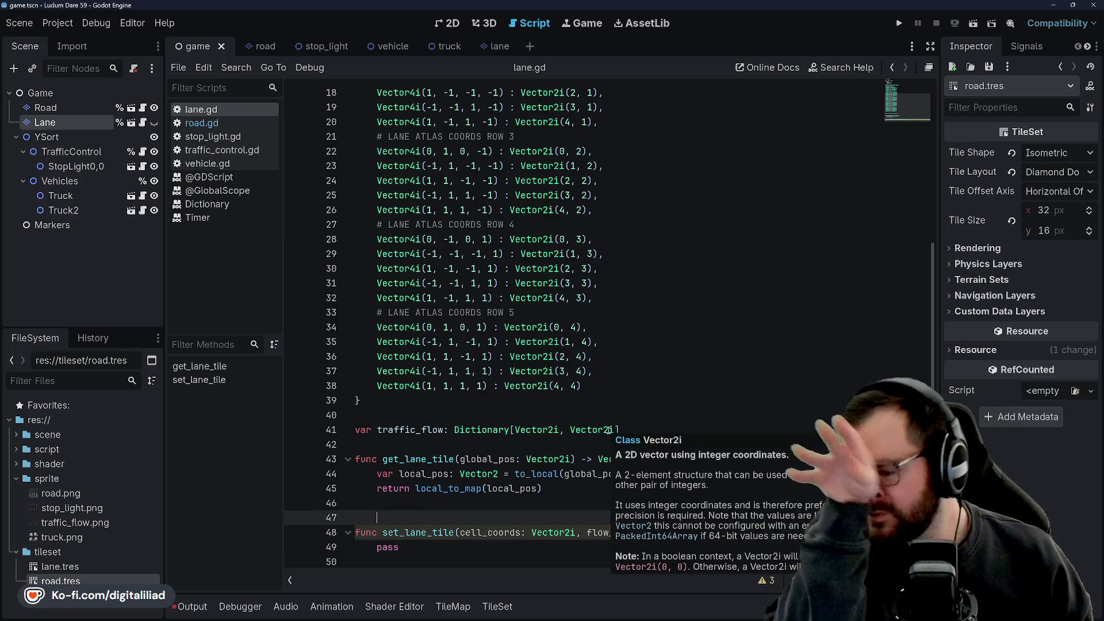
left_click(414, 400)
left_click(414, 415)
left_click(415, 444)
left_click(414, 503)
left_click(414, 517)
left_click(414, 503)
left_click(411, 547)
left_click(413, 518)
left_click(409, 503)
left_click(411, 547)
left_click(411, 504)
left_click(448, 547)
left_click(437, 503)
left_click(433, 518)
left_click(434, 547)
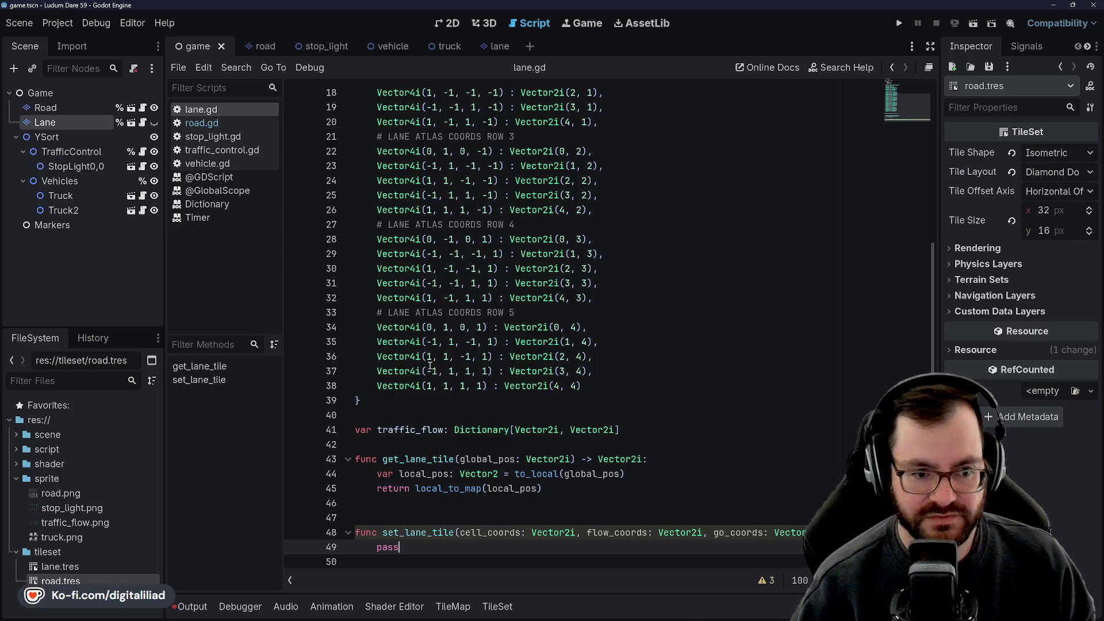
left_click(415, 561)
key("BackSpace")
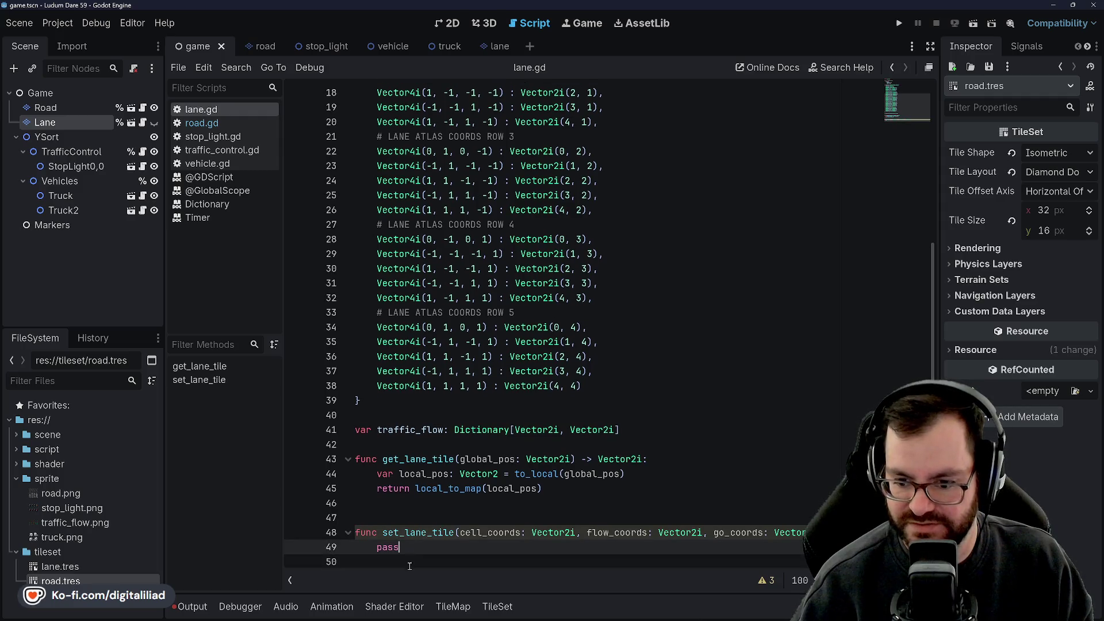
left_click(409, 516)
left_click(423, 569)
key("BackSpace")
left_click(418, 514)
left_click(403, 423)
left_click(401, 396)
left_click(398, 424)
key("Down")
key("Up")
key("Up")
key("Down")
key("Down")
key("Up")
key("Up")
key("Up")
scroll(394, 406, "up", 1)
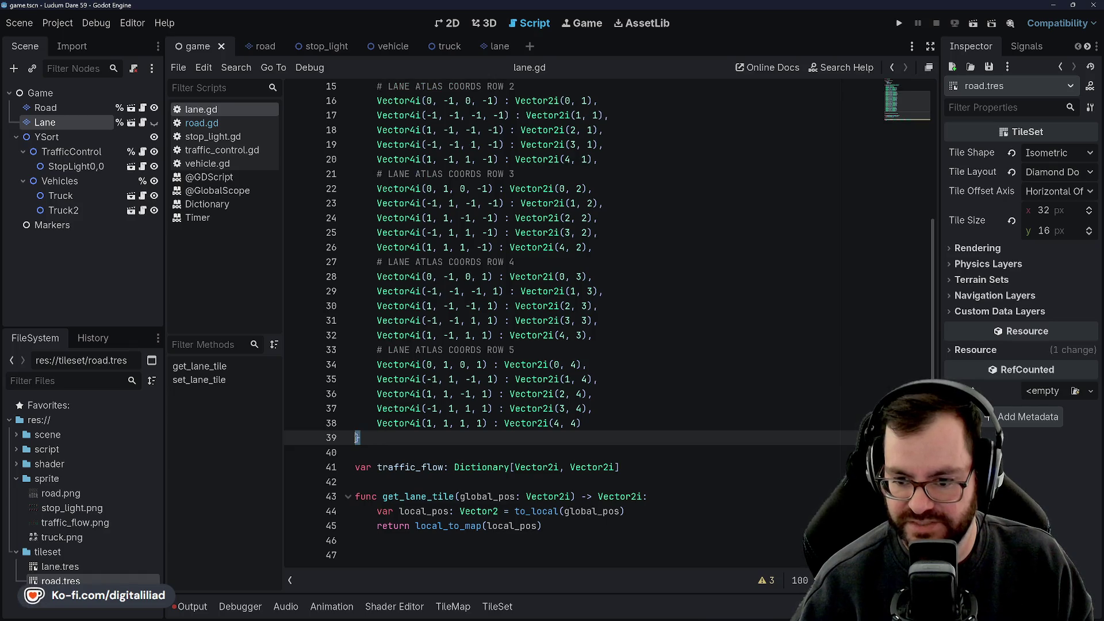
left_click(374, 456)
scroll(374, 456, "down", 1)
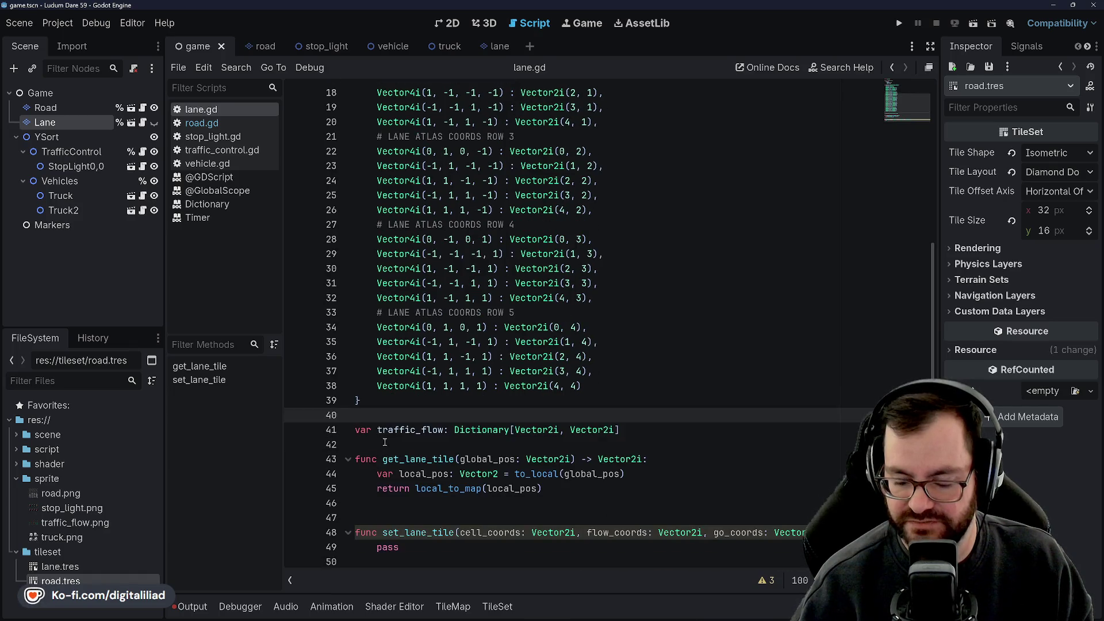
left_click(396, 514)
left_click(422, 545)
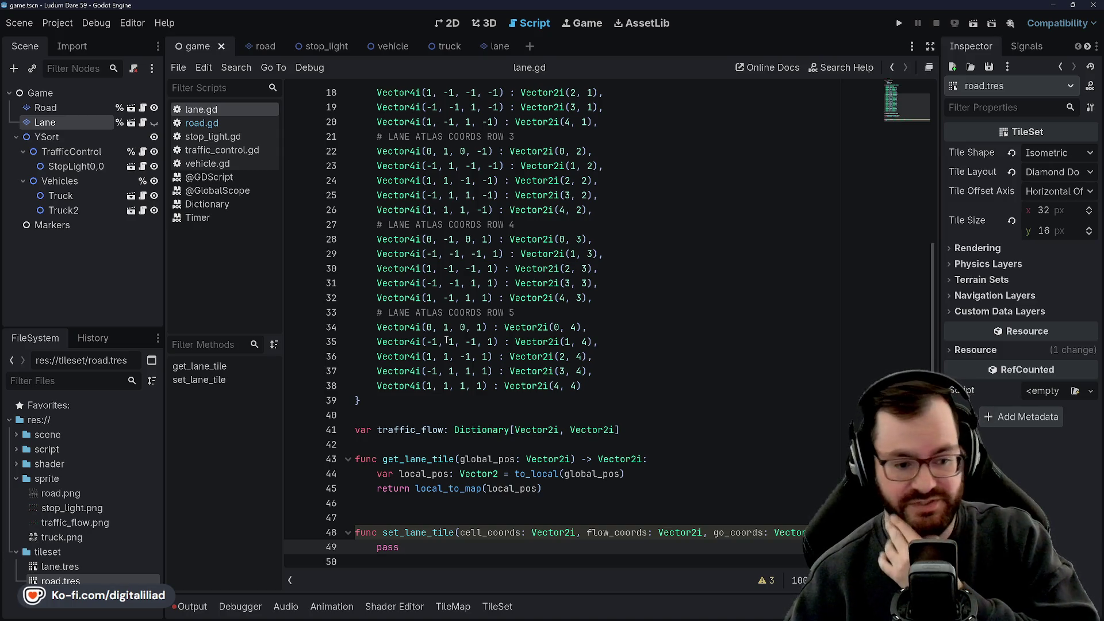
left_click(414, 519)
key("Down")
key("Down")
key("Down")
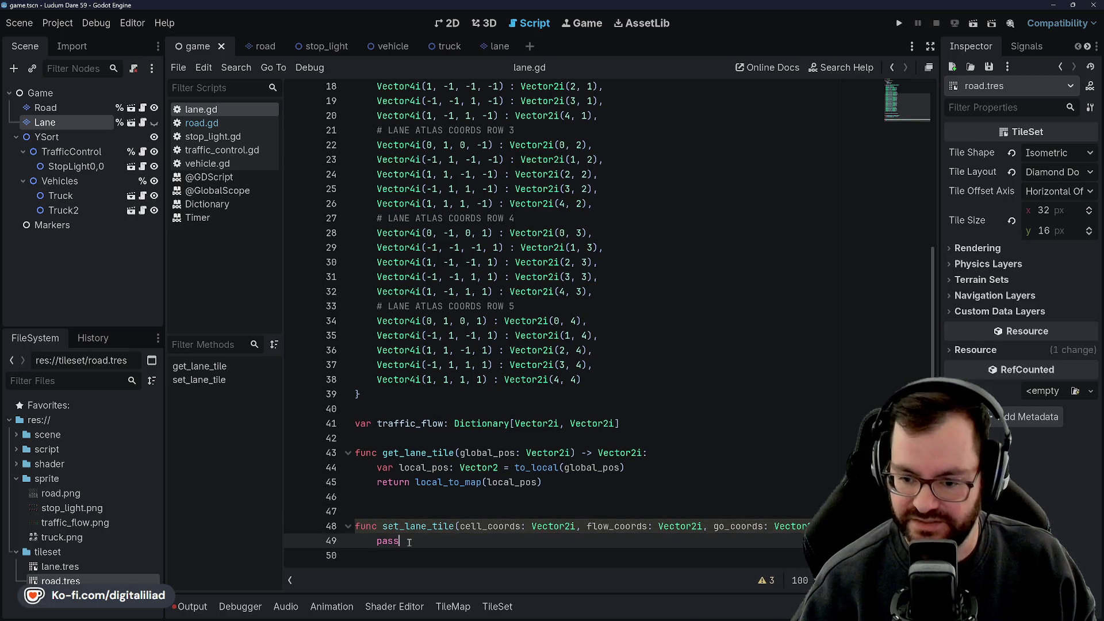
key("Up")
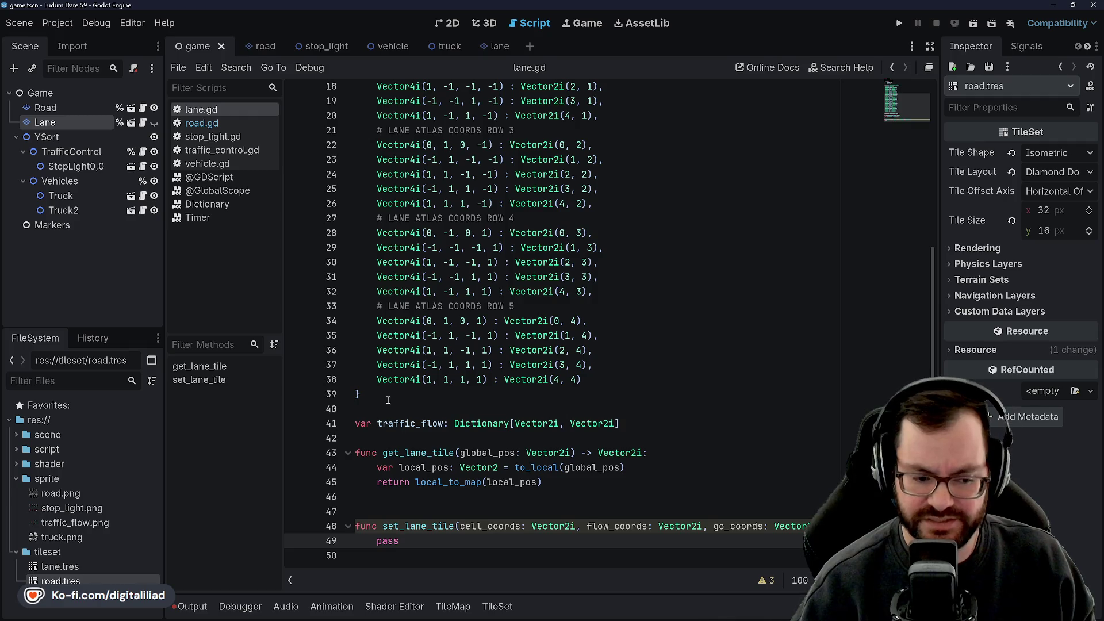
left_click(493, 511)
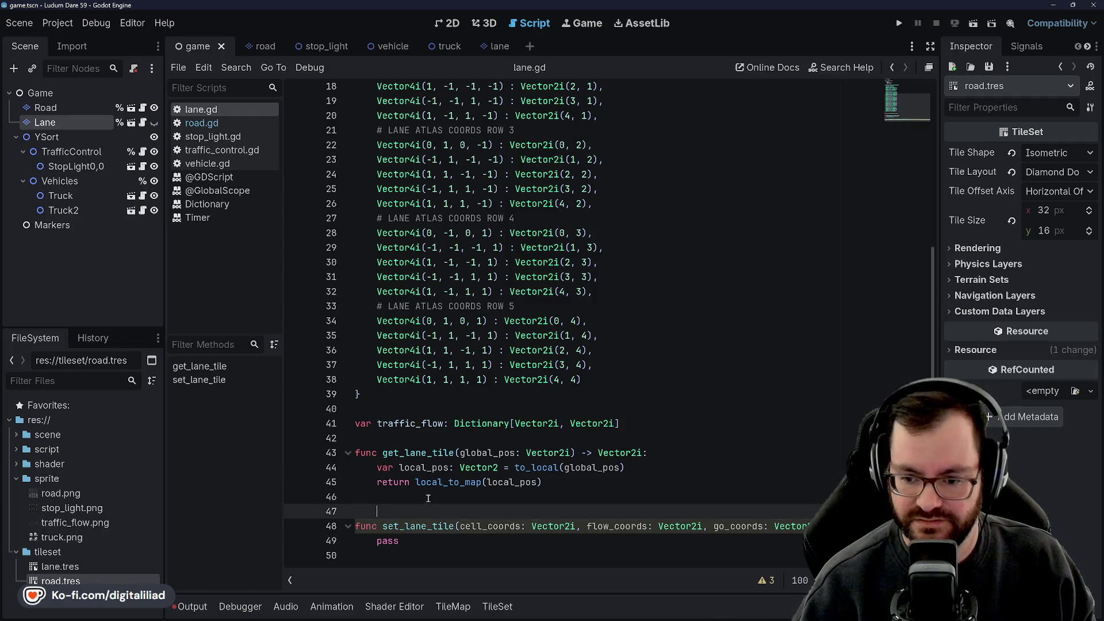
left_click(427, 542)
left_click(418, 551)
left_click(417, 543)
scroll(415, 541, "up", 1)
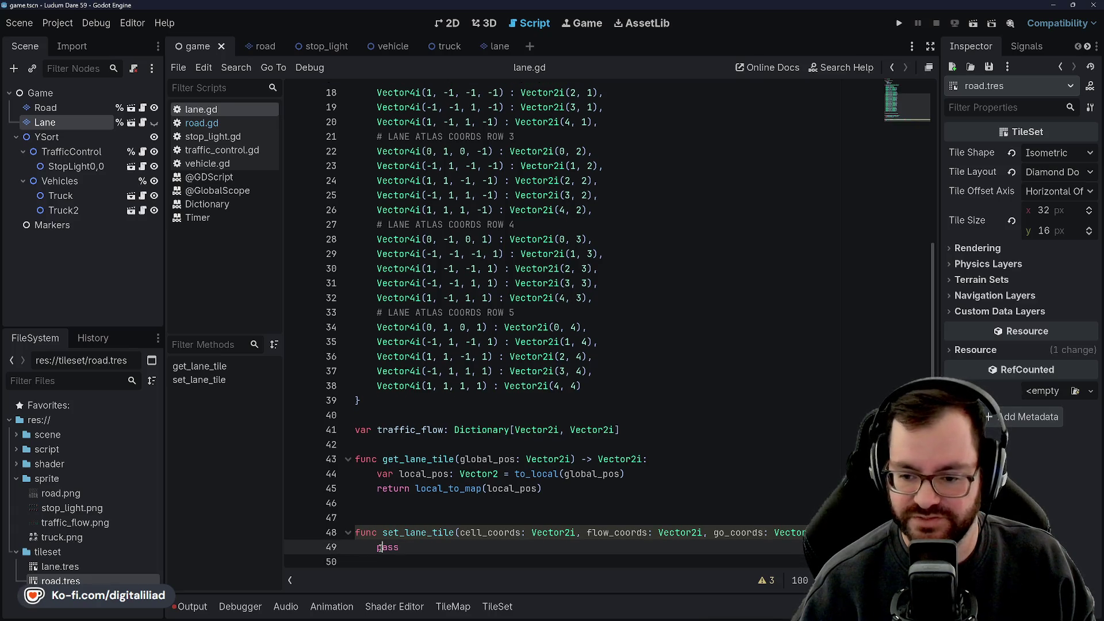